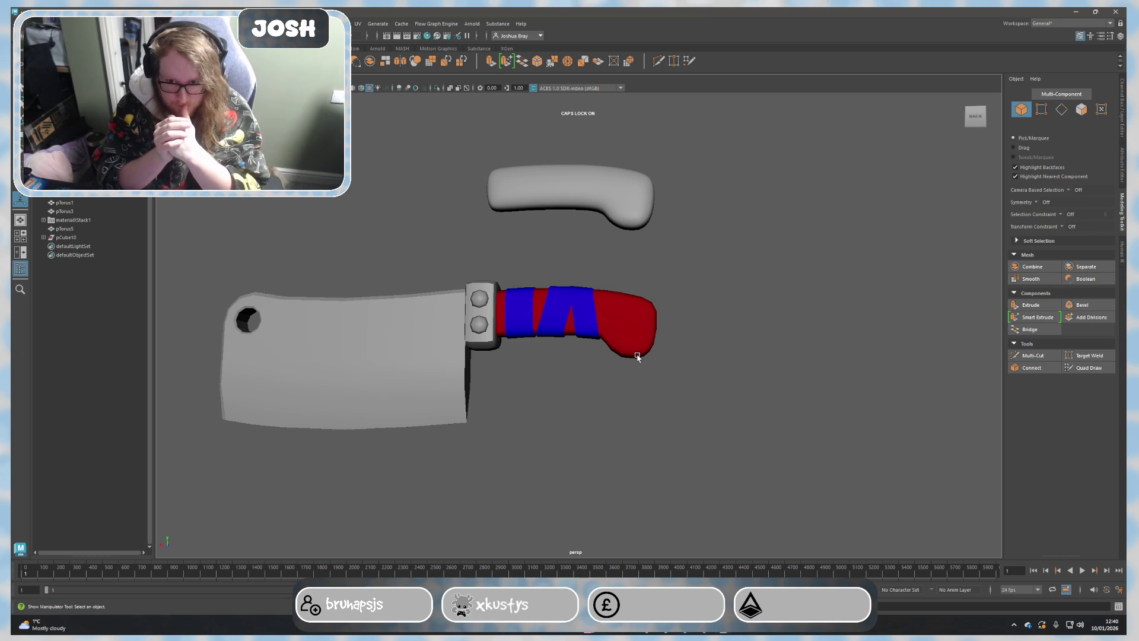
scroll(587, 409, up, 5)
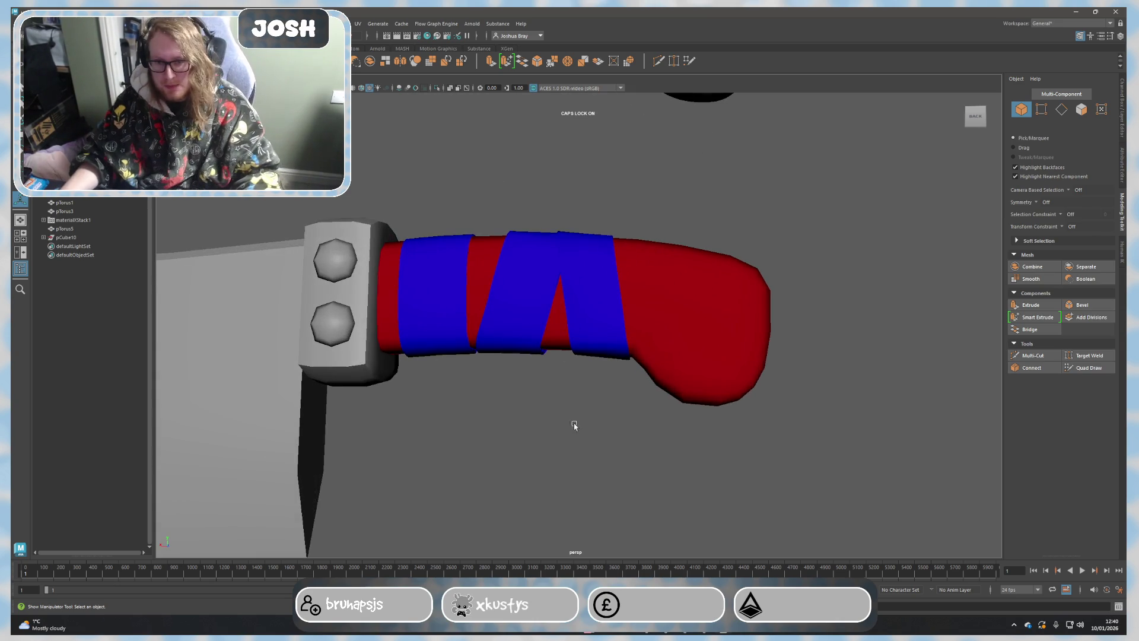
Step: Widen the third blue band pTorus5 slightly with the Scale tool
mouse_move(554, 412)
alt+mouse_down()
mouse_move(599, 446)
mouse_move(721, 432)
mouse_move(756, 415)
mouse_move(636, 400)
mouse_move(582, 461)
mouse_move(540, 439)
mouse_move(580, 459)
alt+mouse_up()
scroll(582, 461, up, 2)
scroll(539, 438, down, 3)
scroll(581, 427, down, 2)
click(590, 395)
click(563, 452)
scroll(588, 460, up, 1)
scroll(572, 385, up, 2)
click(573, 388)
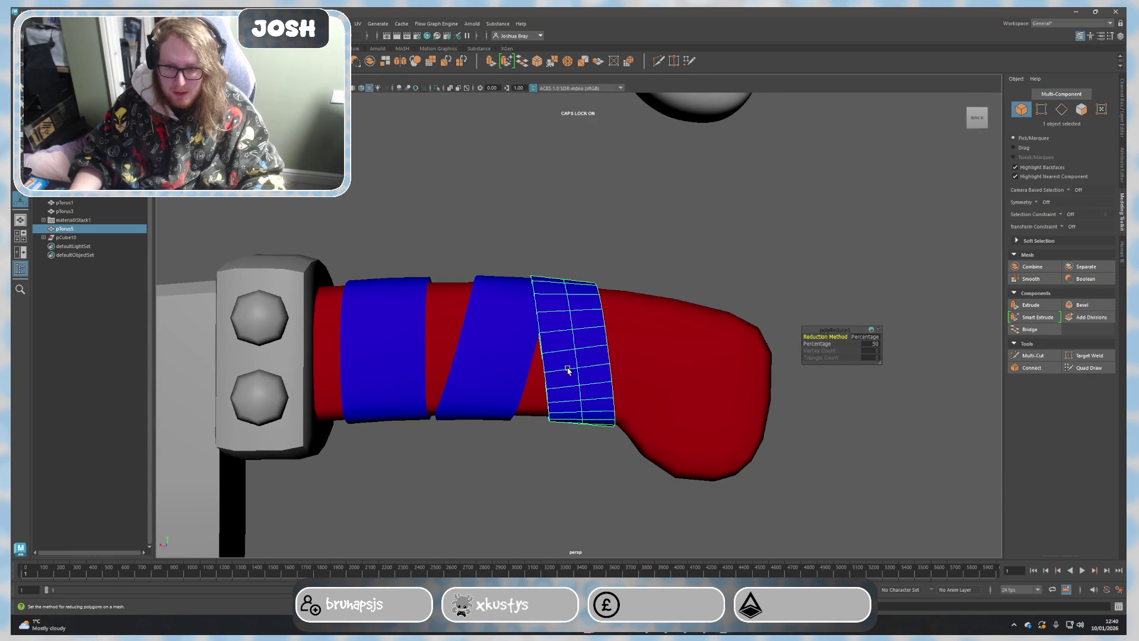
key(r)
drag(532, 355, 528, 355)
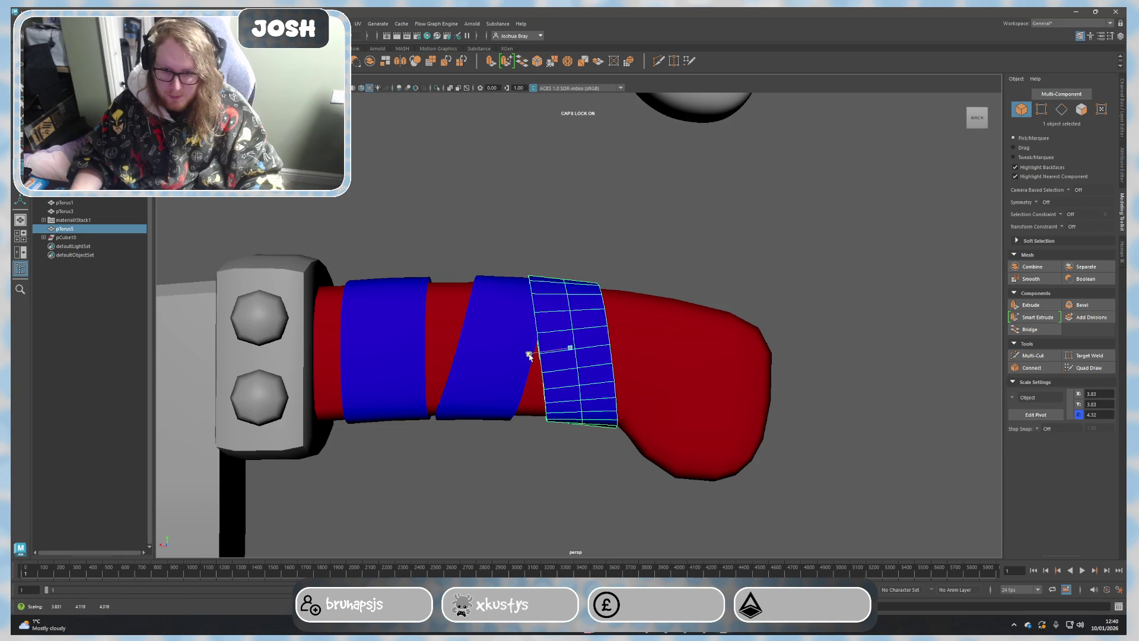
click(624, 490)
mouse_move(623, 491)
alt+mouse_down()
mouse_move(630, 437)
mouse_move(582, 455)
alt+mouse_up()
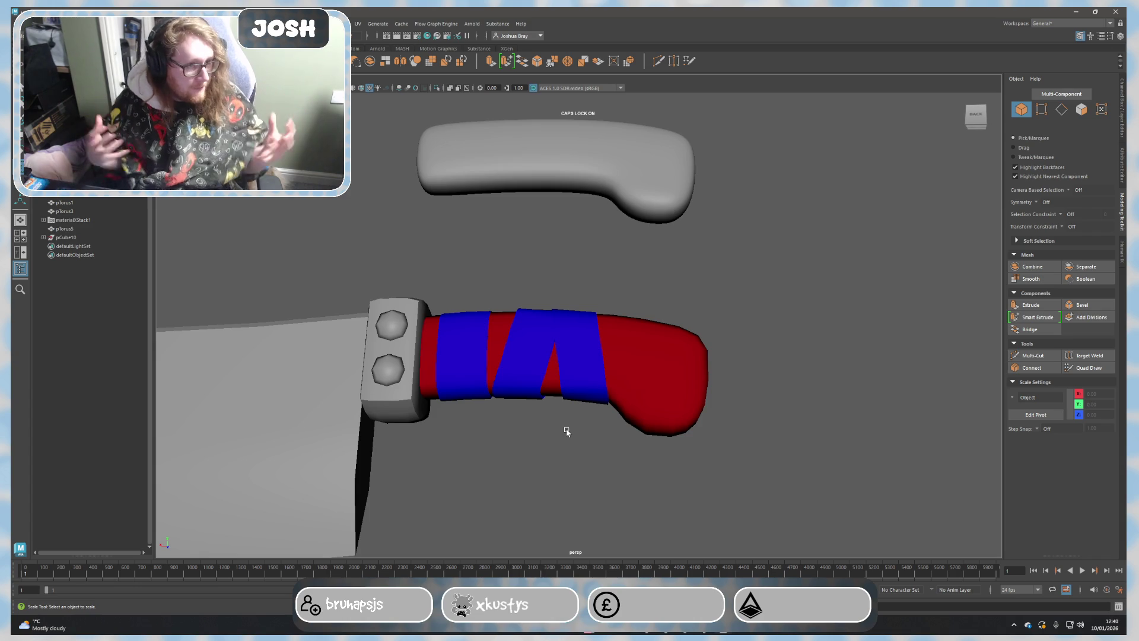
mouse_move(541, 474)
alt+mouse_down()
mouse_move(555, 504)
mouse_move(550, 488)
alt+mouse_up()
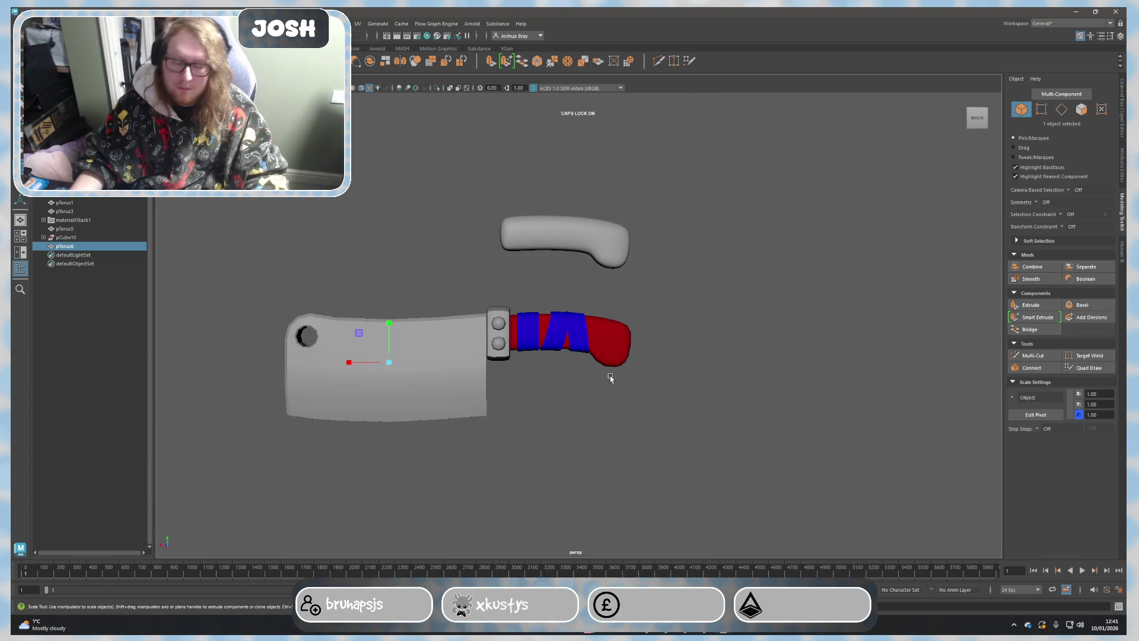
Step: Place the new torus at the handle end, rotate it 90° in X and Y, and scale it up about 4.4×
drag(362, 365, 433, 368)
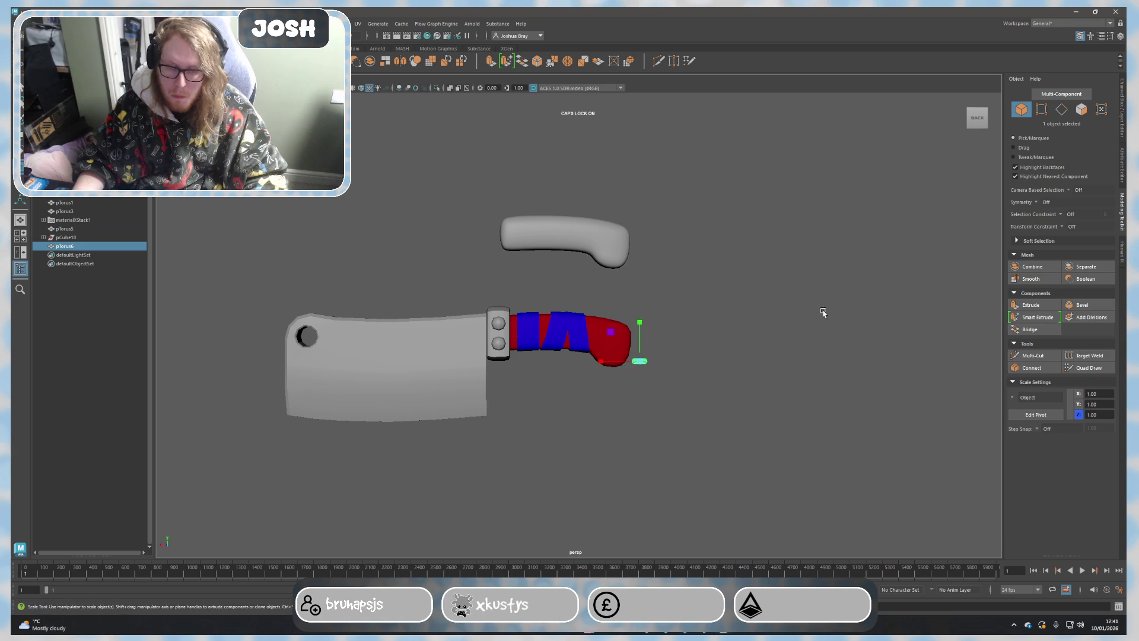
click(1123, 109)
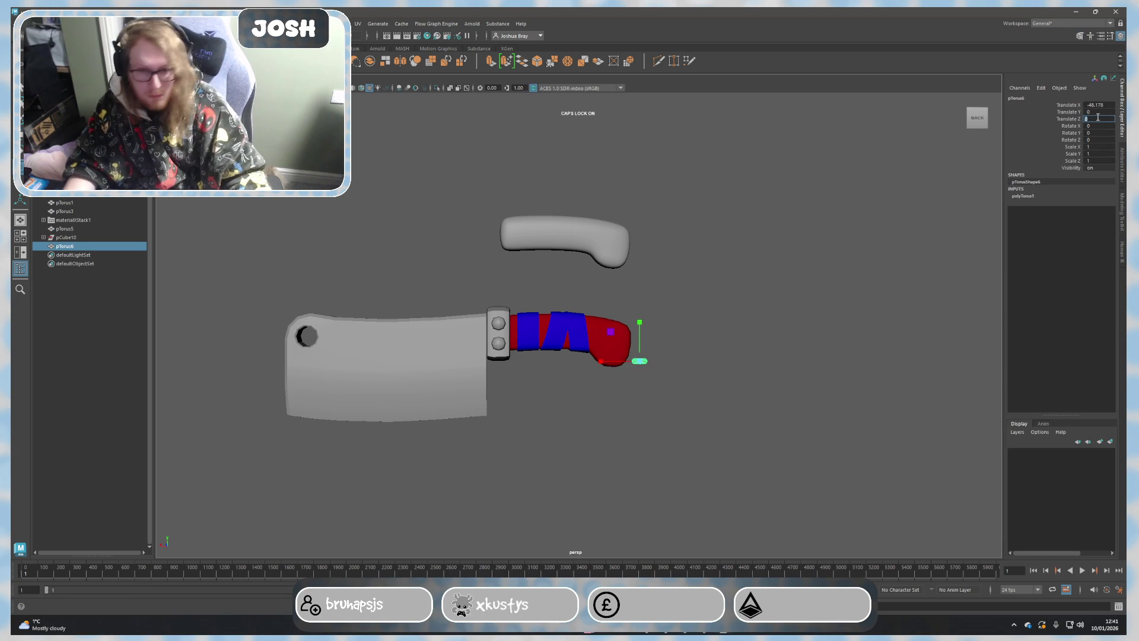
key(Return)
text(90)
key(Return)
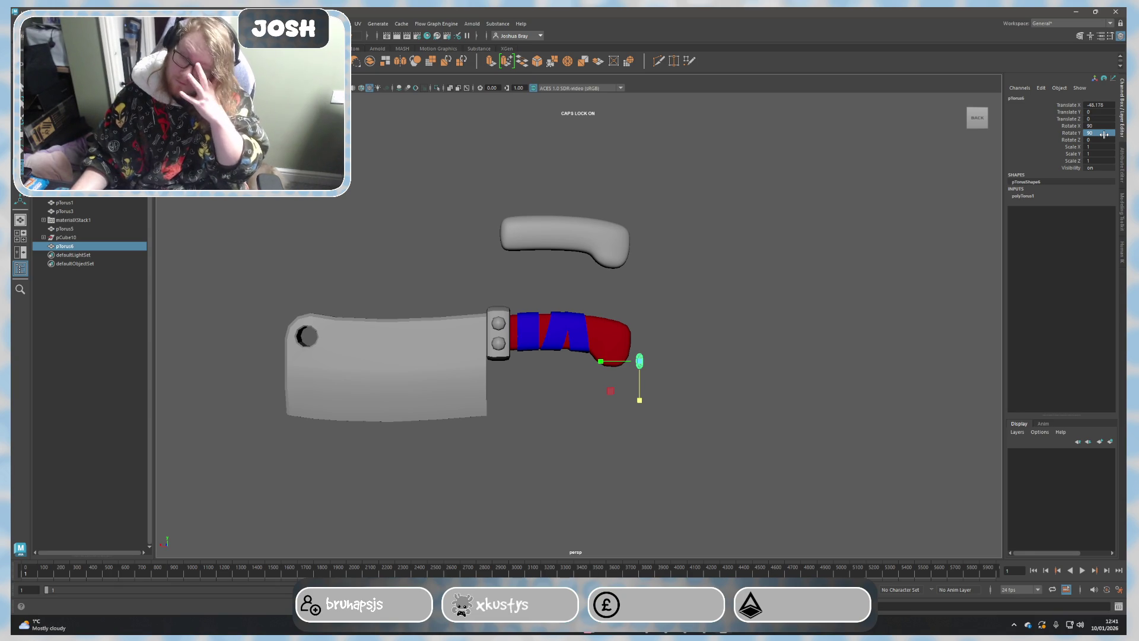
scroll(770, 381, up, 2)
scroll(740, 374, up, 4)
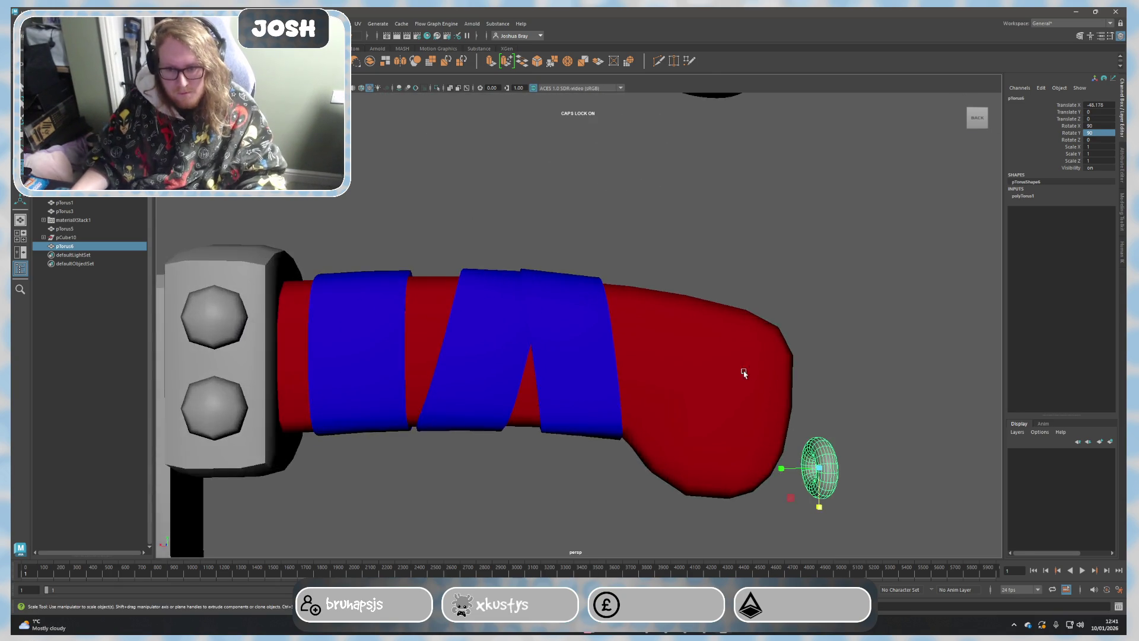
scroll(592, 321, up, 2)
drag(666, 420, 821, 419)
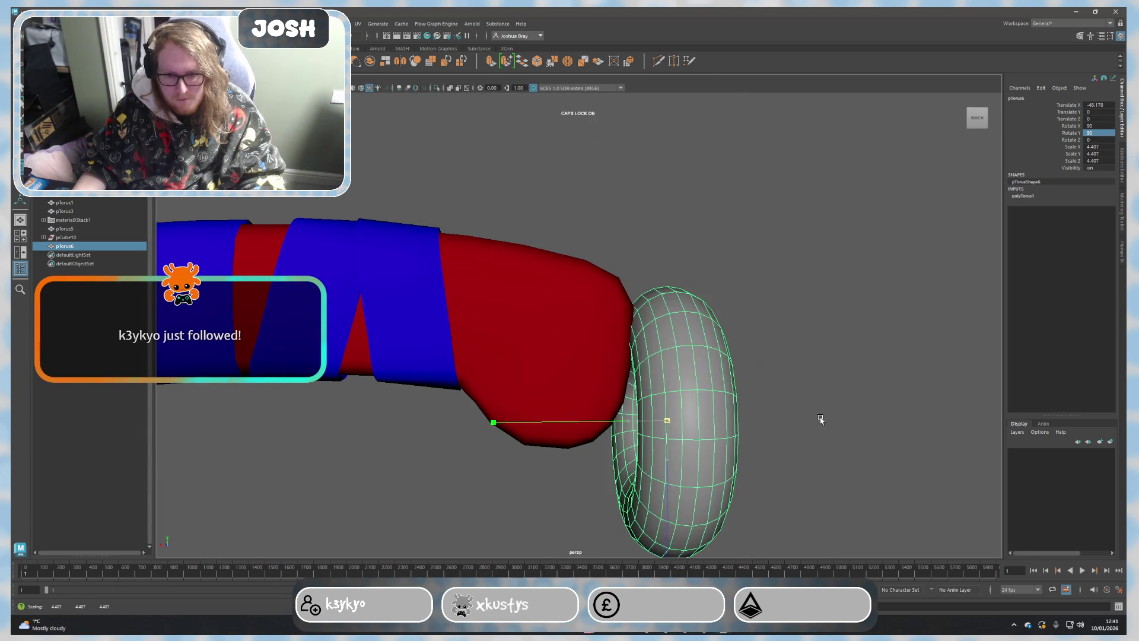
Step: Lower the torus's height and axis subdivisions in polyTorus1 to make it blocky
click(1024, 196)
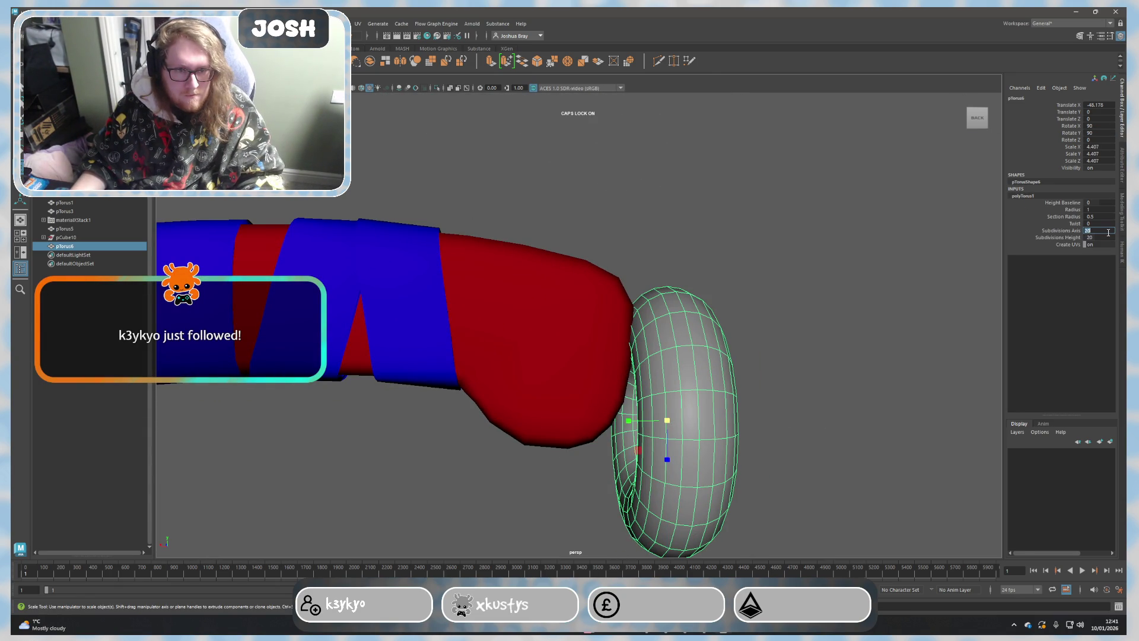
click(1108, 238)
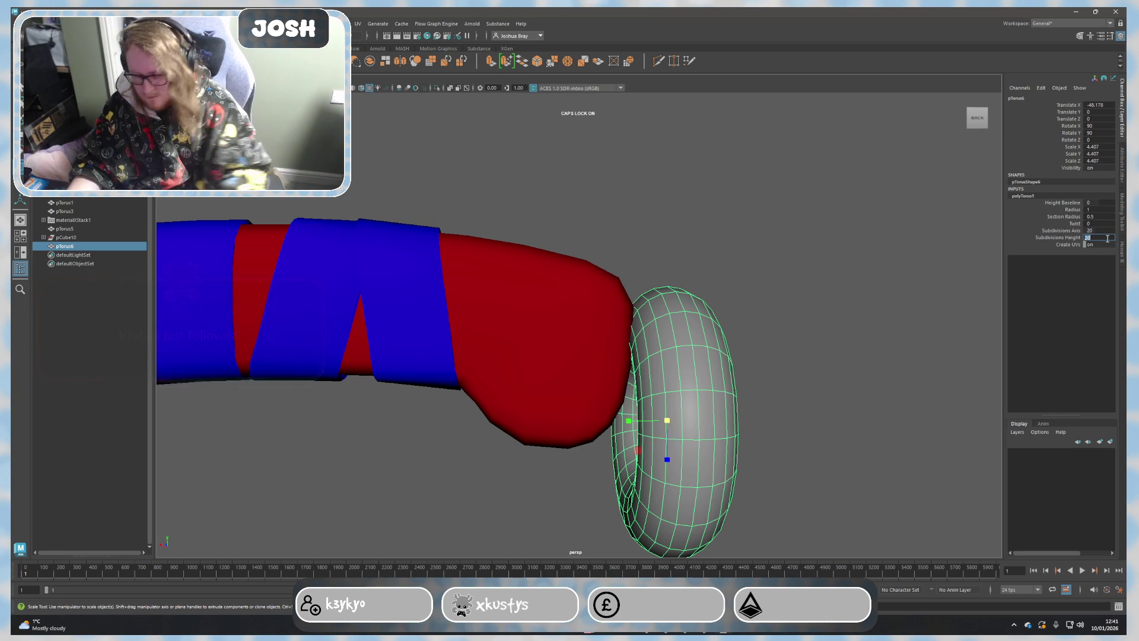
text(20)
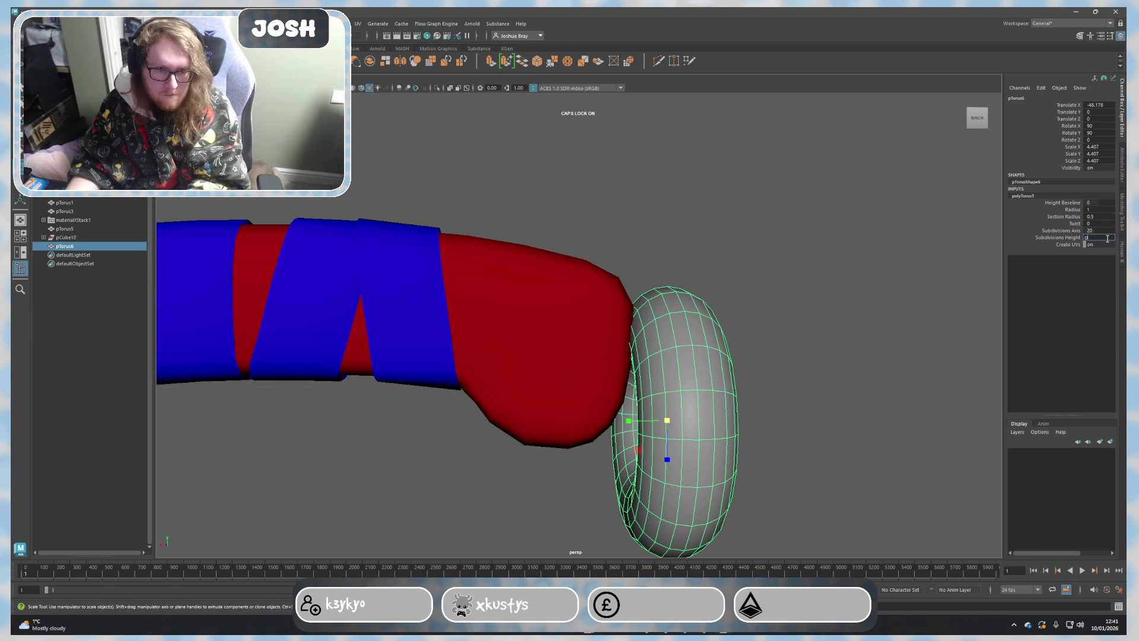
key(Return)
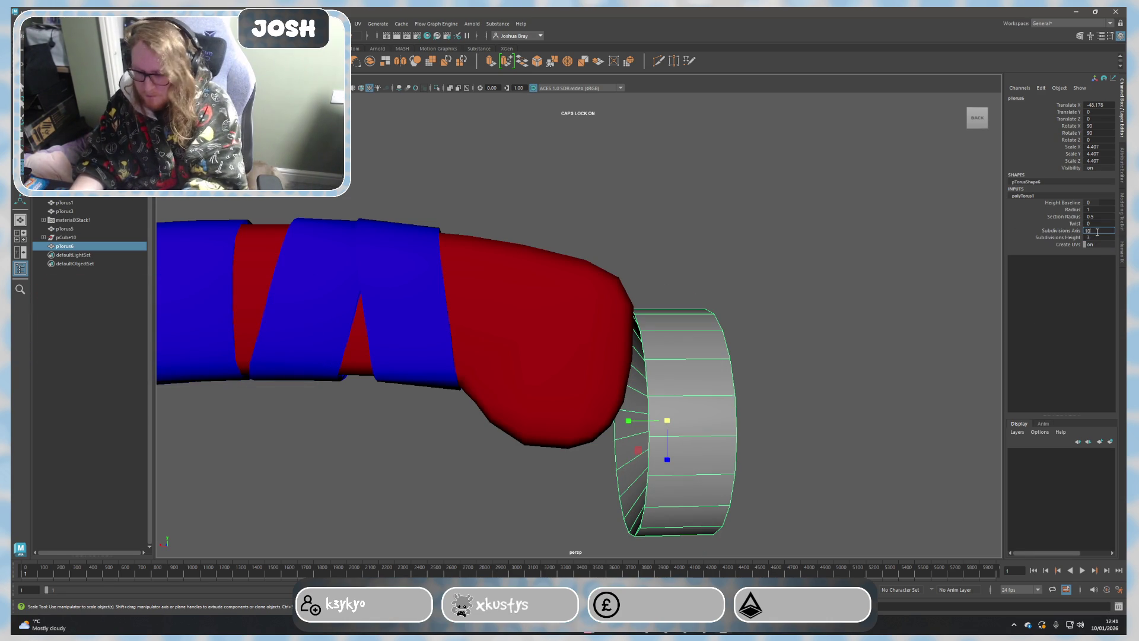
text(0)
key(Return)
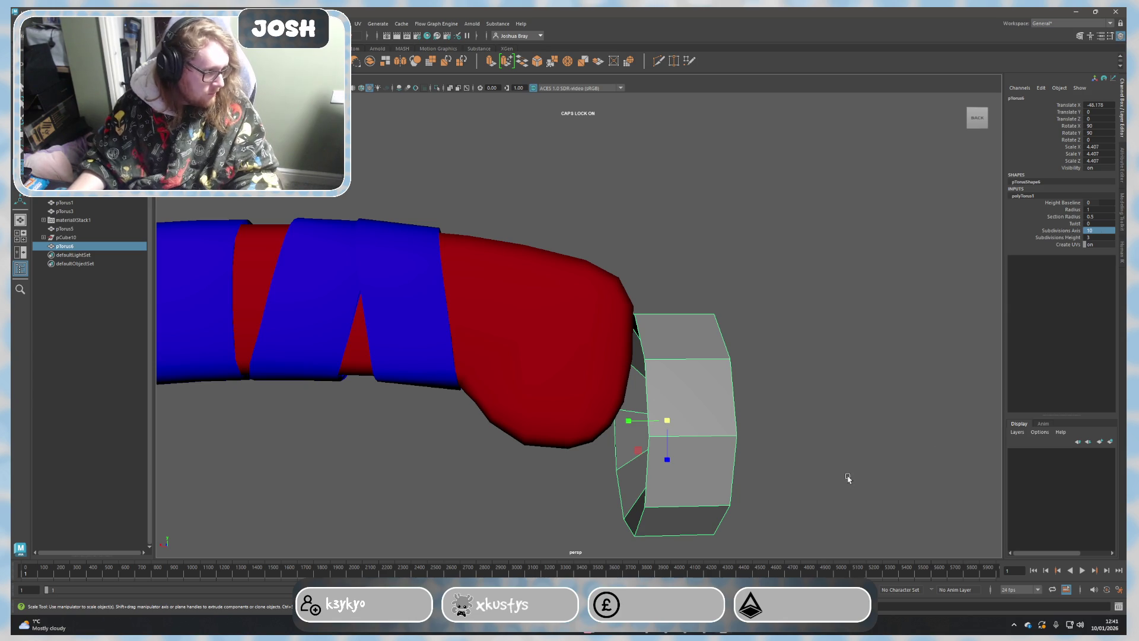
alt+drag(851, 472, 836, 472)
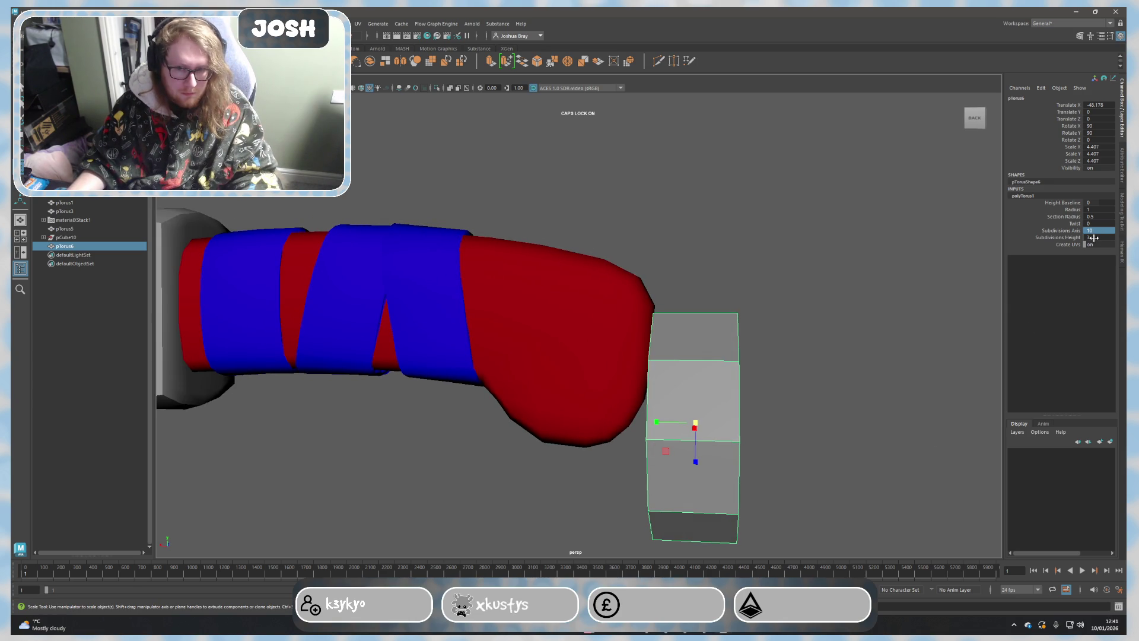
Step: Remove selected faces from the ring and scale the whole ring up
alt+drag(882, 422, 825, 425)
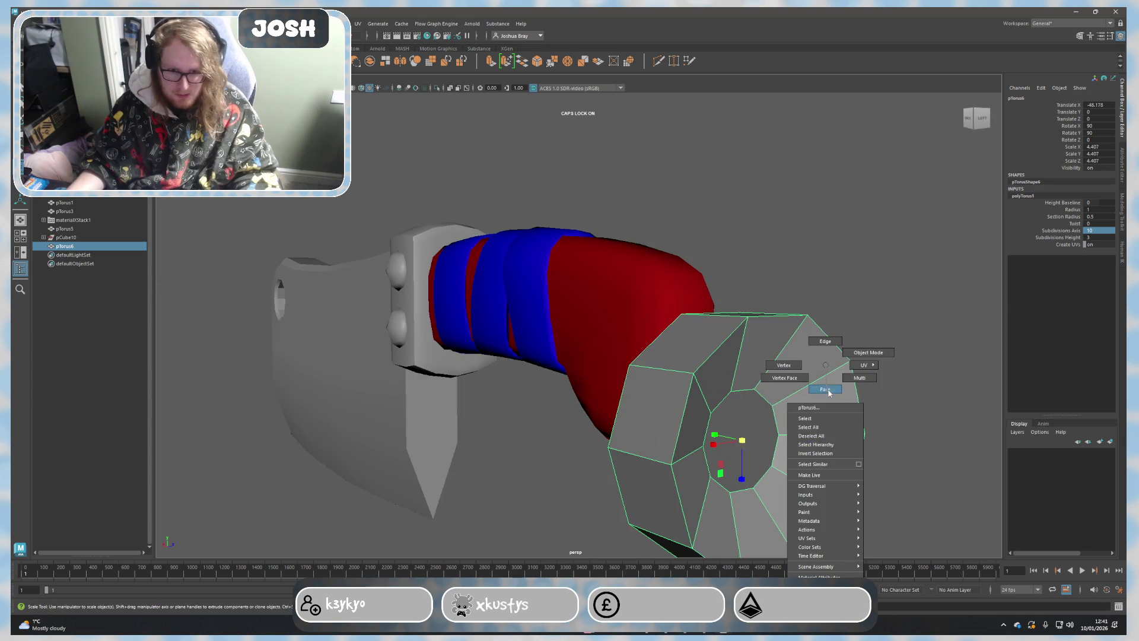
right_drag(825, 426, 825, 462)
click(790, 361)
alt+drag(791, 361, 826, 420)
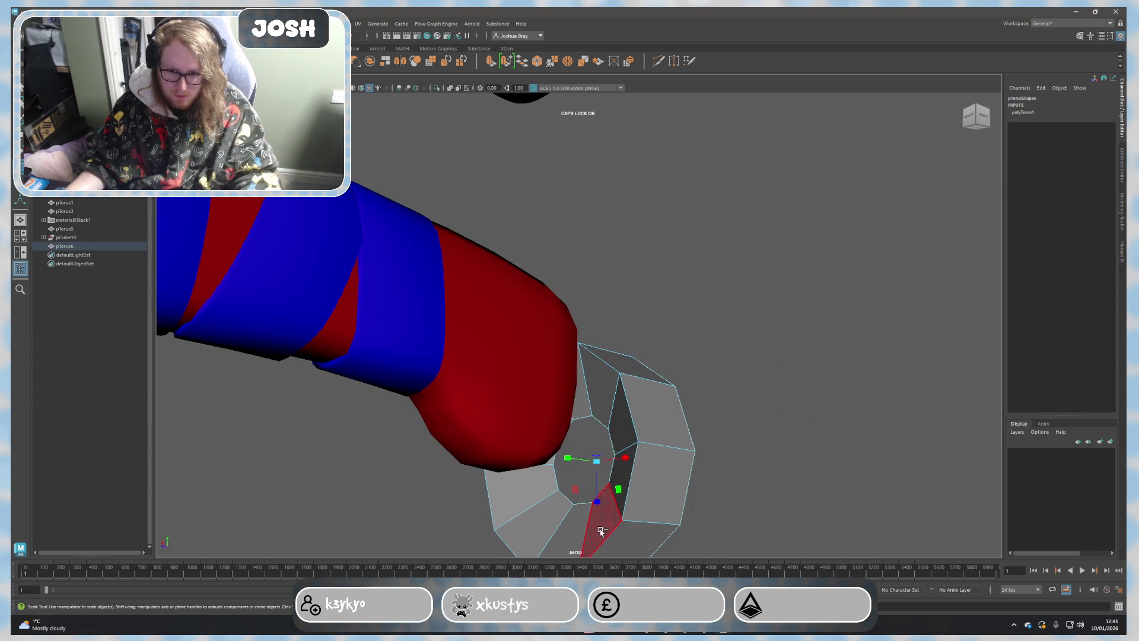
click(575, 537)
click(574, 537)
mouse_move(572, 540)
alt+mouse_down()
mouse_move(783, 407)
mouse_move(603, 475)
alt+mouse_up()
right_drag(646, 364, 647, 389)
key(F8)
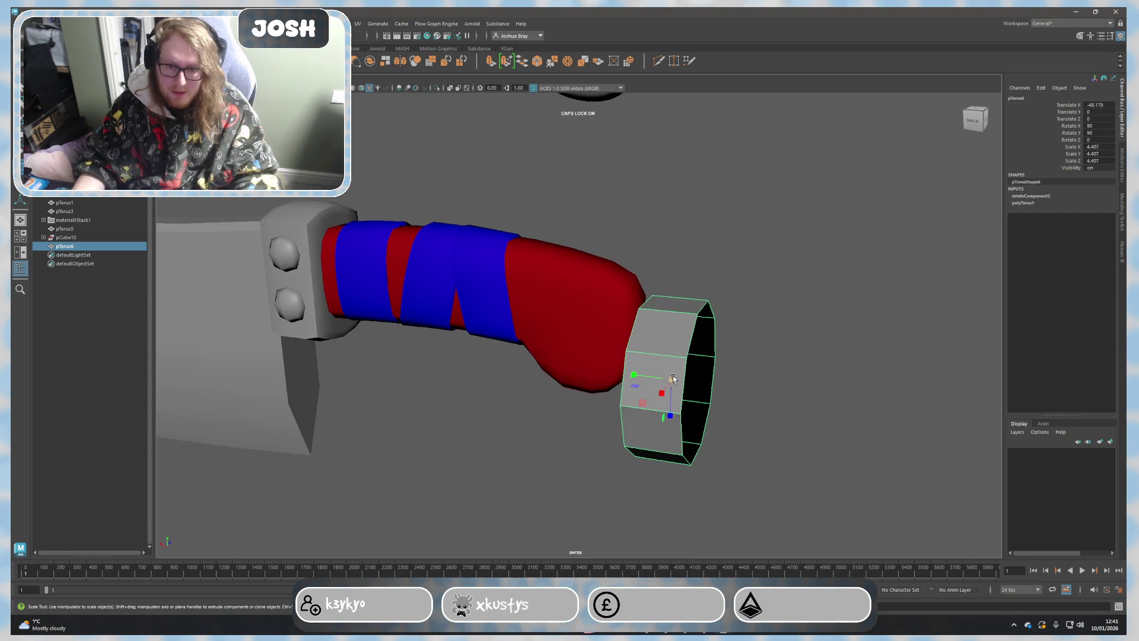
scroll(751, 365, up, 2)
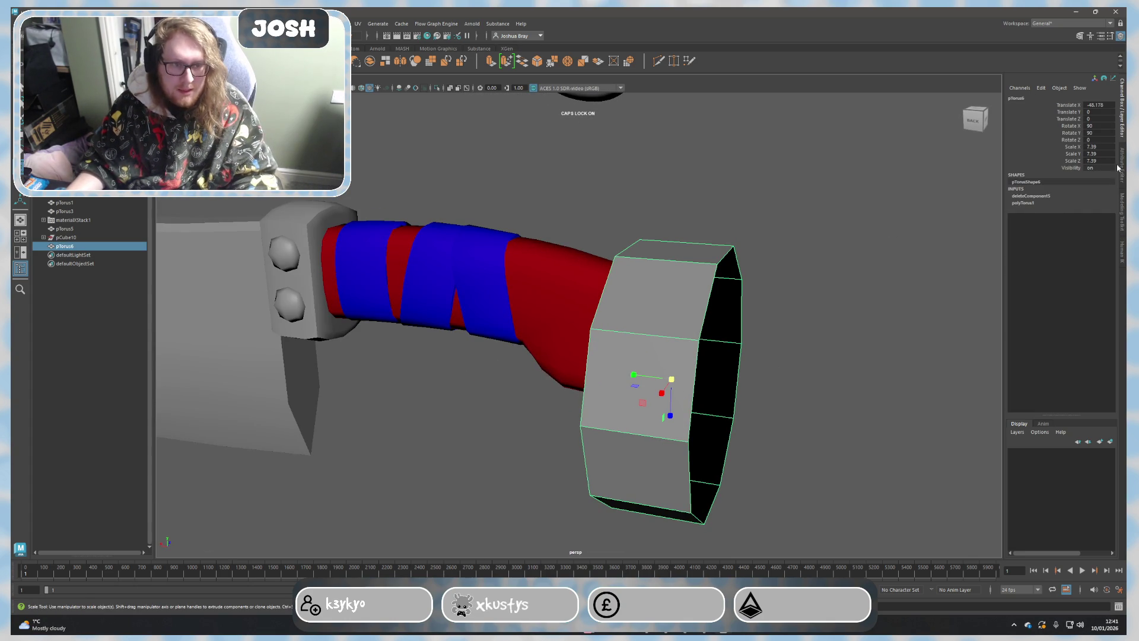
Step: Cut three new edge loops across the ring with Multi-Cut
click(1120, 188)
click(1122, 204)
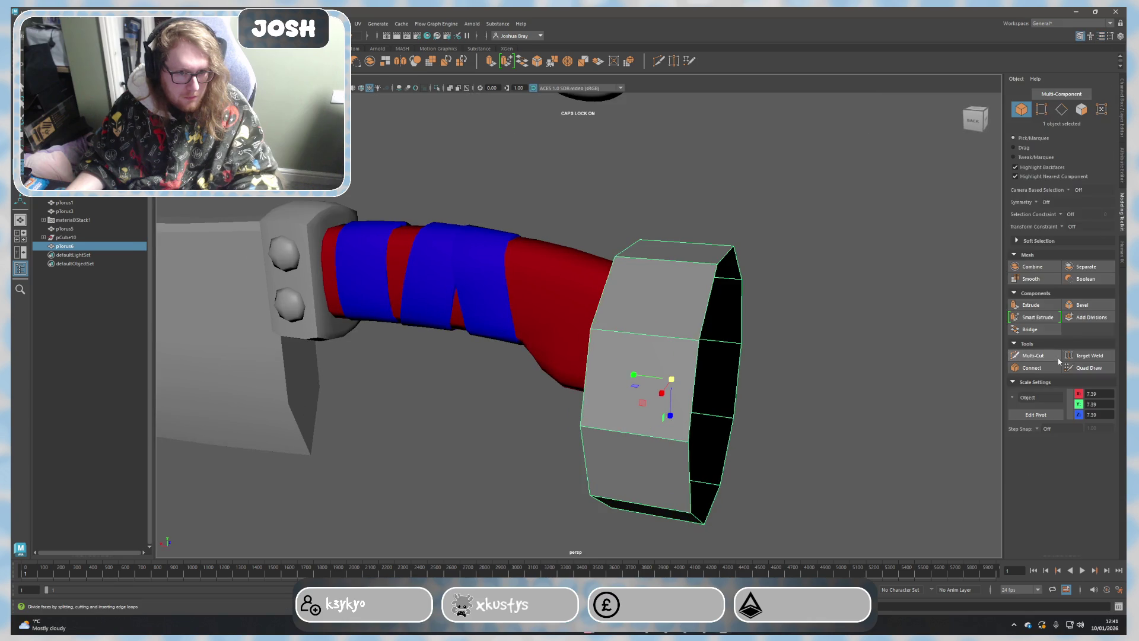
click(1033, 354)
ctrl+click(649, 347)
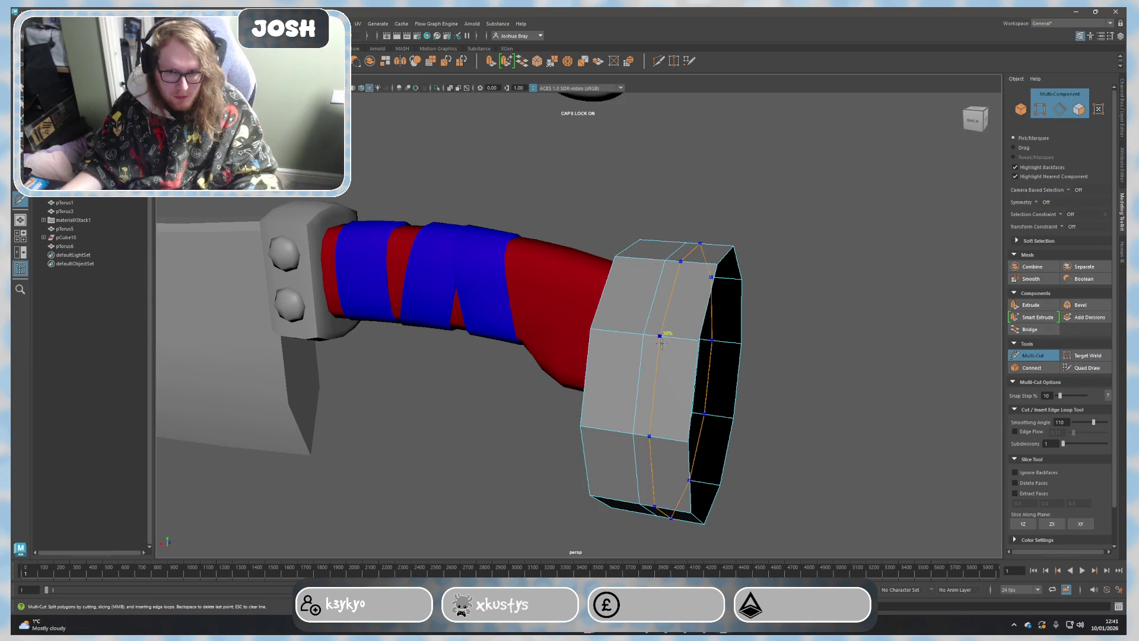
ctrl+click(623, 356)
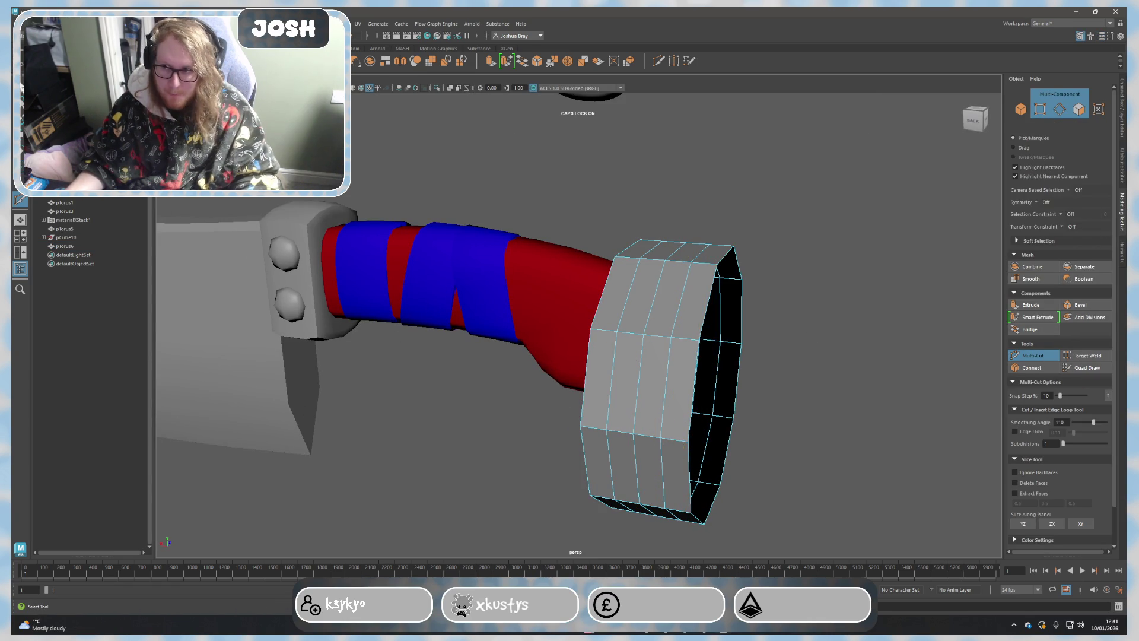
alt+drag(259, 290, 339, 296)
right_drag(745, 333, 777, 322)
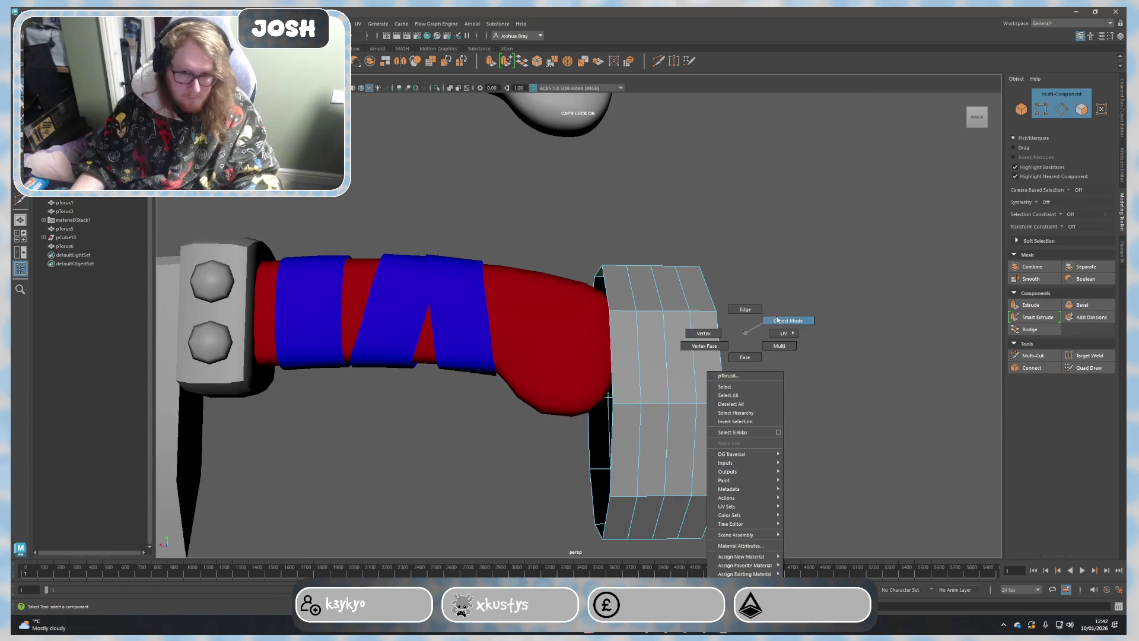
key(e)
Step: Tilt the ring diagonally across the handle and shrink it into a narrow strip
mouse_move(681, 382)
mouse_down()
mouse_move(655, 362)
mouse_move(536, 381)
mouse_move(445, 357)
mouse_up()
key(w)
key(r)
drag(542, 354, 519, 403)
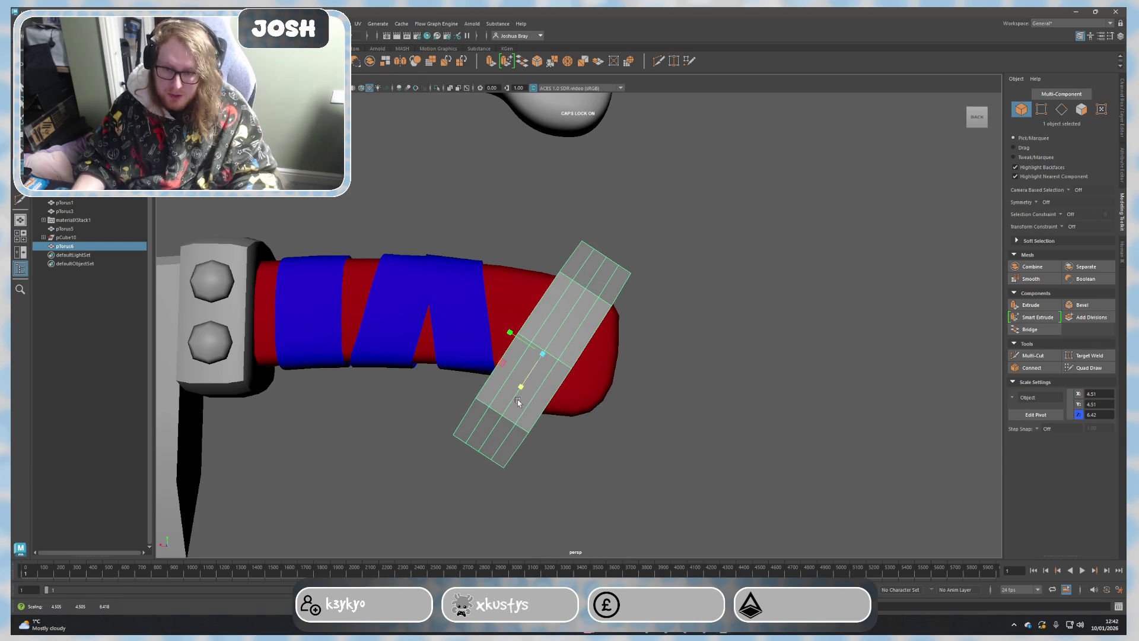
drag(542, 354, 512, 357)
Step: Nudge the grey strip into place close to the handle end surface
key(w)
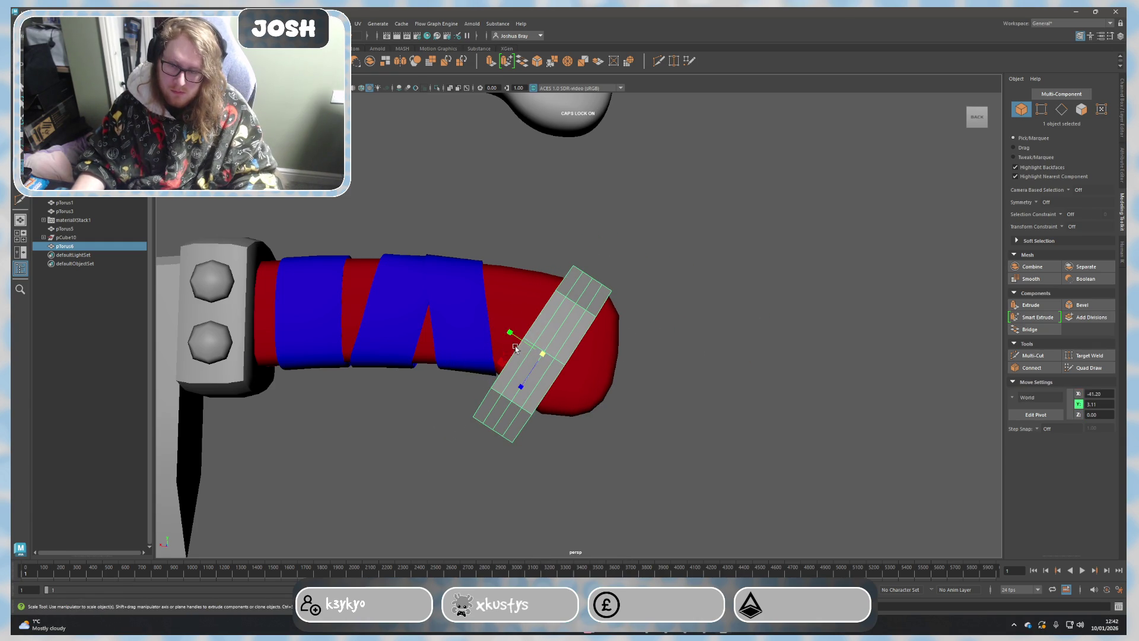
drag(542, 312, 528, 343)
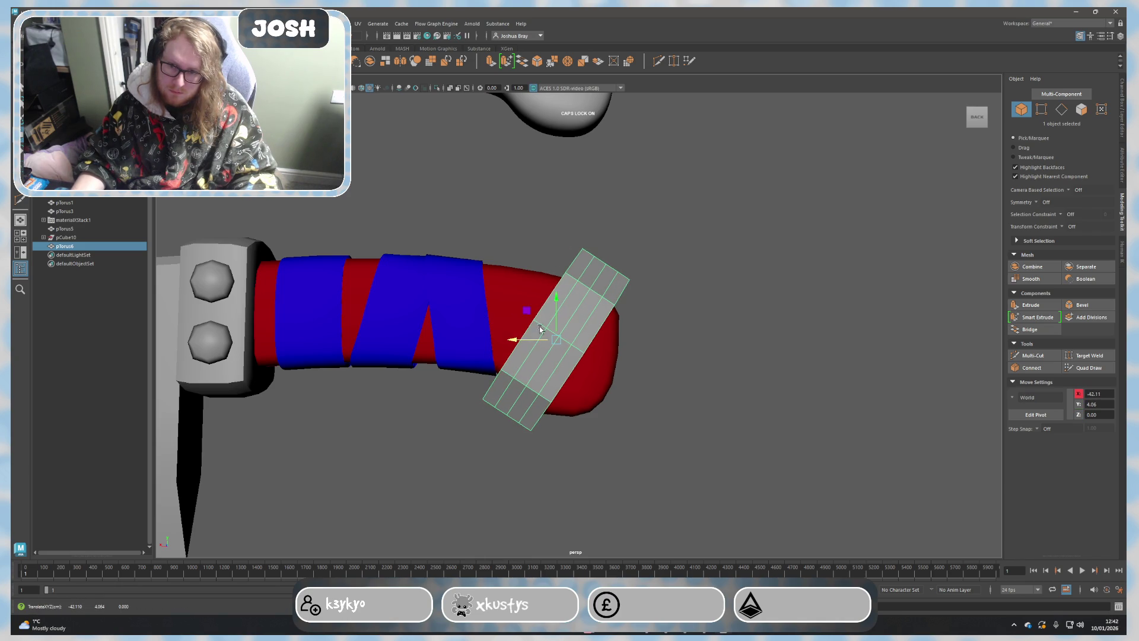
drag(555, 300, 554, 296)
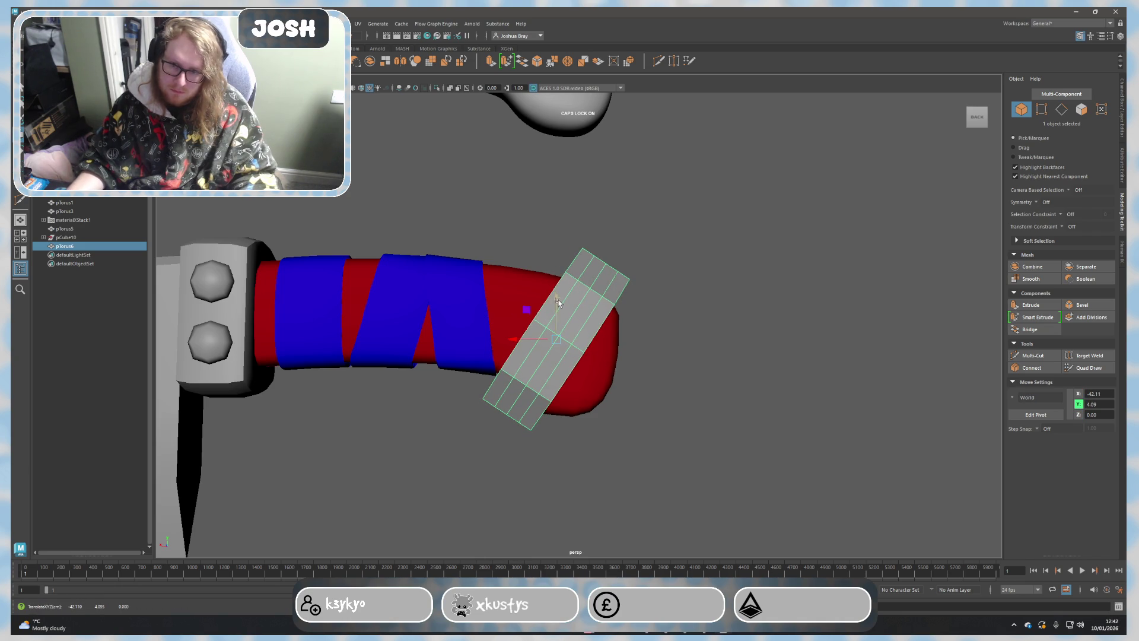
mouse_move(623, 377)
alt+mouse_down()
mouse_move(658, 401)
mouse_move(650, 382)
alt+mouse_up()
drag(543, 337, 548, 345)
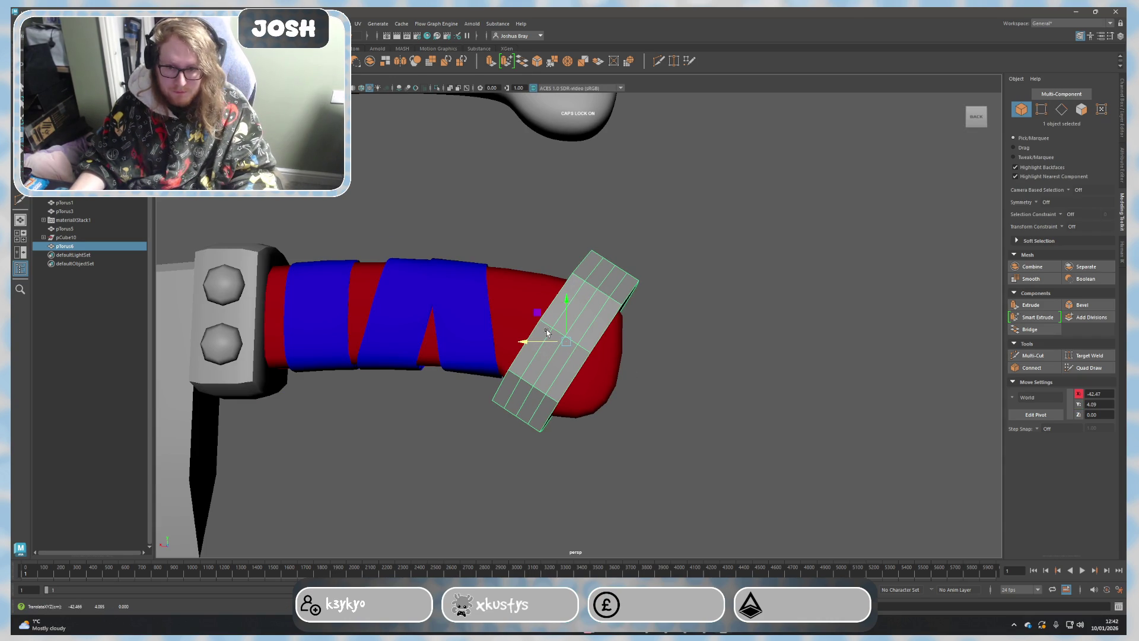
drag(567, 297, 563, 292)
Step: Browse the Outliner actions for pTorus6 without choosing any, then add the red handle to the selection
click(49, 24)
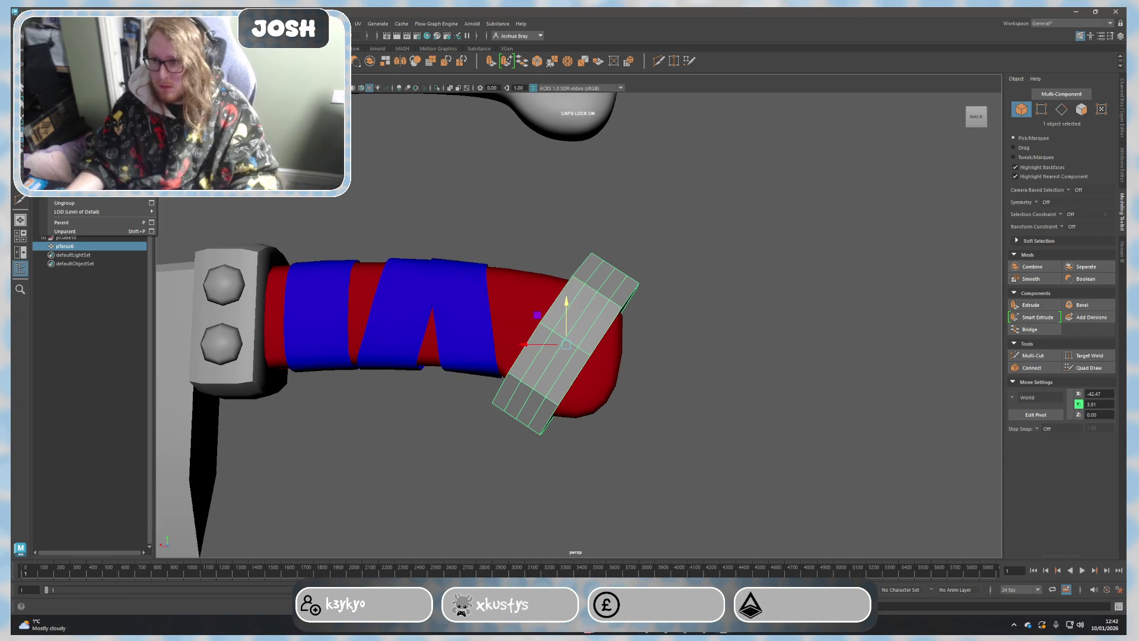
right_click(99, 246)
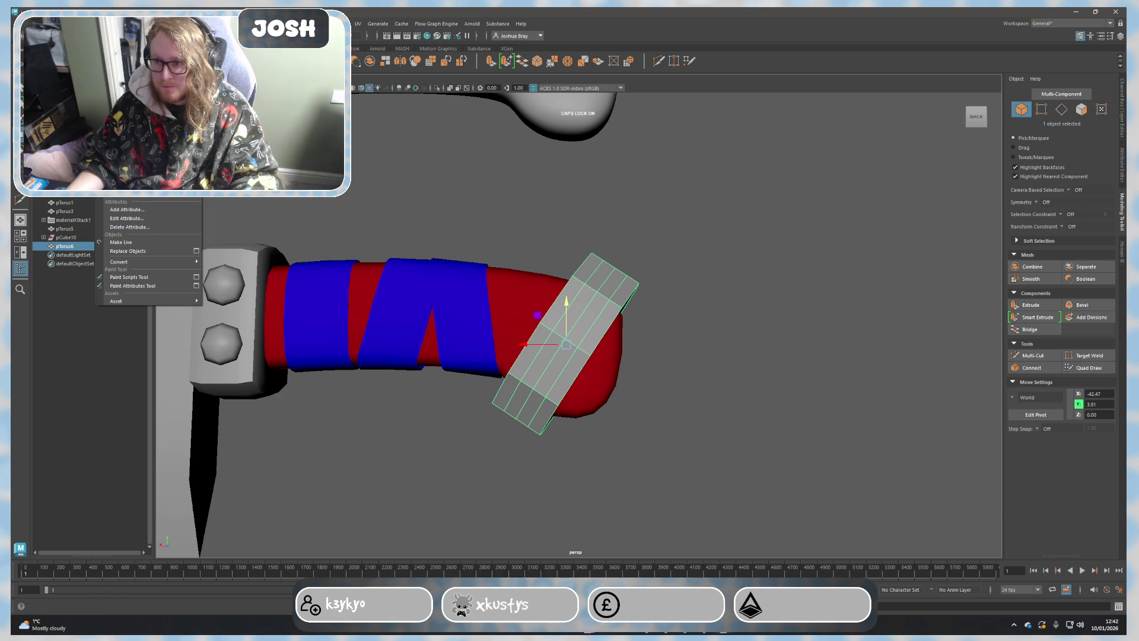
right_click(98, 246)
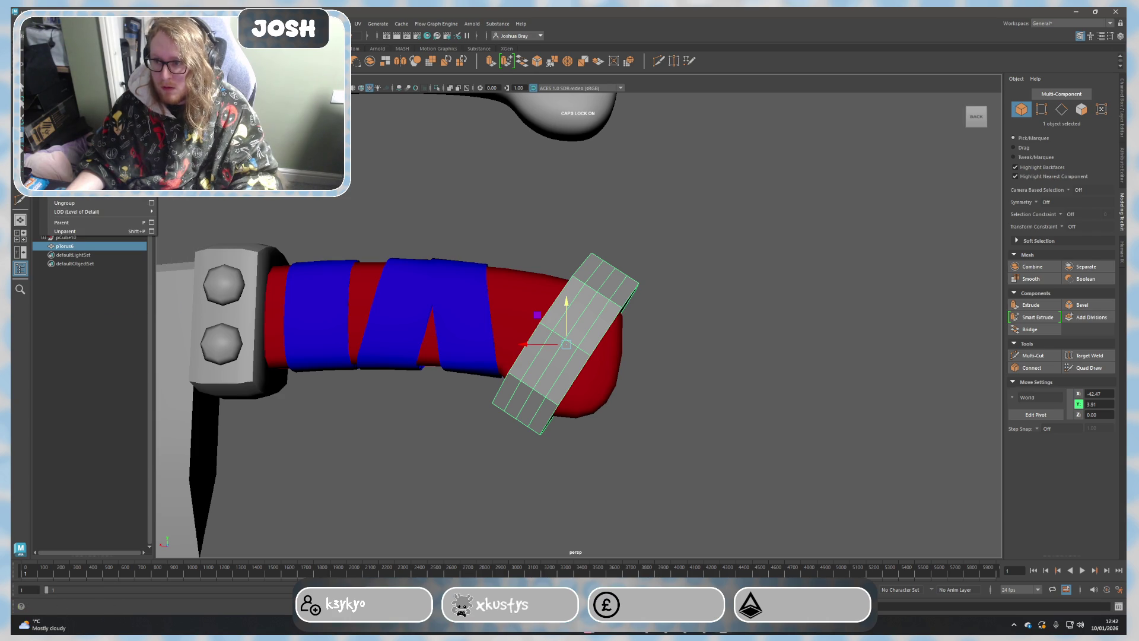
key(Escape)
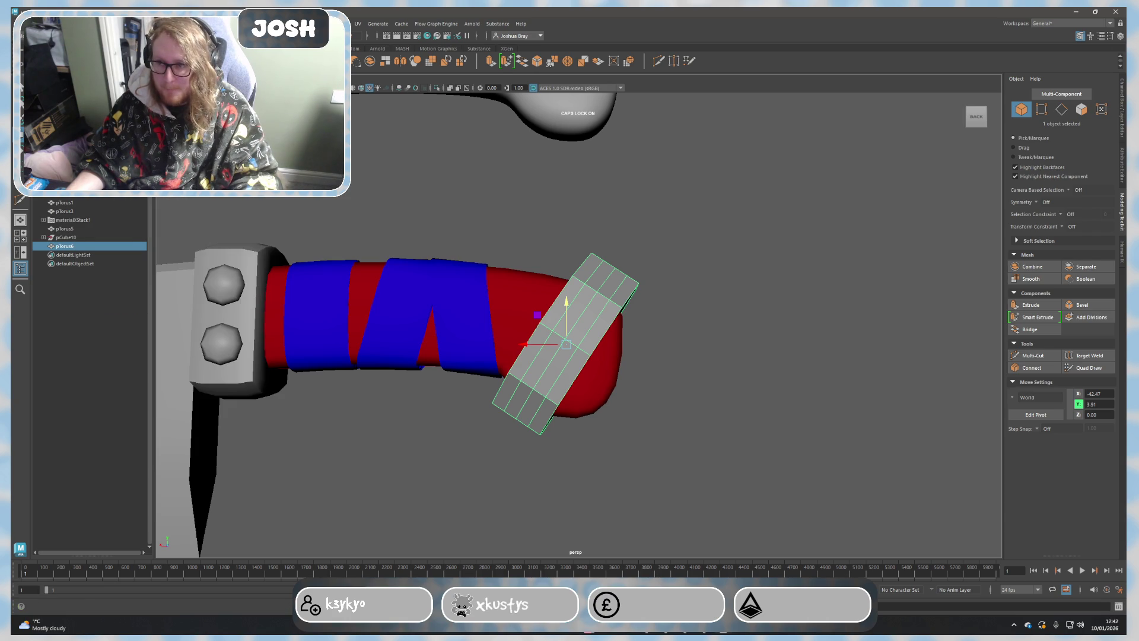
right_click(89, 178)
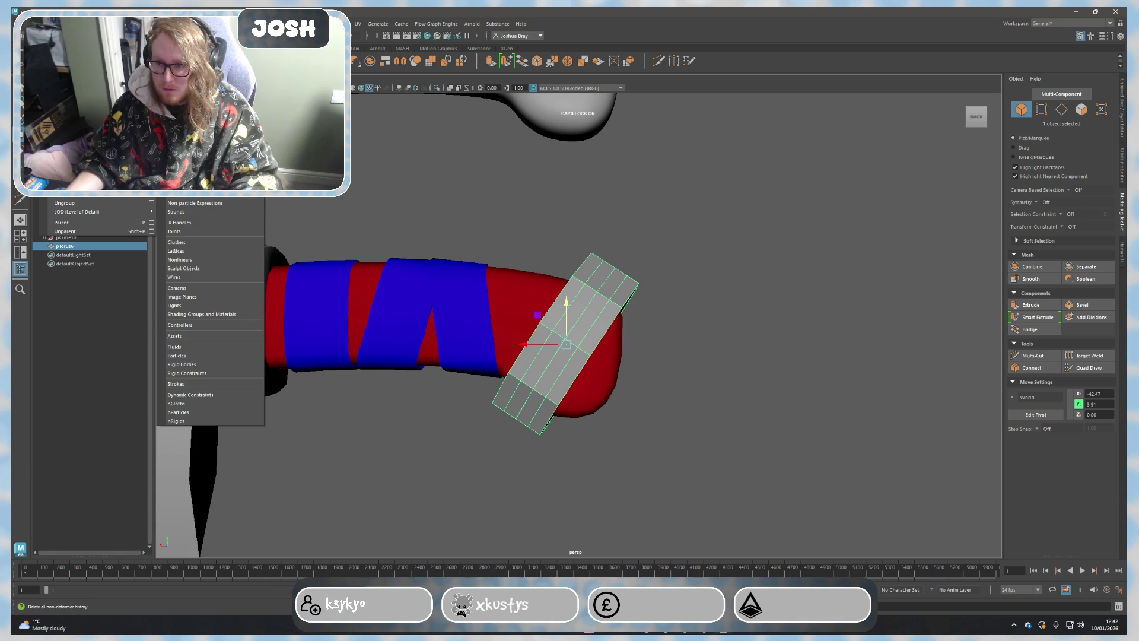
click(655, 237)
shift+click(525, 297)
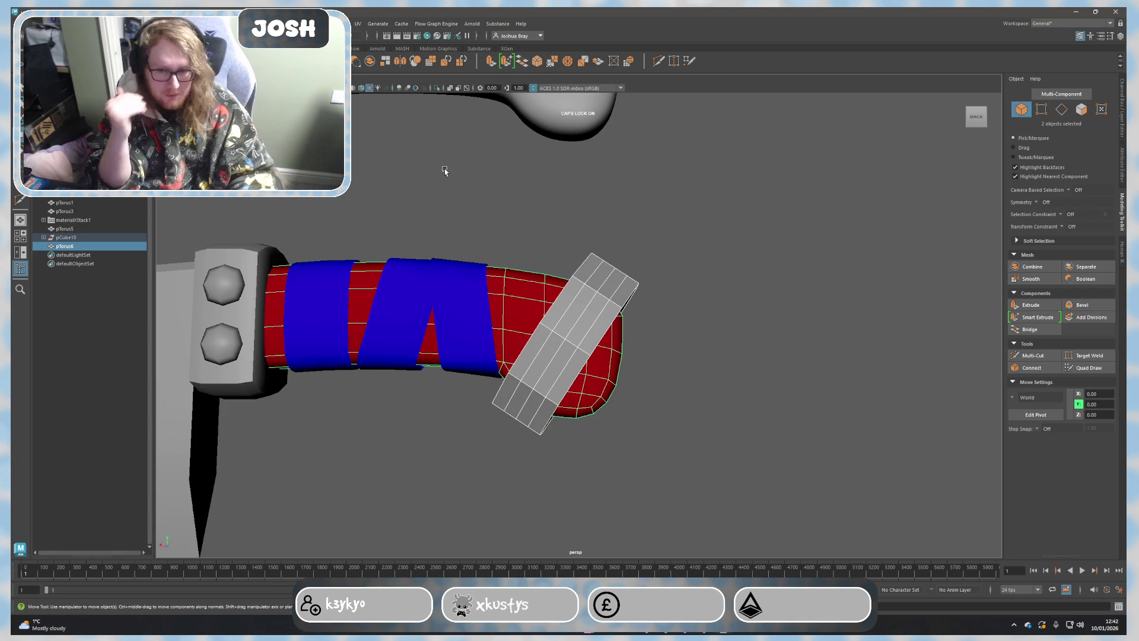
Step: Shrink-wrap the grey strip onto the red handle, inspect it, and undo
click(338, 24)
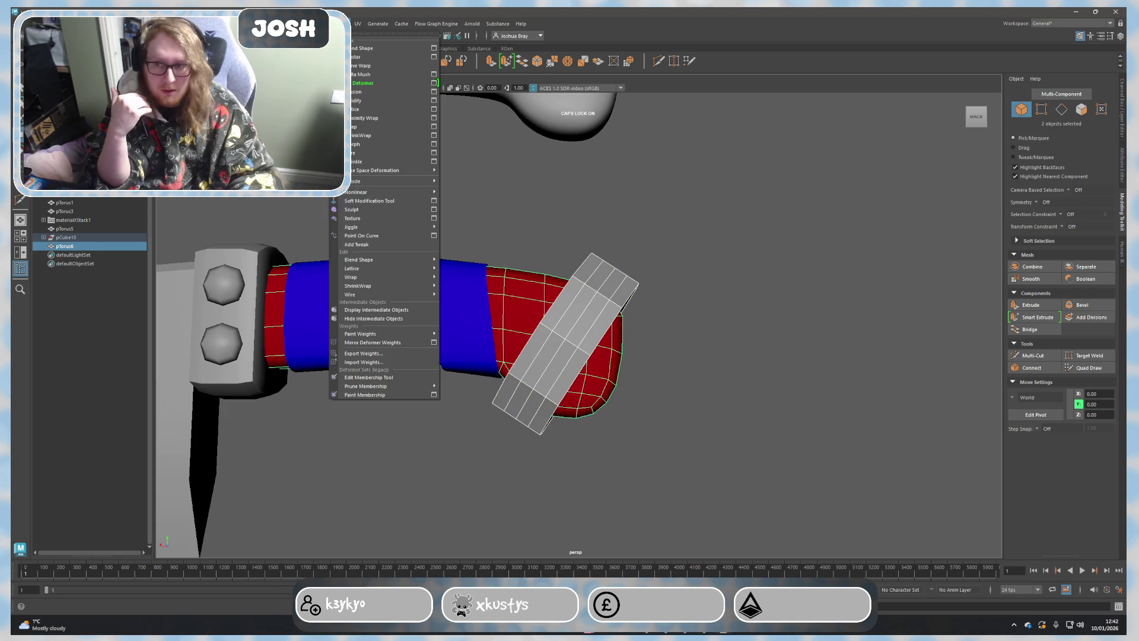
click(374, 140)
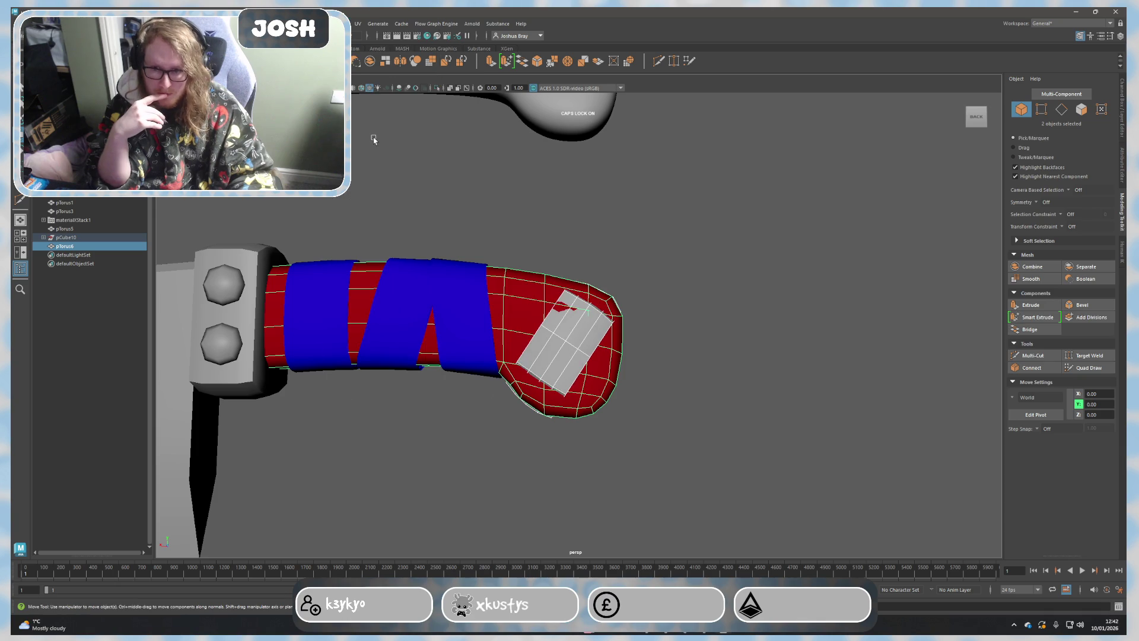
mouse_move(717, 407)
alt+mouse_down()
mouse_move(599, 392)
mouse_move(727, 405)
alt+mouse_up()
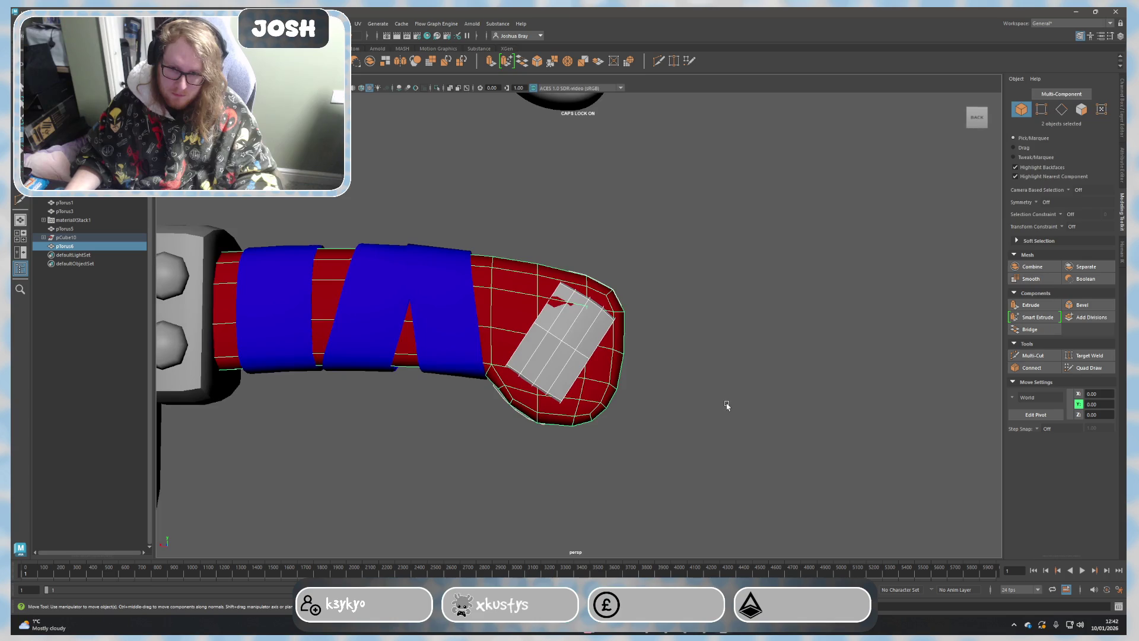
key(ctrl+z)
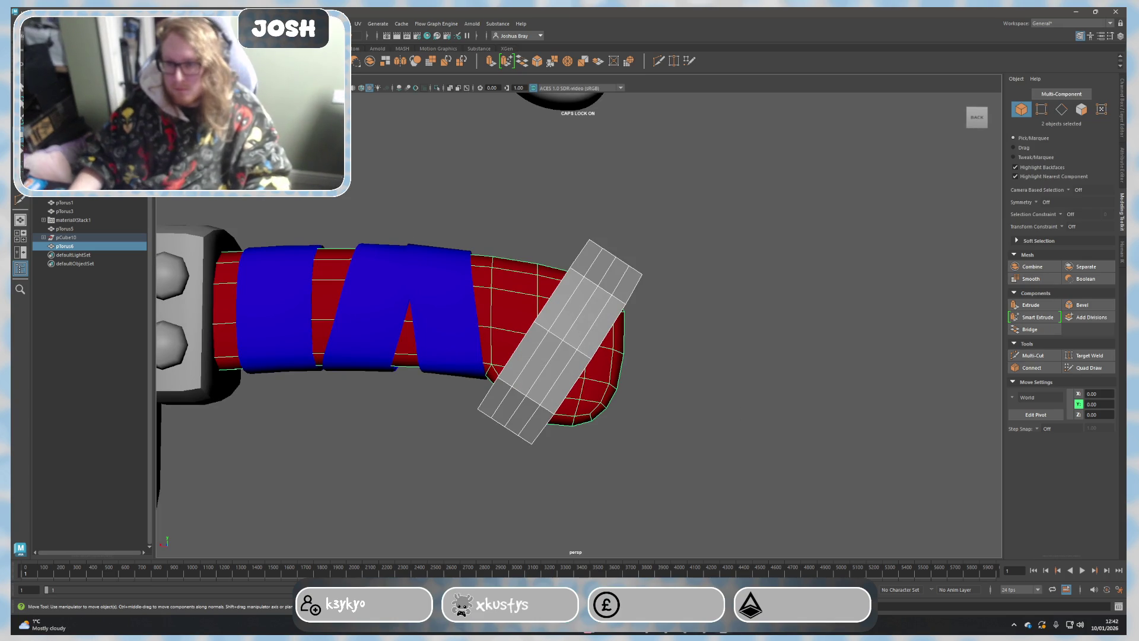
Step: Reapply ShrinkWrap from its options panel, checking the fit from several angles
click(354, 24)
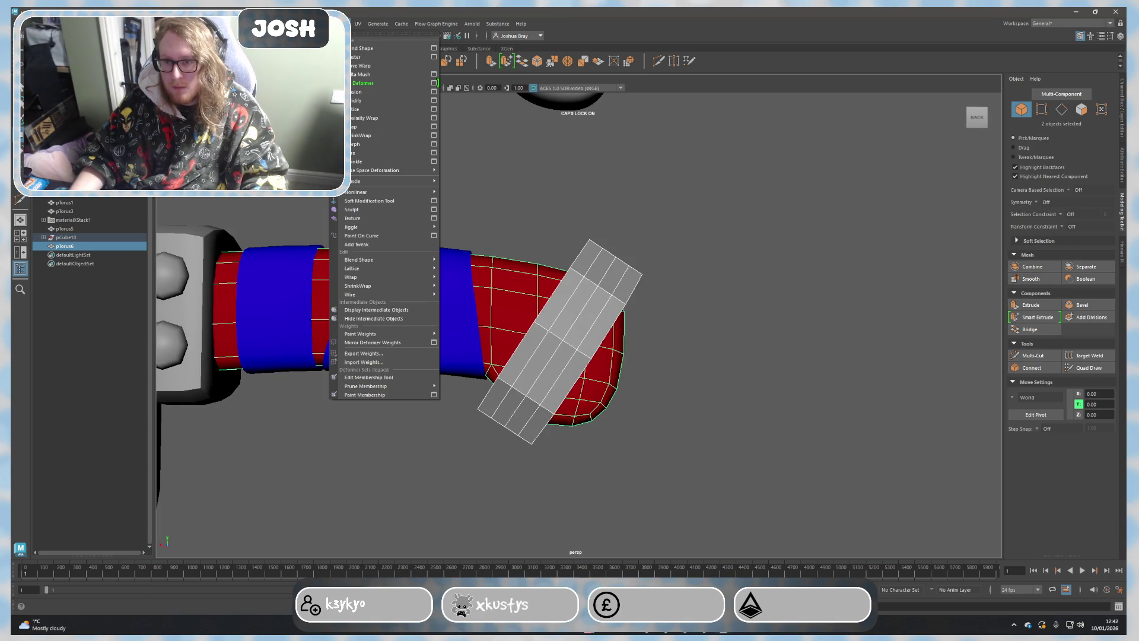
click(386, 130)
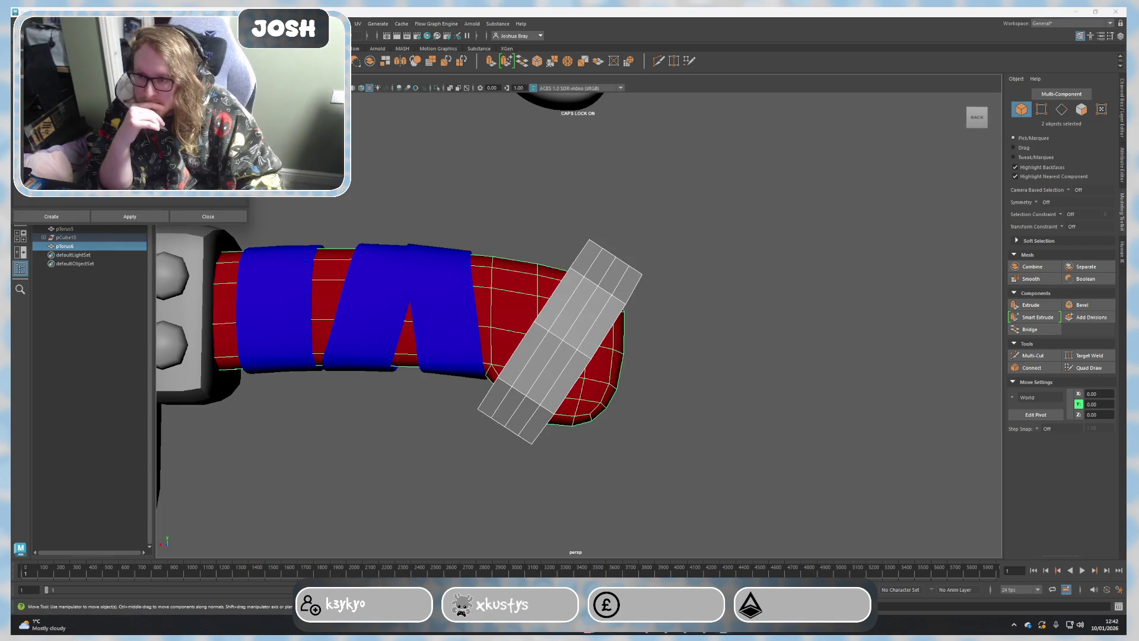
click(132, 217)
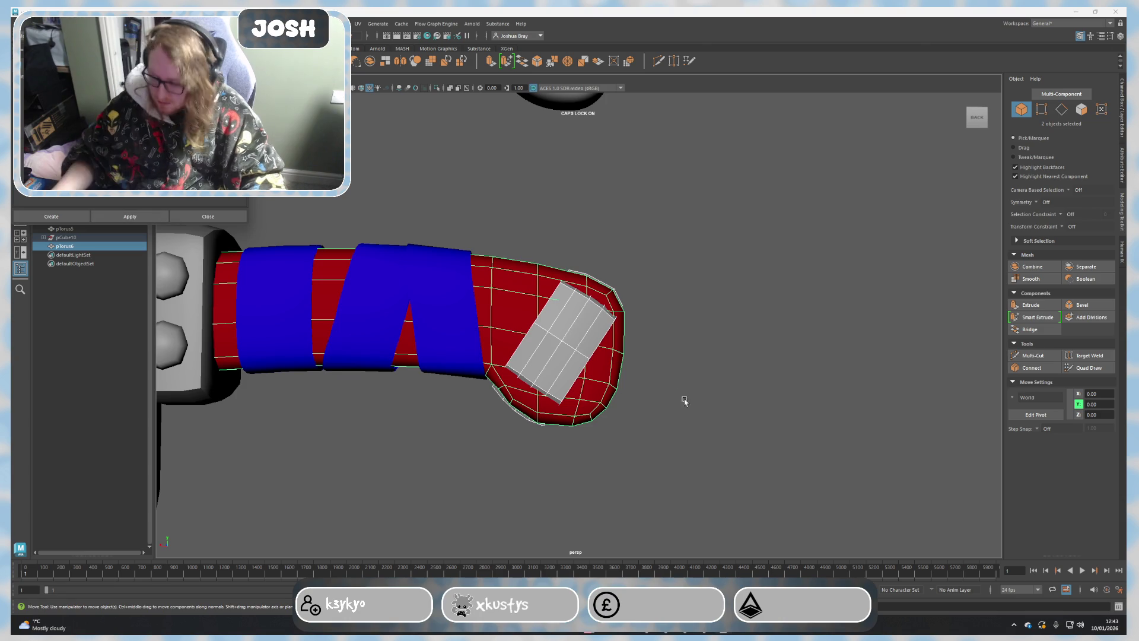
mouse_move(742, 407)
alt+mouse_down()
mouse_move(637, 388)
mouse_move(256, 237)
alt+mouse_up()
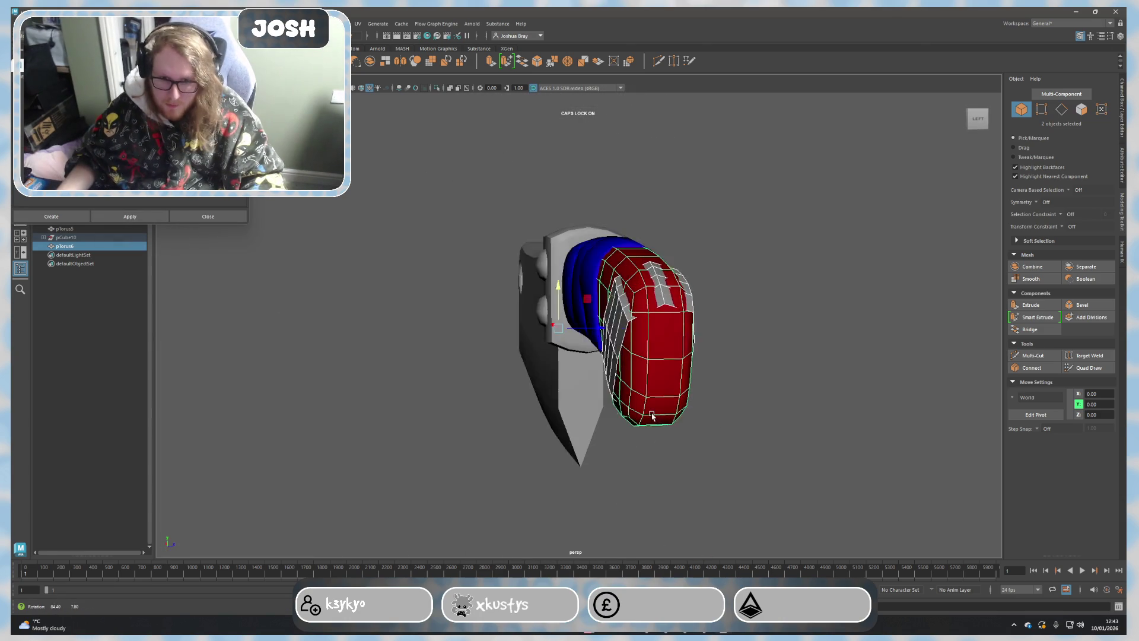
click(130, 217)
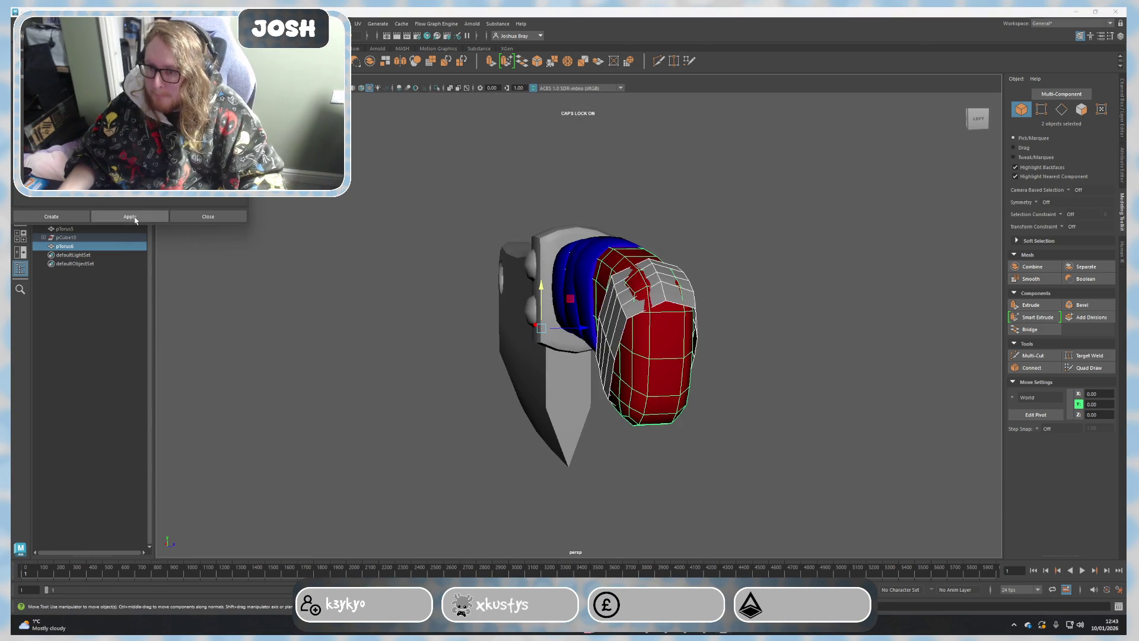
mouse_move(252, 279)
alt+mouse_down()
mouse_move(339, 268)
mouse_move(356, 288)
alt+mouse_up()
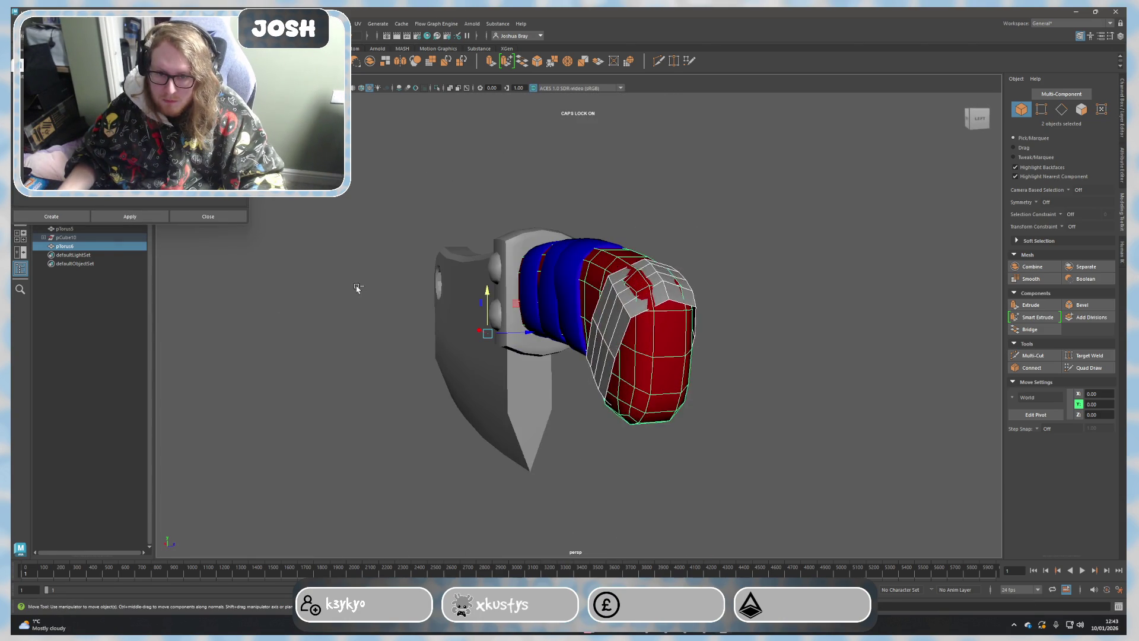
click(130, 218)
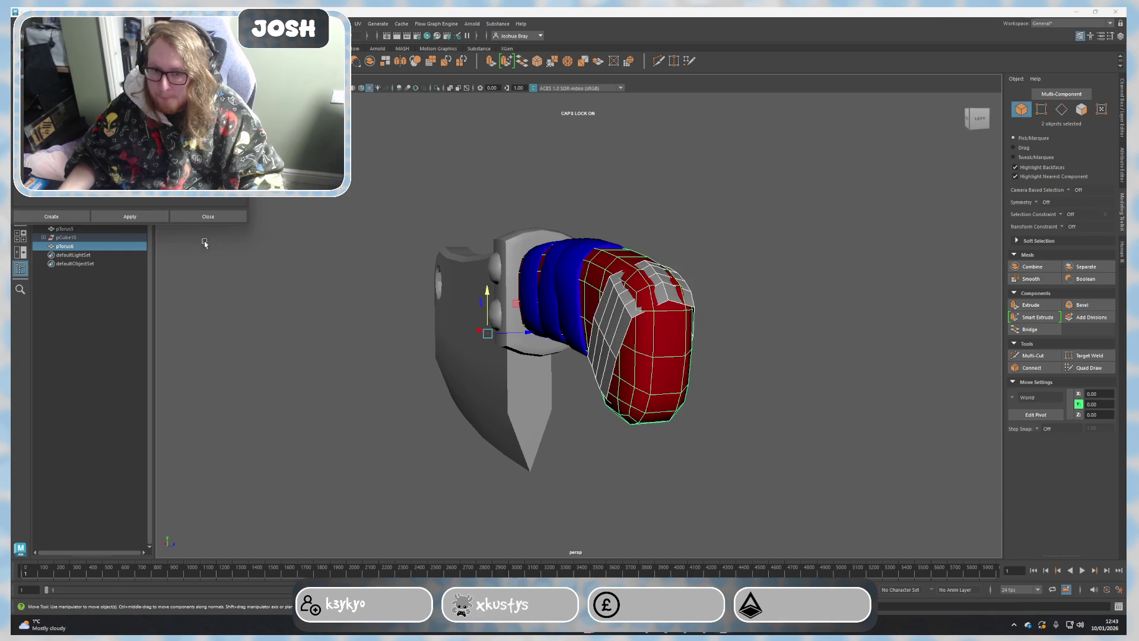
Step: Regenerate the wrap tighter around the handle and inspect it from side views
alt+drag(169, 228, 374, 280)
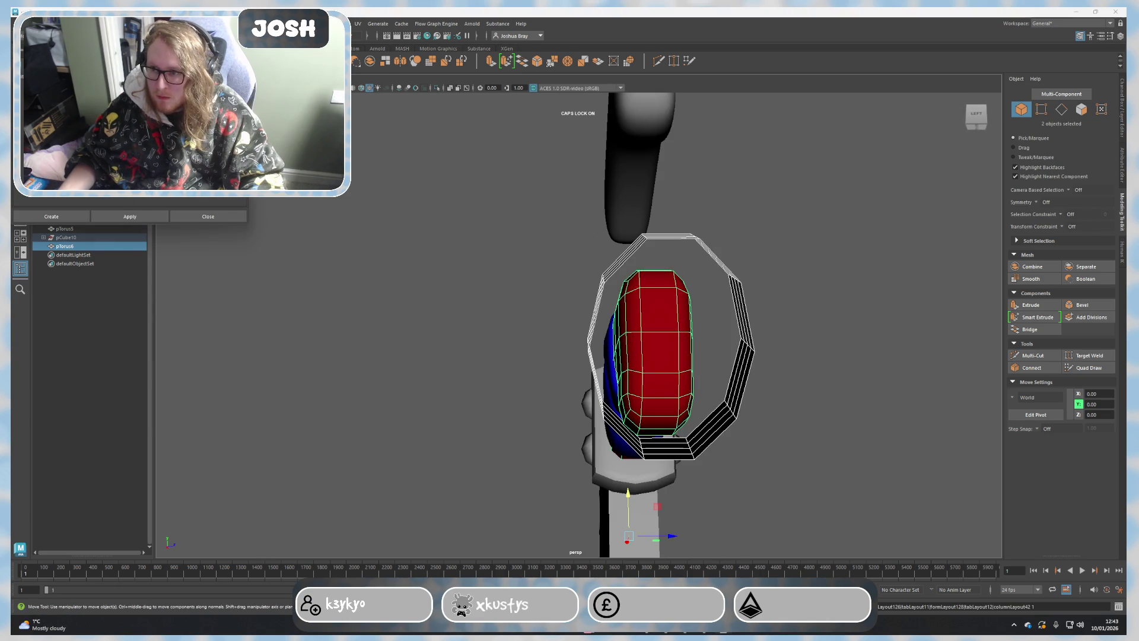
click(150, 218)
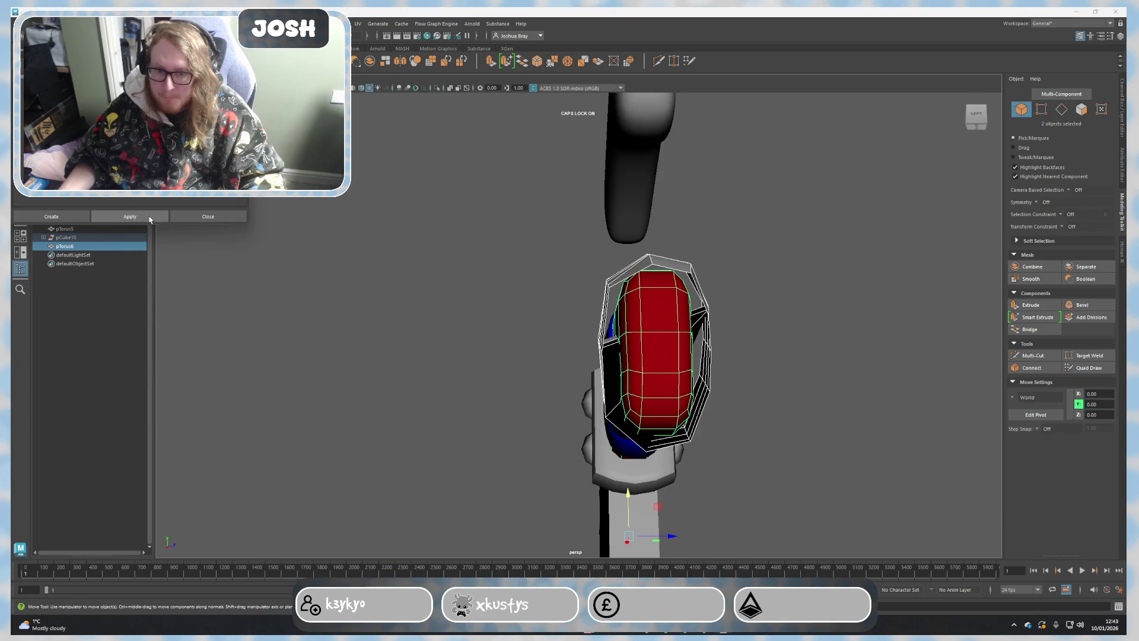
alt+drag(328, 258, 369, 267)
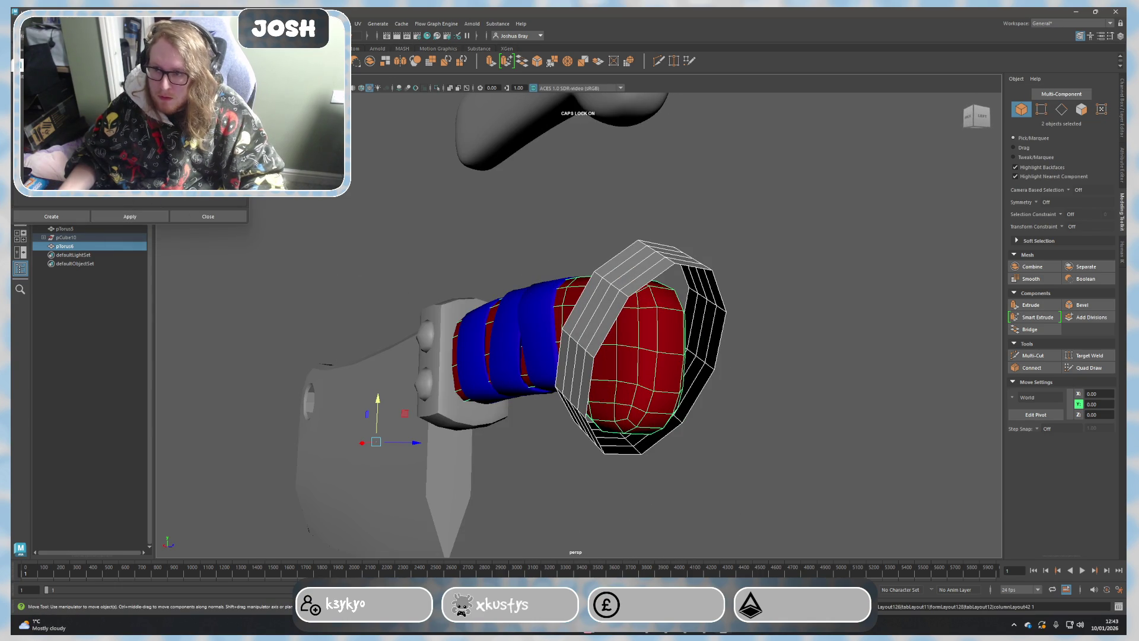
click(144, 217)
mouse_move(394, 295)
alt+mouse_down()
mouse_move(472, 309)
mouse_move(405, 276)
alt+mouse_up()
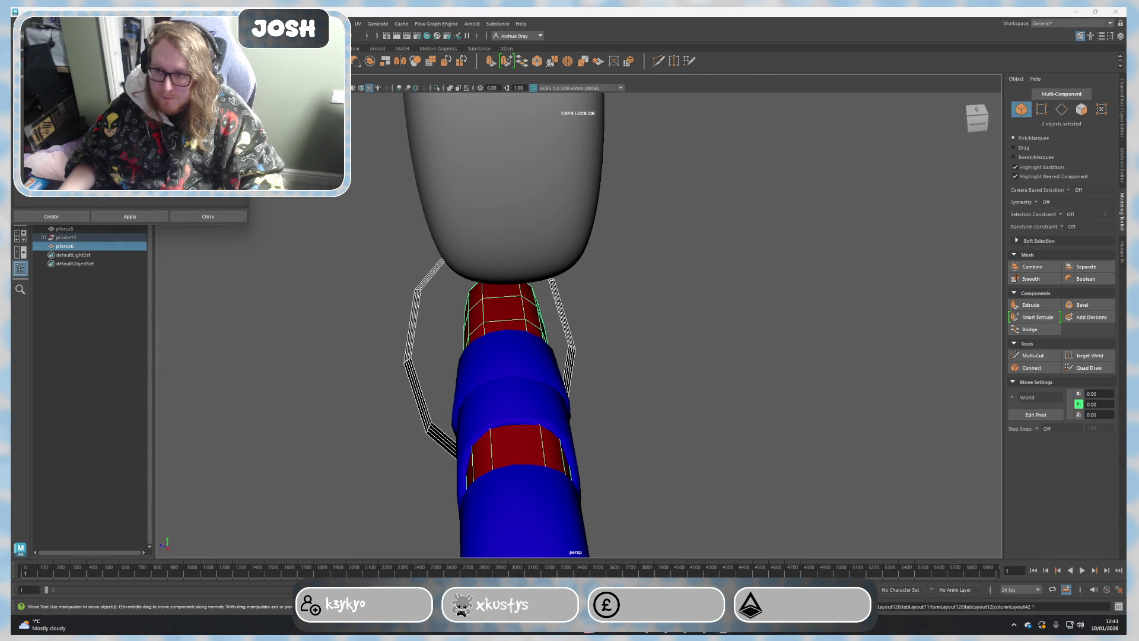
mouse_move(242, 242)
alt+mouse_down()
mouse_move(143, 242)
mouse_move(175, 237)
alt+mouse_up()
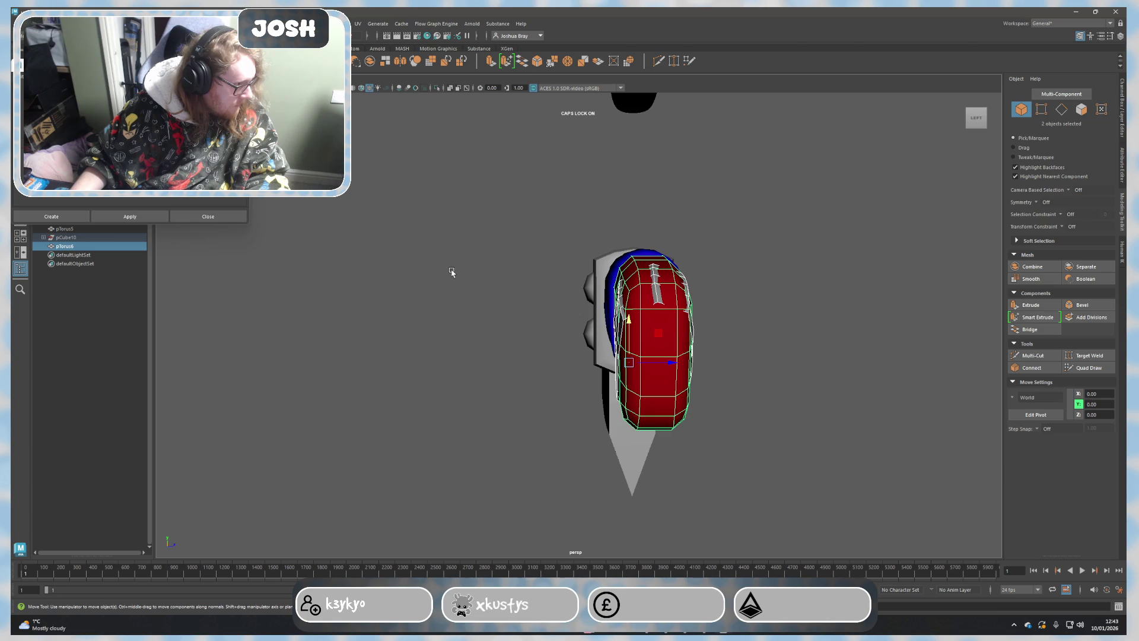
scroll(511, 359, up, 2)
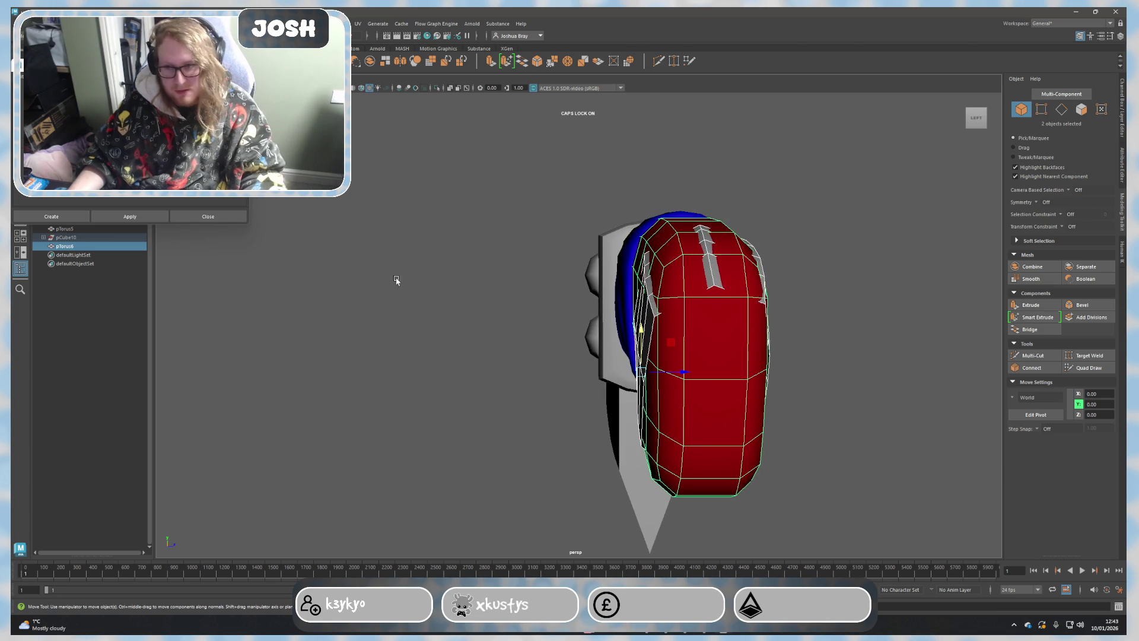
Step: Extrude the strip's end faces outward with Ctrl+E and confirm a thickness value
click(208, 217)
mouse_move(519, 339)
alt+mouse_down()
mouse_move(537, 388)
mouse_move(648, 343)
alt+mouse_up()
mouse_move(649, 343)
right_down()
mouse_move(649, 378)
mouse_move(627, 316)
right_up()
alt+drag(628, 316, 845, 356)
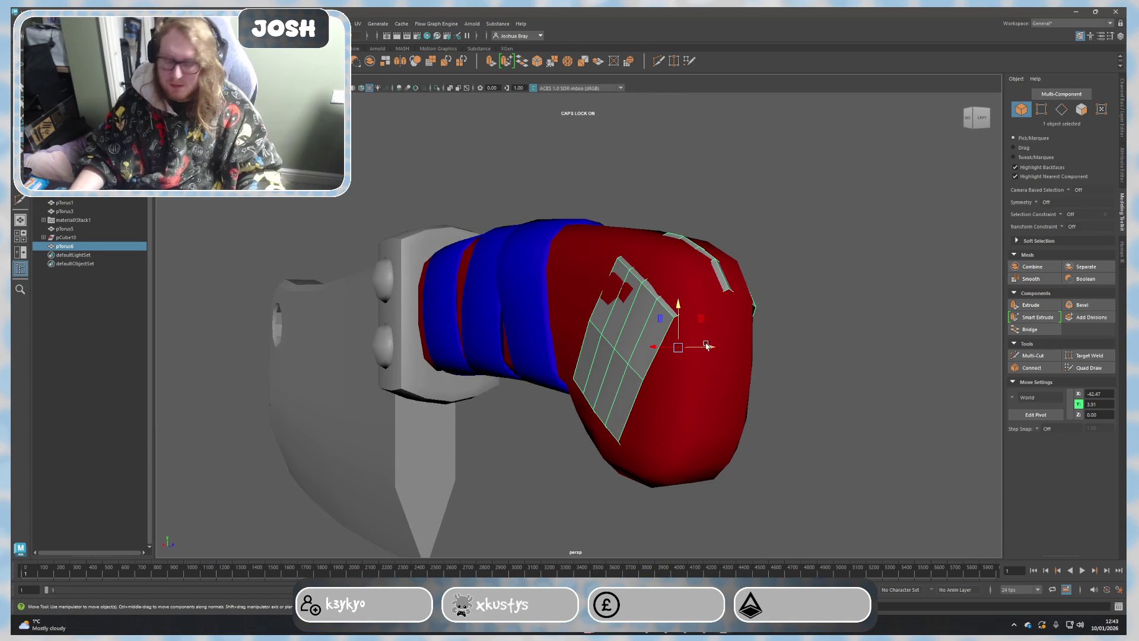
key(F11)
key(ctrl+e)
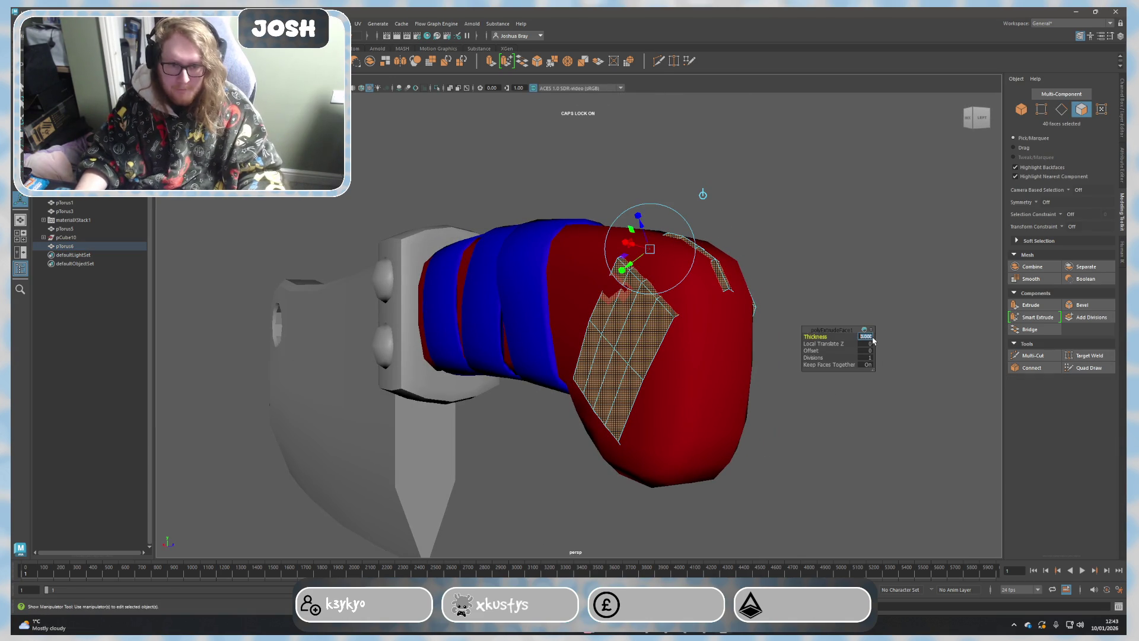
text(0.2)
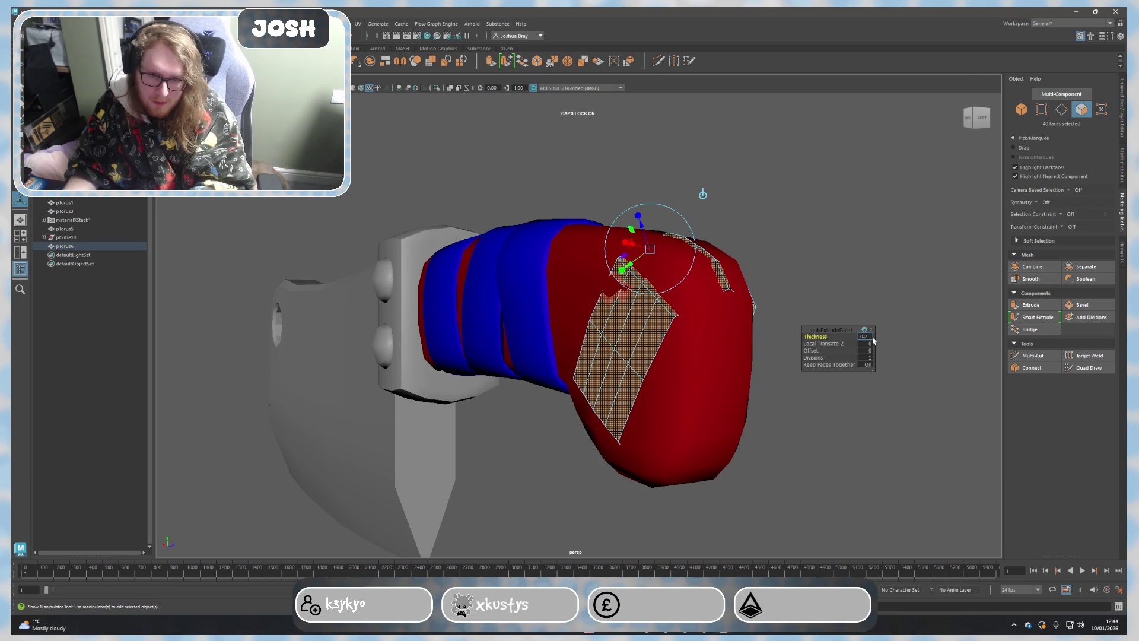
key(Return)
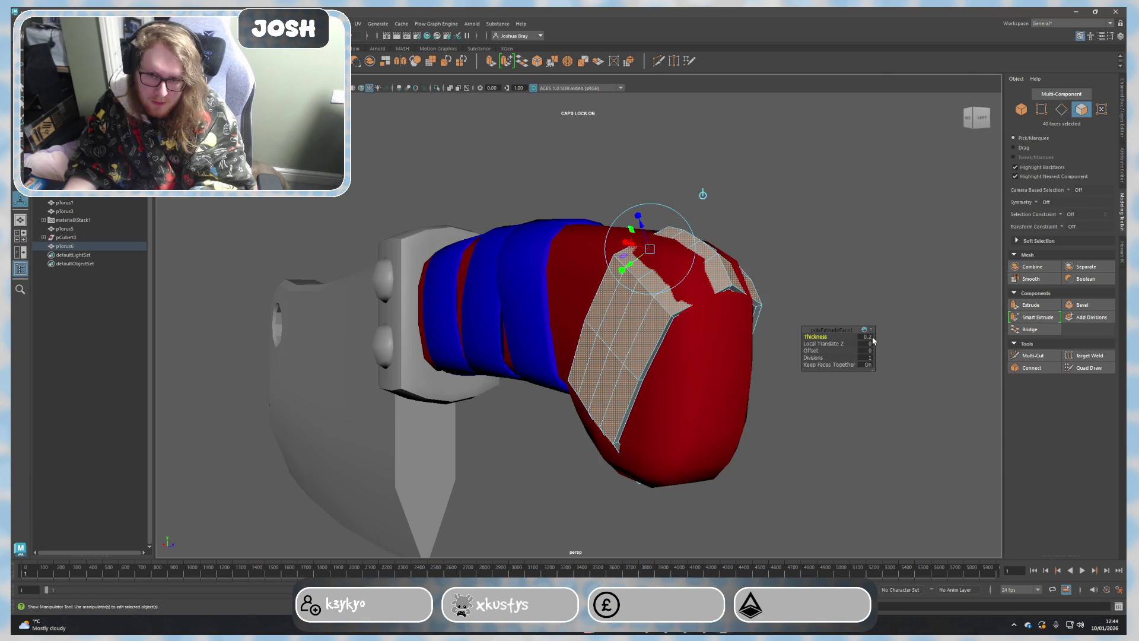
Step: Apply the thickness to form a raised grey cap and return to object mode
mouse_move(873, 340)
alt+mouse_down()
mouse_move(918, 278)
mouse_move(865, 339)
alt+mouse_up()
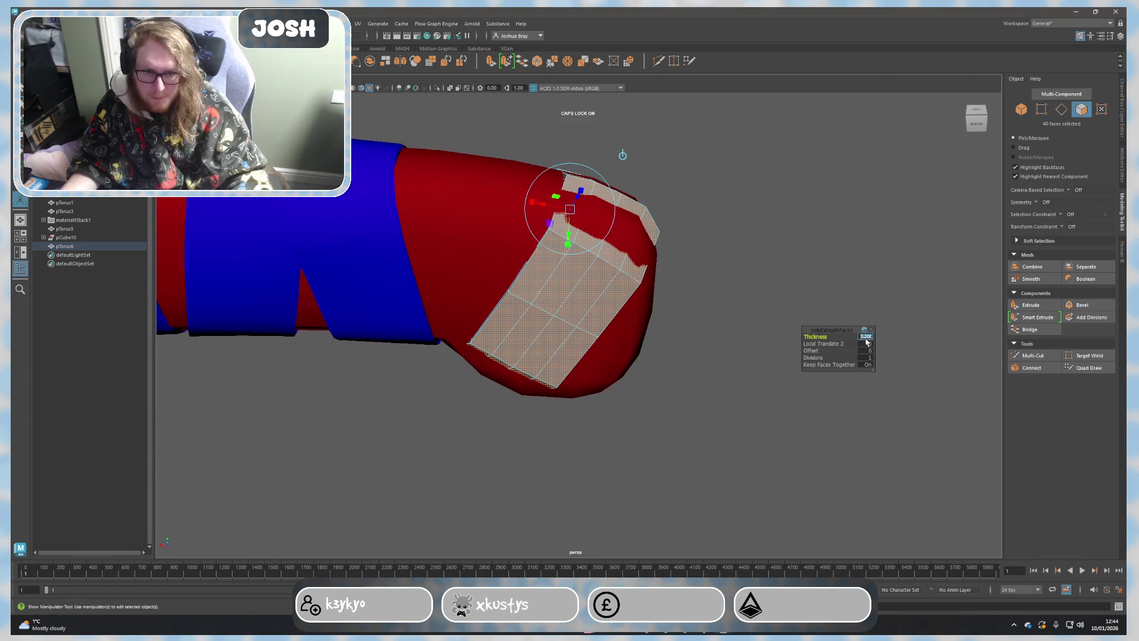
text(0.3)
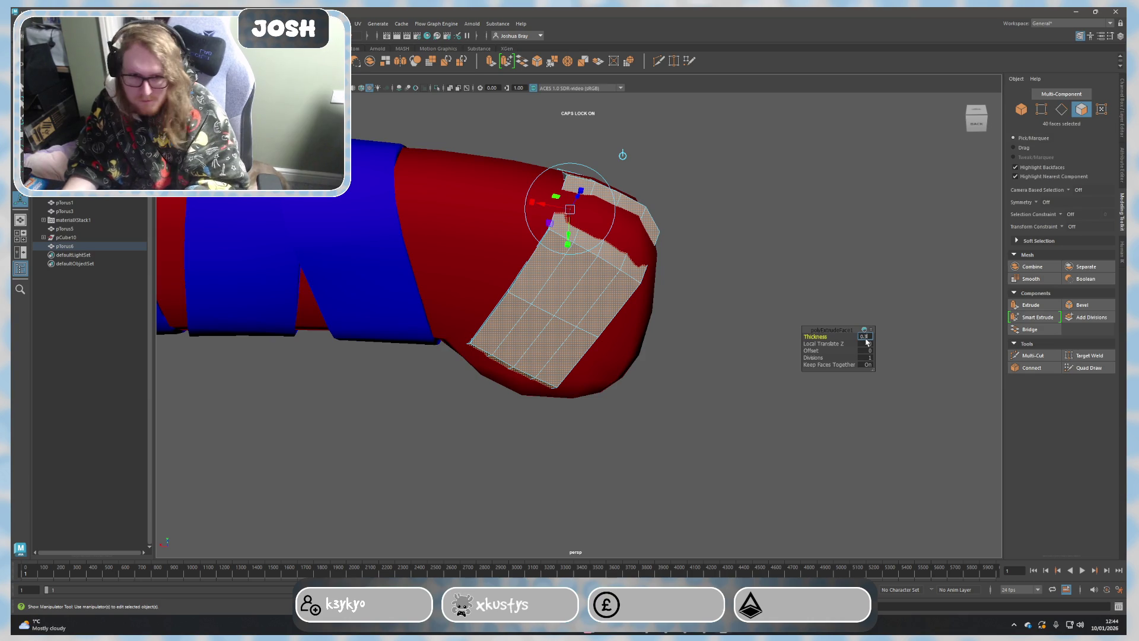
text(2)
key(Return)
mouse_move(814, 255)
alt+mouse_down()
mouse_move(651, 243)
mouse_move(667, 357)
mouse_move(679, 364)
mouse_move(718, 330)
alt+mouse_up()
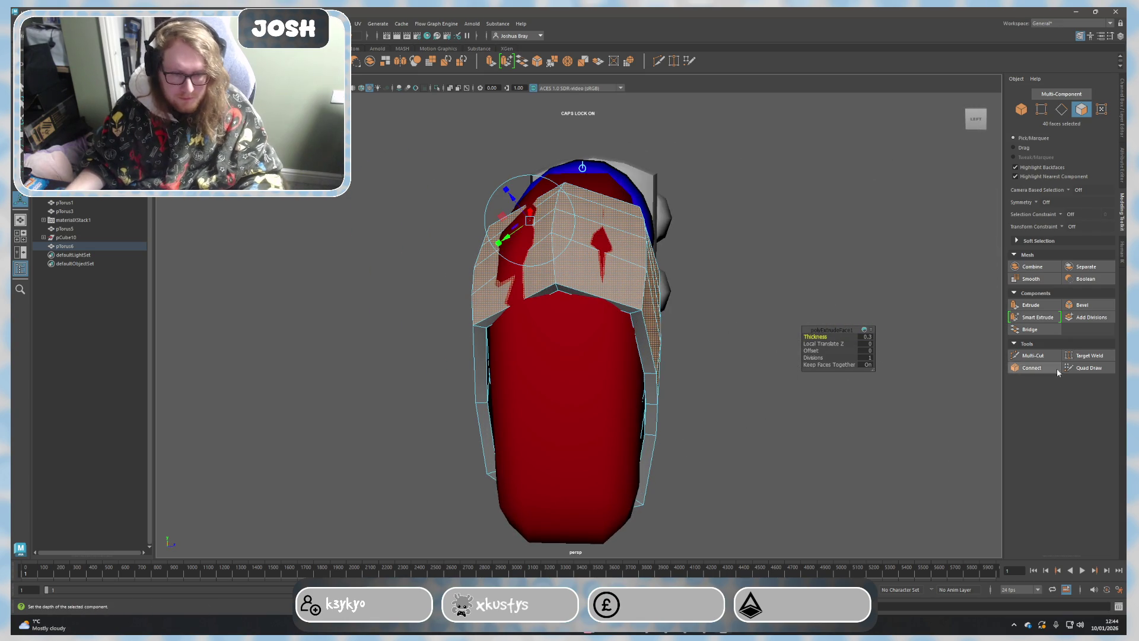
click(913, 343)
right_drag(677, 267, 703, 254)
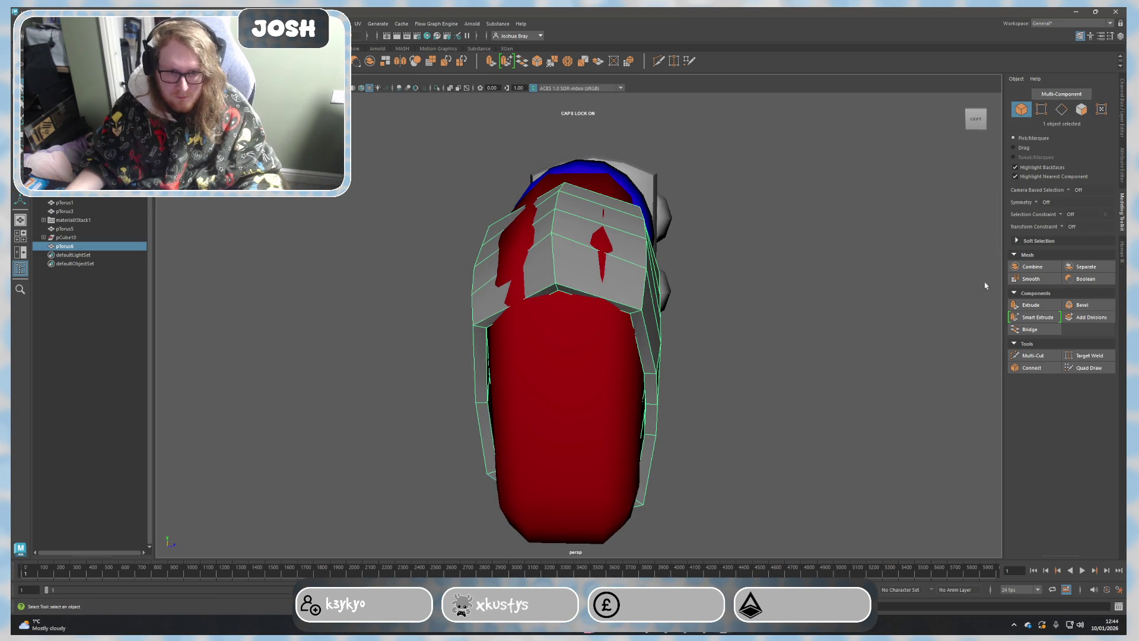
click(1017, 282)
mouse_move(738, 294)
alt+mouse_down()
mouse_move(745, 267)
mouse_move(787, 261)
mouse_move(753, 287)
alt+mouse_up()
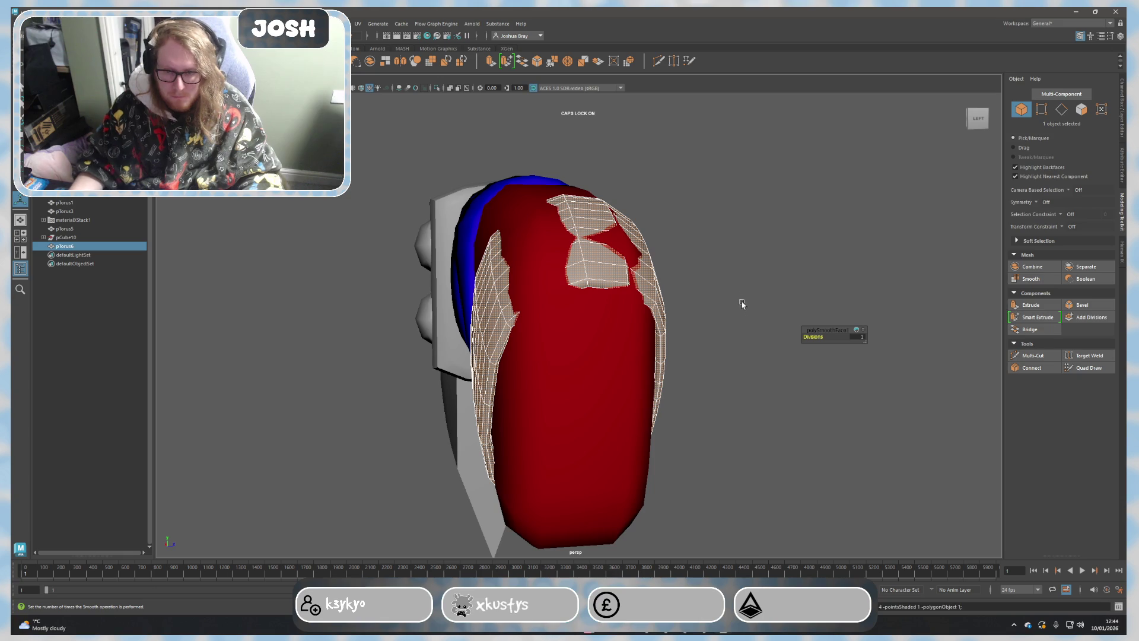
key(ctrl+z)
key(ctrl+e)
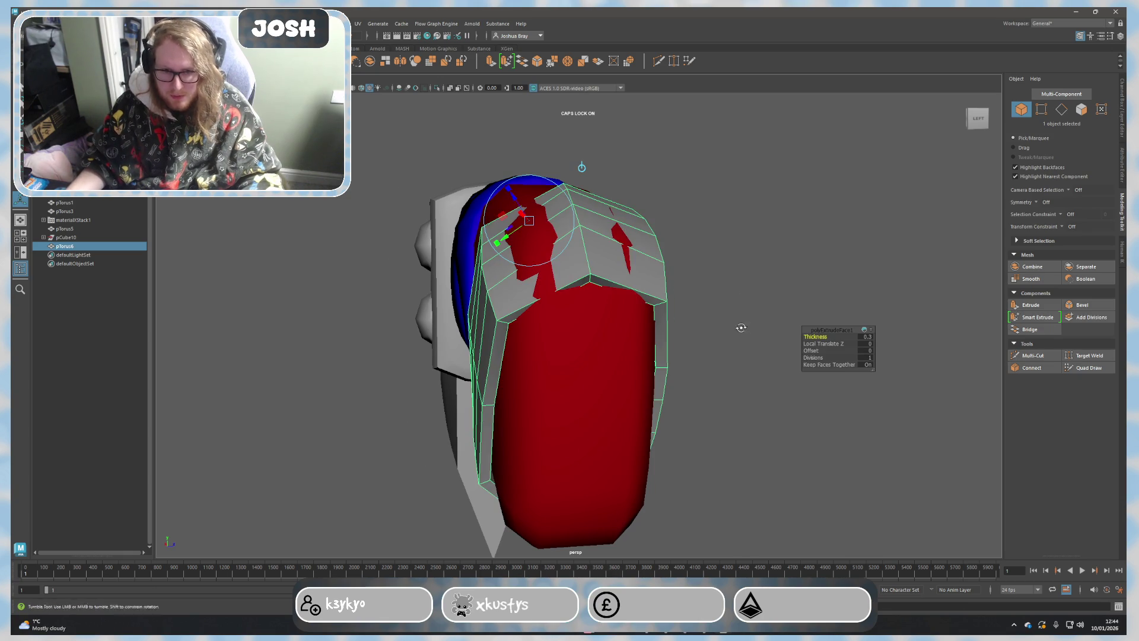
alt+drag(739, 330, 992, 355)
click(1017, 356)
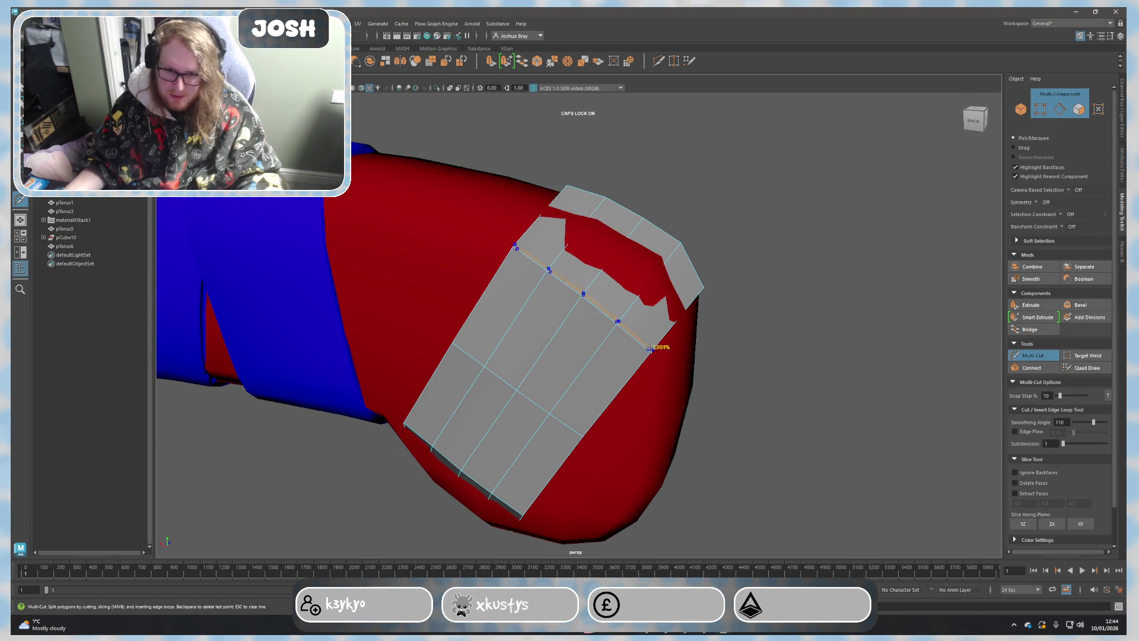
scroll(652, 347, up, 5)
alt+middle_drag(558, 382, 535, 334)
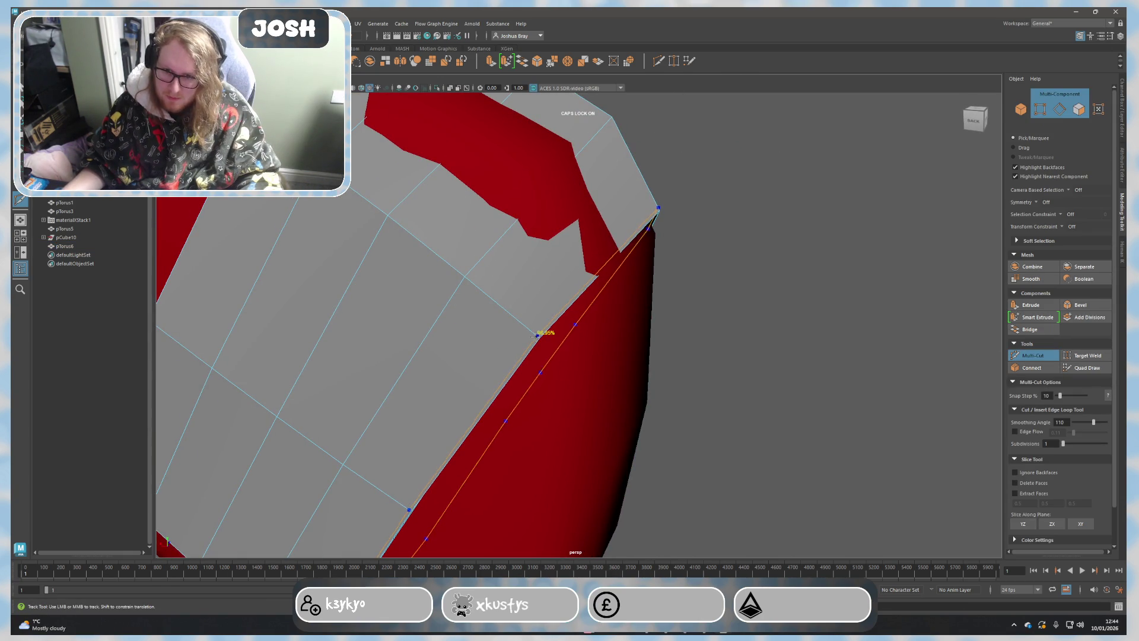
alt+drag(537, 334, 544, 381)
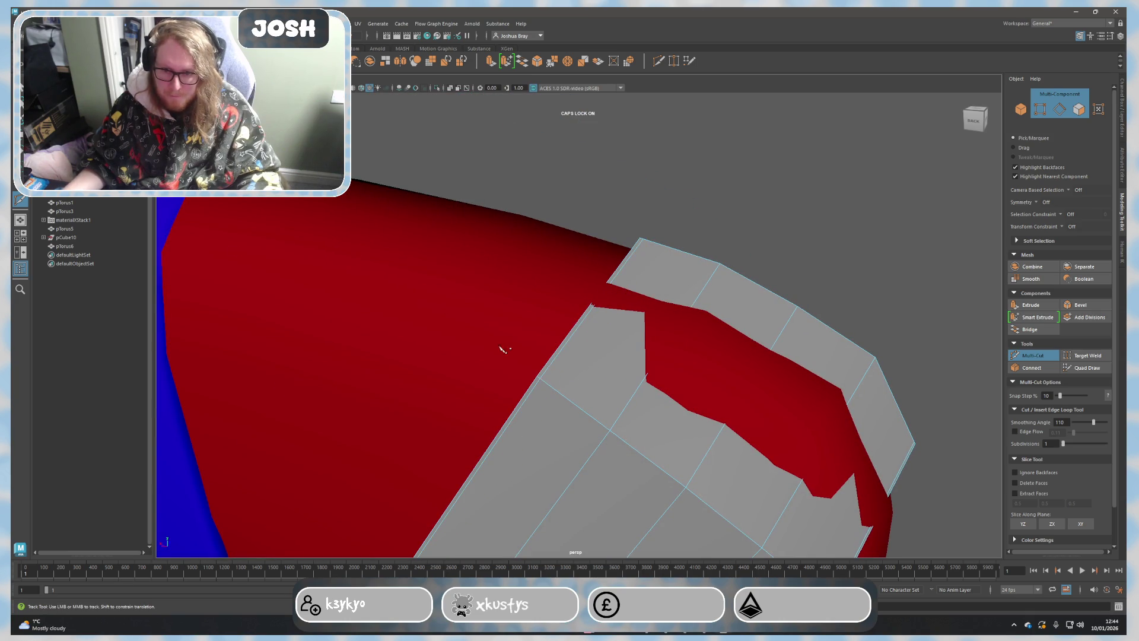
key(q)
click(373, 350)
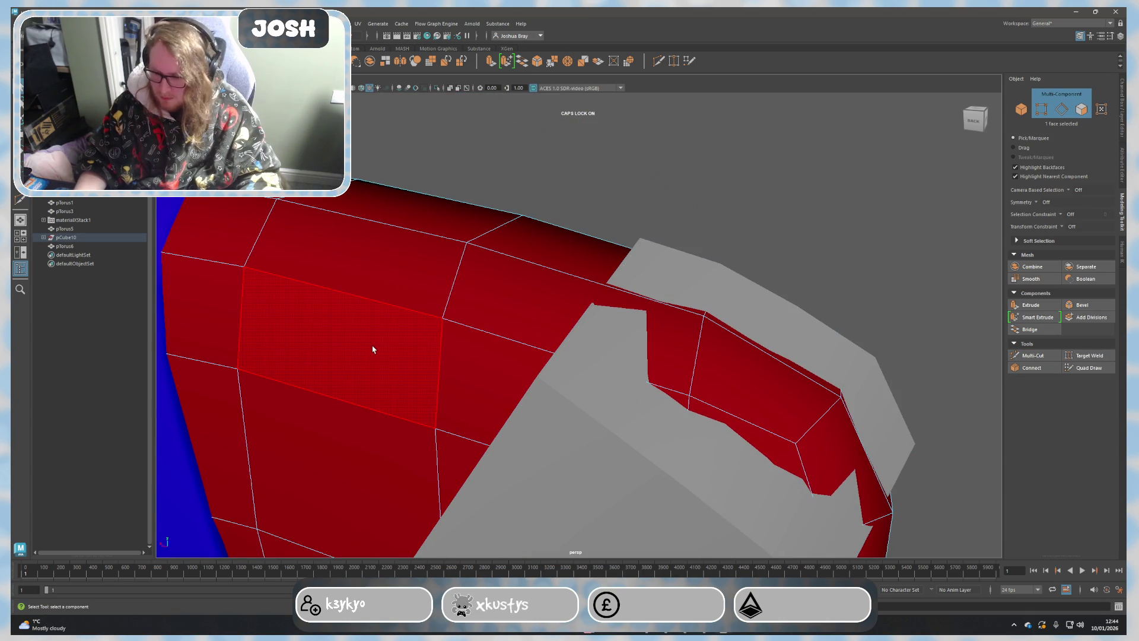
Step: Show the handle mesh in green and briefly check the selection mode options
key(t)
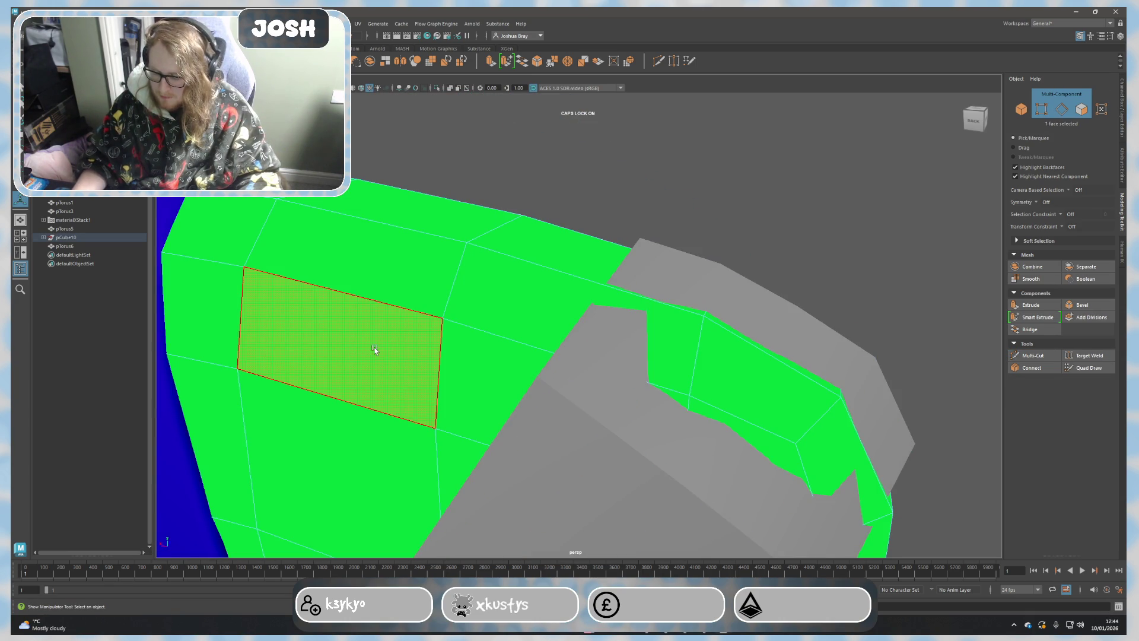
scroll(373, 349, down, 3)
alt+drag(374, 349, 490, 324)
scroll(500, 334, up, 2)
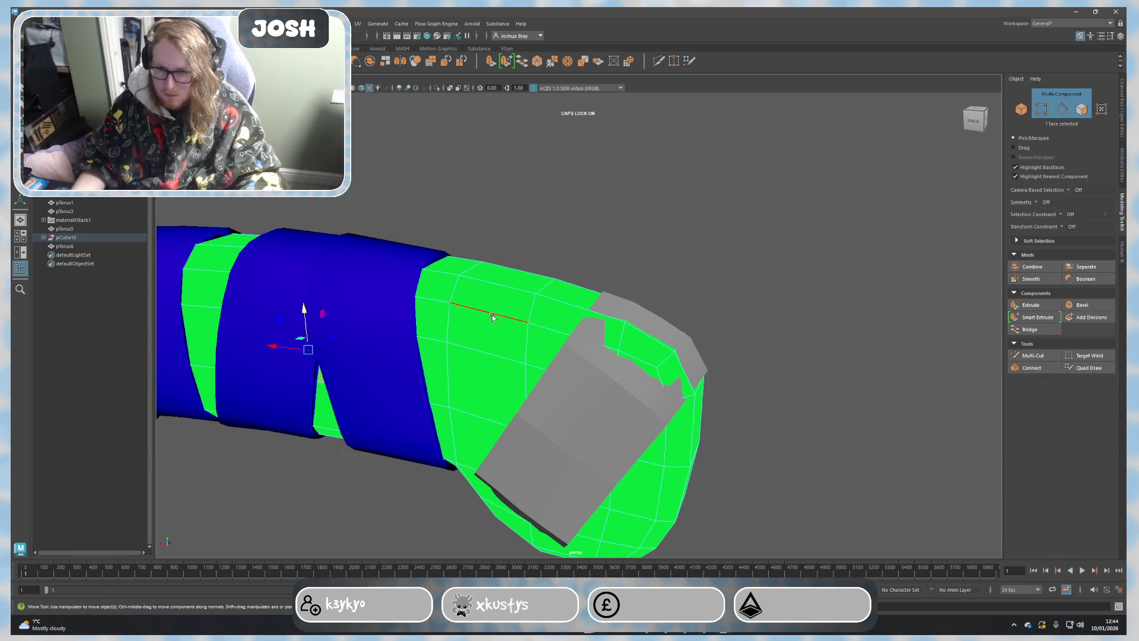
key(w)
scroll(463, 326, down, 2)
mouse_move(415, 395)
alt+mouse_down()
mouse_move(453, 374)
mouse_move(478, 310)
mouse_move(560, 308)
mouse_move(491, 389)
alt+mouse_up()
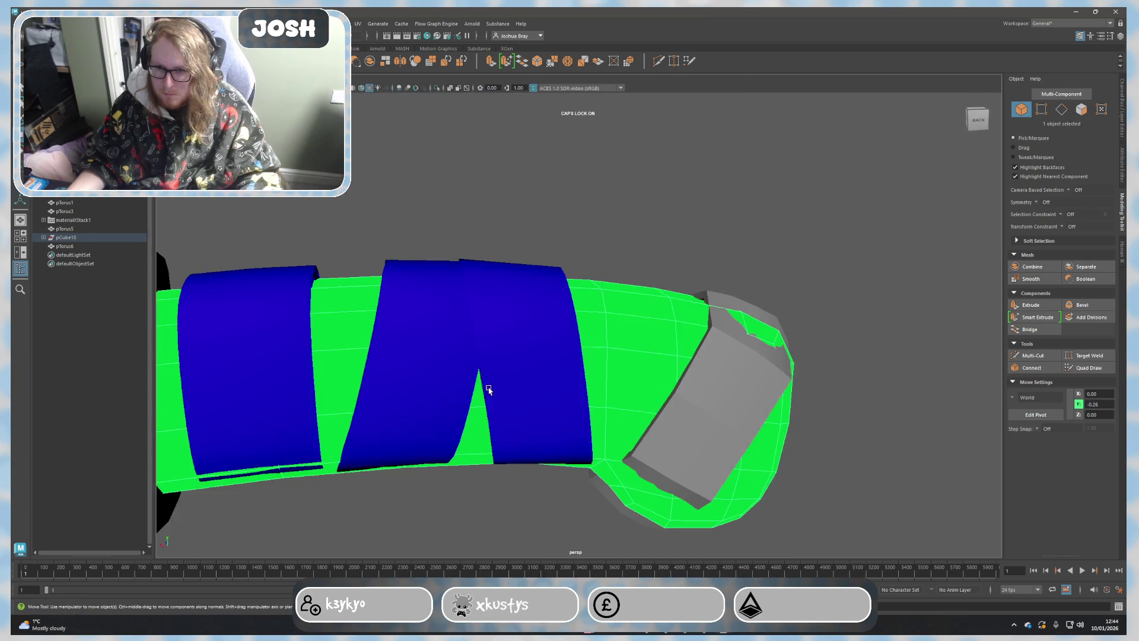
scroll(481, 396, down, 2)
click(491, 454)
click(671, 415)
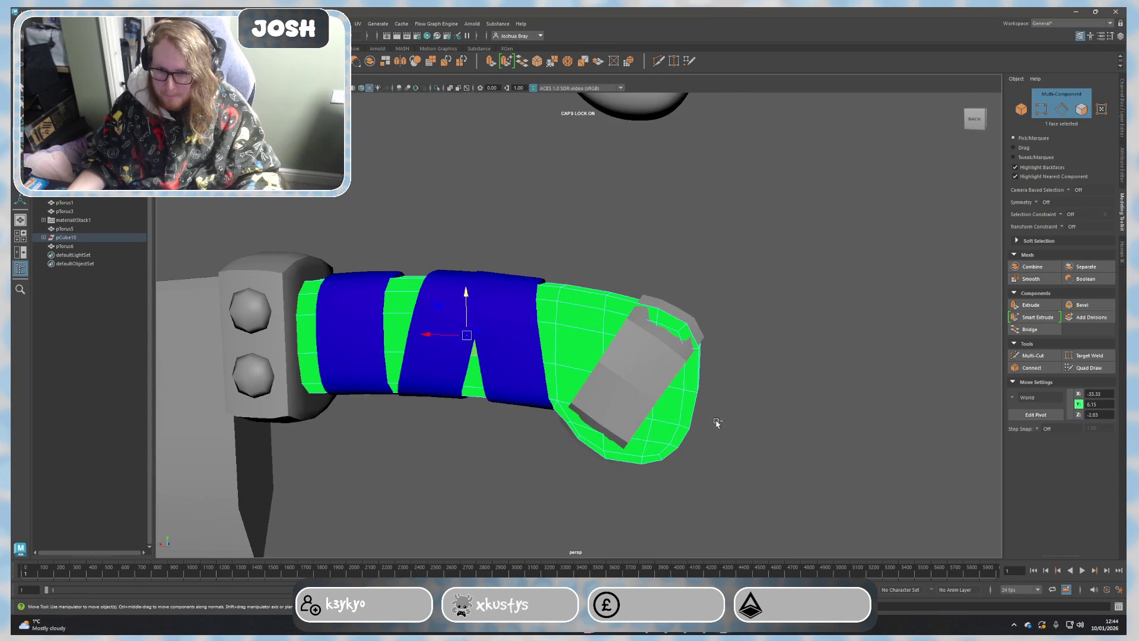
right_click(673, 356)
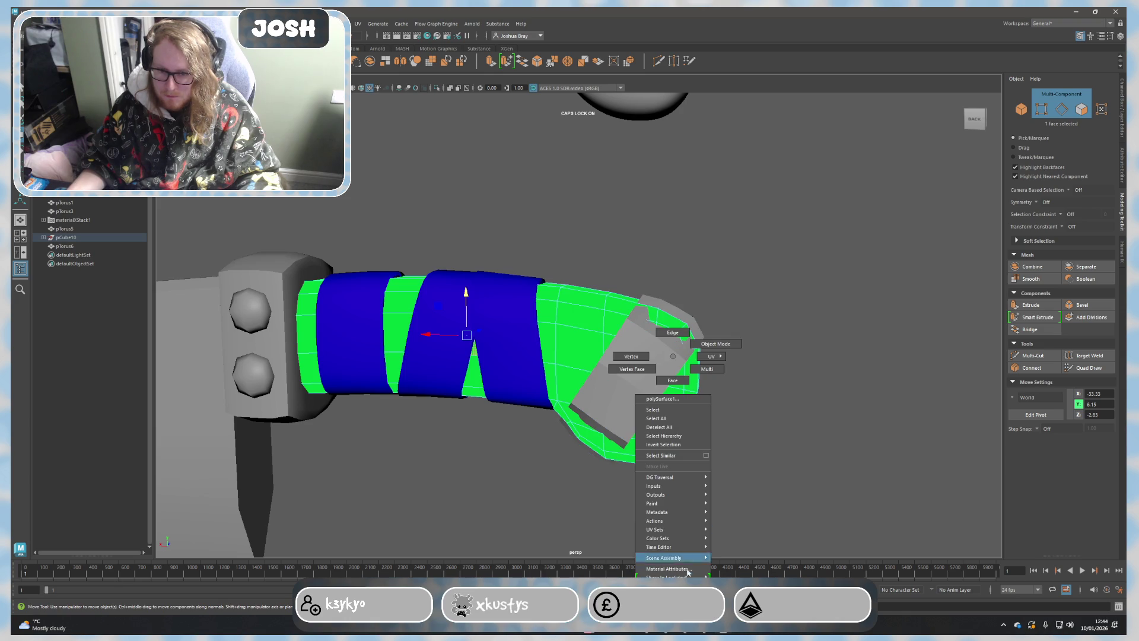
click(746, 574)
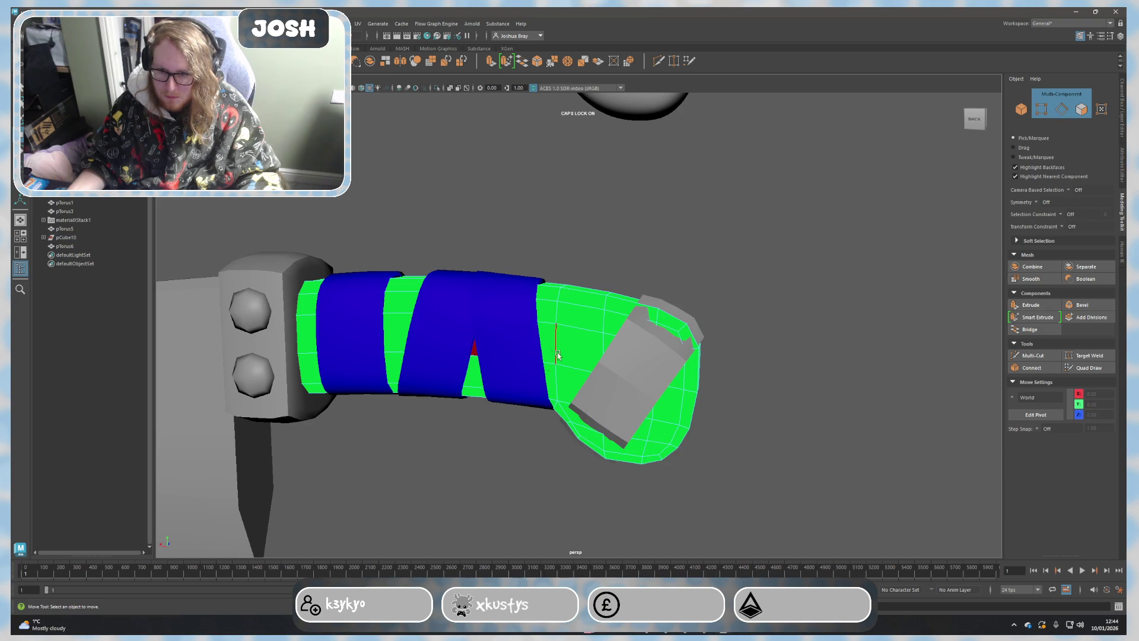
Step: Test-lift the green handle mesh upward along Y and undo to restore it
right_drag(578, 354, 801, 441)
click(574, 325)
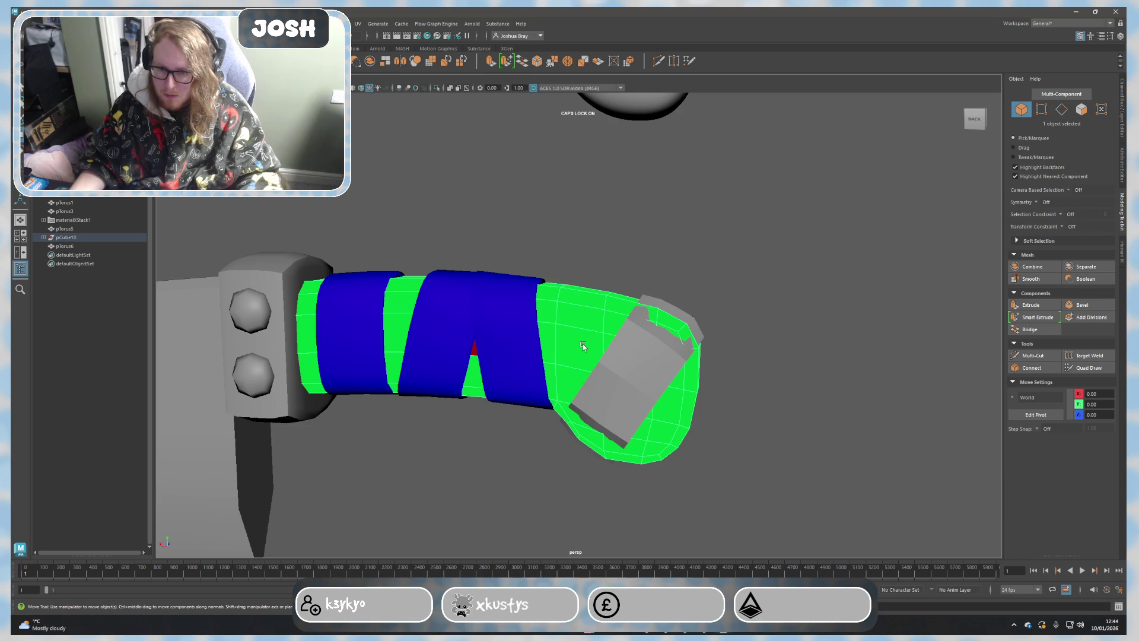
scroll(583, 347, down, 3)
scroll(541, 407, down, 5)
drag(458, 270, 457, 270)
scroll(645, 412, up, 5)
scroll(499, 338, up, 1)
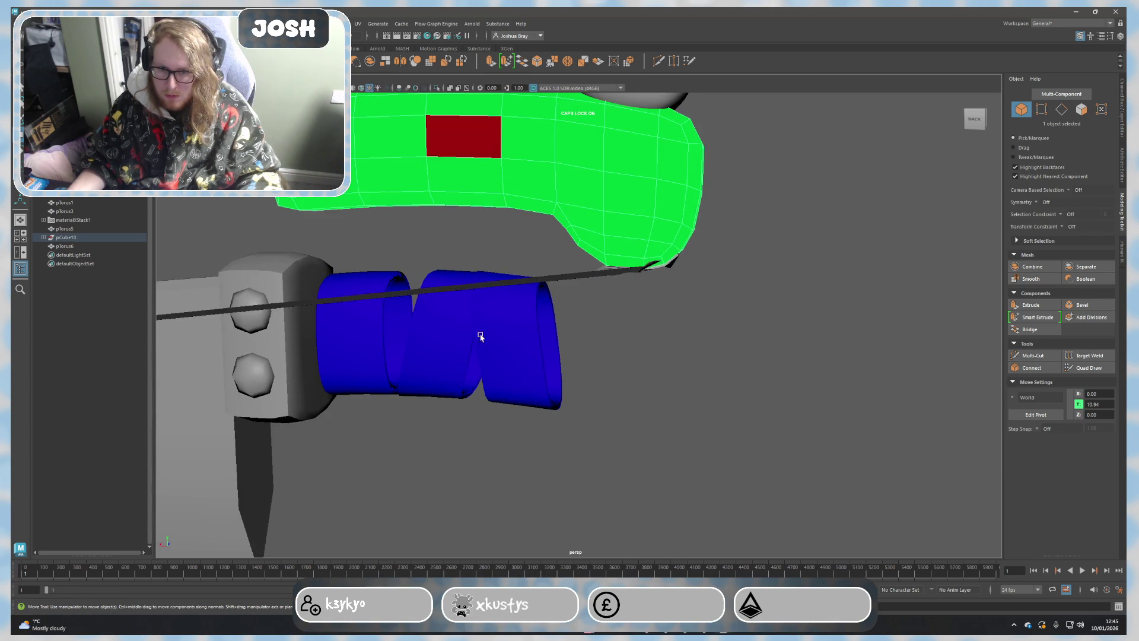
scroll(470, 377, down, 5)
key(ctrl+z)
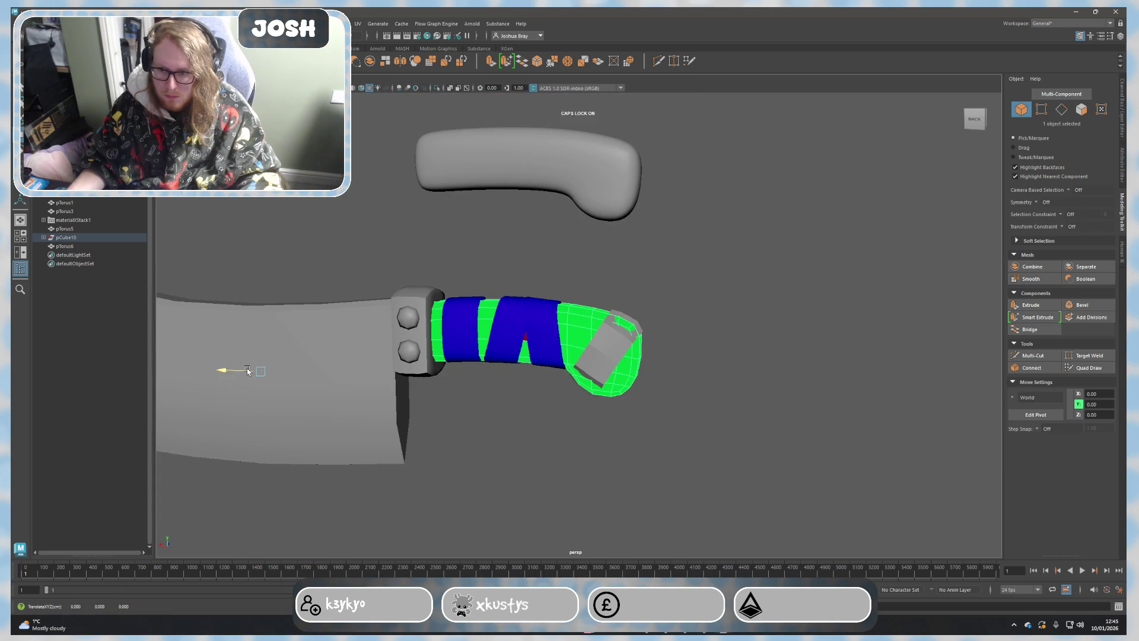
Step: Test-move the green handle mesh sideways and upward, undoing each move
drag(248, 370, 501, 381)
key(ctrl+z)
click(574, 428)
click(579, 327)
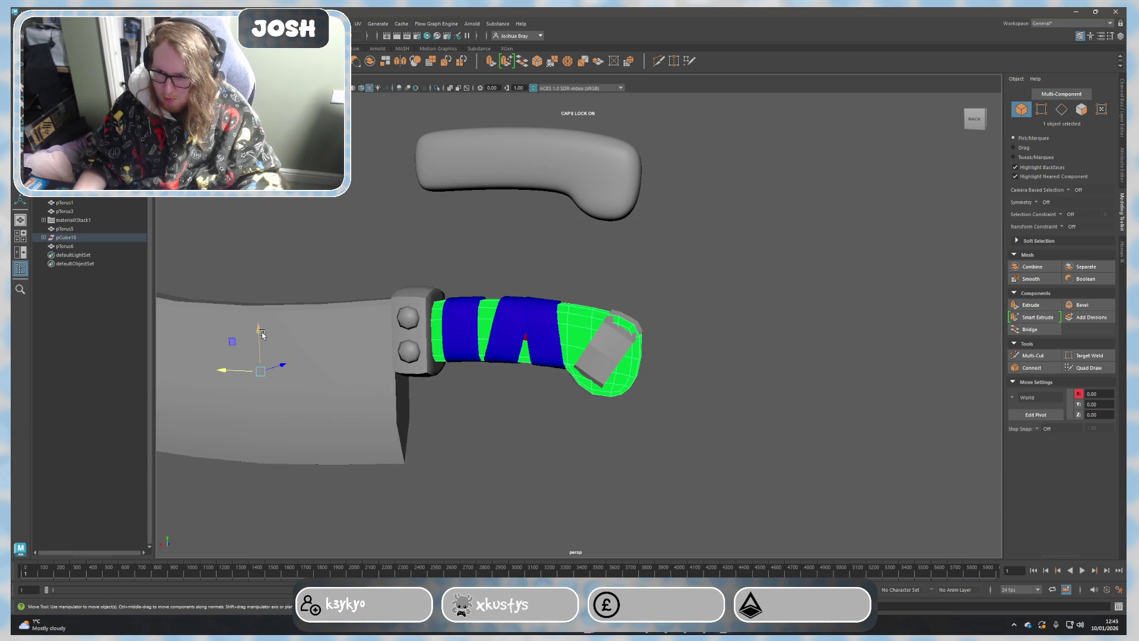
drag(263, 336, 256, 234)
key(ctrl+z)
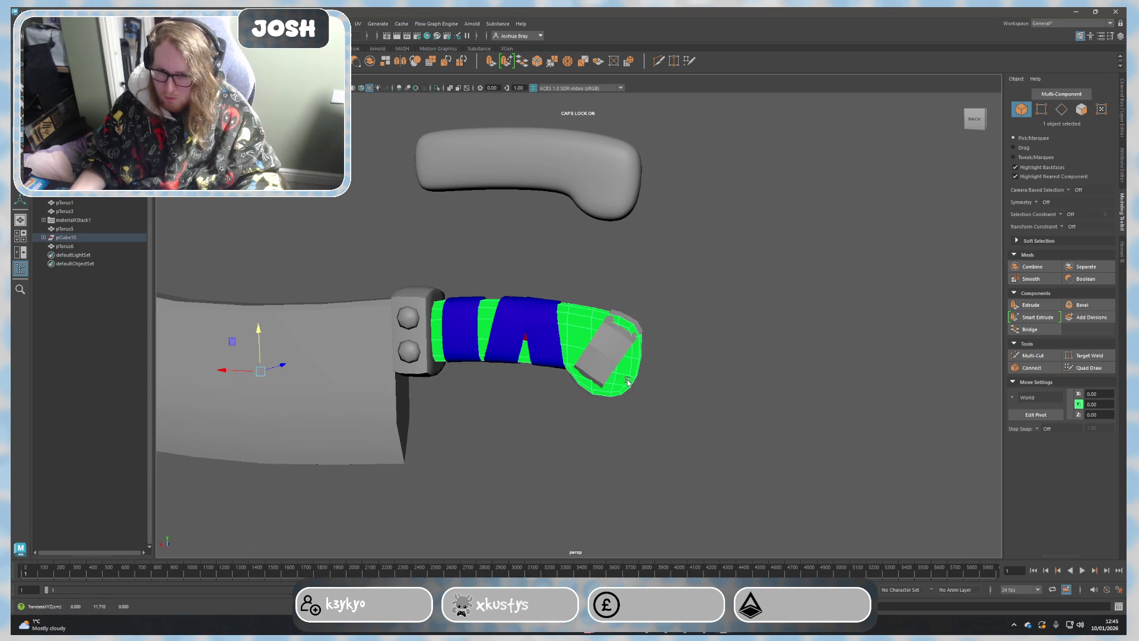
Step: Step through the Outliner items—bolts, blade, torus bands, materialXStack1—then clear the selection
click(93, 230)
click(93, 211)
click(93, 193)
key(Up)
key(Up)
key(Up)
key(Up)
key(Up)
click(78, 205)
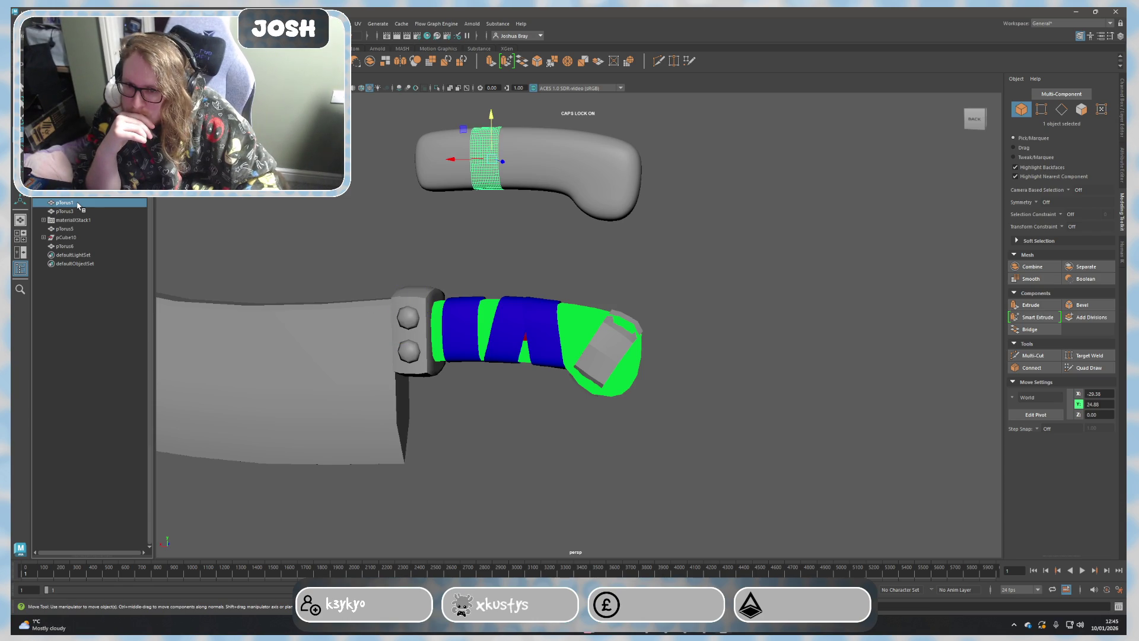
click(79, 212)
click(68, 220)
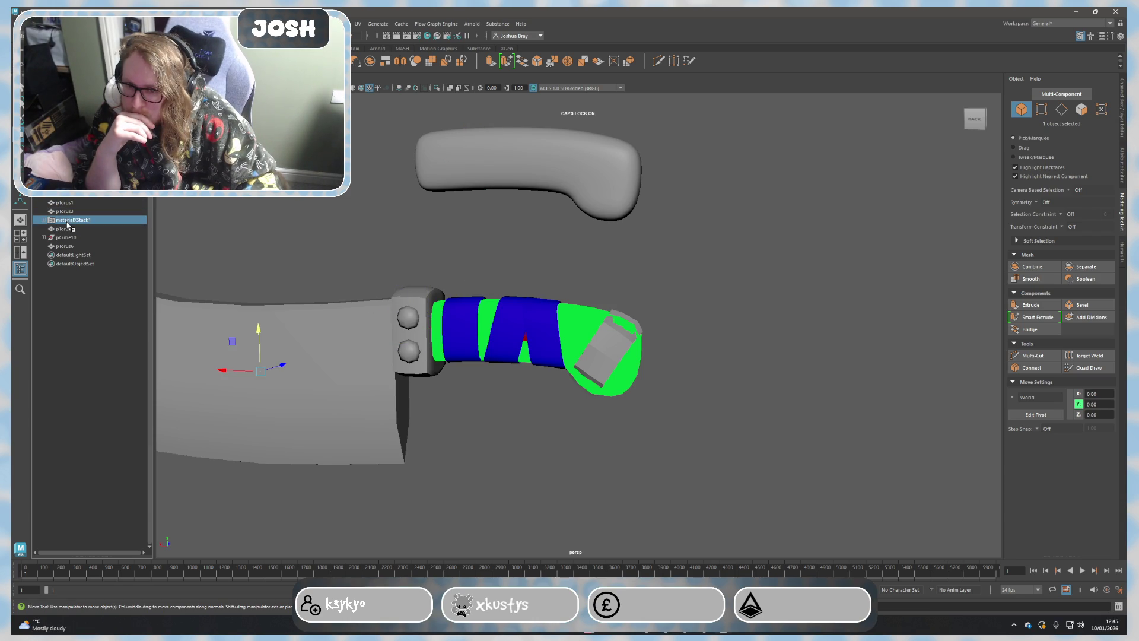
click(67, 230)
click(69, 238)
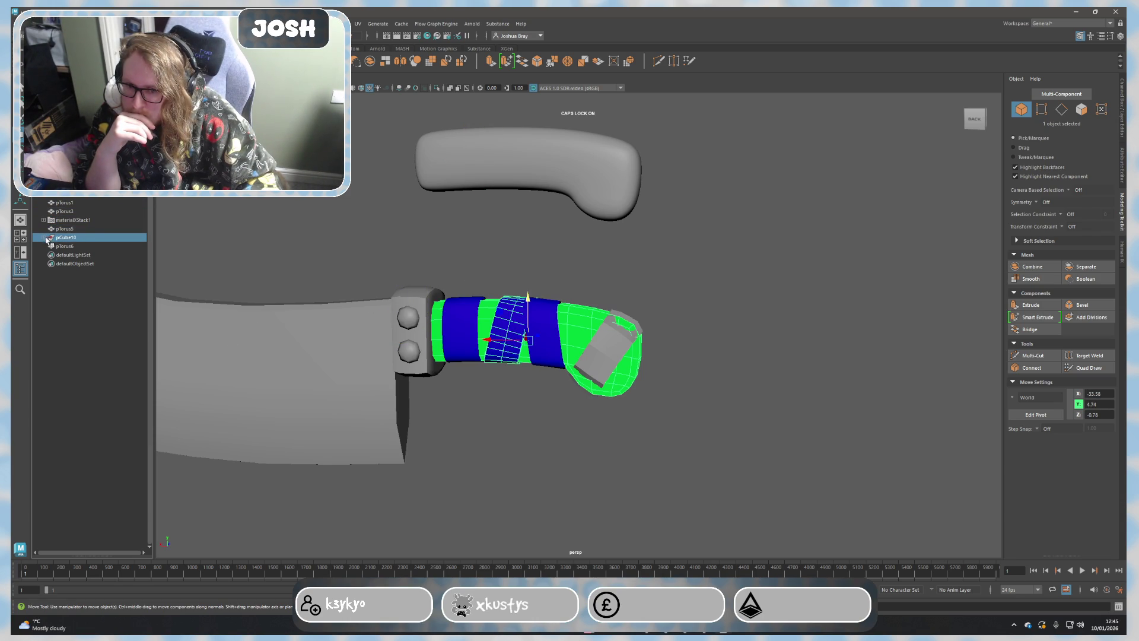
click(688, 357)
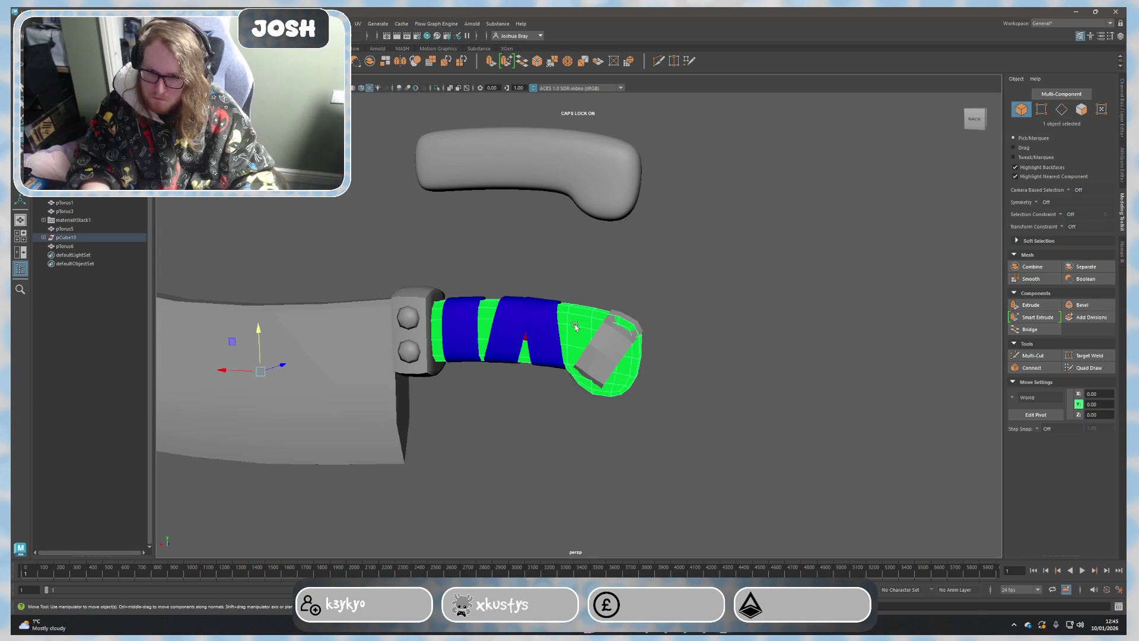
Step: Lower the green handle mesh so the grey end block juts out beyond its end
drag(259, 330, 258, 427)
key(ctrl+z)
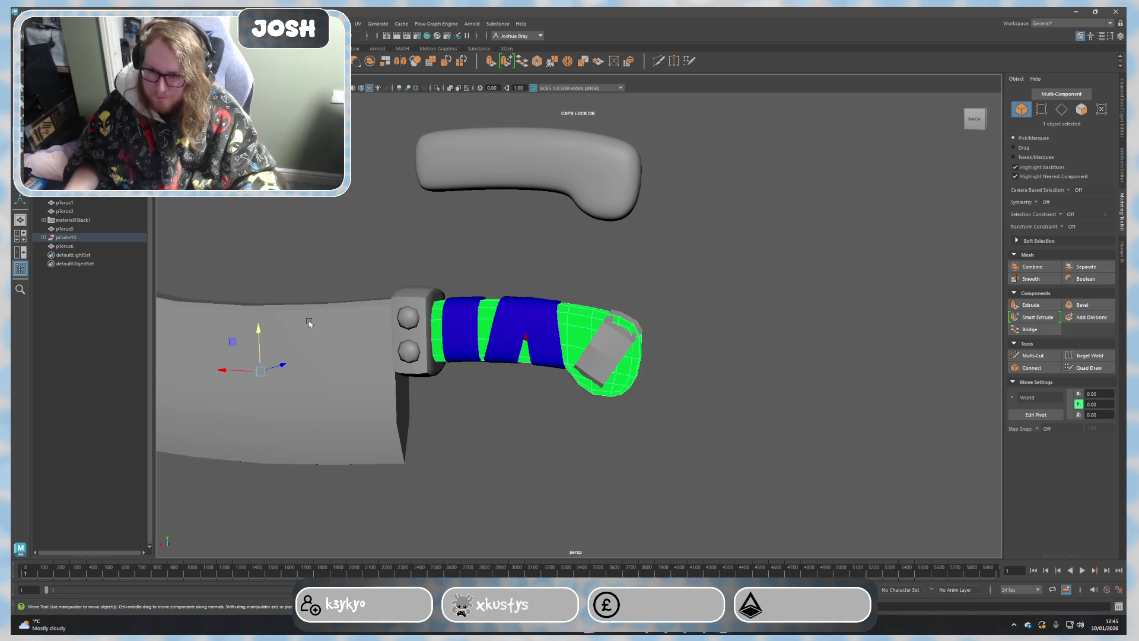
drag(262, 332, 343, 329)
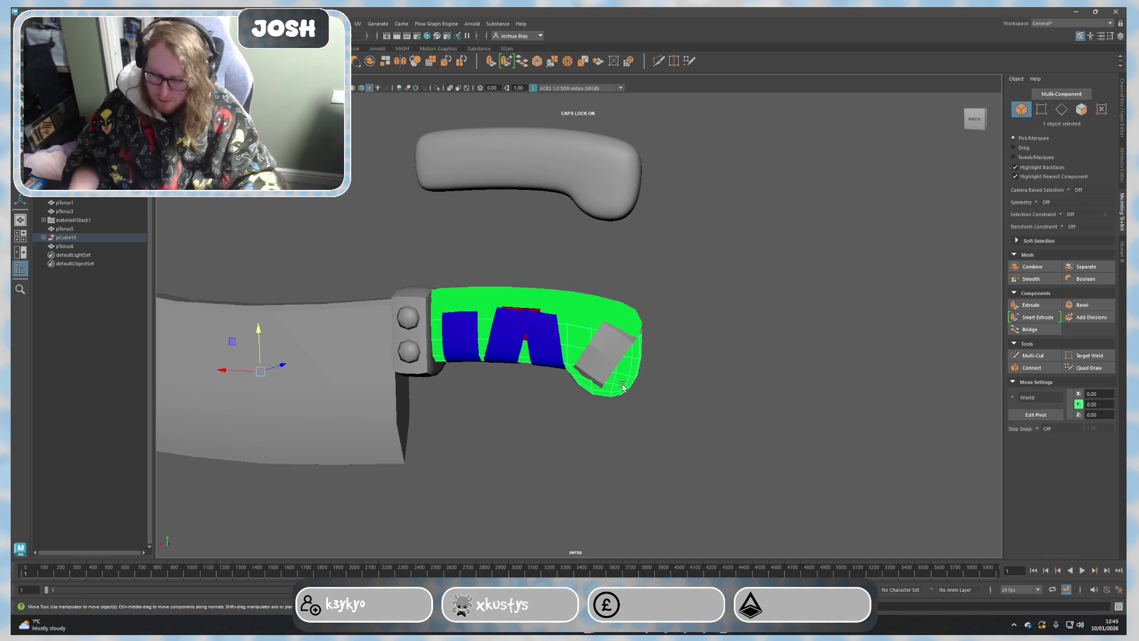
key(ctrl+z)
scroll(470, 386, up, 3)
scroll(356, 339, down, 1)
mouse_move(223, 291)
mouse_down()
mouse_move(224, 306)
mouse_move(532, 426)
mouse_move(662, 349)
mouse_up()
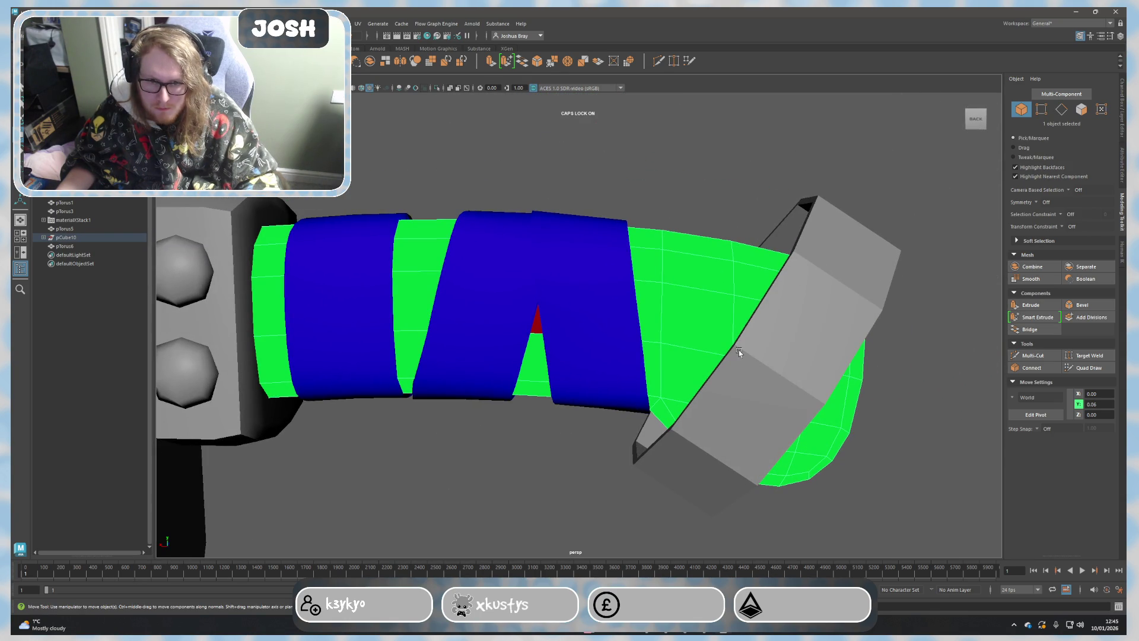
mouse_move(877, 431)
alt+mouse_down()
mouse_move(765, 400)
mouse_move(606, 292)
alt+mouse_up()
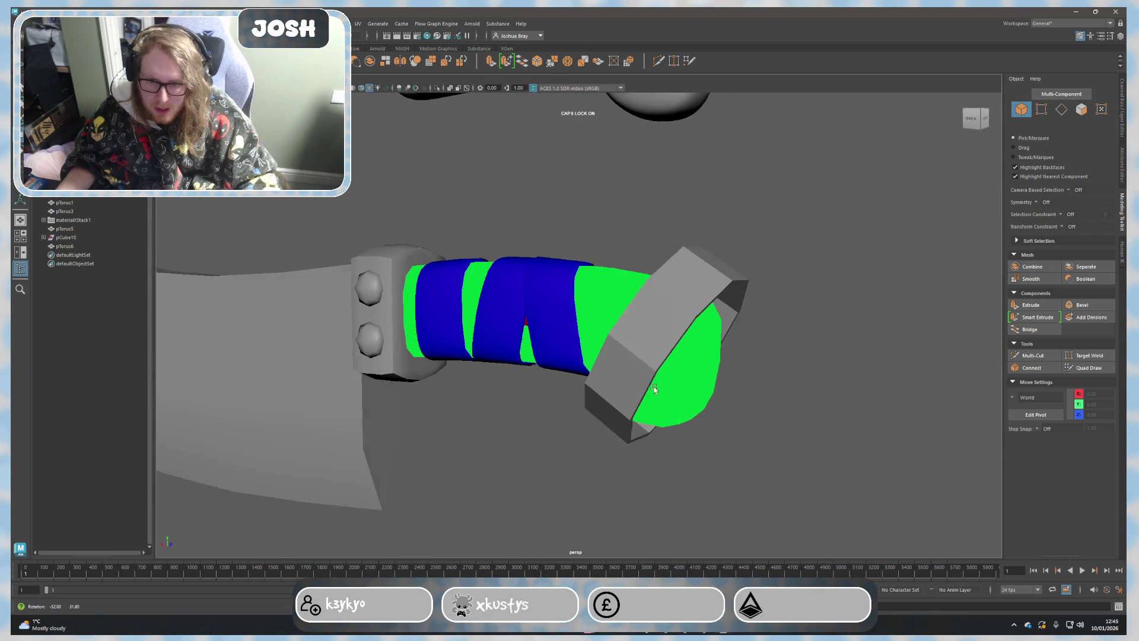
Step: Assign the existing red Maya_Lambert1 material to the handle core
right_click(607, 292)
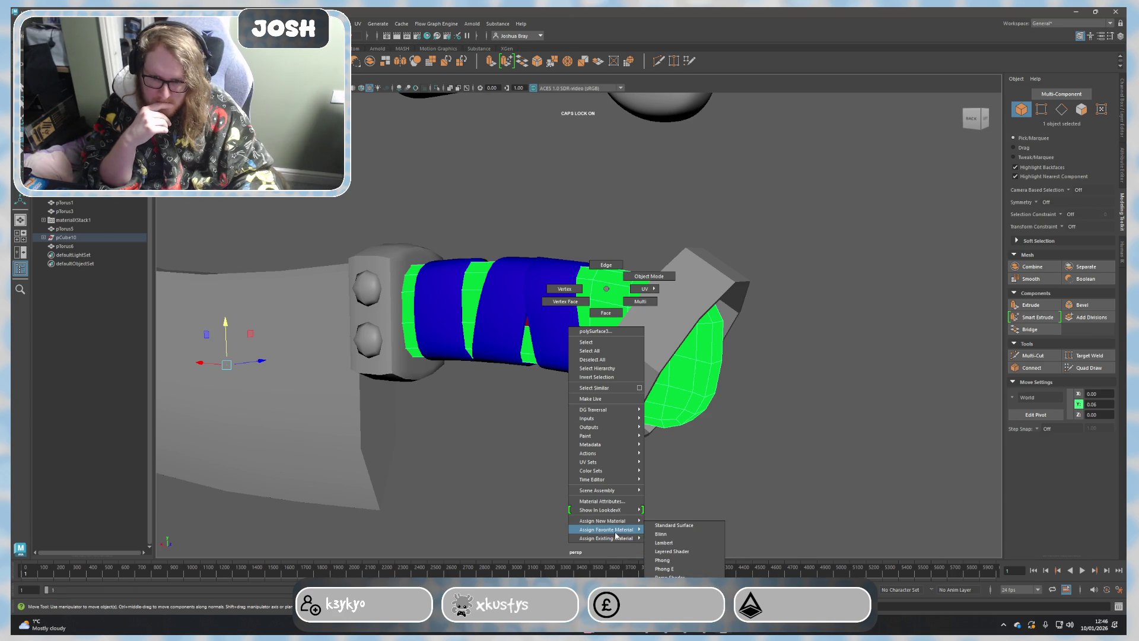
mouse_move(606, 537)
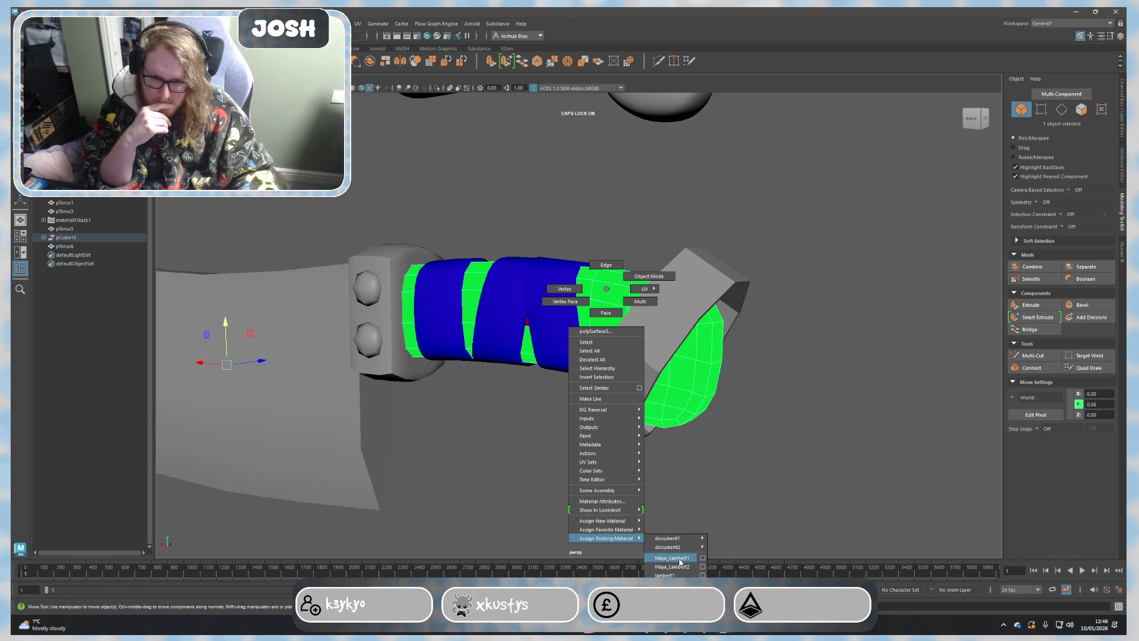
click(674, 558)
right_click(678, 357)
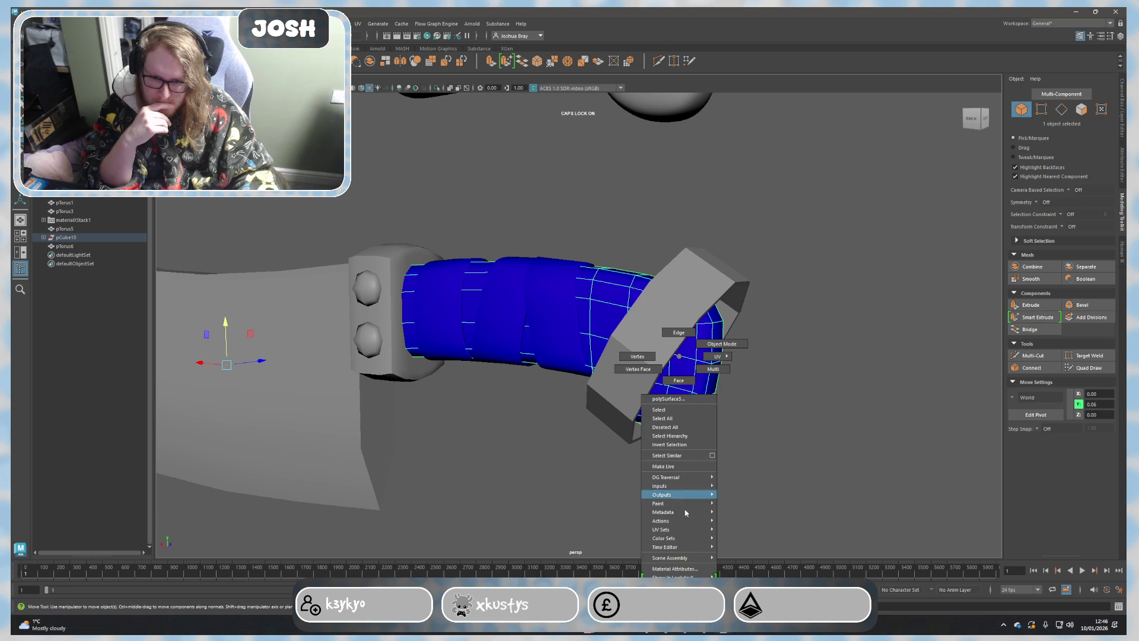
click(746, 577)
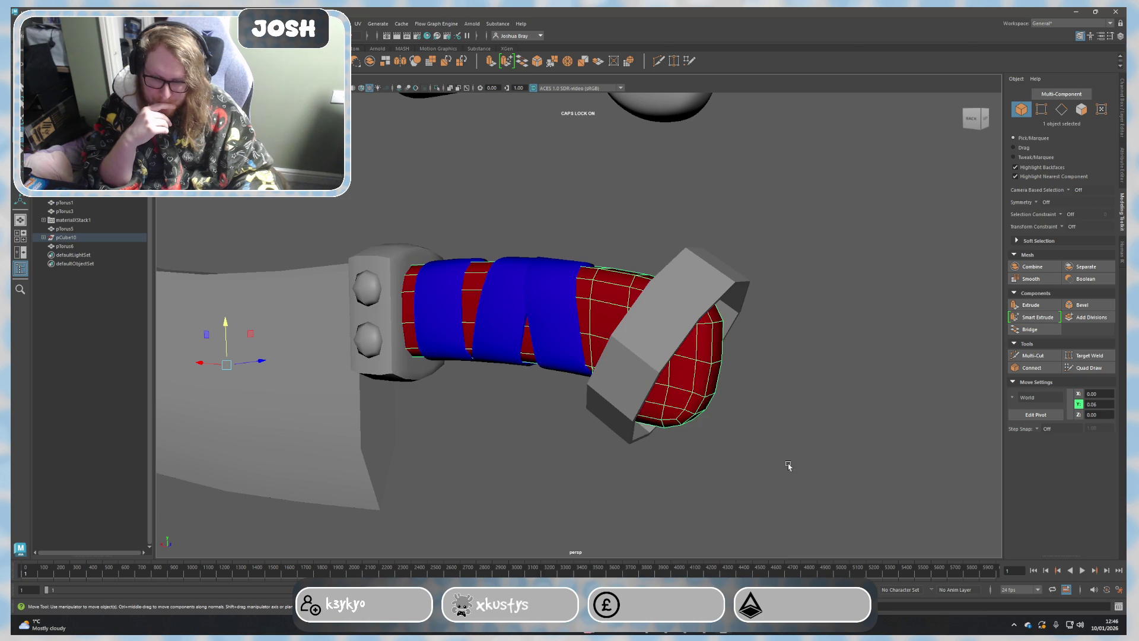
click(669, 305)
Step: Select the outer and inner face loops on the grey end ring in Face mode
mouse_move(668, 306)
alt+mouse_down()
mouse_move(808, 413)
mouse_move(764, 421)
alt+mouse_up()
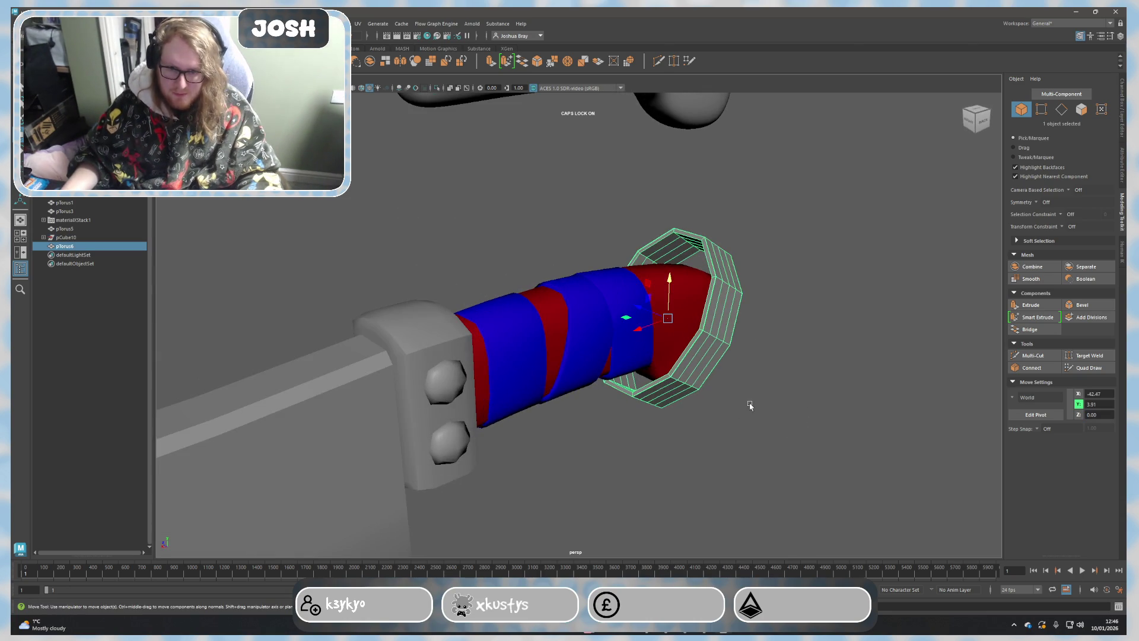
mouse_move(733, 319)
alt+mouse_down()
mouse_move(724, 338)
mouse_move(649, 344)
mouse_move(675, 345)
alt+mouse_up()
scroll(649, 344, up, 3)
right_drag(675, 344, 673, 321)
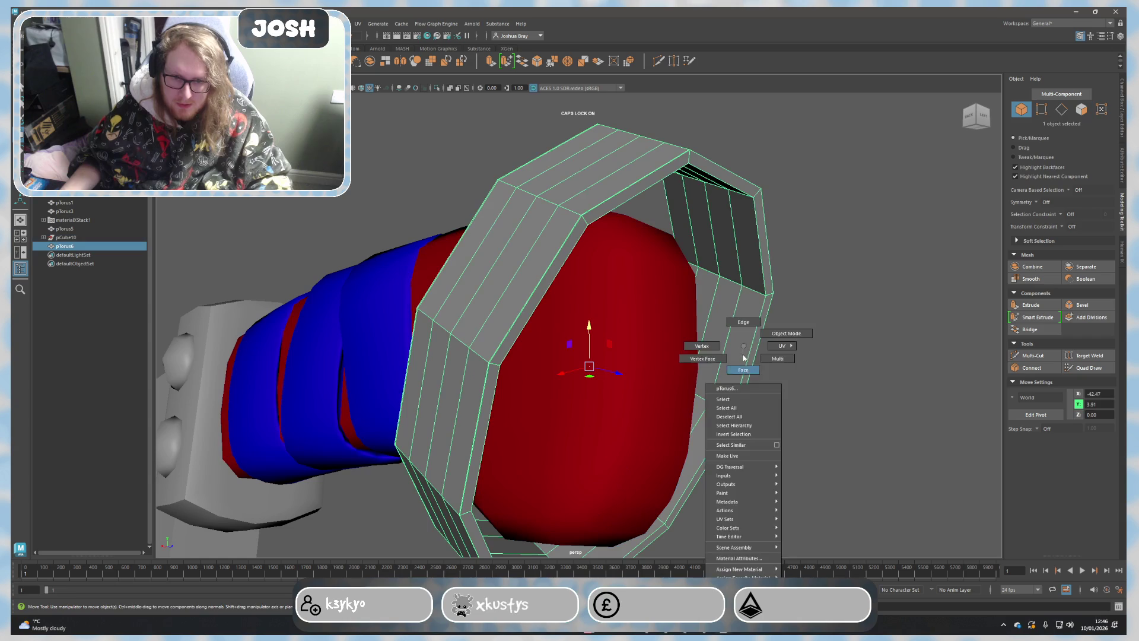
right_drag(738, 336, 738, 366)
click(746, 343)
shift+double_click(748, 259)
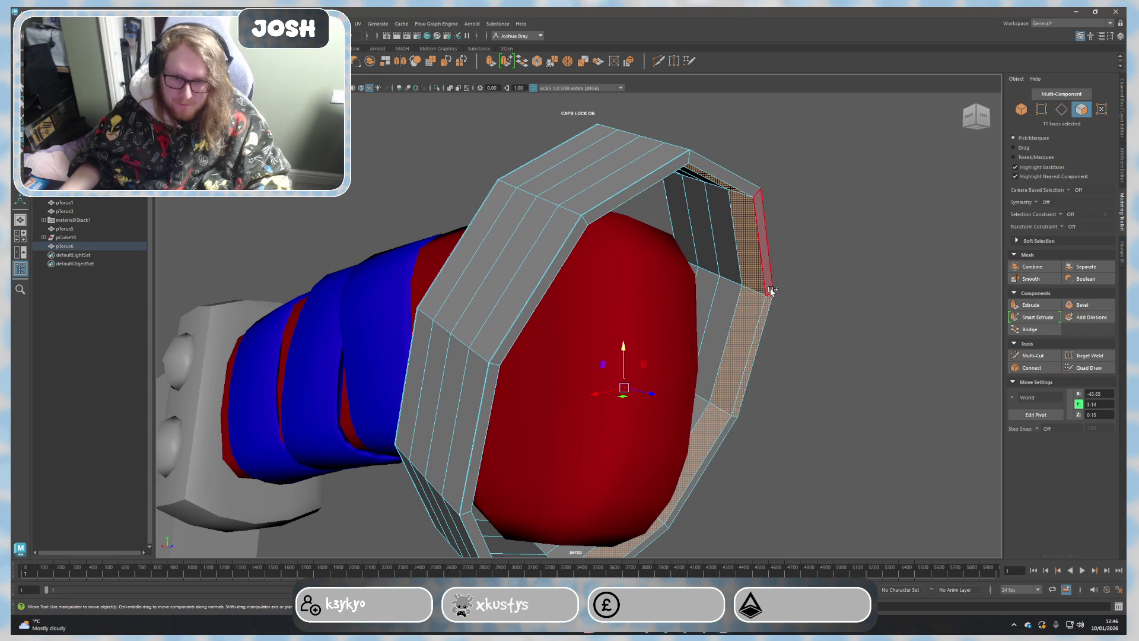
shift+double_click(716, 245)
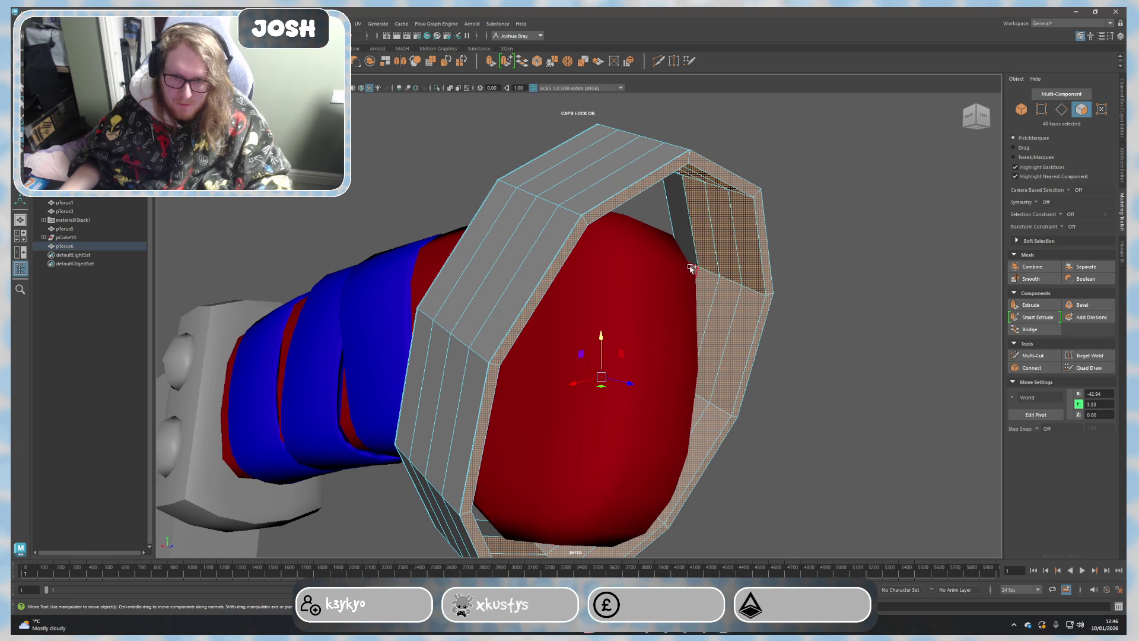
Step: Inspect the grey end ring's face and edge loops around the handle, then return to object selection
shift+double_click(681, 214)
alt+drag(681, 214, 613, 436)
shift+double_click(641, 305)
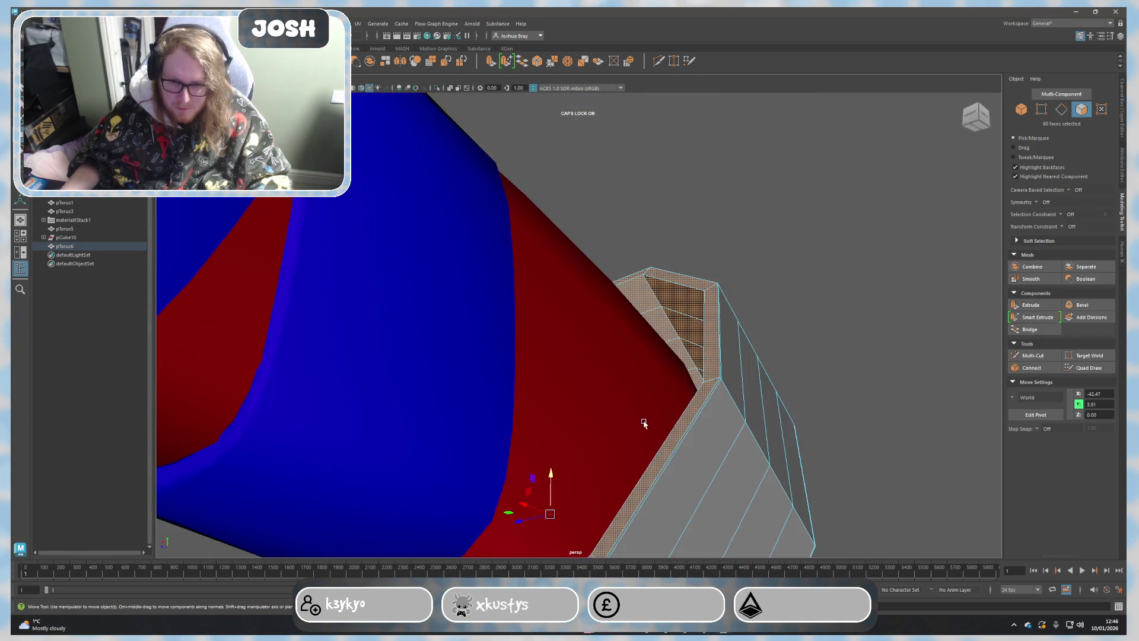
click(666, 437)
right_drag(652, 364, 615, 363)
double_click(652, 358)
alt+drag(715, 391, 633, 357)
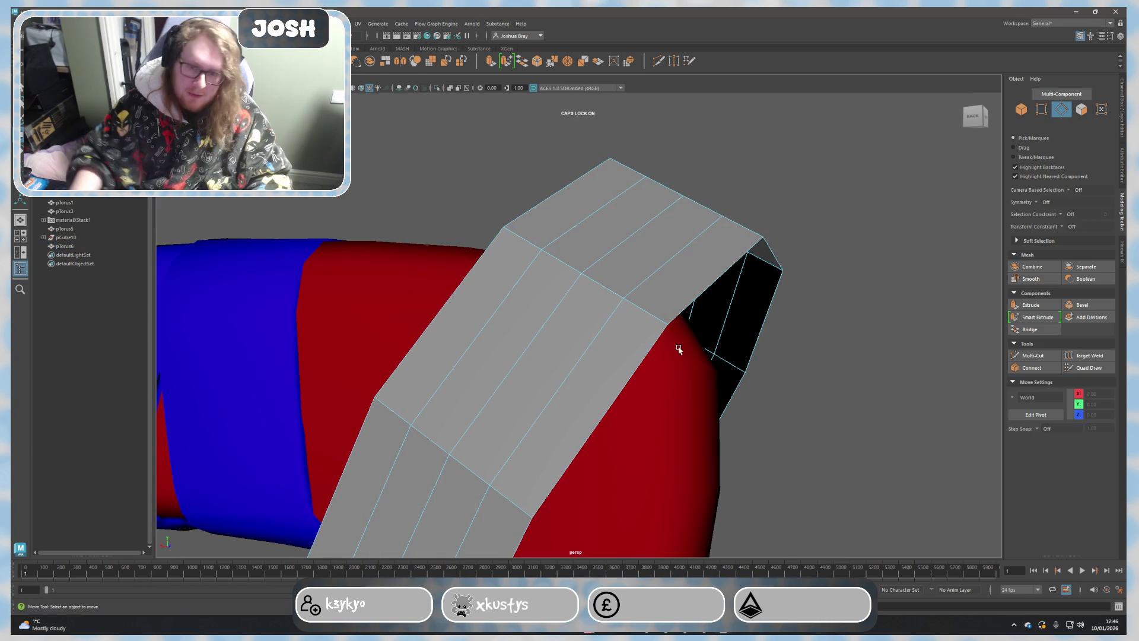
right_drag(674, 348, 719, 331)
alt+drag(719, 330, 544, 290)
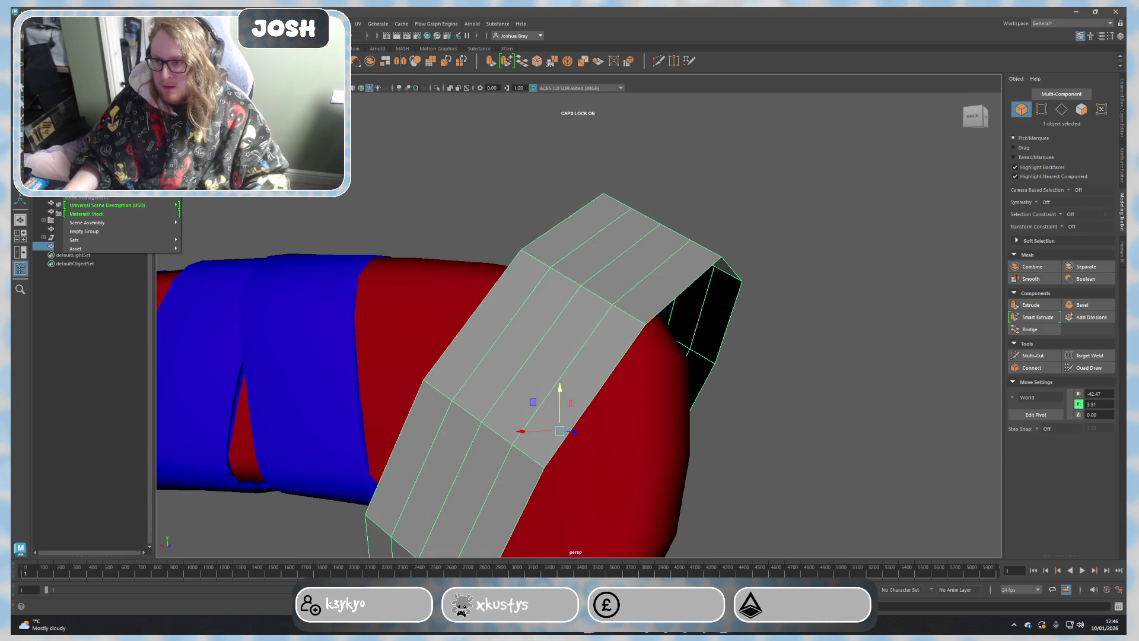
Step: Select pTorus6 in the Outliner and browse its context and select-by-type options
click(36, 23)
click(65, 245)
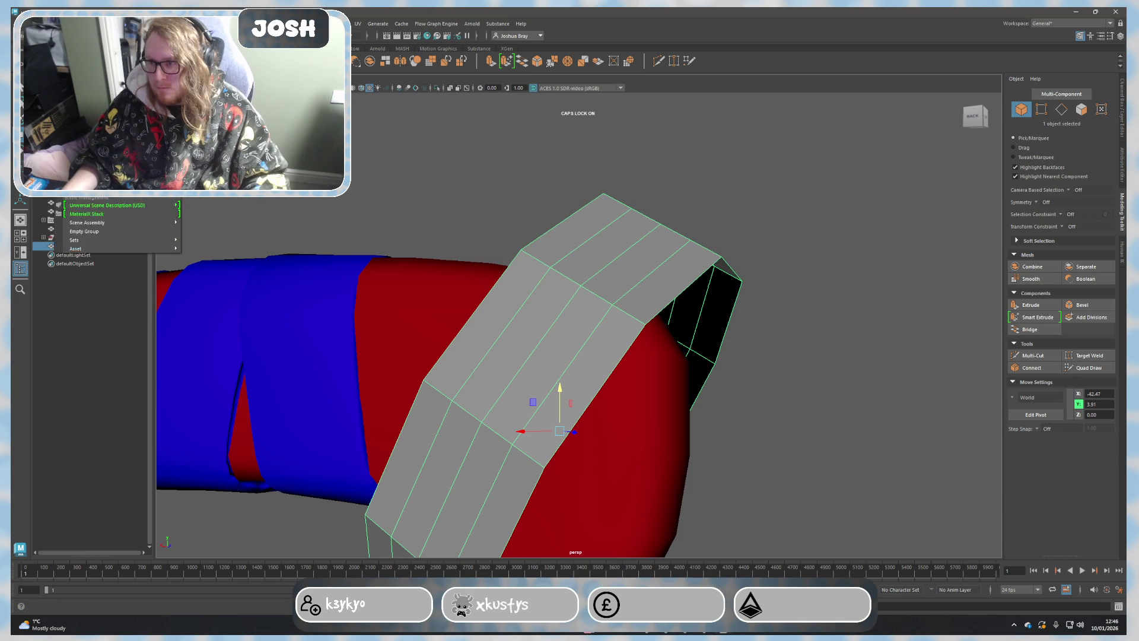
right_click(96, 246)
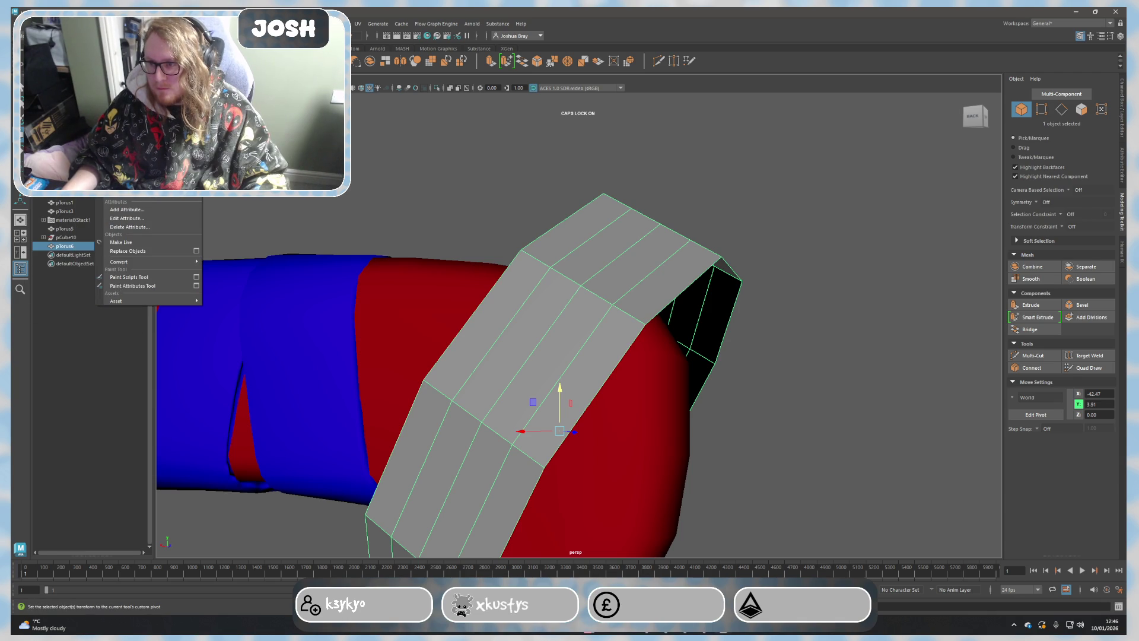
right_click(64, 203)
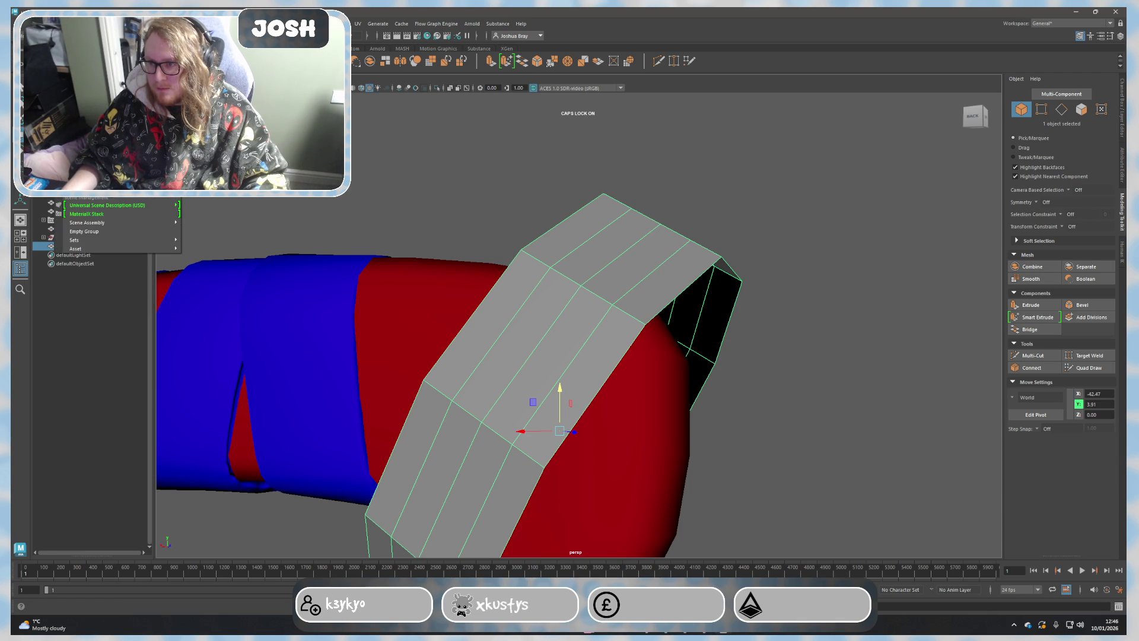
key(Escape)
click(56, 23)
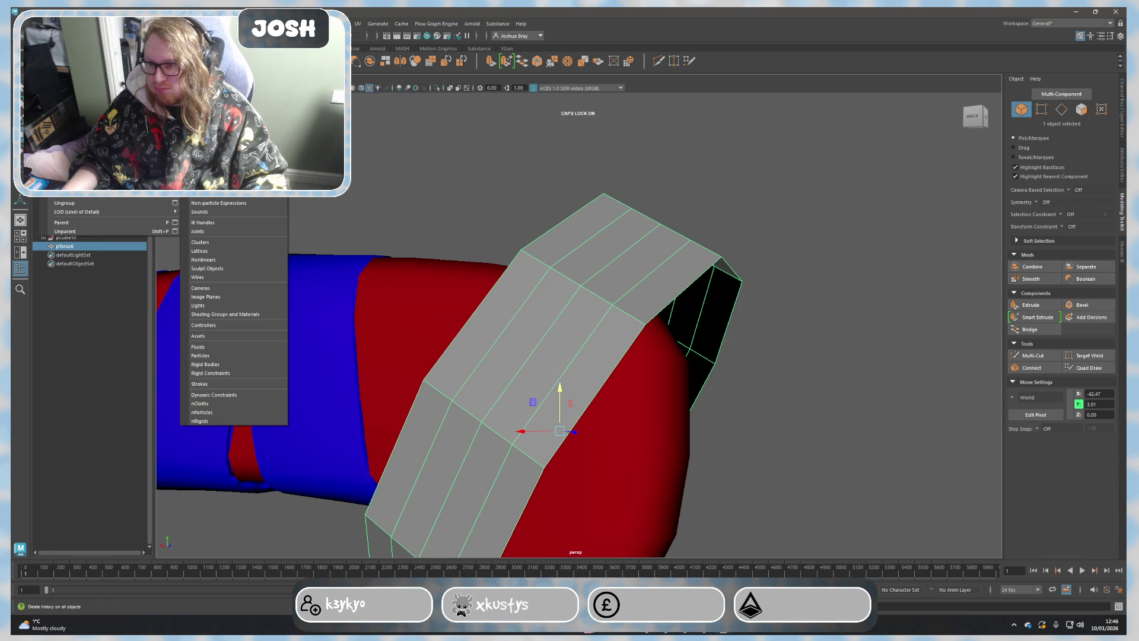
key(Escape)
Step: Add the red handle body to the selection and apply Deform > ShrinkWrap to the grey ring
alt+drag(678, 341, 618, 399)
shift+click(618, 400)
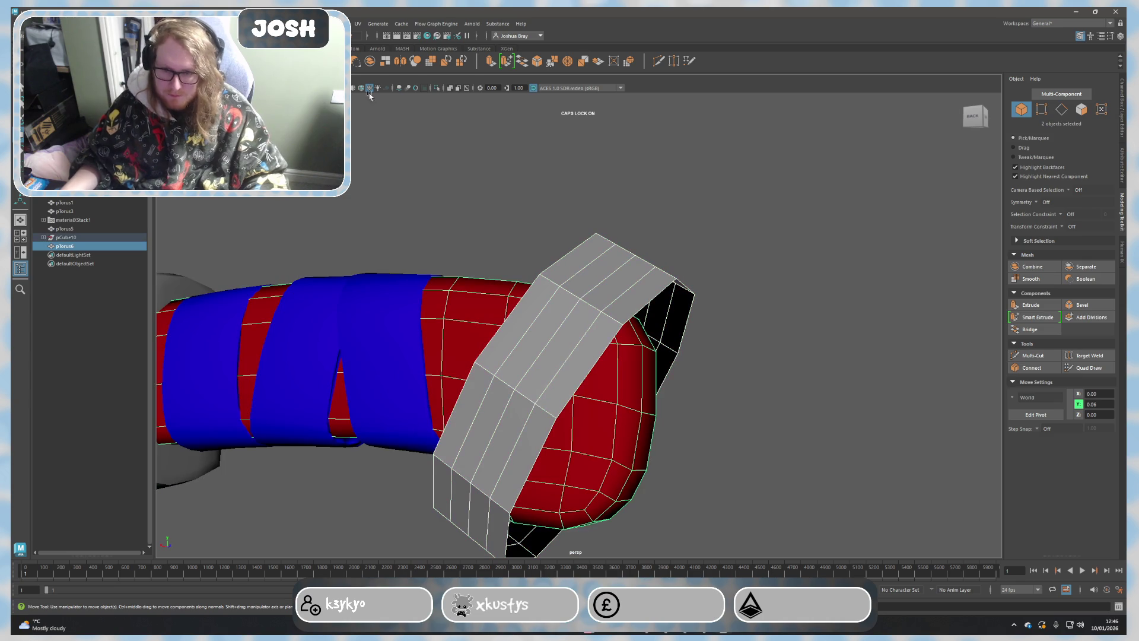
click(343, 24)
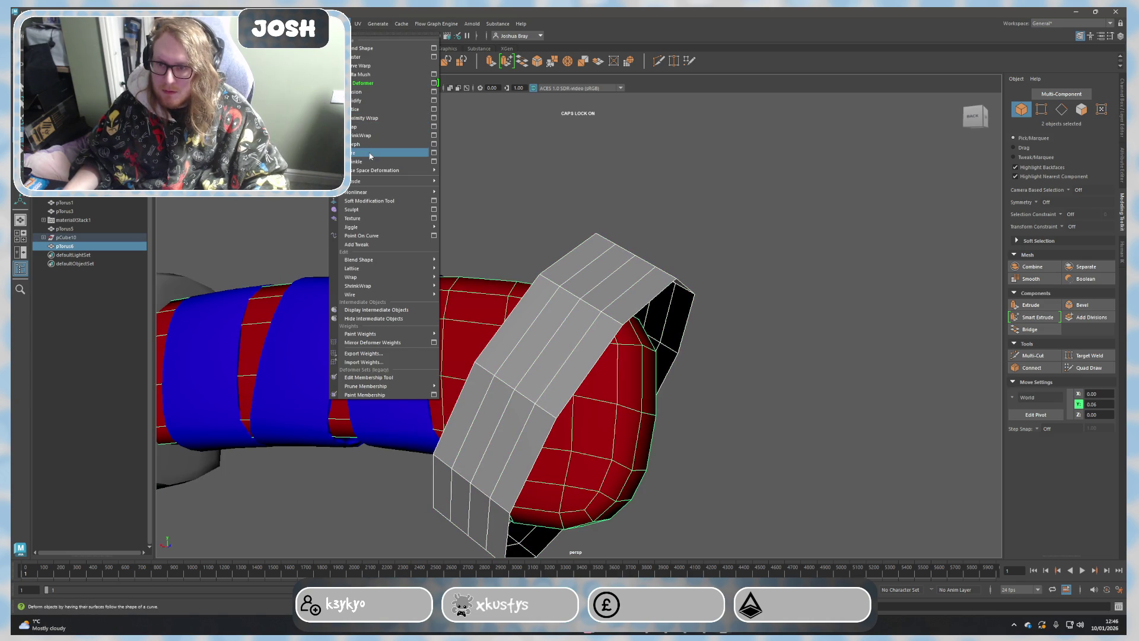
click(365, 136)
scroll(682, 320, down, 3)
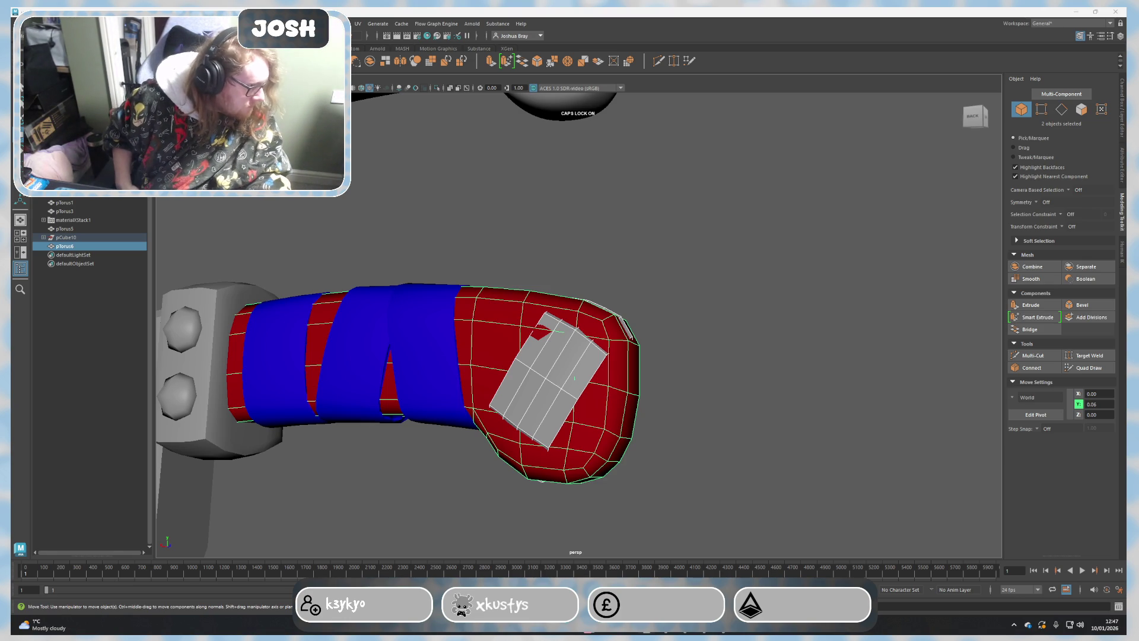
Step: Select the flattened grey patch, inspect it around the cleaver, and switch to the Scale tool
mouse_move(677, 311)
alt+mouse_down()
mouse_move(715, 393)
mouse_move(607, 392)
alt+mouse_up()
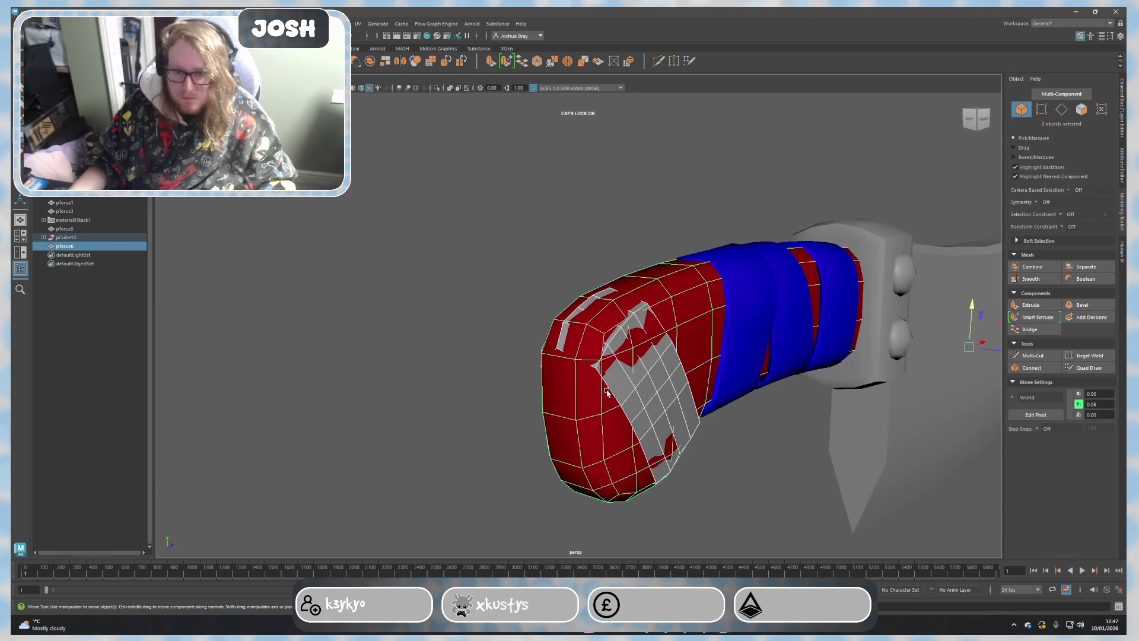
click(705, 423)
click(695, 445)
alt+drag(730, 453, 698, 443)
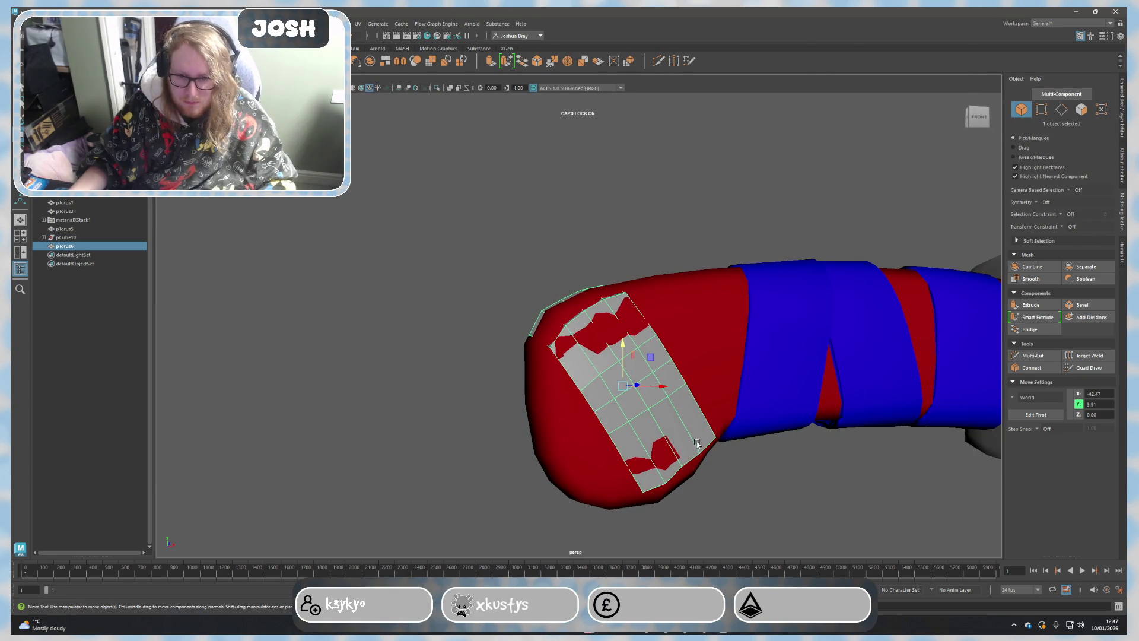
scroll(688, 426, up, 2)
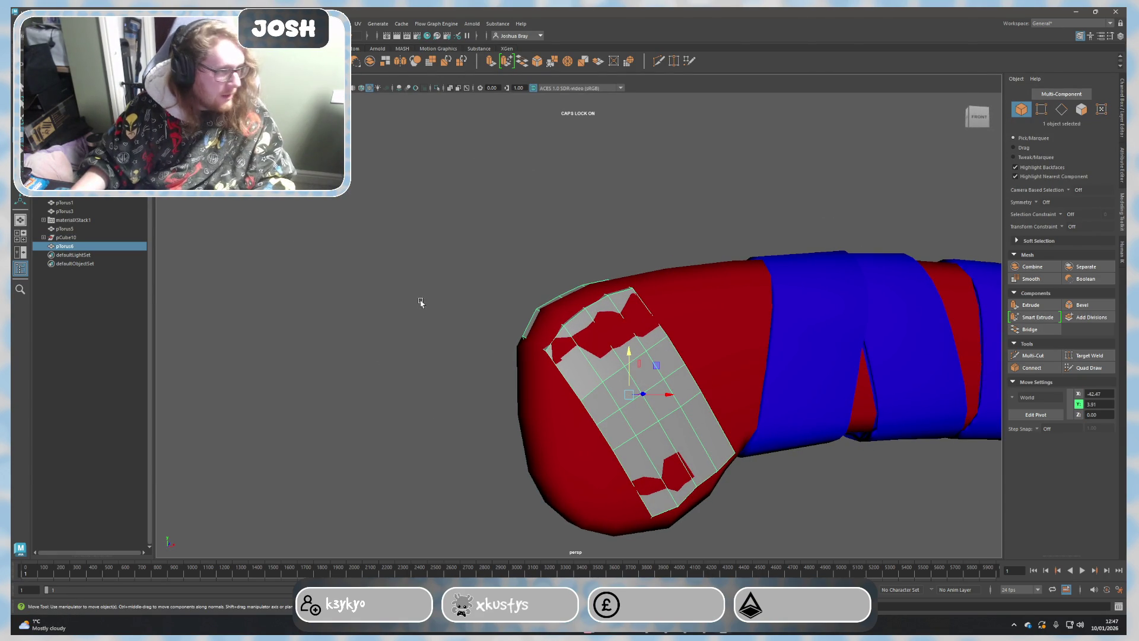
scroll(480, 333, down, 3)
alt+drag(481, 333, 694, 344)
scroll(519, 374, down, 3)
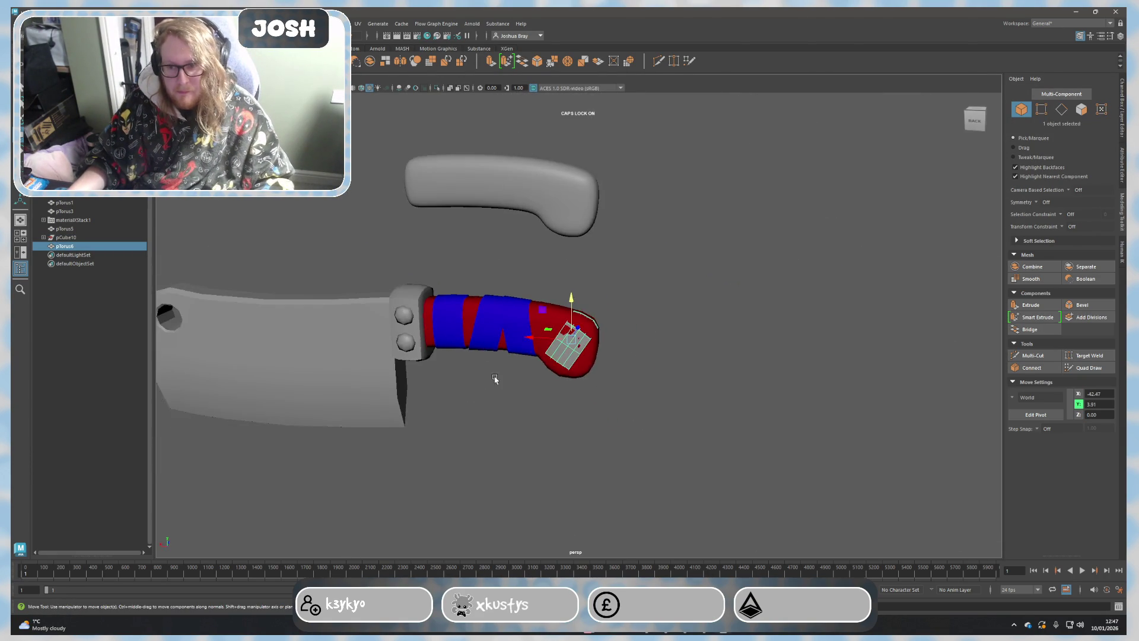
alt+drag(518, 373, 735, 315)
scroll(735, 315, up, 3)
scroll(623, 338, up, 3)
mouse_move(555, 356)
alt+mouse_down()
mouse_move(633, 332)
mouse_move(657, 311)
mouse_move(445, 295)
alt+mouse_up()
key(r)
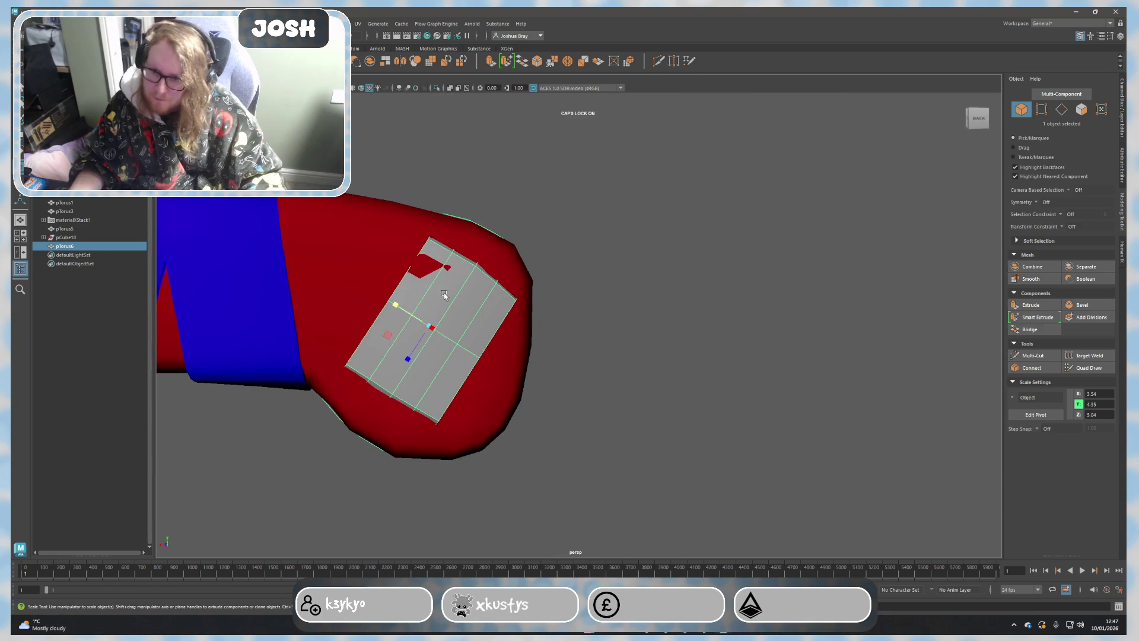
Step: Scale pTorus7 up so the grey patch covers the handle end (X to 3.70), checking for gaps
middle_drag(406, 361, 436, 359)
click(101, 246)
click(409, 338)
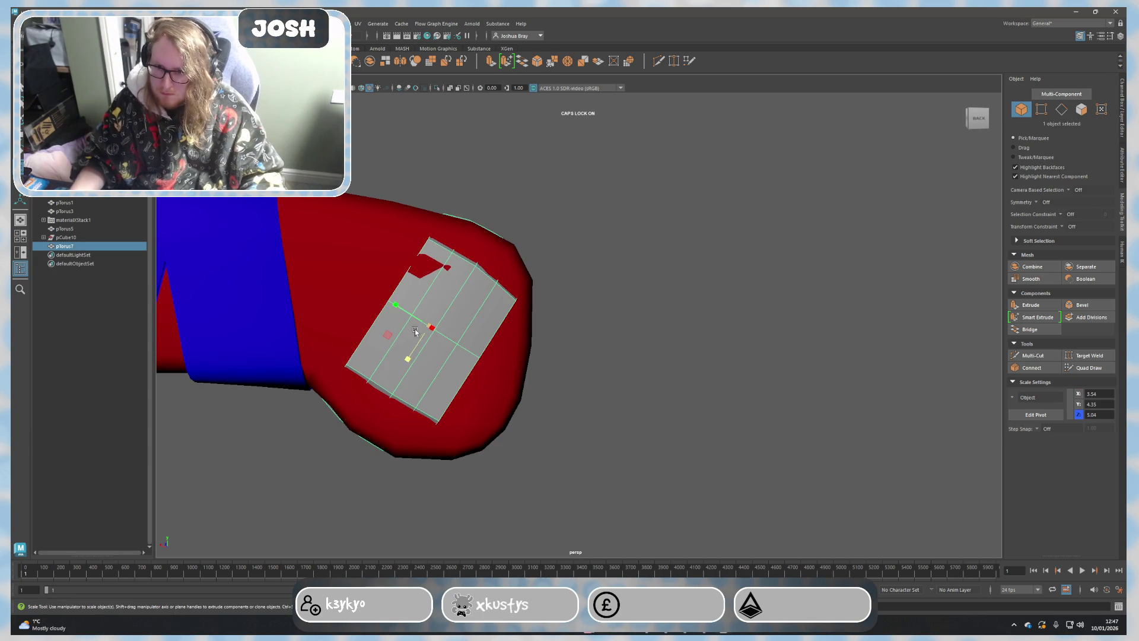
middle_drag(407, 354, 407, 359)
alt+drag(407, 359, 477, 356)
drag(614, 369, 614, 366)
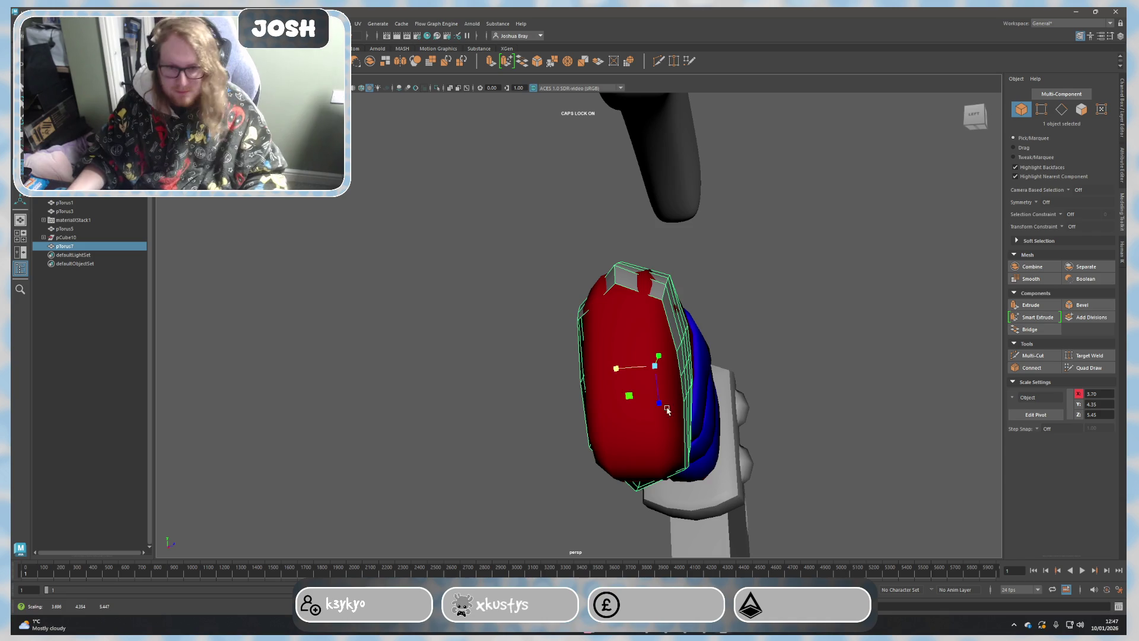
mouse_move(767, 398)
alt+mouse_down()
mouse_move(819, 384)
mouse_move(792, 392)
mouse_move(712, 366)
alt+mouse_up()
Step: Check the handle end in edge and vertex modes, then return to whole-object selection
right_click(712, 365)
click(712, 342)
mouse_move(632, 386)
alt+mouse_down()
mouse_move(781, 390)
mouse_move(503, 357)
alt+mouse_up()
mouse_move(667, 376)
alt+mouse_down()
mouse_move(720, 376)
mouse_move(697, 326)
mouse_move(658, 312)
mouse_move(585, 362)
mouse_move(687, 357)
mouse_move(659, 361)
mouse_move(673, 351)
alt+mouse_up()
right_drag(674, 352, 527, 228)
drag(526, 229, 877, 547)
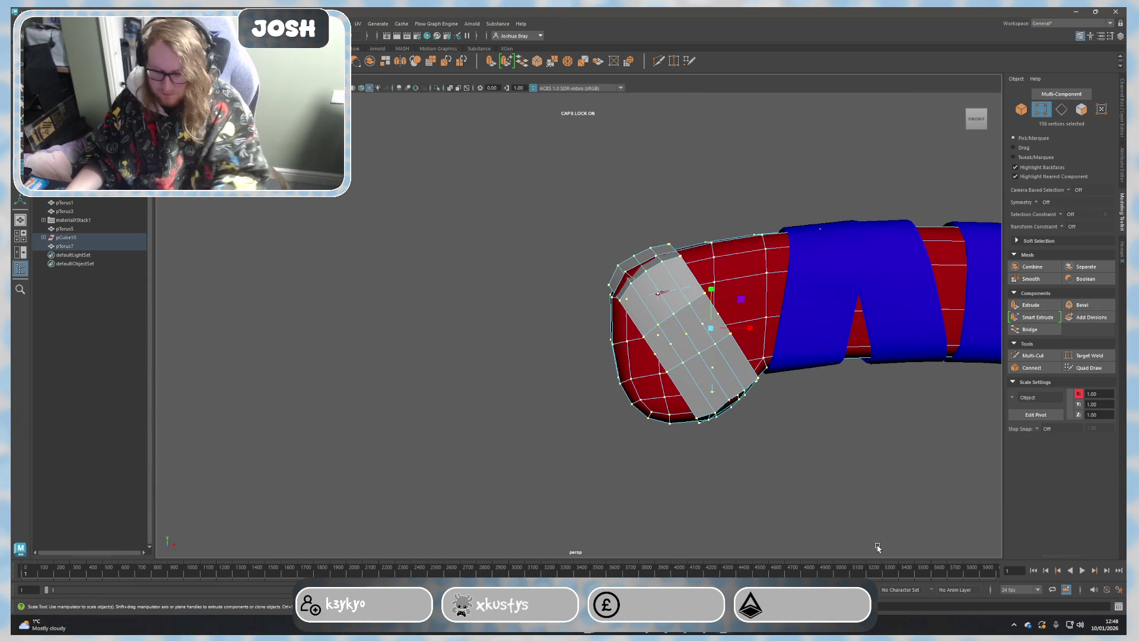
click(877, 548)
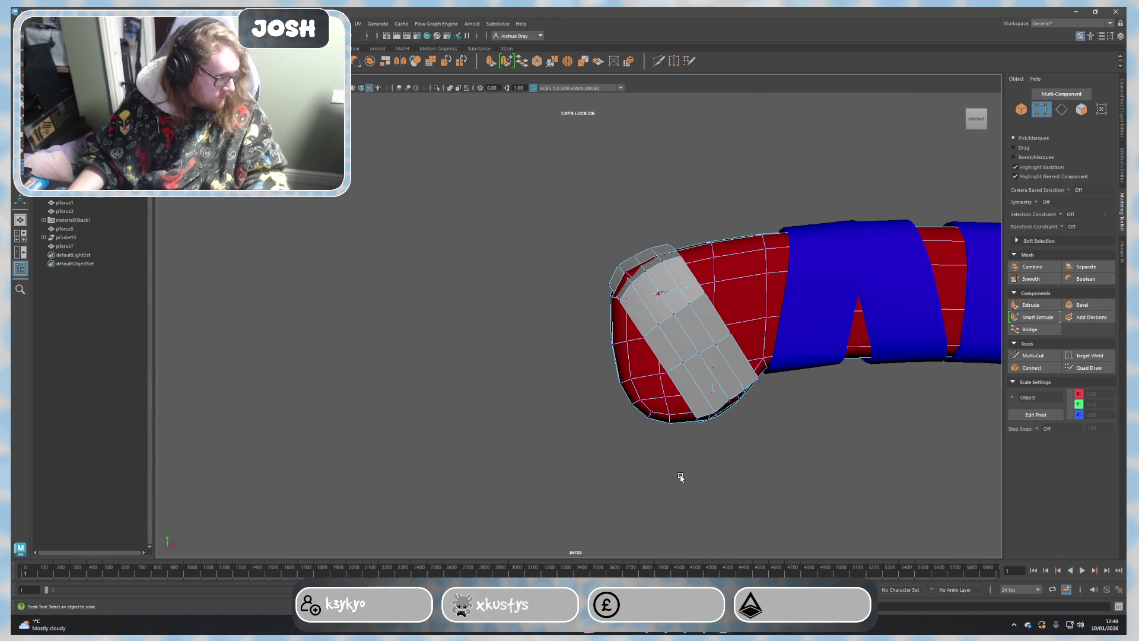
scroll(718, 454, up, 3)
alt+drag(707, 448, 688, 365)
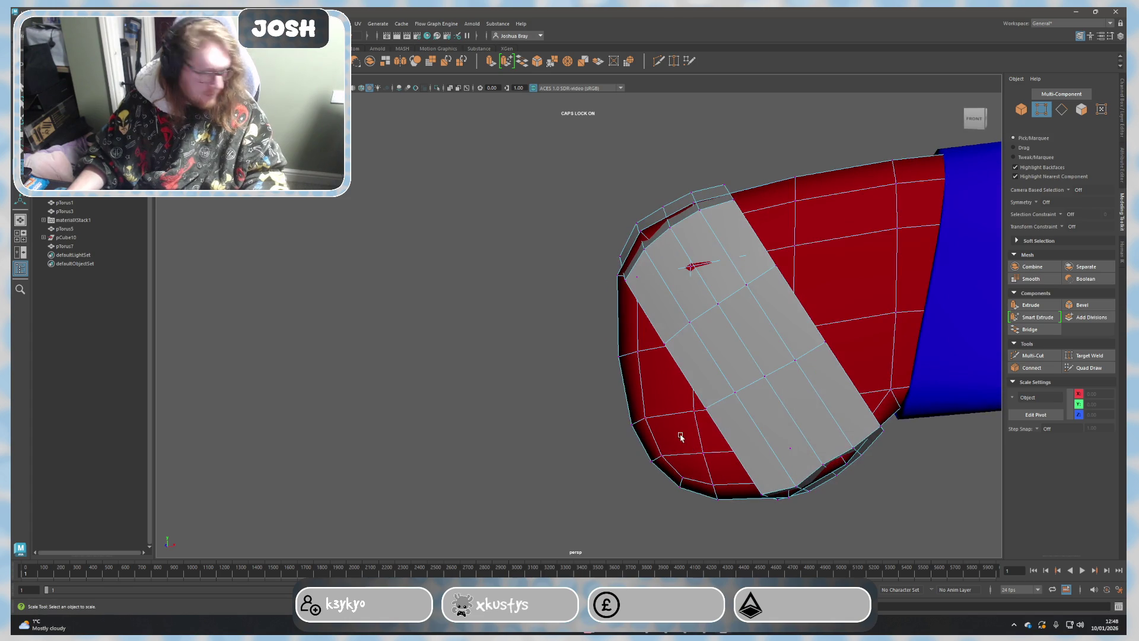
right_click(689, 365)
click(725, 352)
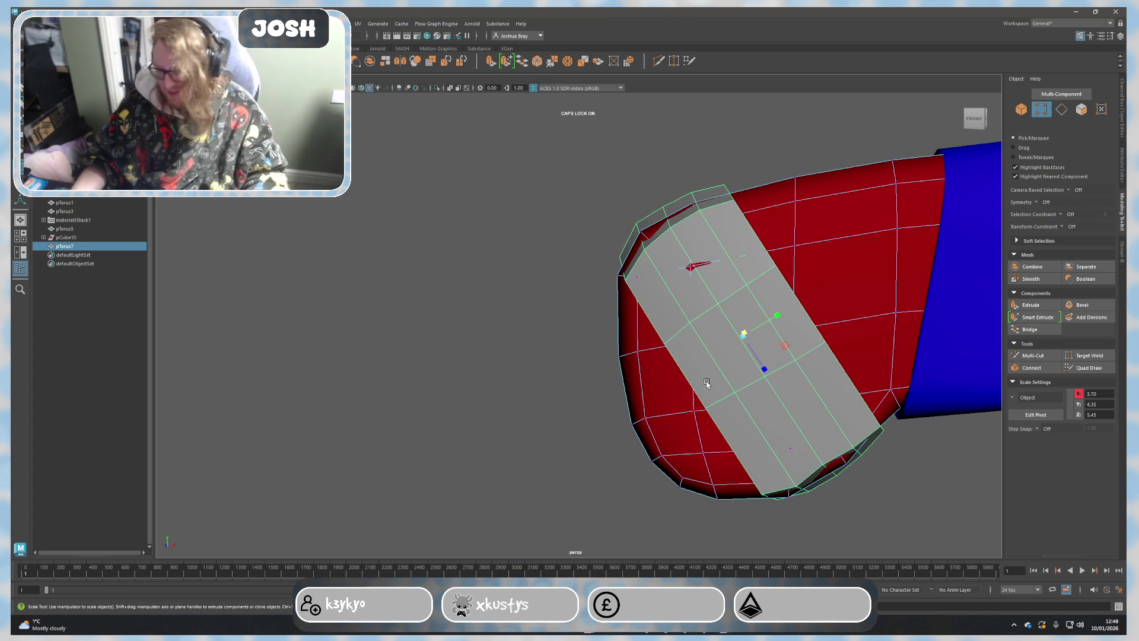
Step: Extrude the grey patch faces for thickness and inspect the raised plate from the side
key(ctrl+e)
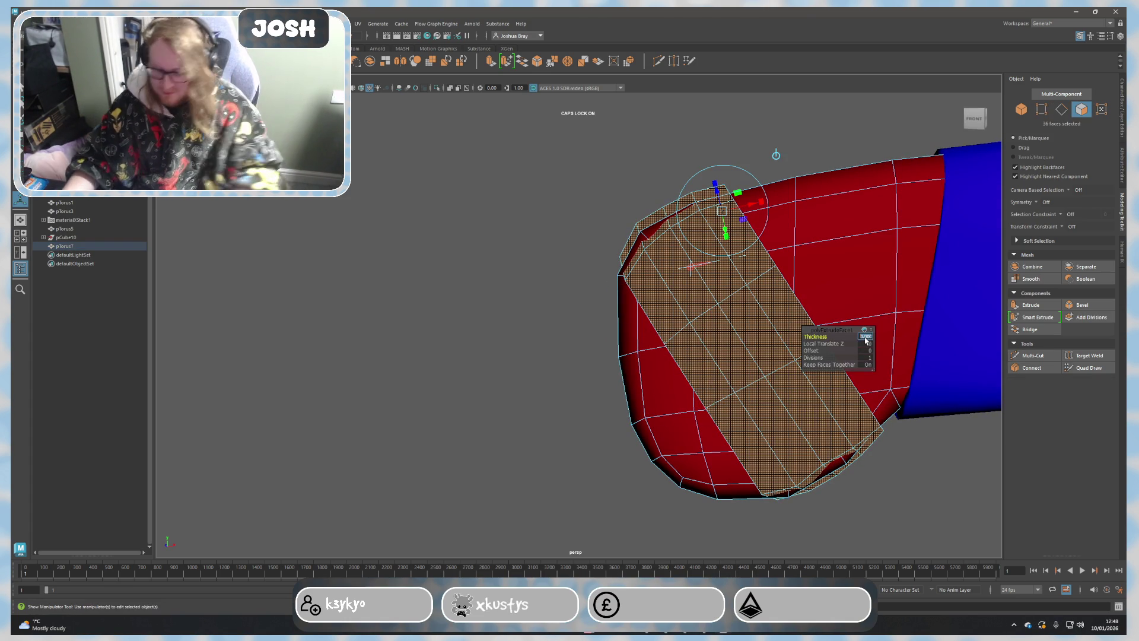
text(0.3)
key(Return)
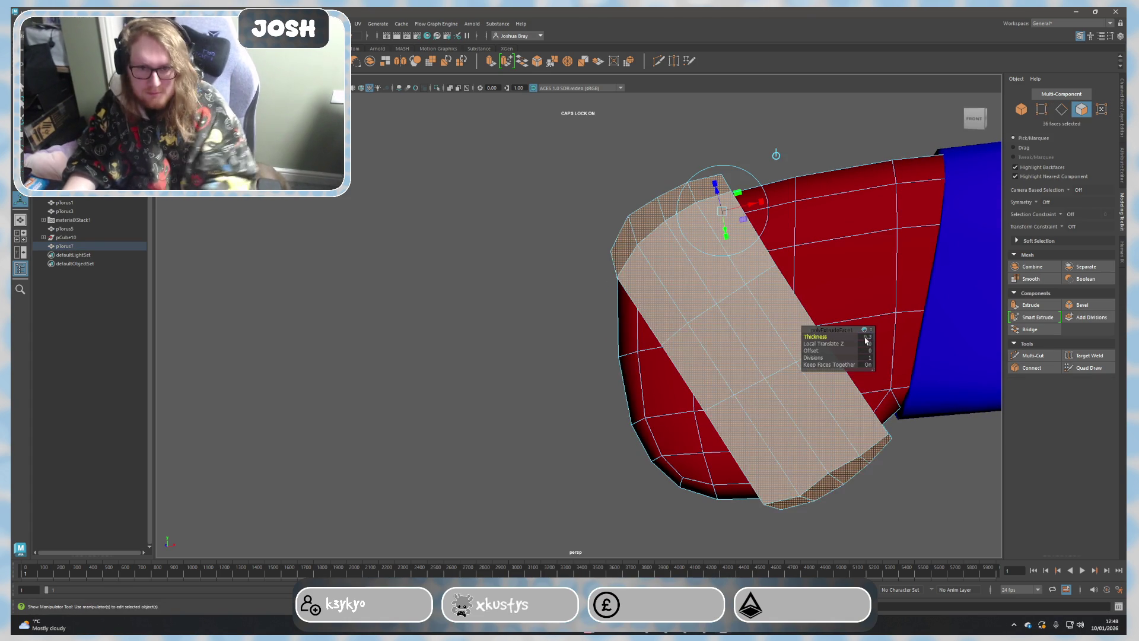
mouse_move(701, 237)
alt+mouse_down()
mouse_move(667, 485)
mouse_move(638, 455)
alt+mouse_up()
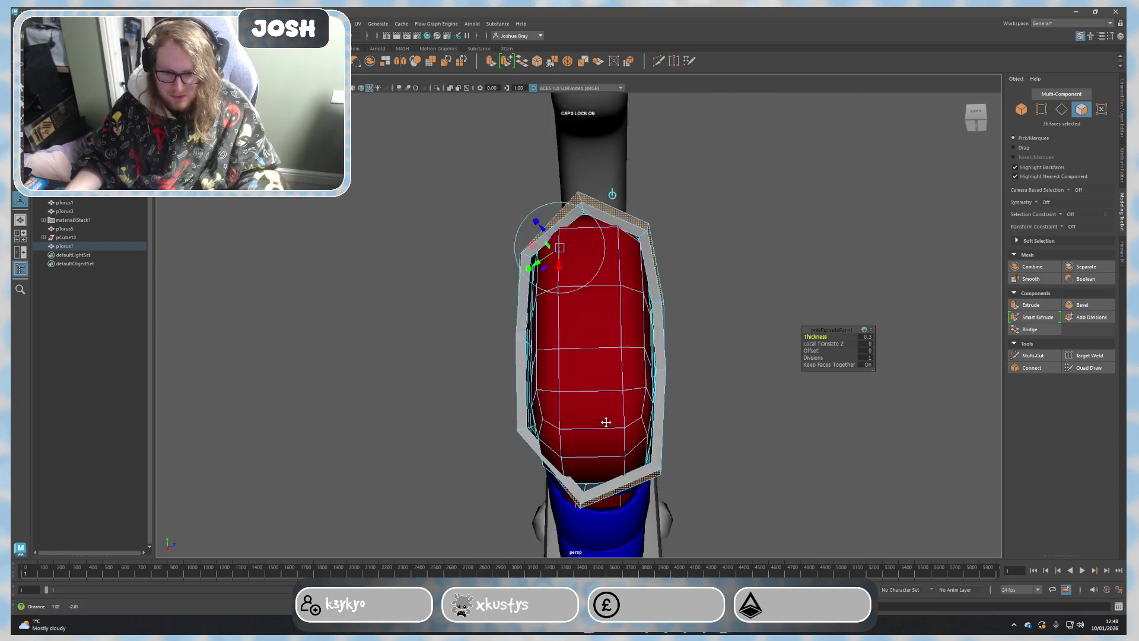
mouse_move(779, 275)
alt+mouse_down()
mouse_move(734, 259)
mouse_move(699, 303)
alt+mouse_up()
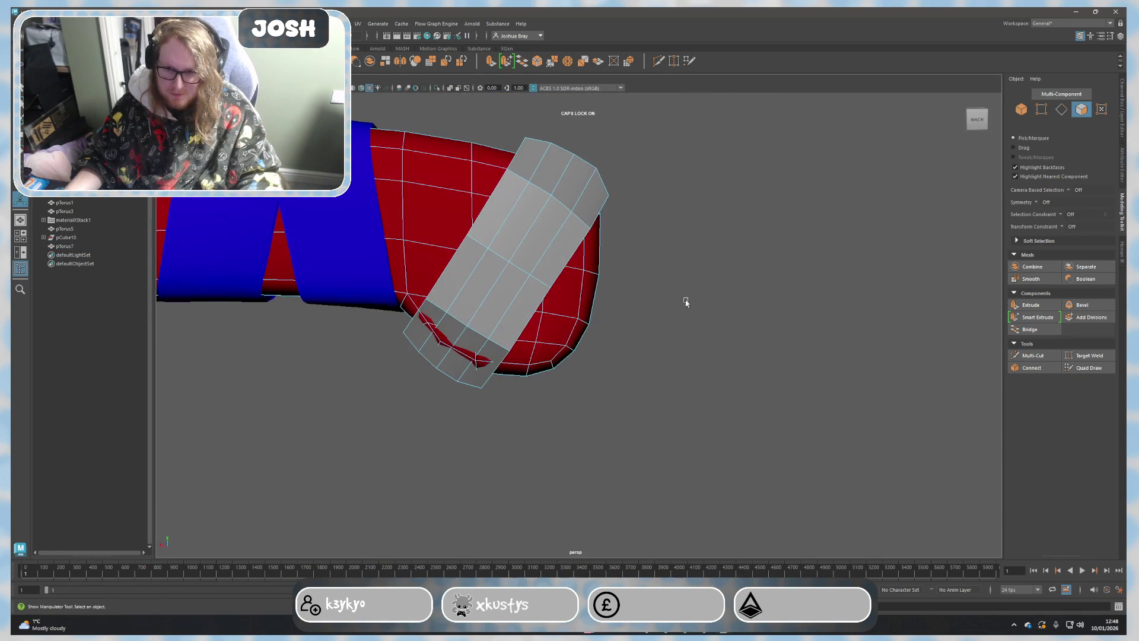
Step: Toggle selection modes, undo the extrusions, and redo to restore the wide grey band
key(F8)
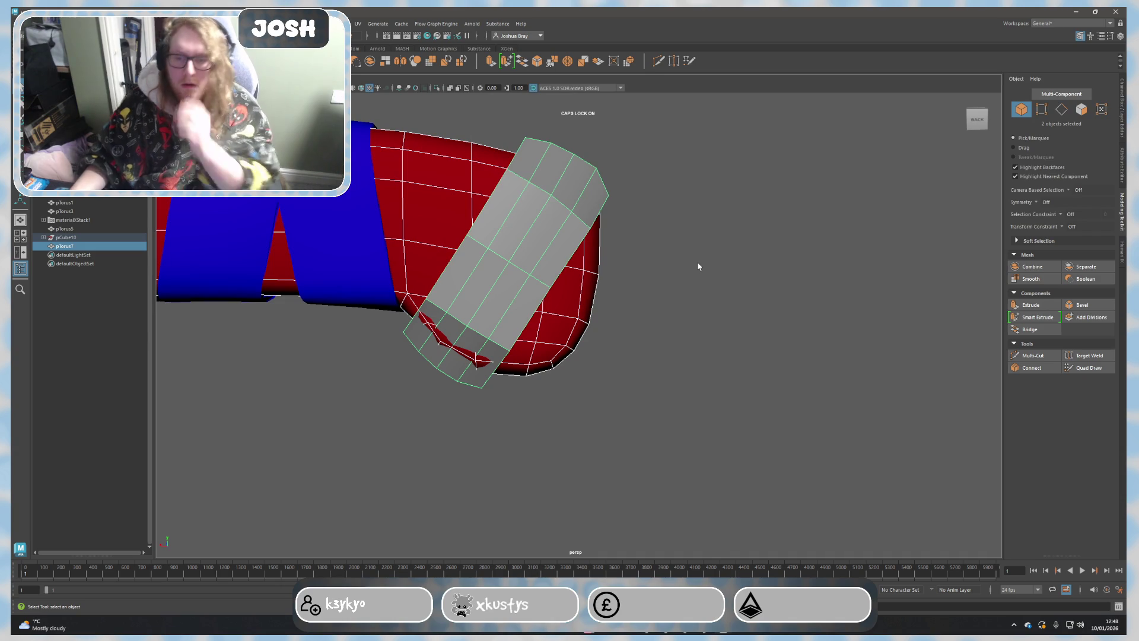
key(F9)
key(F8)
key(ctrl+z)
key(ctrl+z)
key(shift+z)
key(ctrl+z)
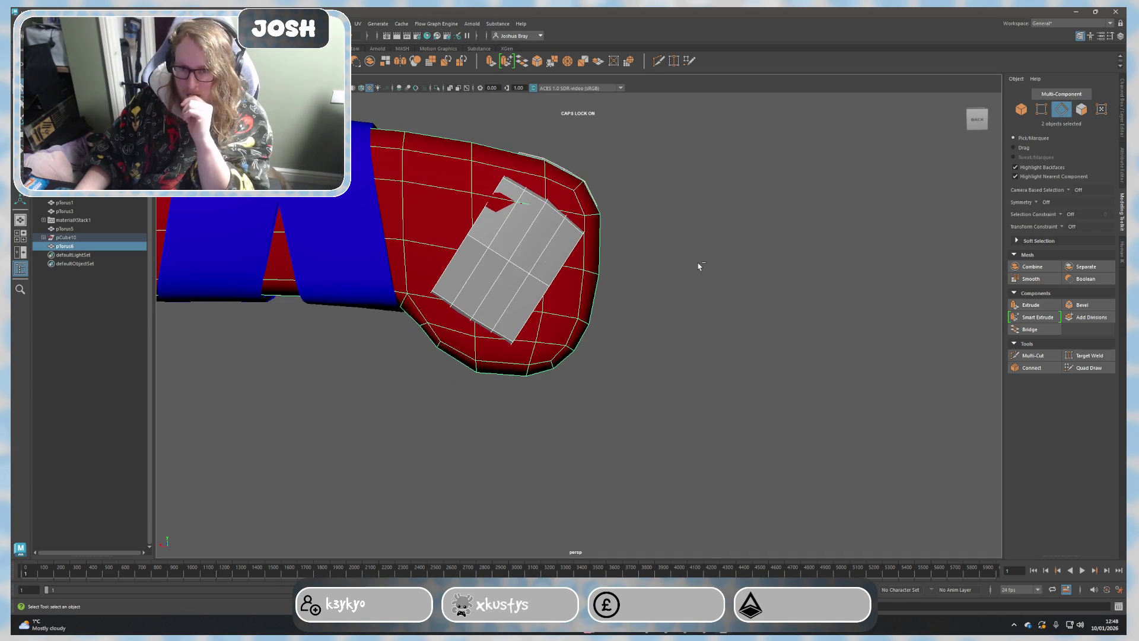
key(ctrl+z)
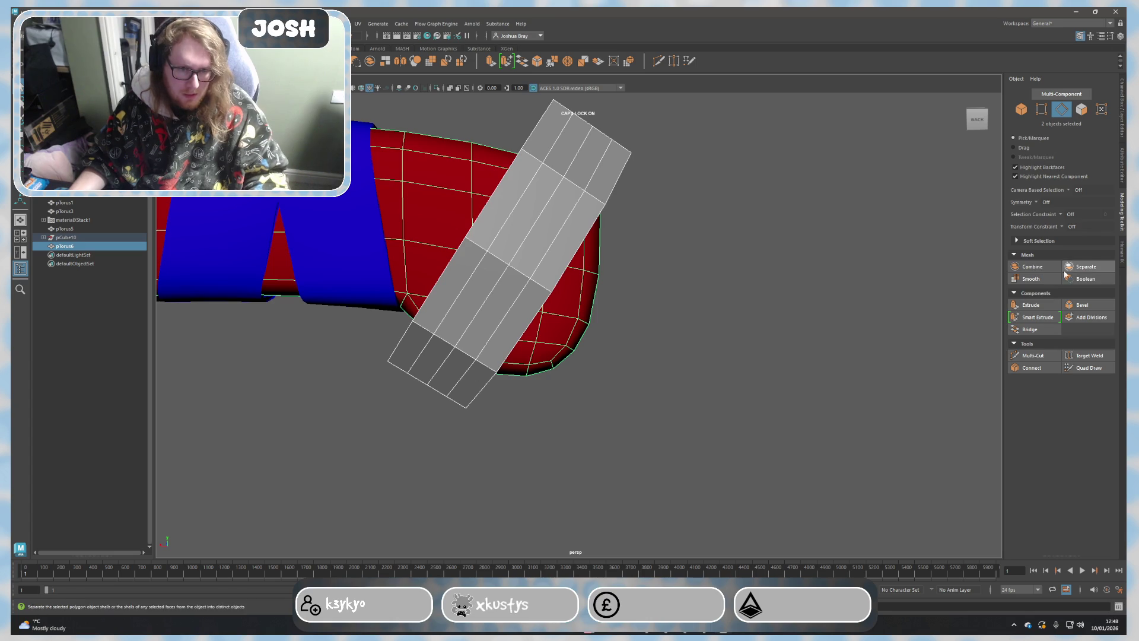
click(803, 256)
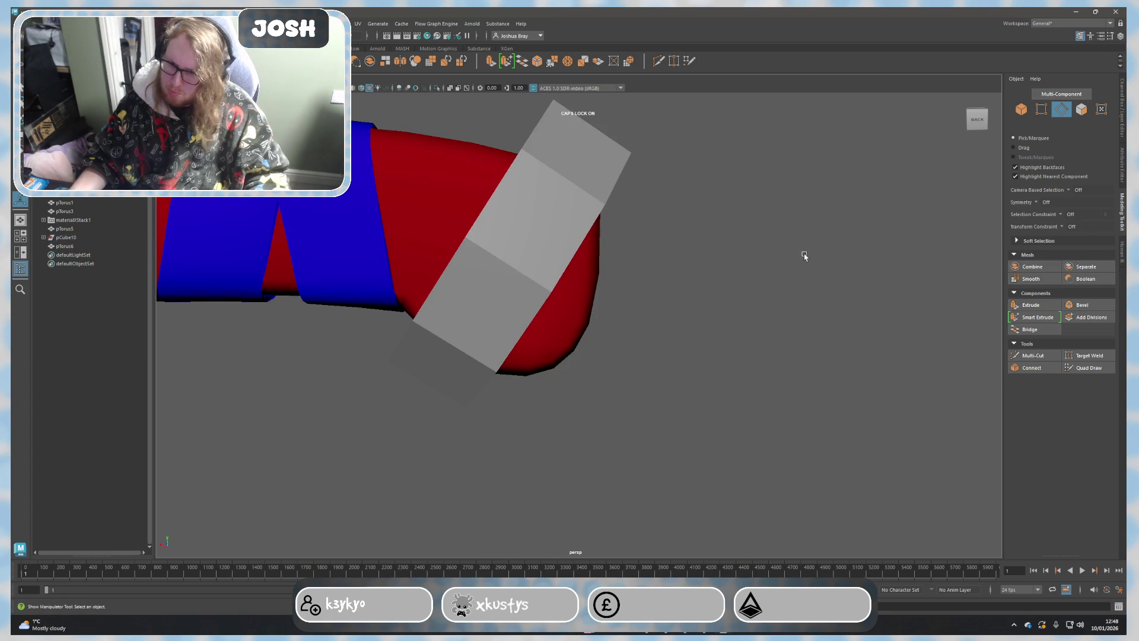
click(623, 178)
alt+drag(643, 252, 585, 398)
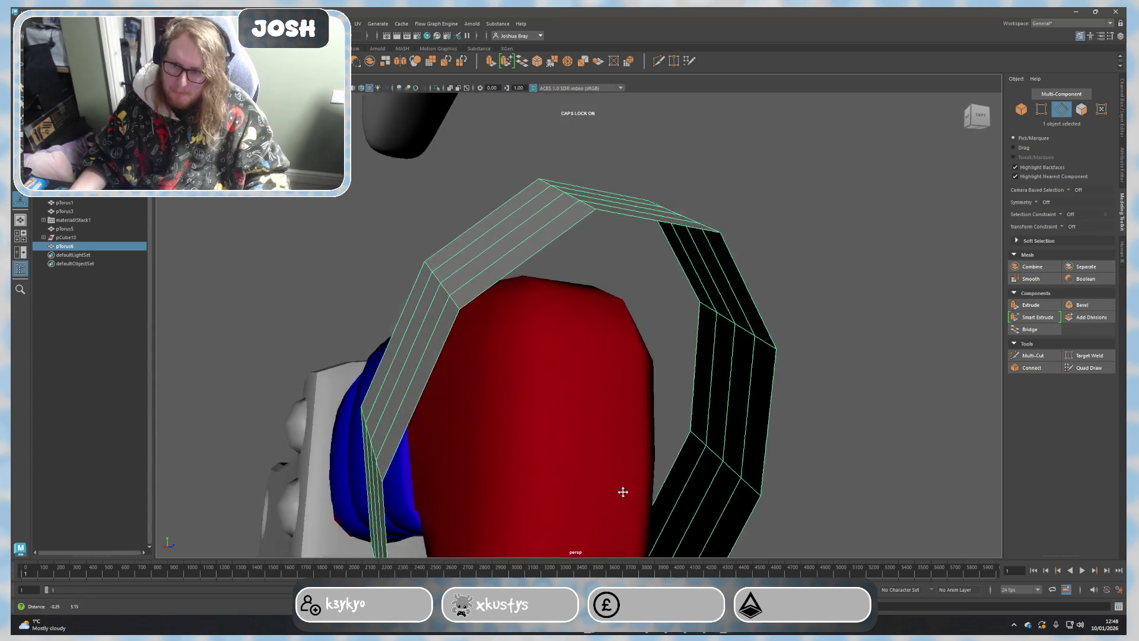
right_drag(485, 307, 495, 286)
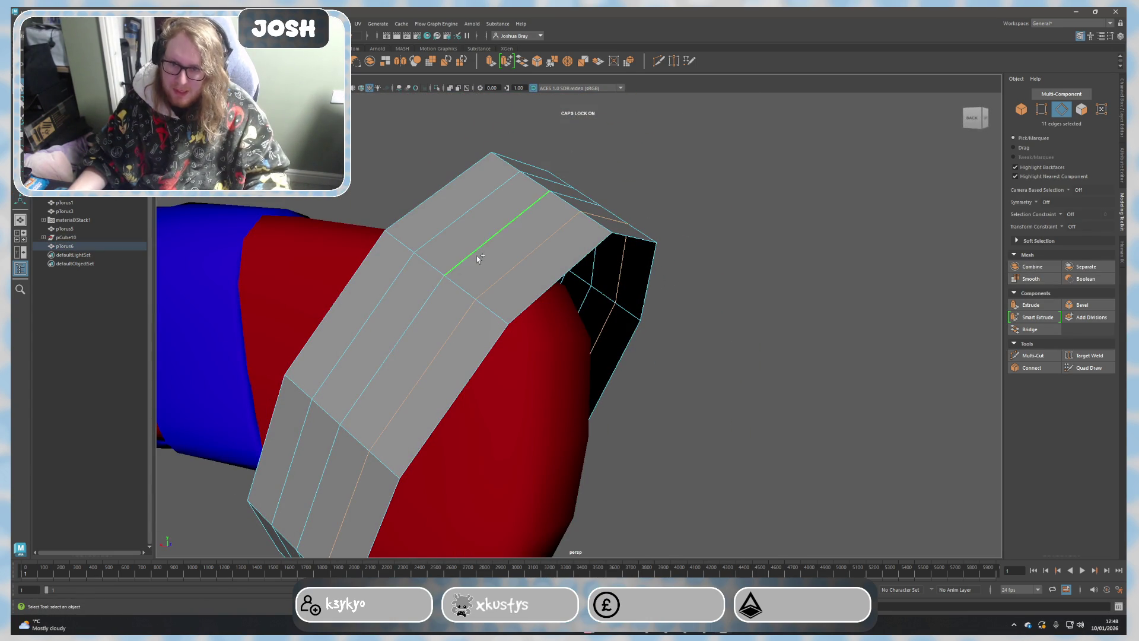
alt+drag(451, 232, 524, 238)
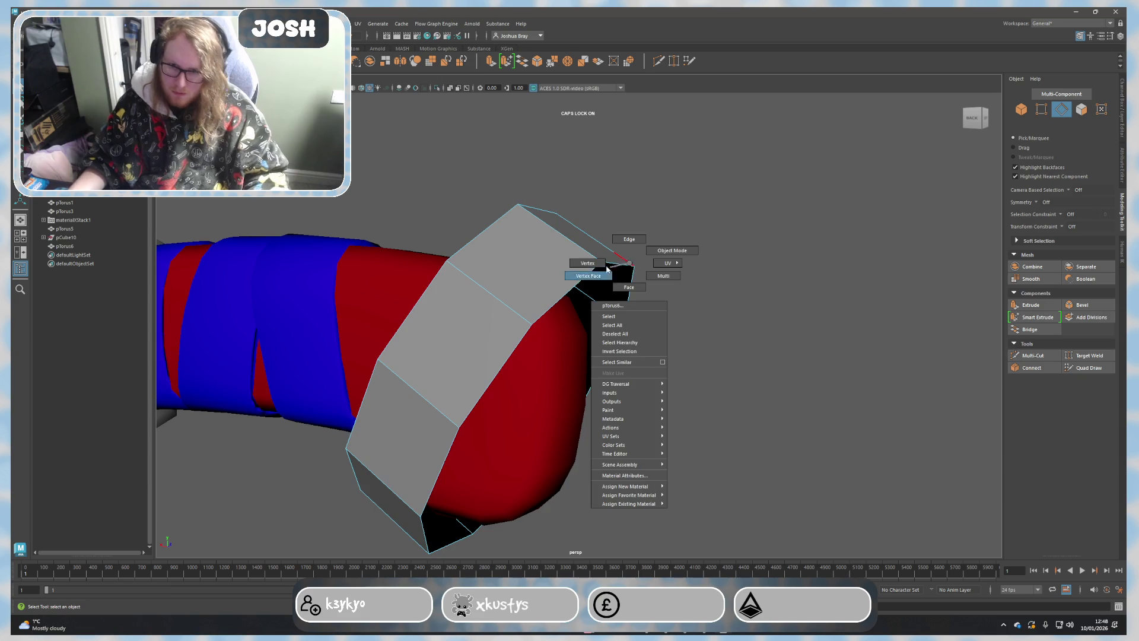
right_drag(599, 267, 599, 249)
scroll(364, 193, down, 3)
right_drag(672, 370, 627, 359)
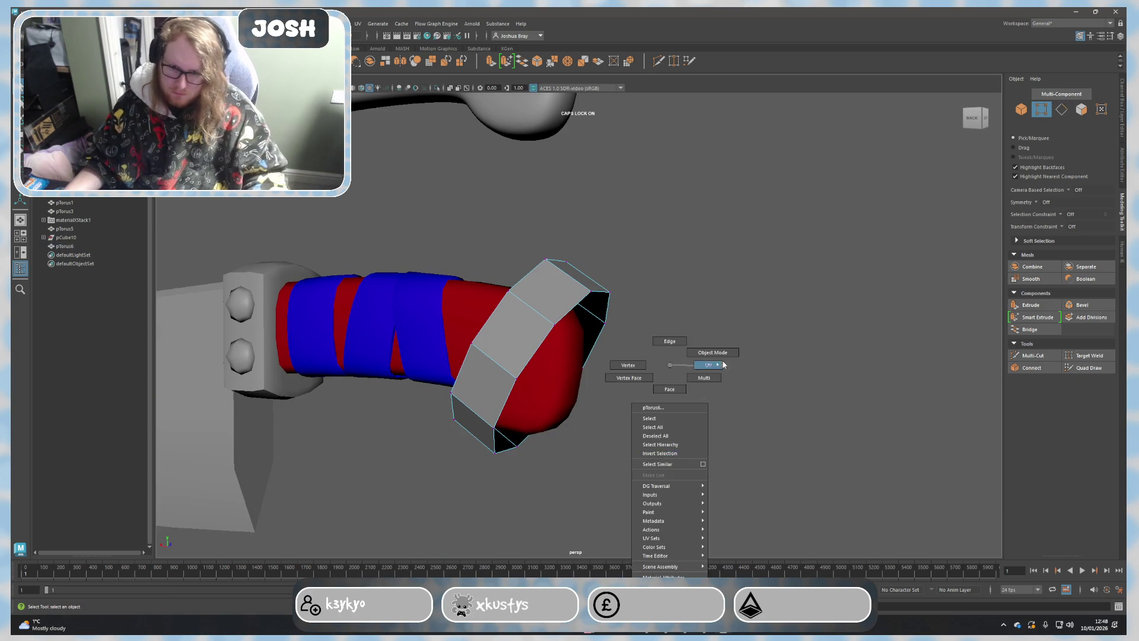
Step: Smooth the ring mesh twice into a dense white band
click(1020, 278)
click(1020, 280)
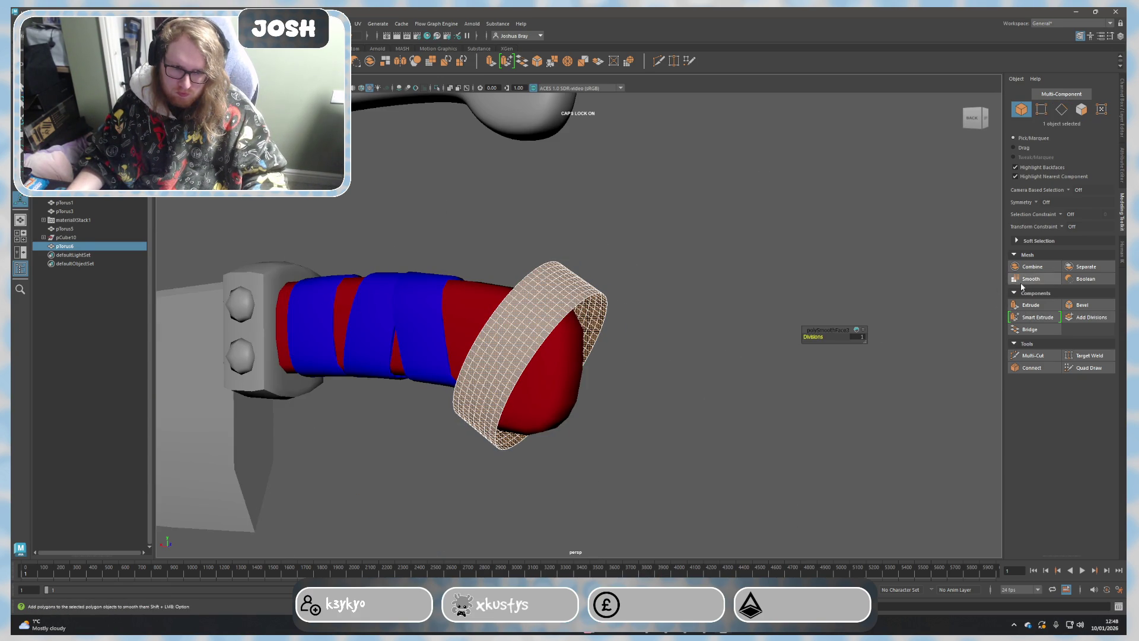
click(808, 261)
click(535, 302)
Step: Shift-select the red handle and shrink-wrap the smoothed ring snugly onto its end
alt+drag(643, 356, 544, 379)
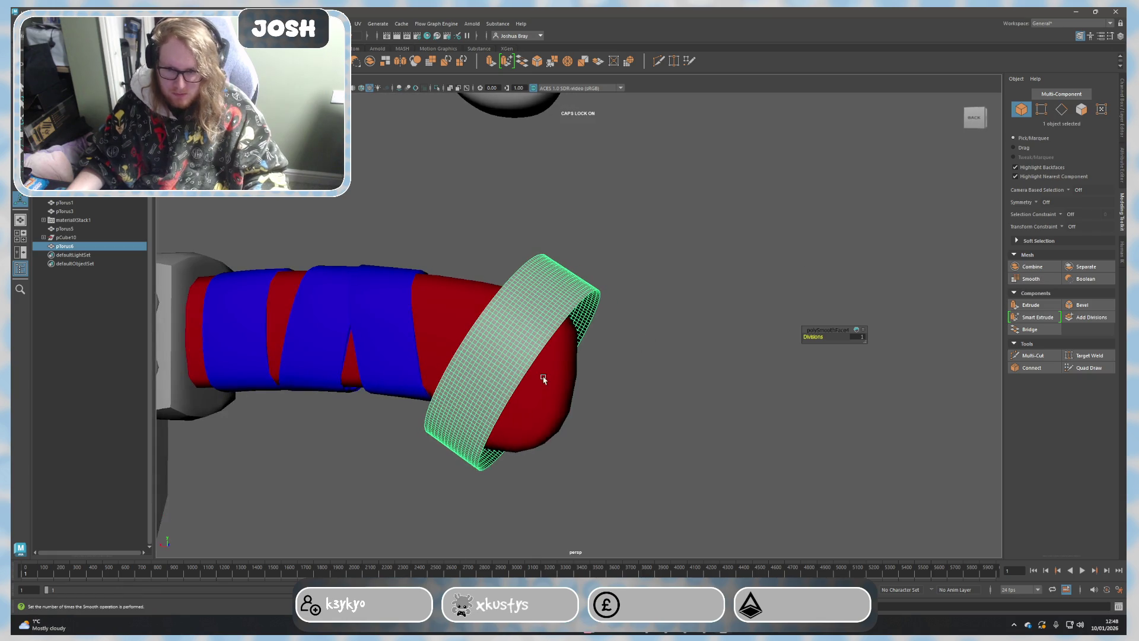
shift+click(543, 379)
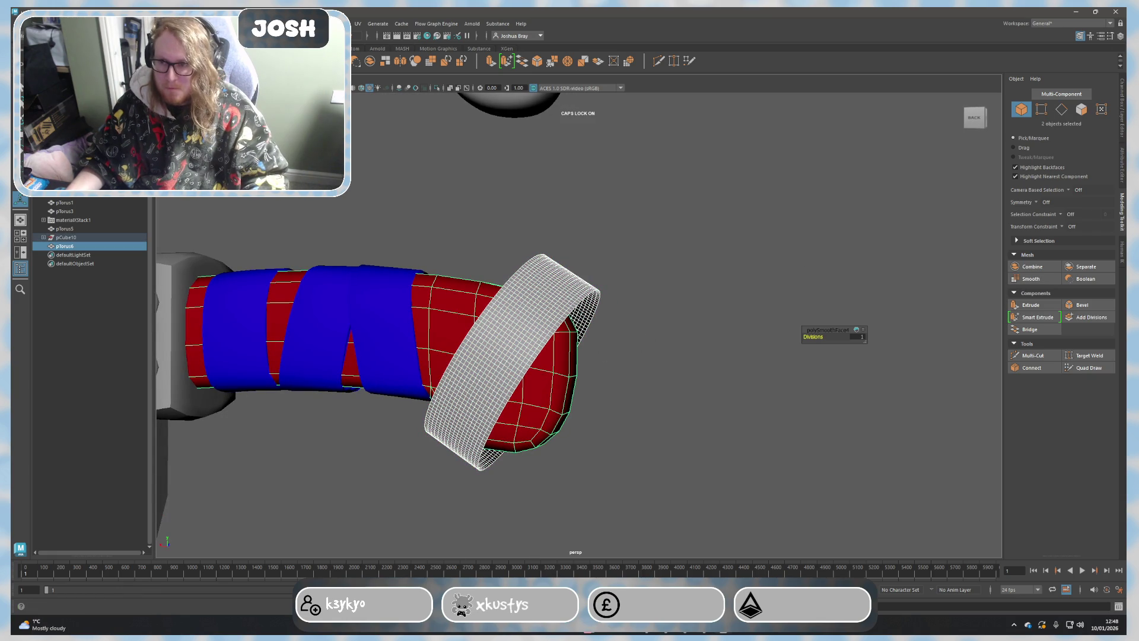
click(354, 25)
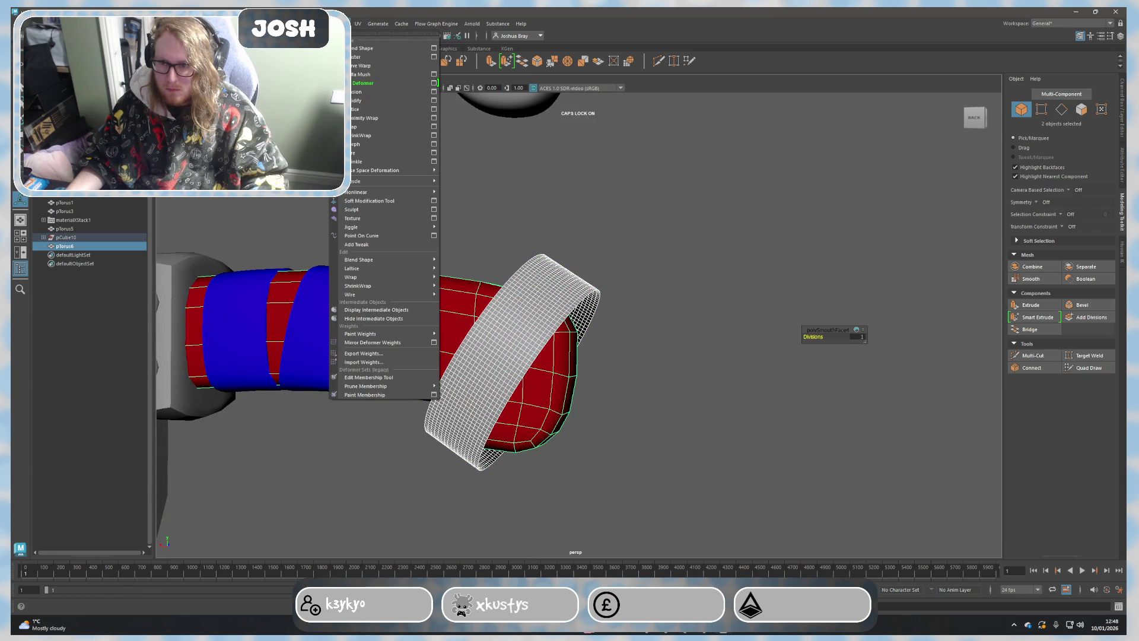
click(379, 135)
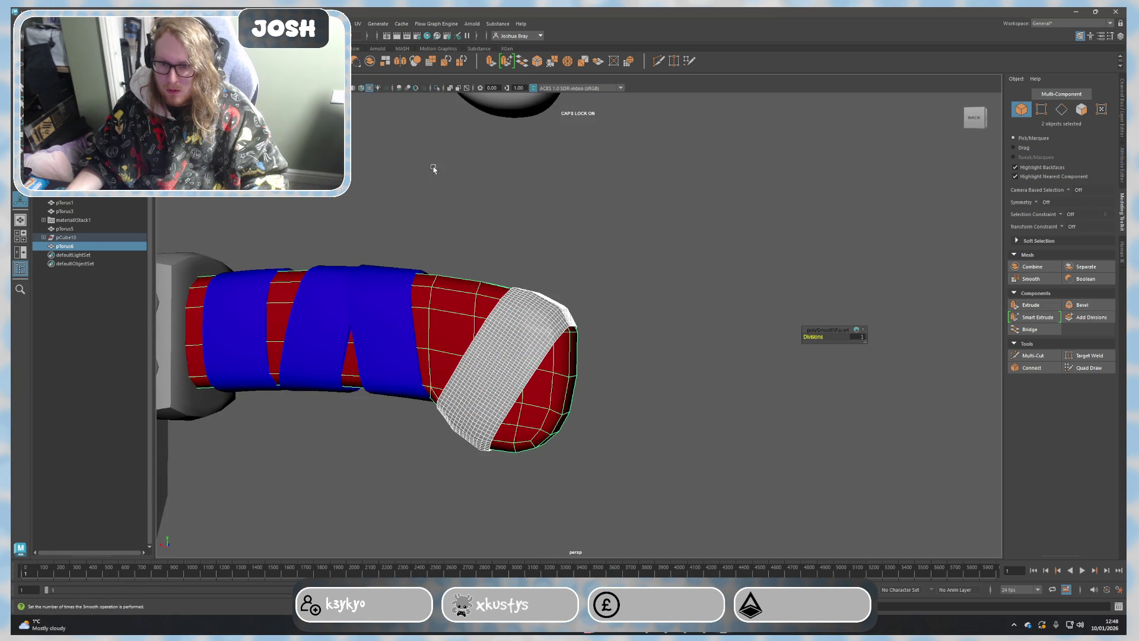
alt+drag(673, 262, 666, 274)
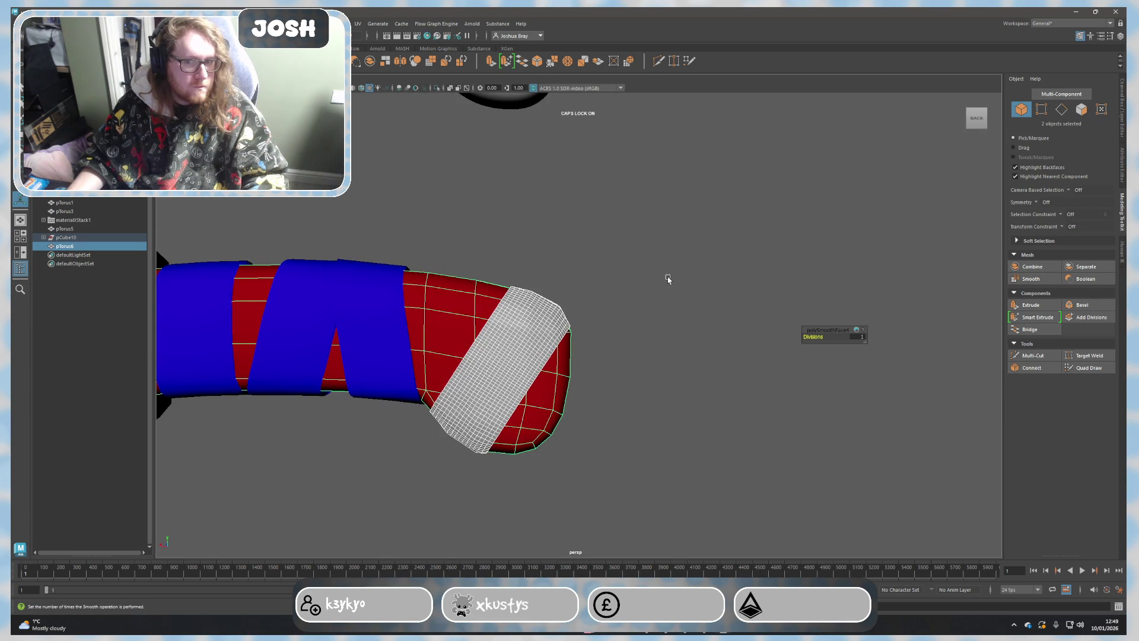
right_drag(627, 318, 667, 306)
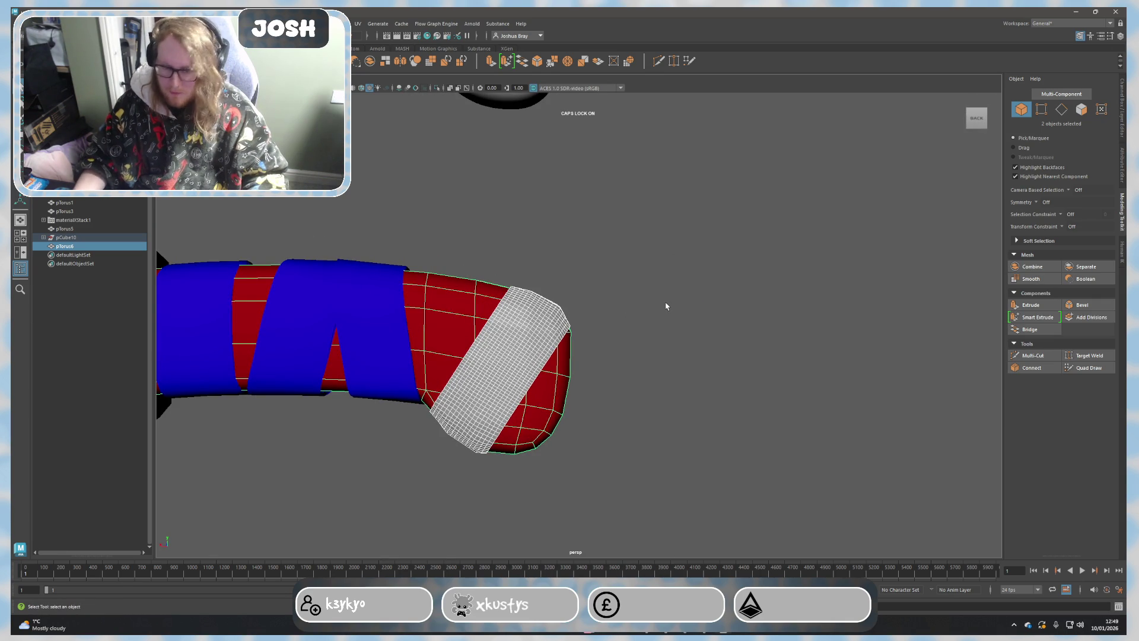
Step: Cancel a stray extrude and select the wrapped band as a whole object
key(ctrl+e)
click(656, 328)
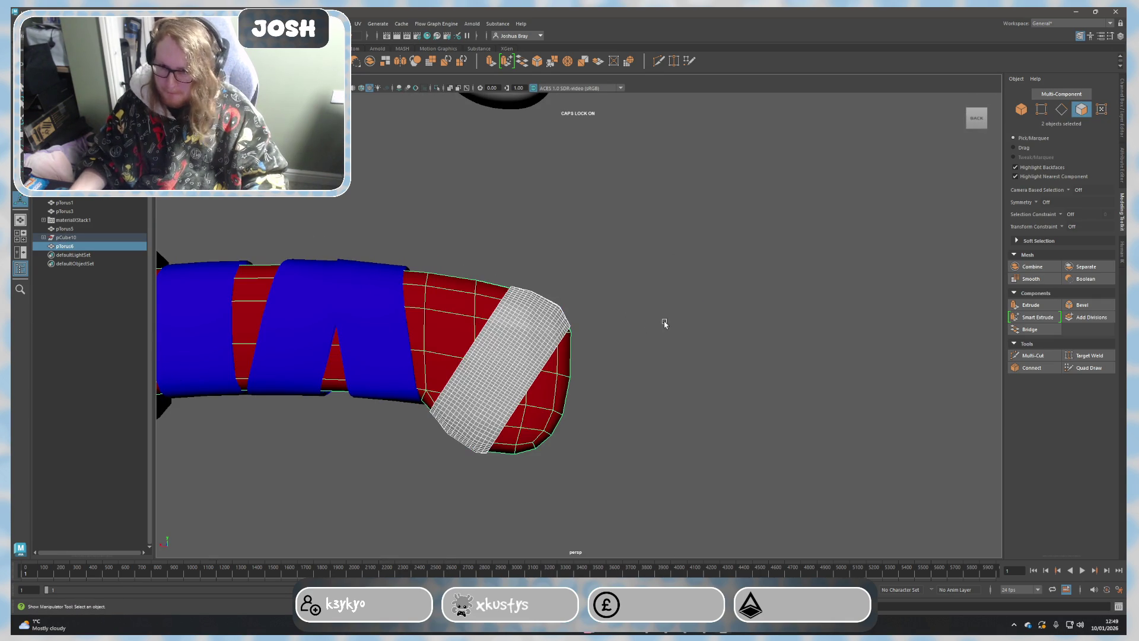
right_drag(664, 326, 669, 330)
click(537, 349)
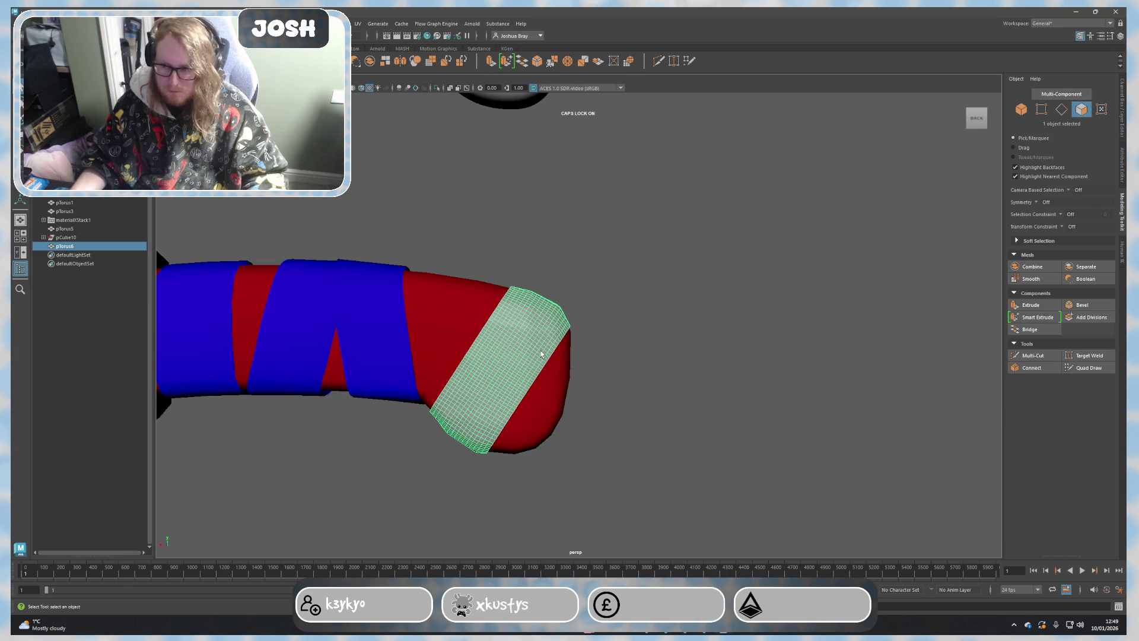
alt+drag(651, 372, 631, 387)
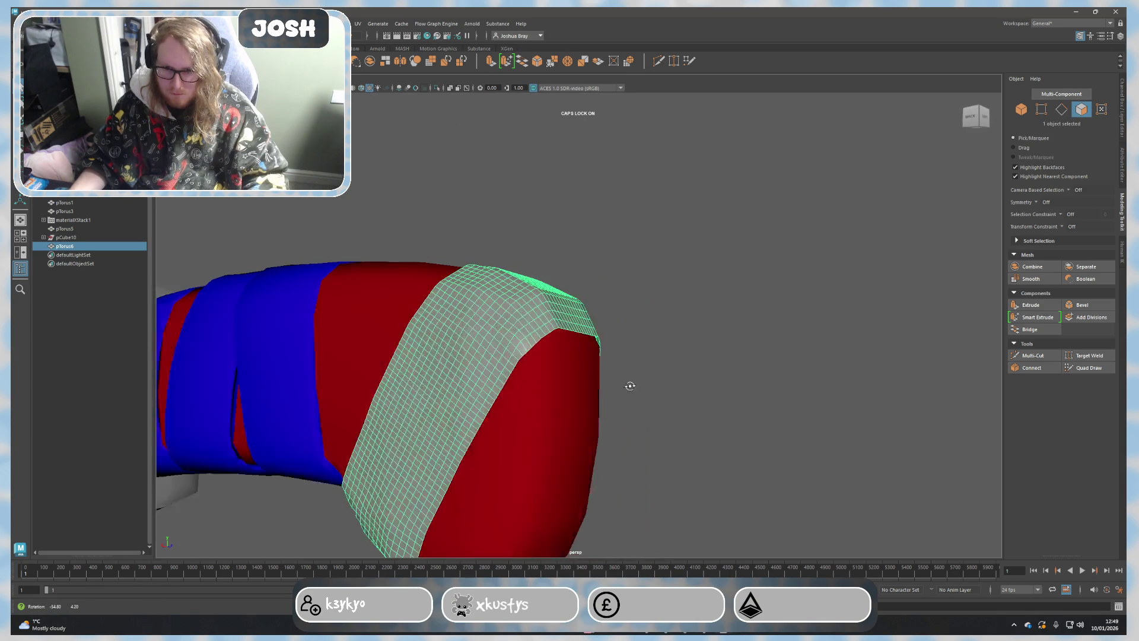
Step: Extrude all the band's faces with Thickness 0.1 so it stands proud of the surface
key(ctrl+e)
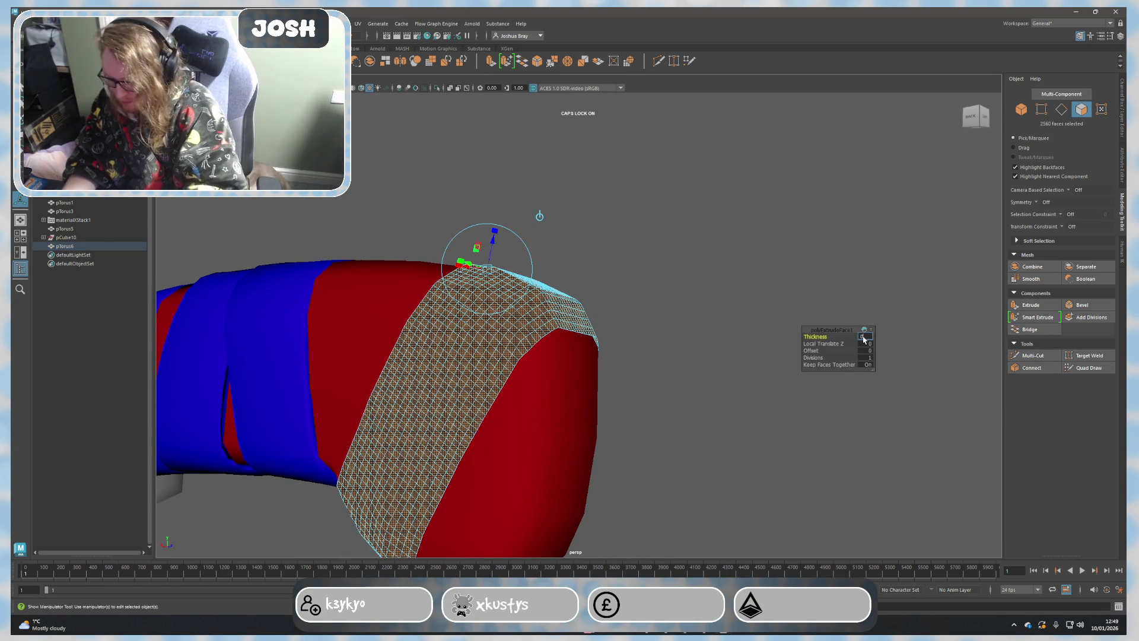
text(0.1)
key(Return)
right_drag(756, 259, 775, 243)
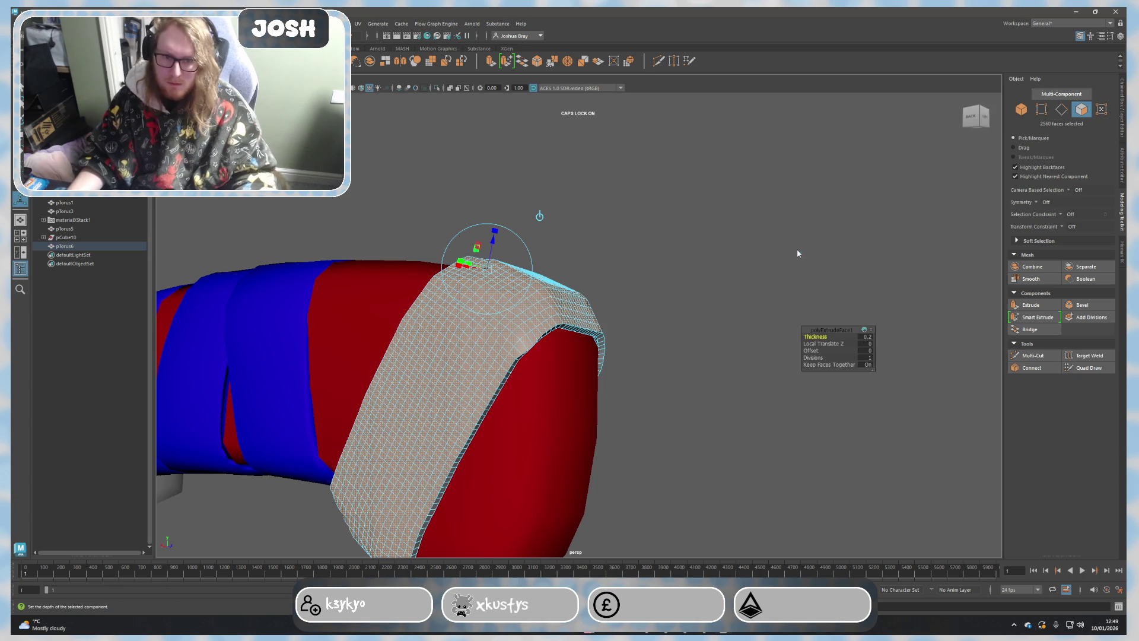
alt+drag(682, 330, 673, 354)
click(546, 329)
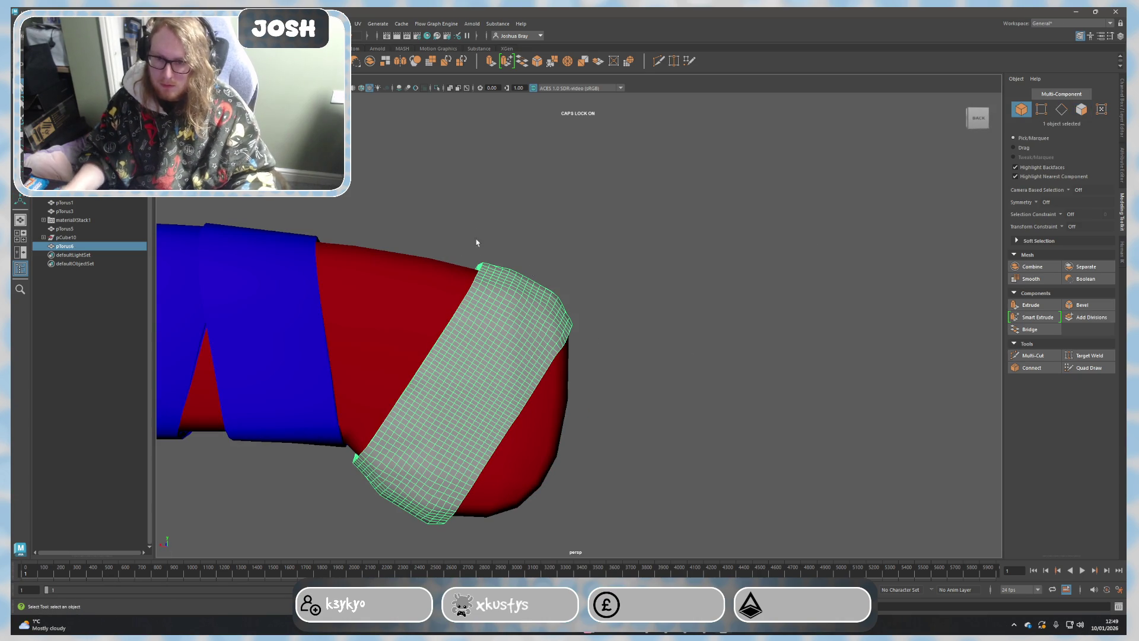
Step: Apply Mesh > Reduce at 50 percent to turn the dense band into a low-poly collar
click(179, 23)
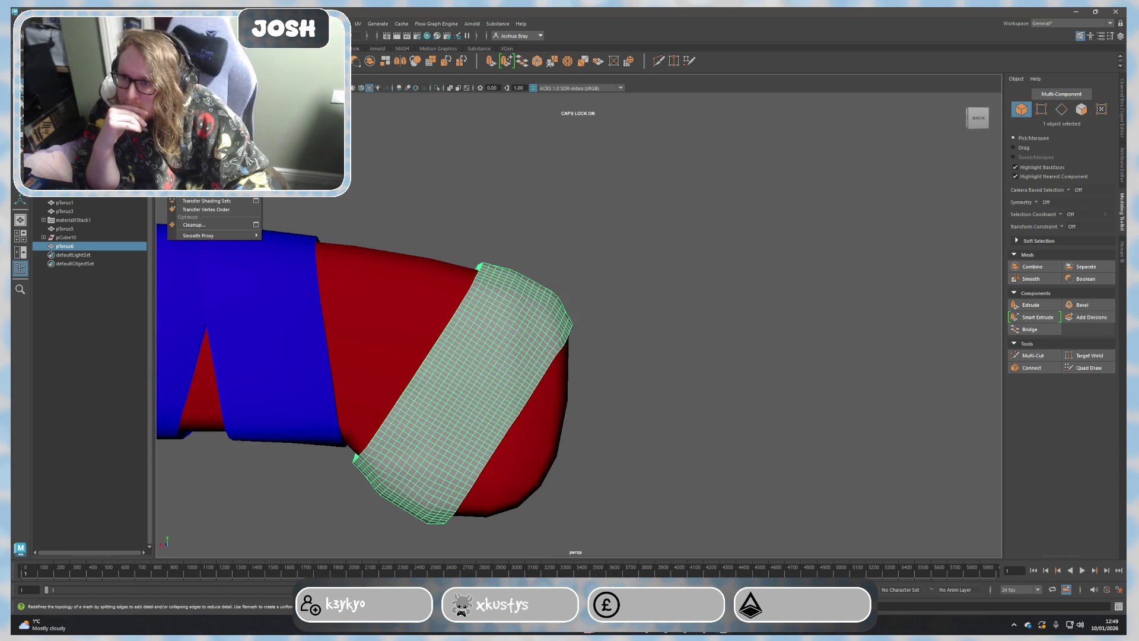
click(205, 113)
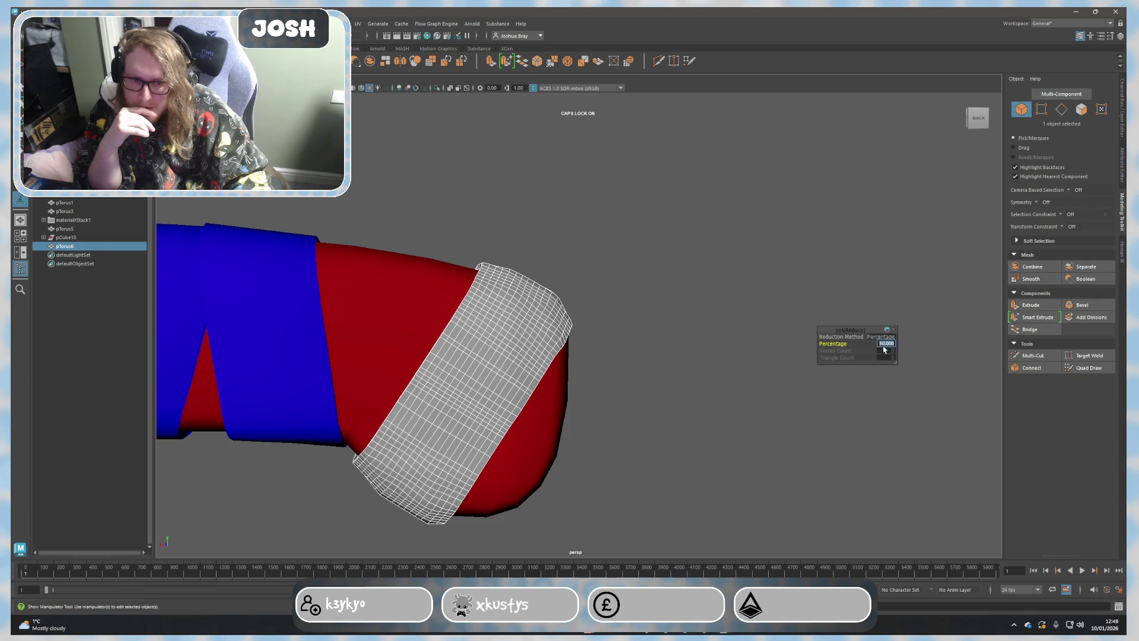
click(917, 344)
click(535, 330)
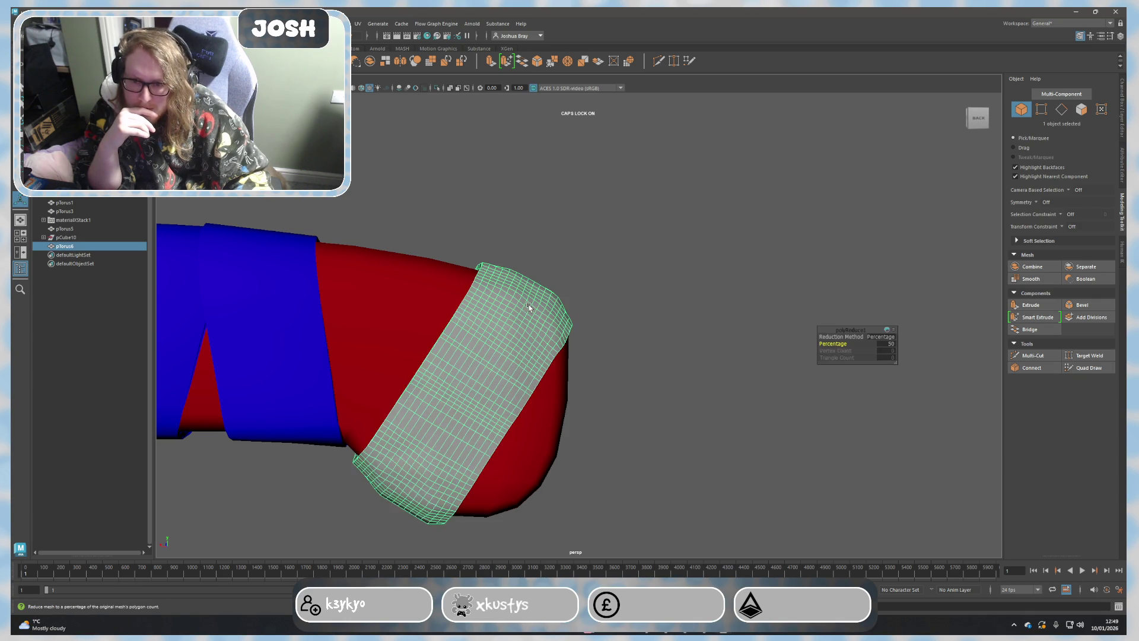
key(g)
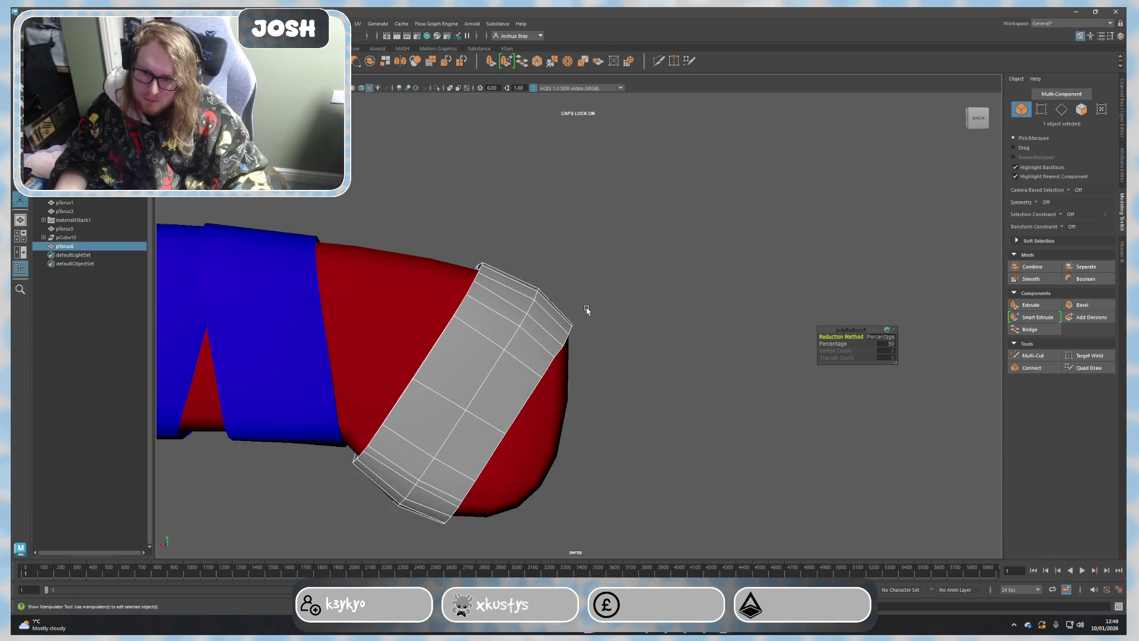
mouse_move(656, 326)
alt+mouse_down()
mouse_move(598, 320)
mouse_move(610, 330)
alt+mouse_up()
right_drag(522, 323, 525, 305)
mouse_move(525, 298)
alt+mouse_down()
mouse_move(618, 294)
mouse_move(608, 303)
mouse_move(617, 325)
mouse_move(638, 333)
mouse_move(602, 347)
mouse_move(623, 351)
mouse_move(614, 327)
mouse_move(621, 347)
alt+mouse_up()
click(659, 305)
scroll(601, 346, up, 2)
scroll(643, 364, up, 3)
click(556, 304)
scroll(654, 356, up, 2)
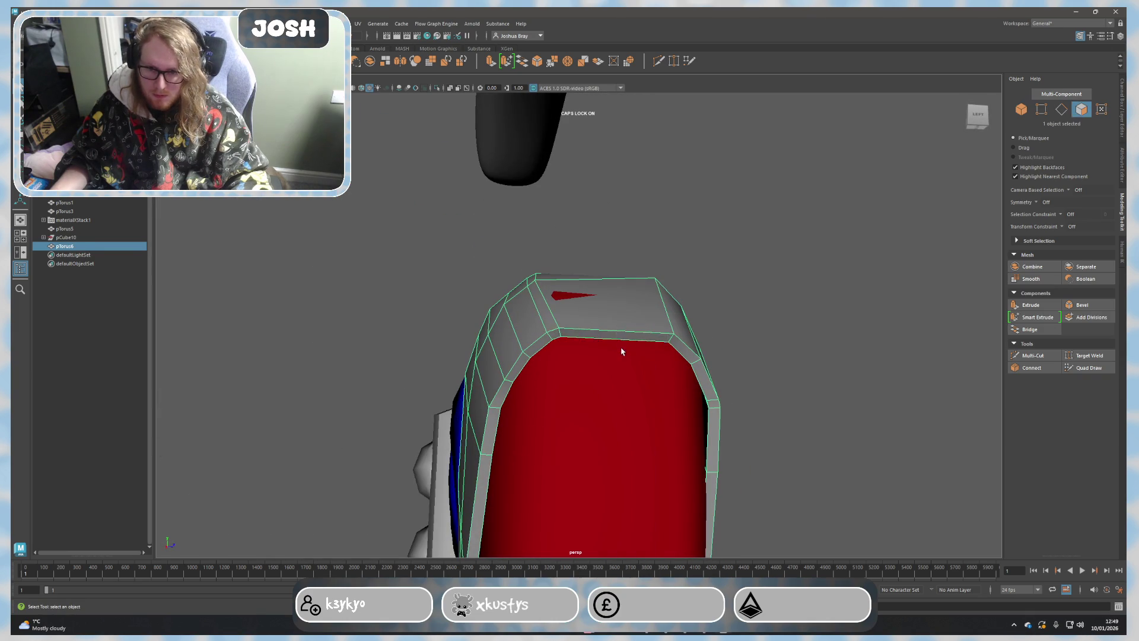
key(F11)
click(604, 331)
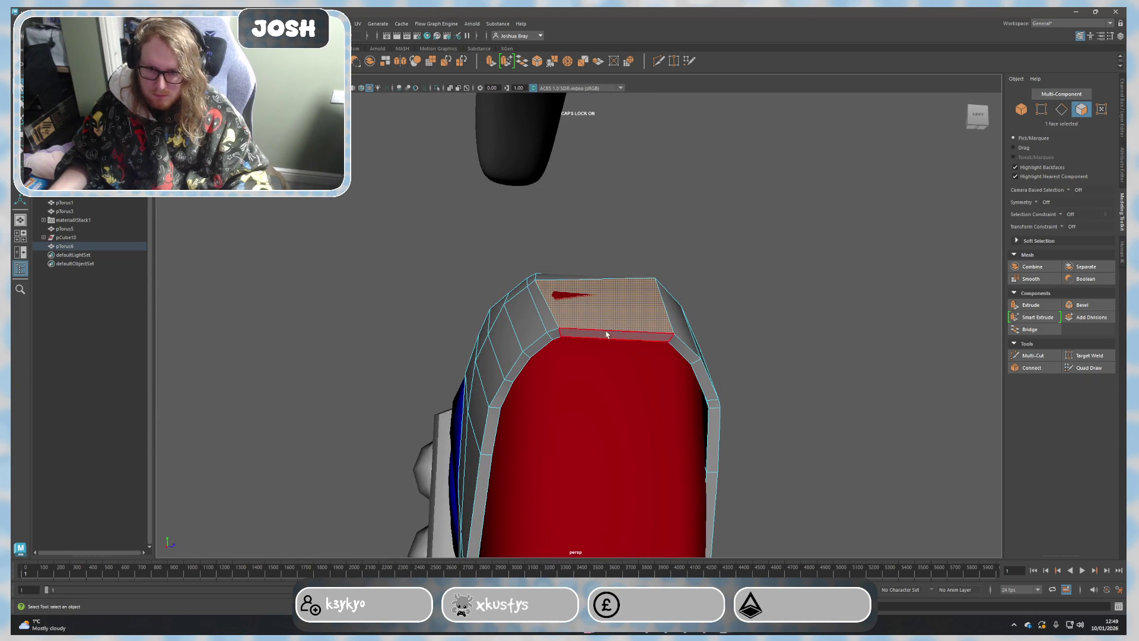
mouse_move(606, 334)
alt+mouse_down()
mouse_move(605, 371)
mouse_move(547, 307)
mouse_move(513, 341)
alt+mouse_up()
right_click(542, 305)
click(543, 285)
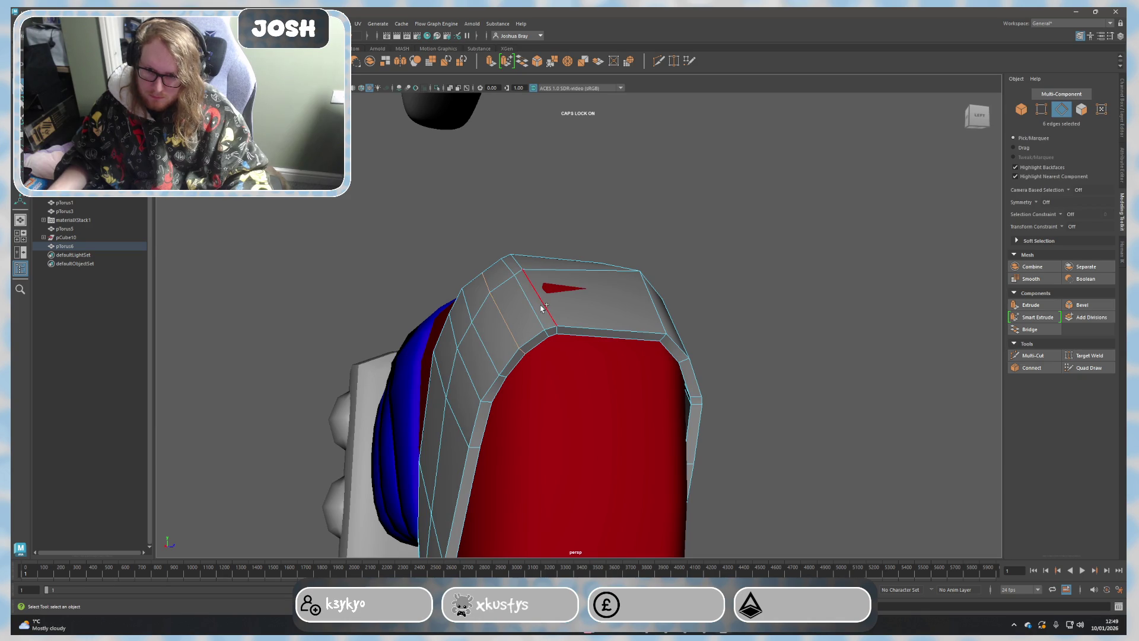
mouse_move(537, 311)
alt+mouse_down()
mouse_move(615, 394)
mouse_move(579, 427)
mouse_move(408, 386)
alt+mouse_up()
mouse_move(591, 432)
alt+mouse_down()
mouse_move(453, 311)
mouse_move(461, 228)
alt+mouse_up()
alt+drag(467, 286, 462, 283)
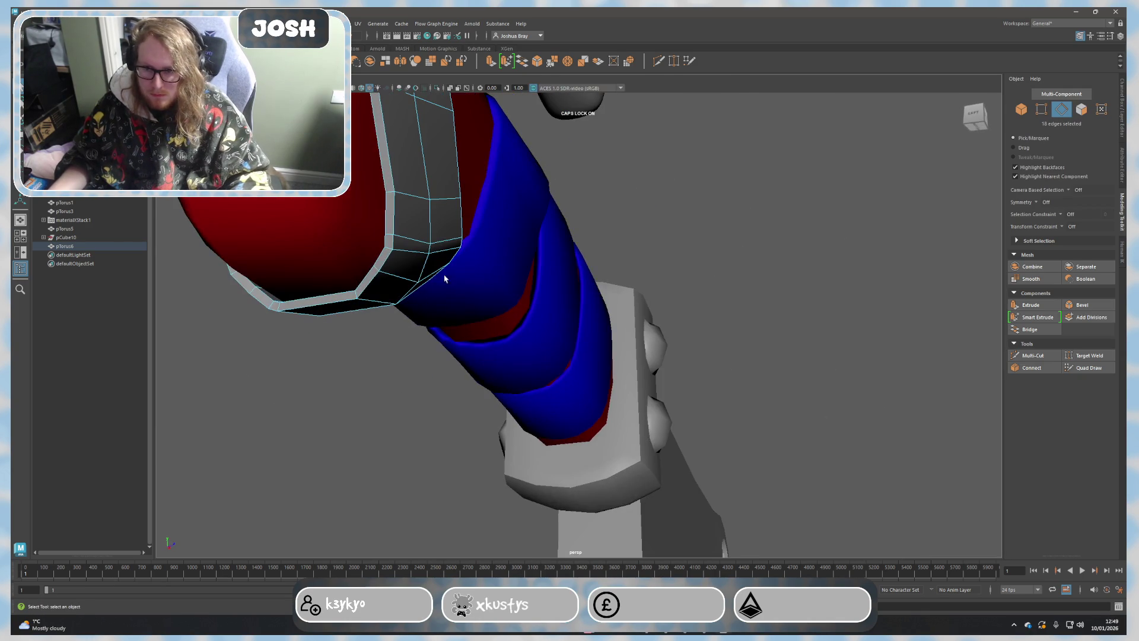
mouse_move(426, 355)
alt+mouse_down()
mouse_move(557, 348)
mouse_move(484, 270)
alt+mouse_up()
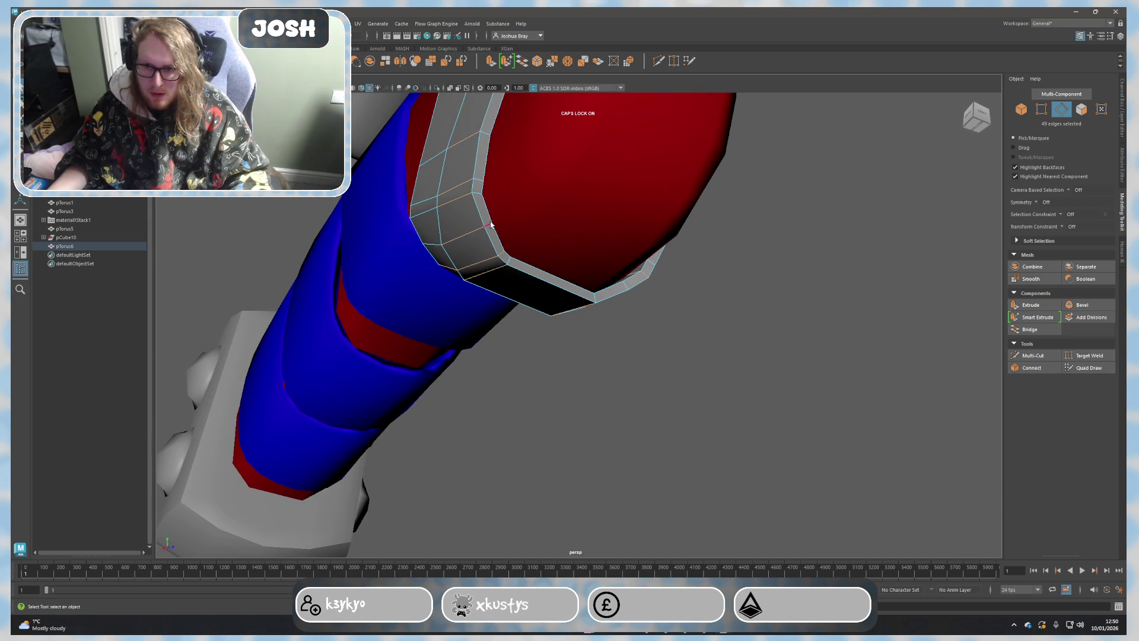
mouse_move(476, 191)
alt+mouse_down()
mouse_move(534, 255)
mouse_move(554, 229)
mouse_move(512, 311)
alt+mouse_up()
mouse_move(496, 240)
alt+mouse_down()
mouse_move(621, 321)
mouse_move(613, 312)
mouse_move(601, 309)
mouse_move(612, 325)
alt+mouse_up()
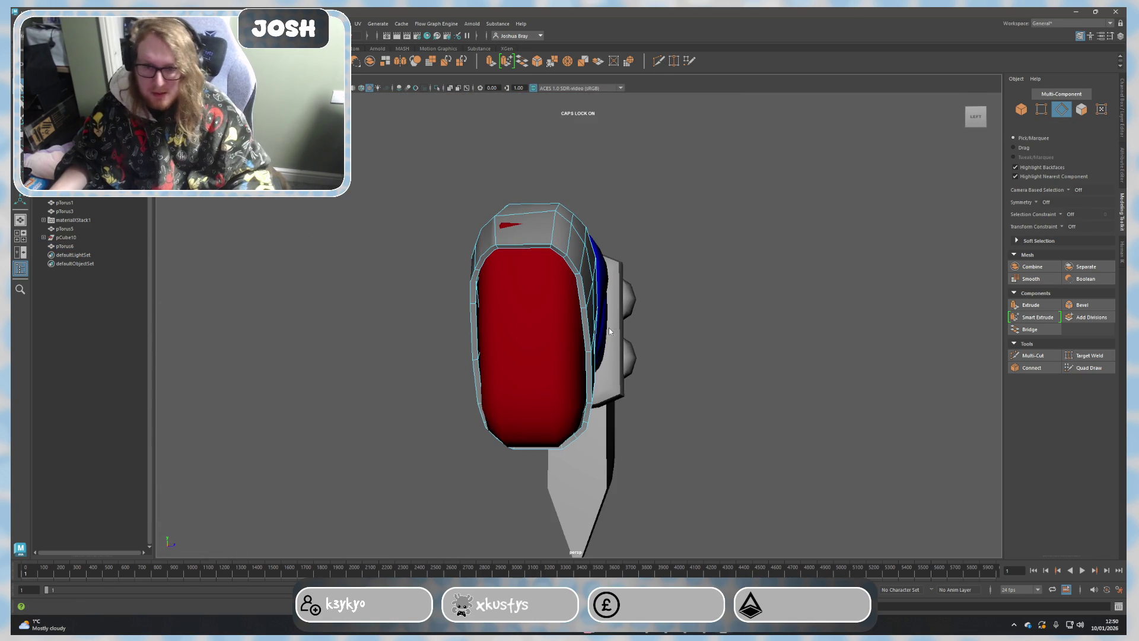
right_click(610, 327)
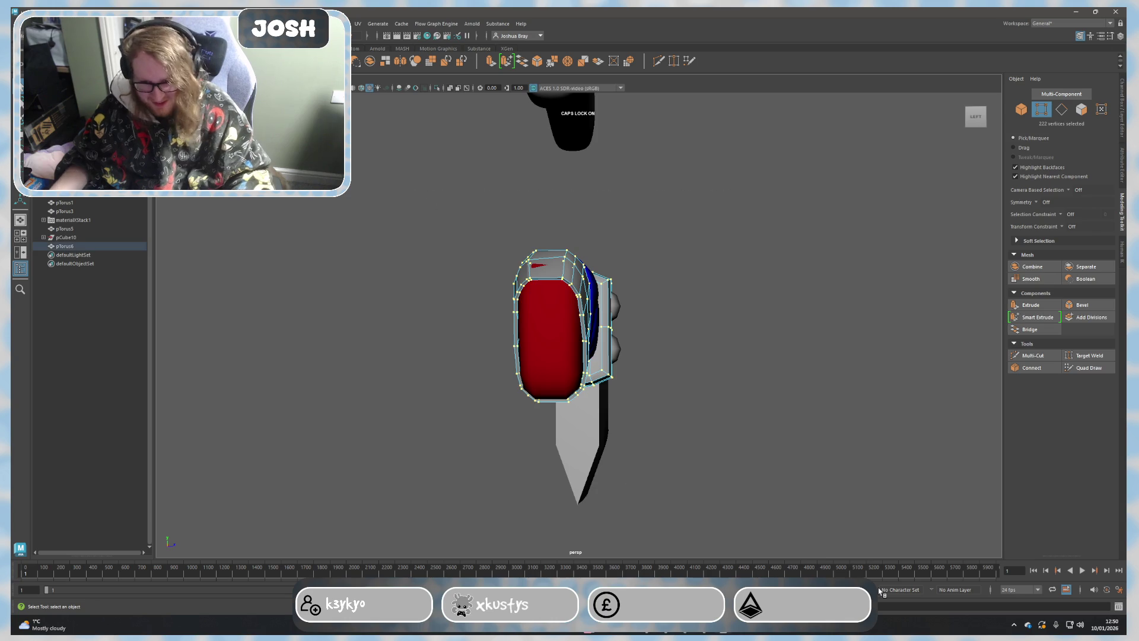
scroll(695, 320, up, 3)
mouse_move(738, 293)
alt+mouse_down()
mouse_move(796, 254)
mouse_move(827, 276)
mouse_move(774, 352)
mouse_move(775, 376)
mouse_move(715, 386)
mouse_move(655, 330)
mouse_move(689, 333)
mouse_move(720, 365)
mouse_move(783, 364)
mouse_move(804, 344)
mouse_move(777, 376)
alt+mouse_up()
scroll(777, 375, up, 3)
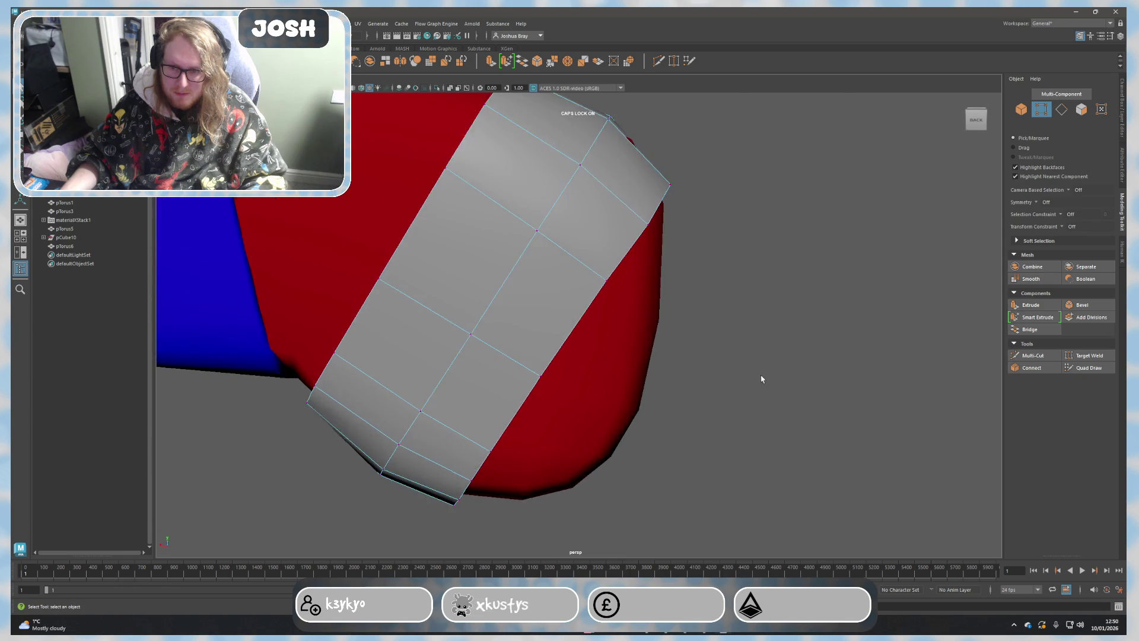
scroll(760, 377, down, 5)
scroll(755, 384, up, 4)
scroll(714, 373, up, 2)
mouse_move(717, 372)
alt+mouse_down()
mouse_move(644, 338)
mouse_move(687, 355)
mouse_move(668, 338)
alt+mouse_up()
click(641, 343)
key(ctrl+h)
right_click(611, 313)
right_drag(611, 314, 611, 334)
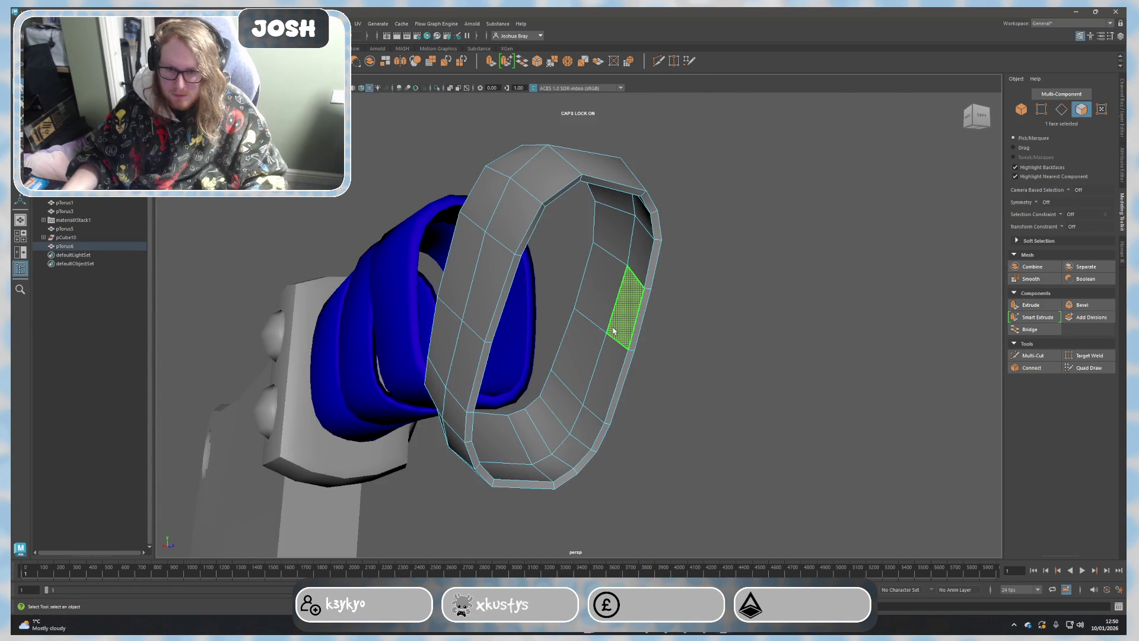
double_click(636, 268)
shift+double_click(603, 376)
mouse_move(603, 377)
alt+mouse_down()
mouse_move(541, 356)
mouse_move(545, 335)
mouse_move(575, 360)
mouse_move(714, 406)
alt+mouse_up()
key(r)
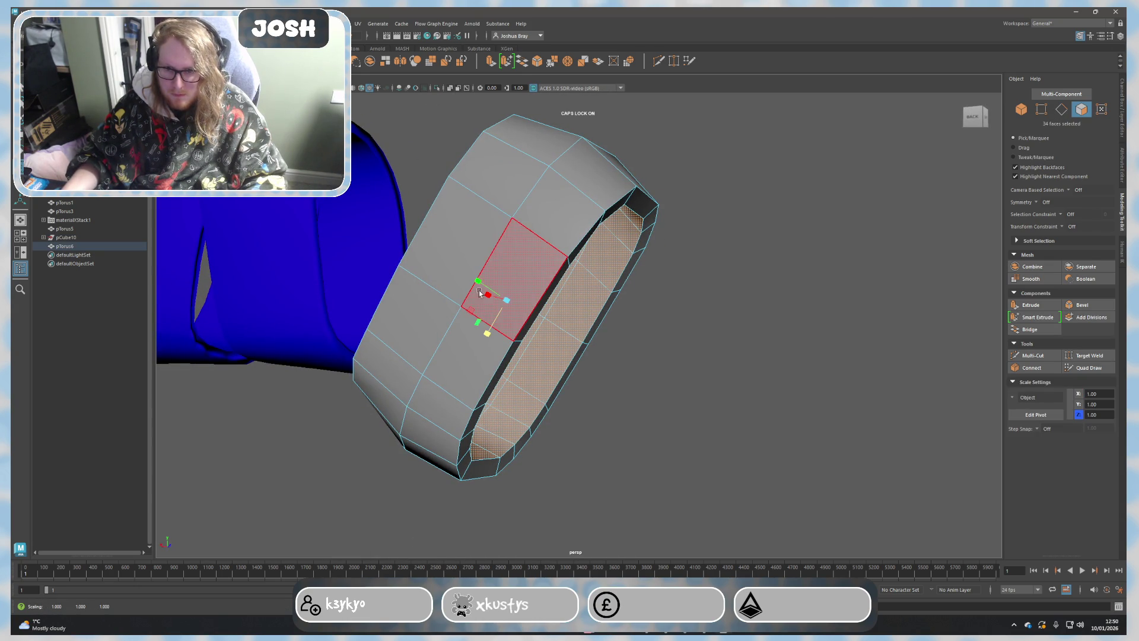
alt+drag(753, 399, 516, 322)
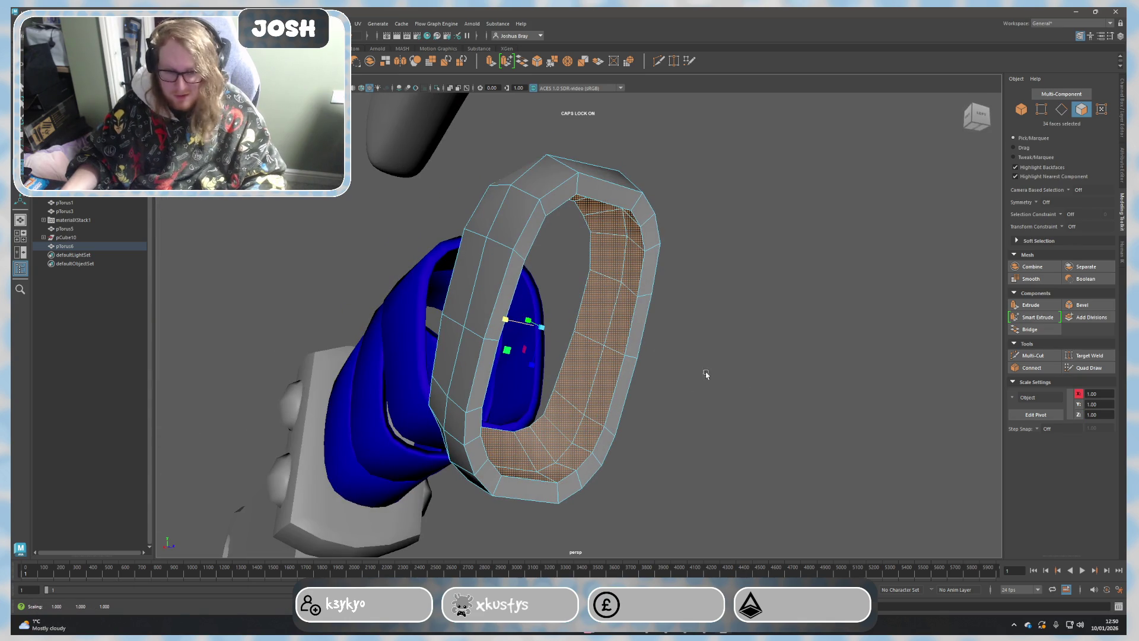
alt+drag(699, 376, 730, 377)
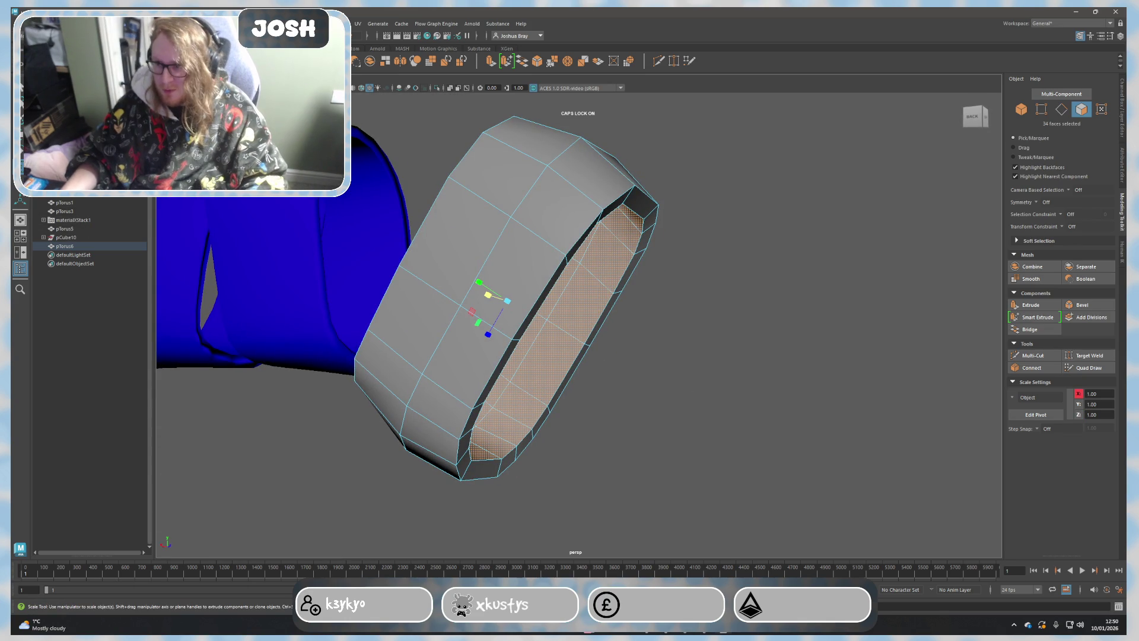
click(44, 239)
click(73, 254)
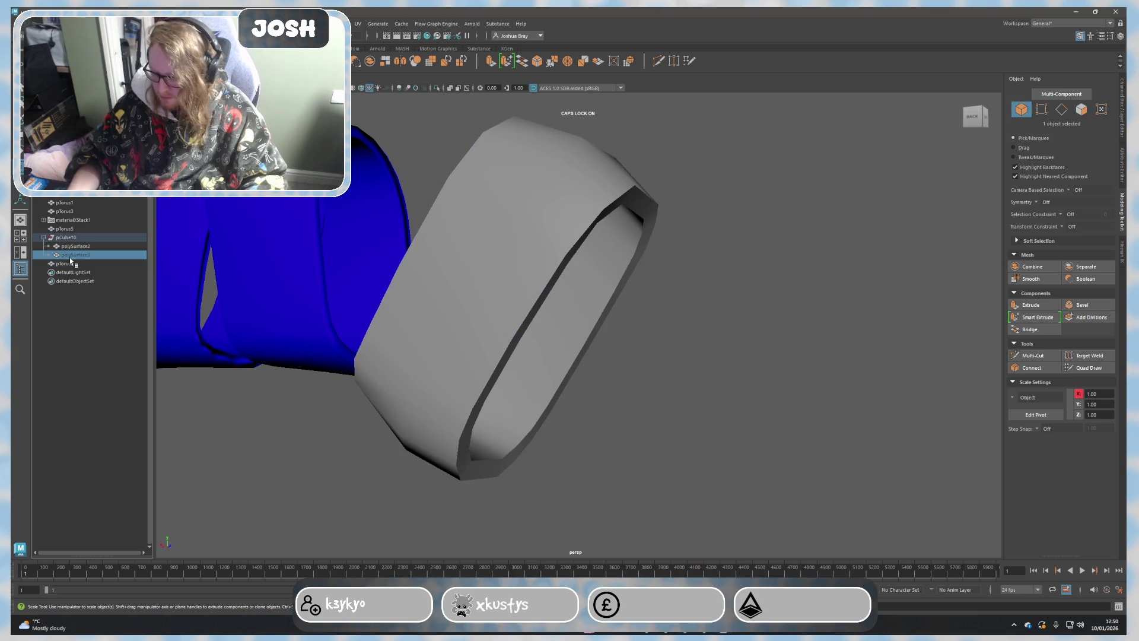
key(shift+h)
scroll(642, 348, down, 5)
click(641, 347)
mouse_move(642, 348)
alt+mouse_down()
mouse_move(671, 377)
mouse_move(630, 366)
alt+mouse_up()
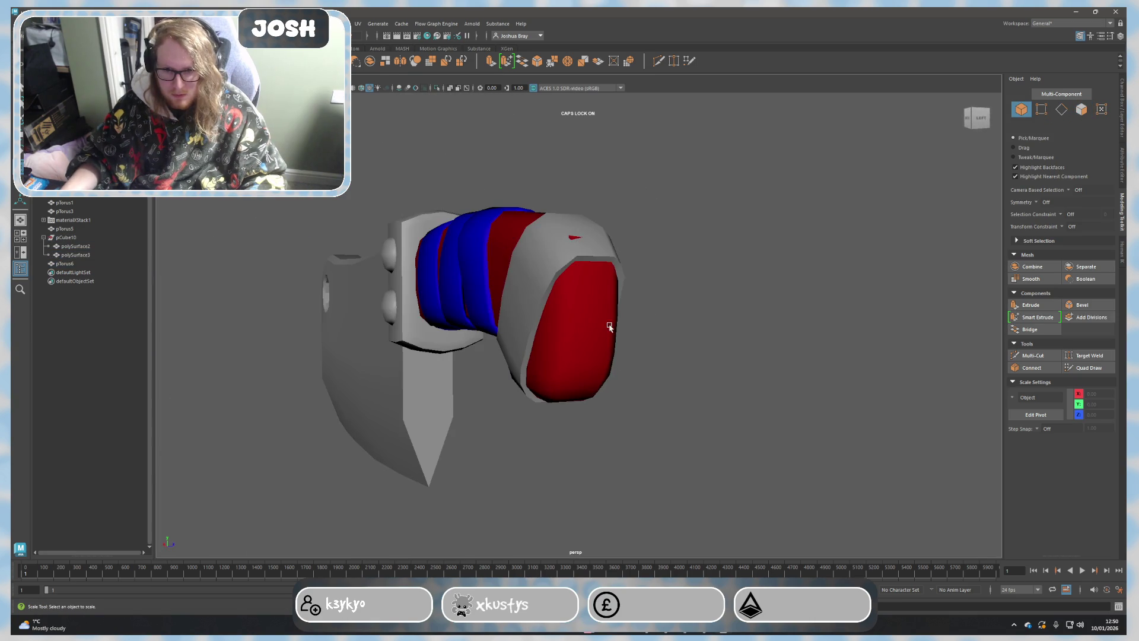
Step: Raise the two top faces of the end ring pTorus6 slightly with the Move tool
click(586, 263)
alt+drag(586, 262, 574, 350)
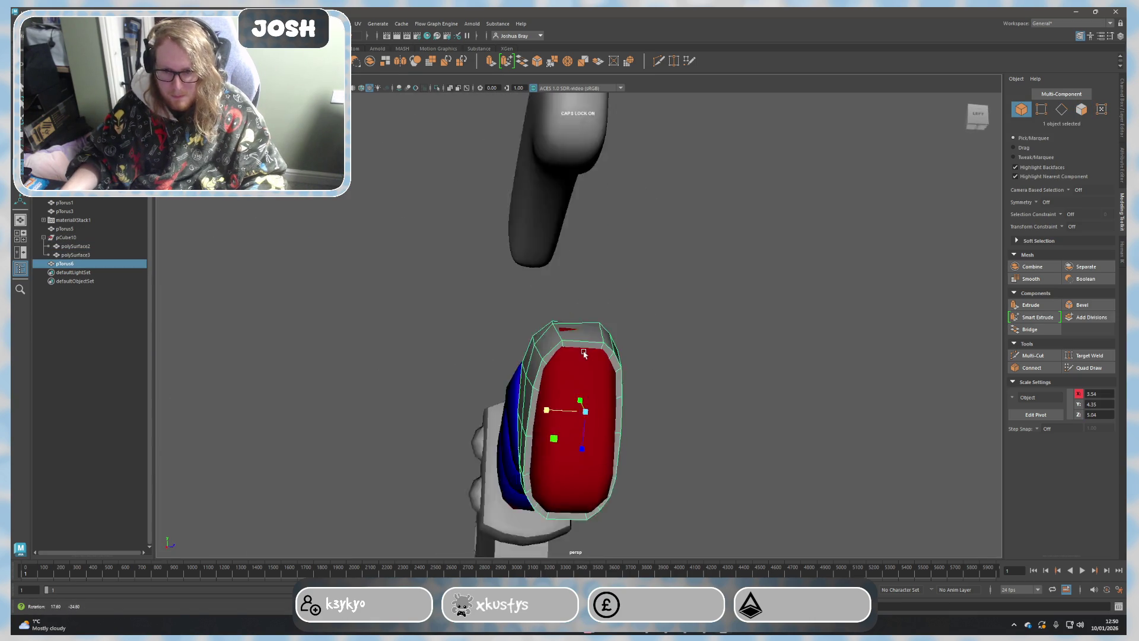
right_drag(575, 351, 623, 350)
click(577, 336)
key(w)
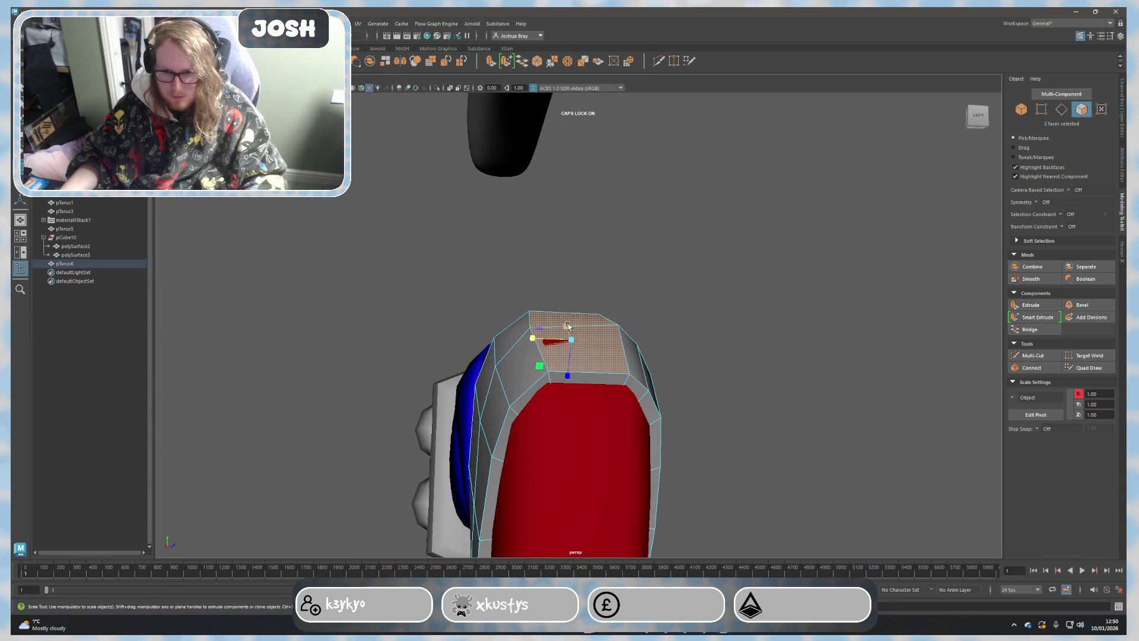
drag(571, 307, 571, 301)
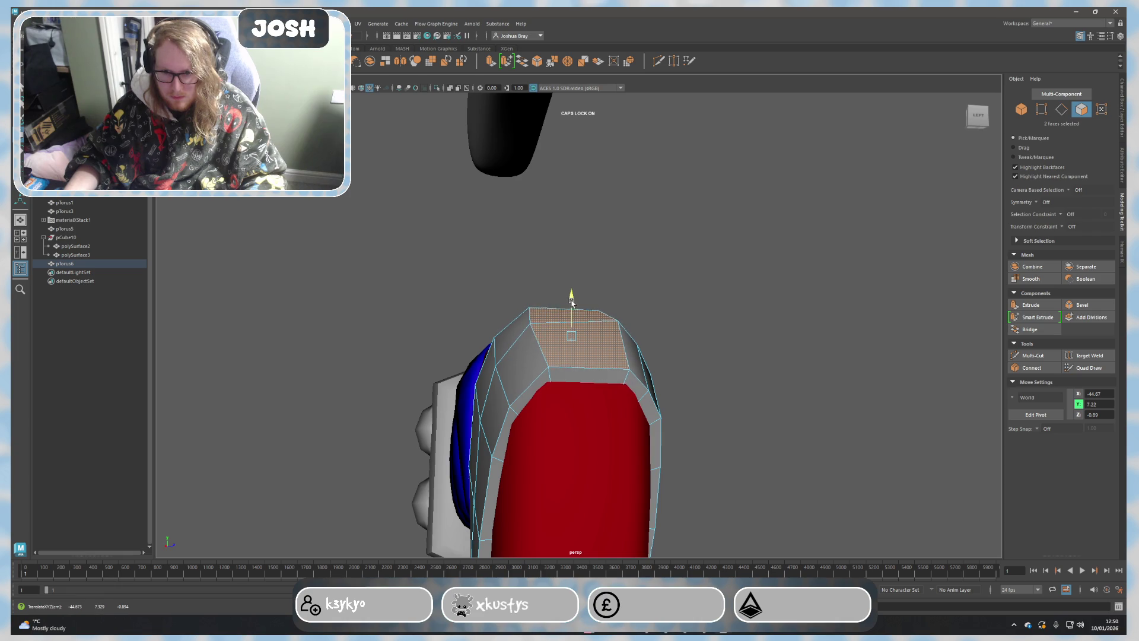
click(733, 402)
mouse_move(733, 401)
alt+mouse_down()
mouse_move(560, 242)
mouse_move(614, 278)
alt+mouse_up()
Step: Assign the existing red material to the ring, then colour its band faces blue
mouse_move(614, 278)
right_down()
mouse_move(663, 329)
mouse_move(657, 264)
right_up()
right_drag(623, 307, 650, 547)
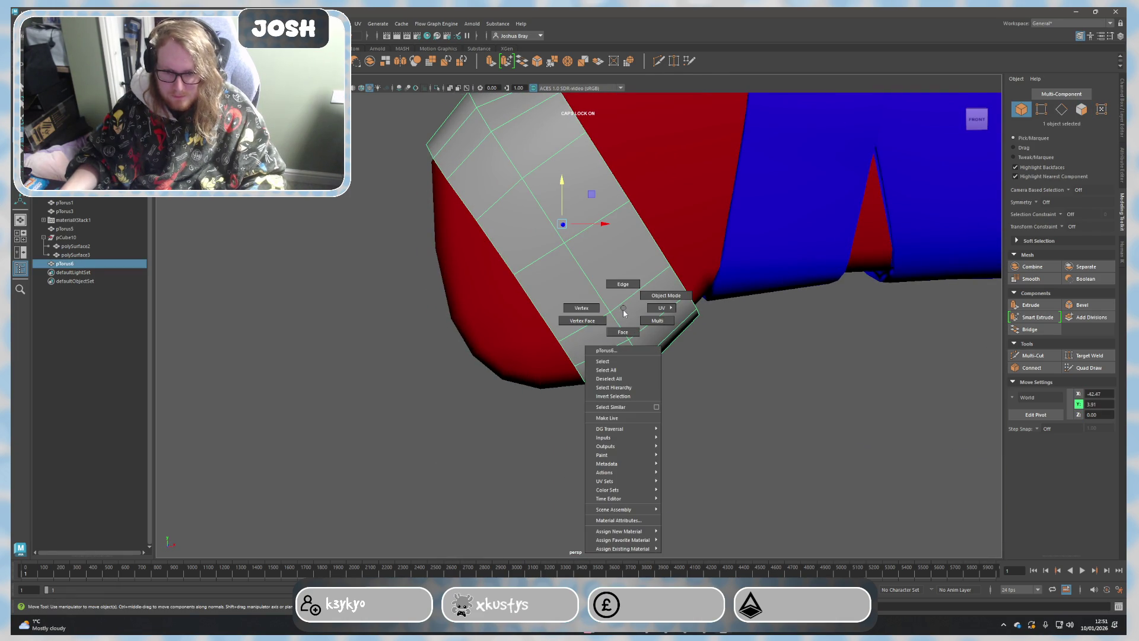
mouse_move(623, 548)
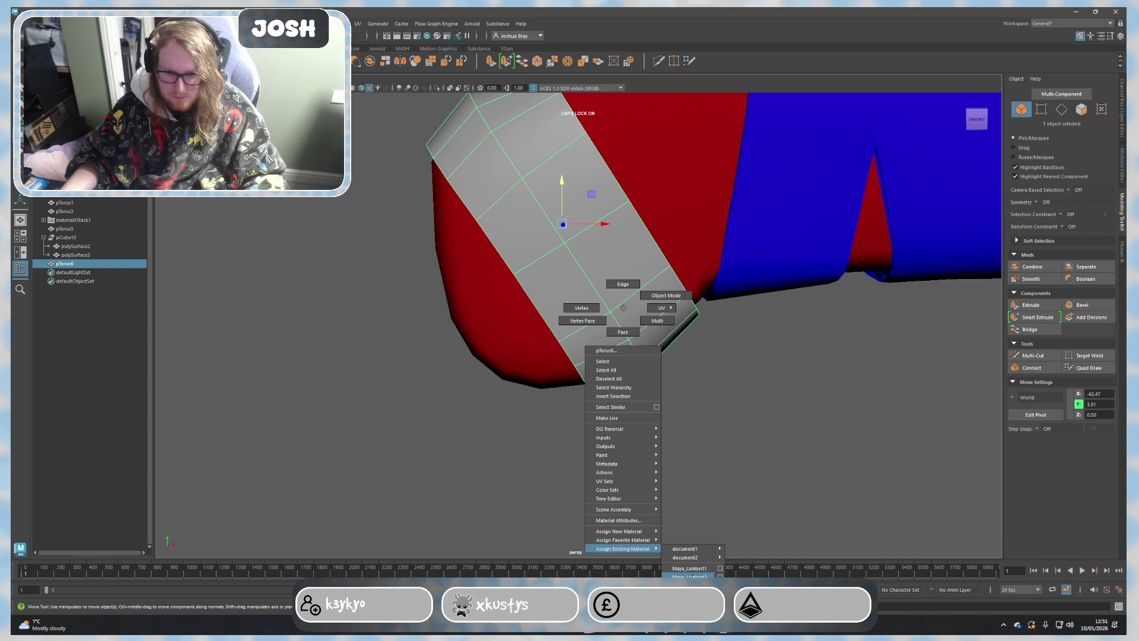
click(691, 576)
right_drag(628, 356, 628, 381)
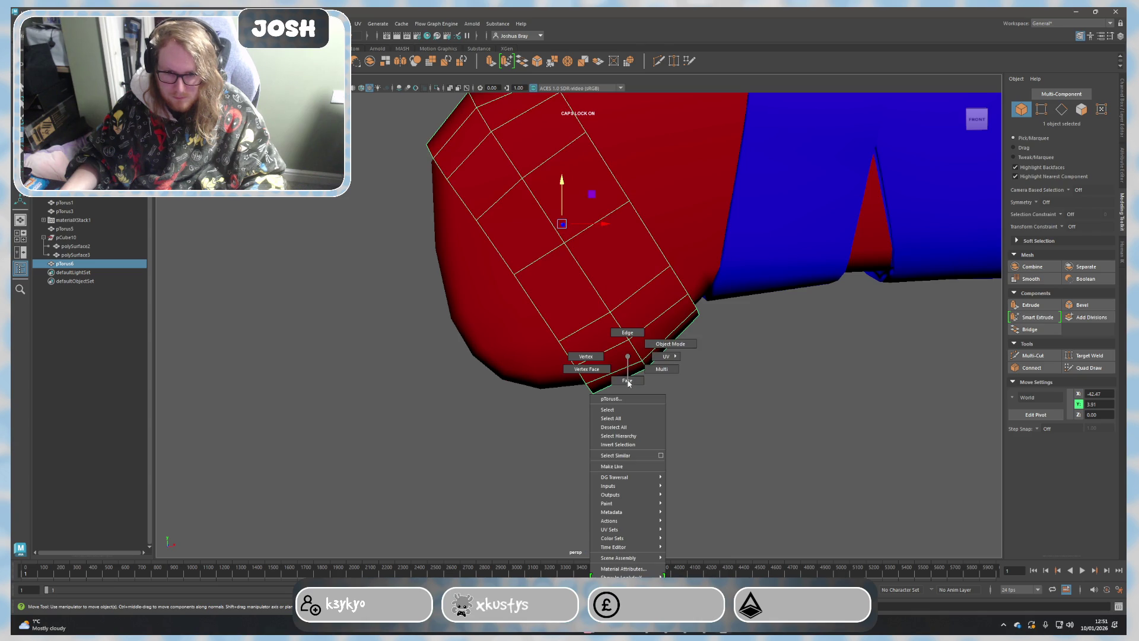
click(694, 569)
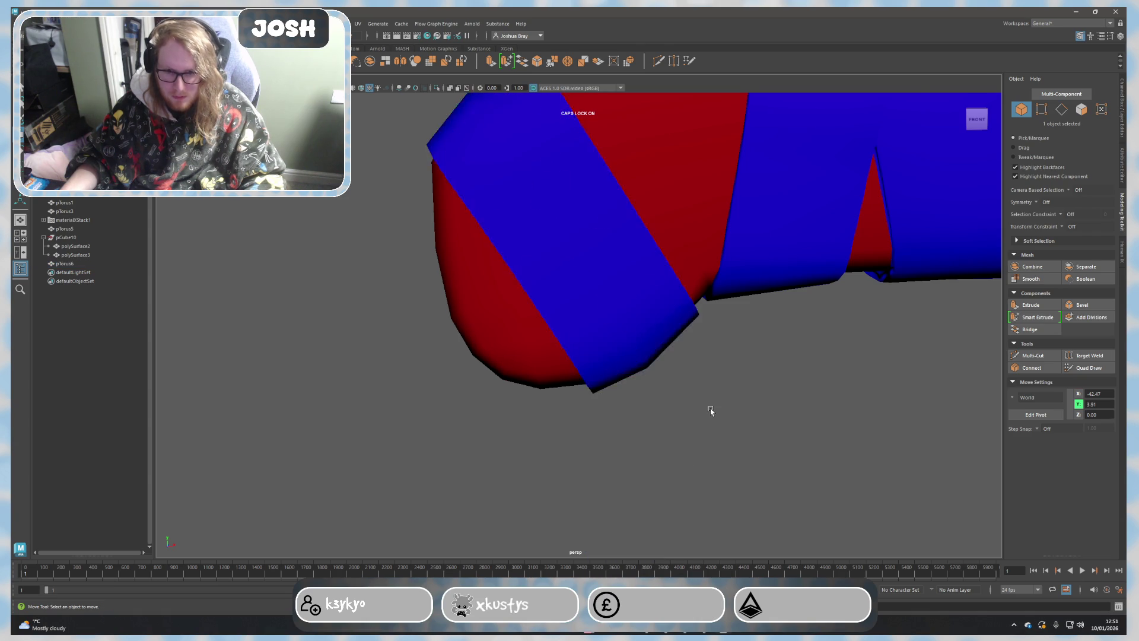
scroll(708, 410, down, 5)
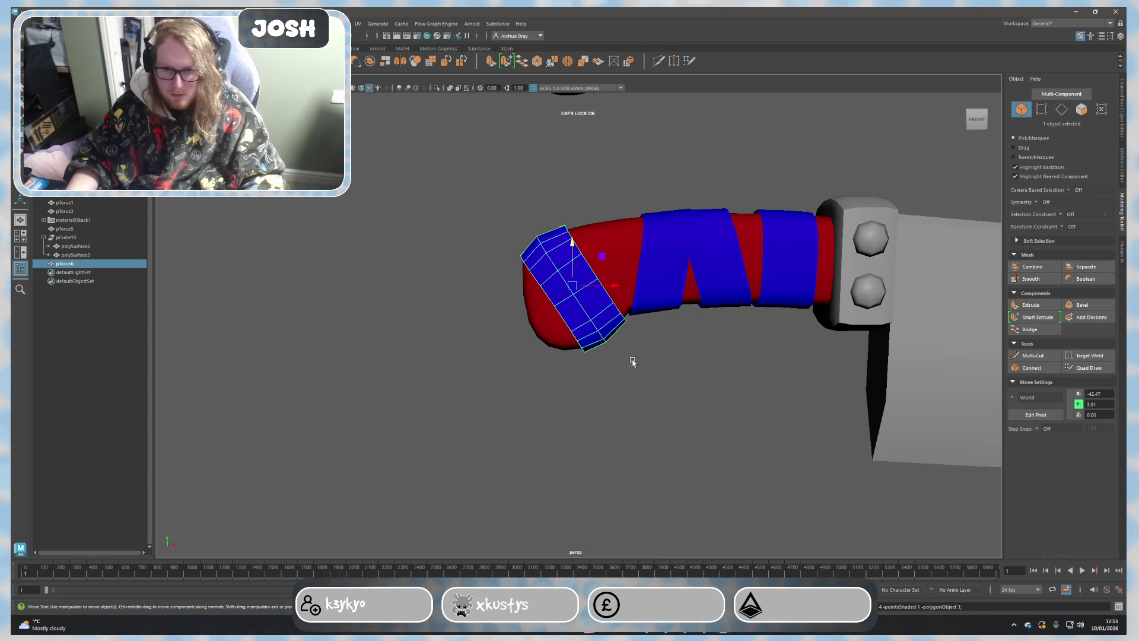
Step: Smooth the blue band, then undo it to keep the band low-poly
click(1030, 279)
mouse_move(665, 398)
alt+mouse_down()
mouse_move(704, 421)
mouse_move(610, 284)
mouse_move(739, 298)
alt+mouse_up()
scroll(756, 250, up, 3)
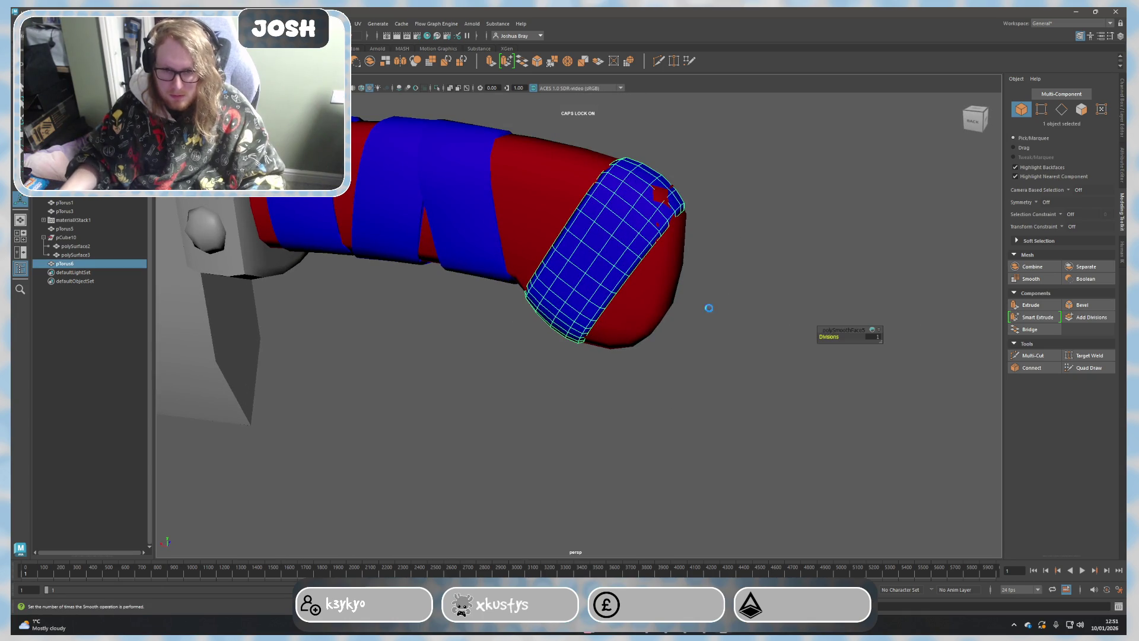
click(751, 261)
key(ctrl+z)
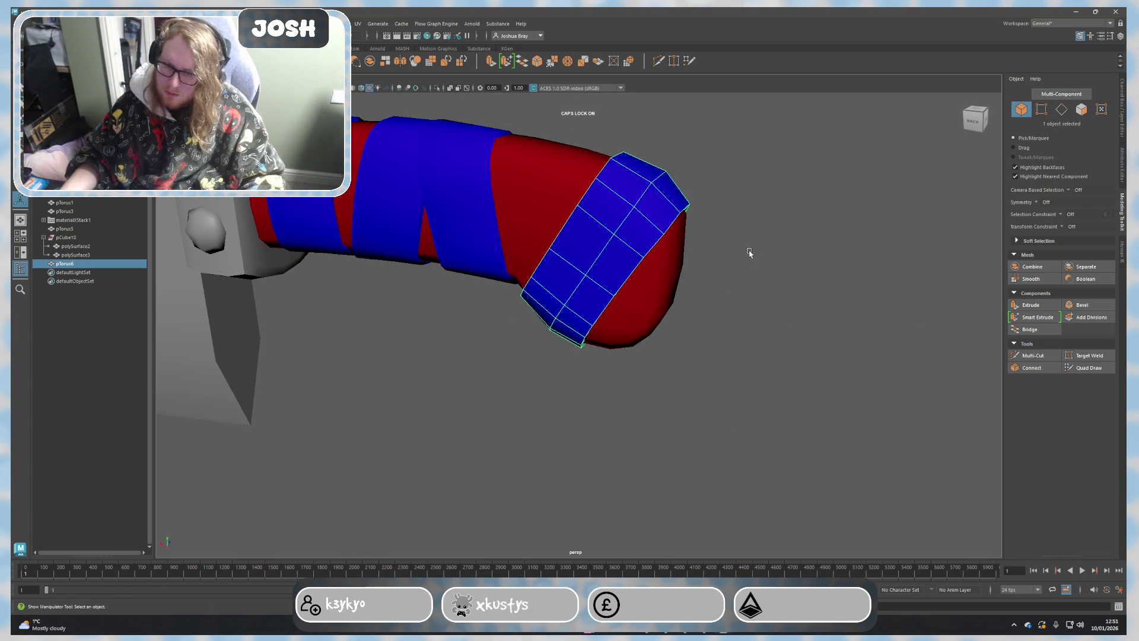
alt+middle_drag(751, 257, 638, 328)
alt+right_drag(638, 328, 951, 335)
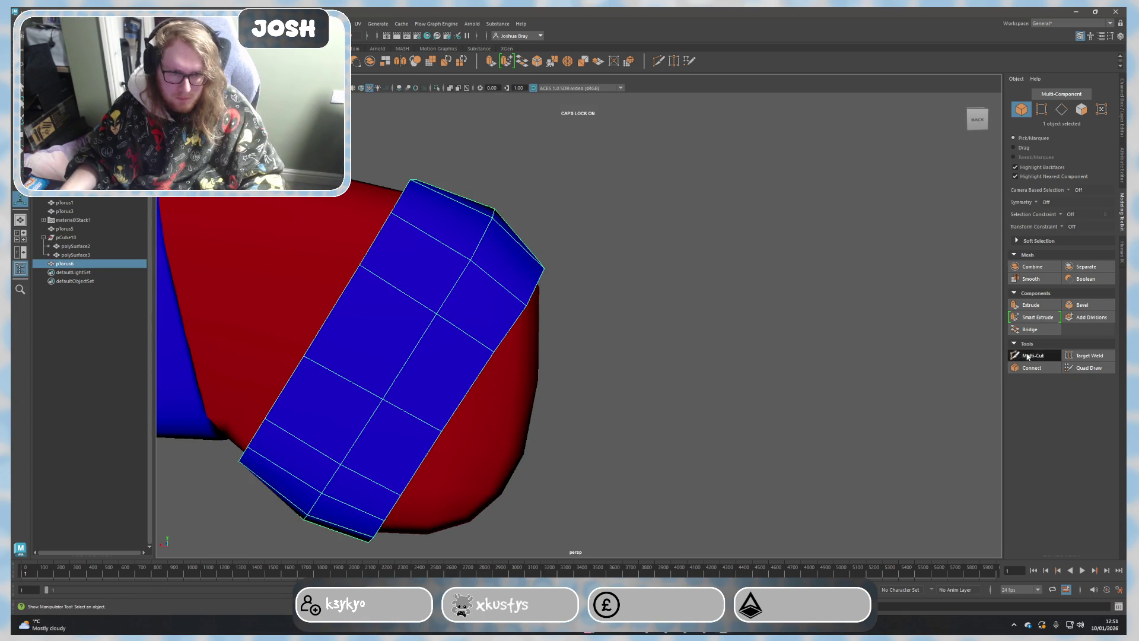
Step: Cut an extra edge loop along the band's rim with Multi-Cut
click(1028, 356)
scroll(572, 305, up, 3)
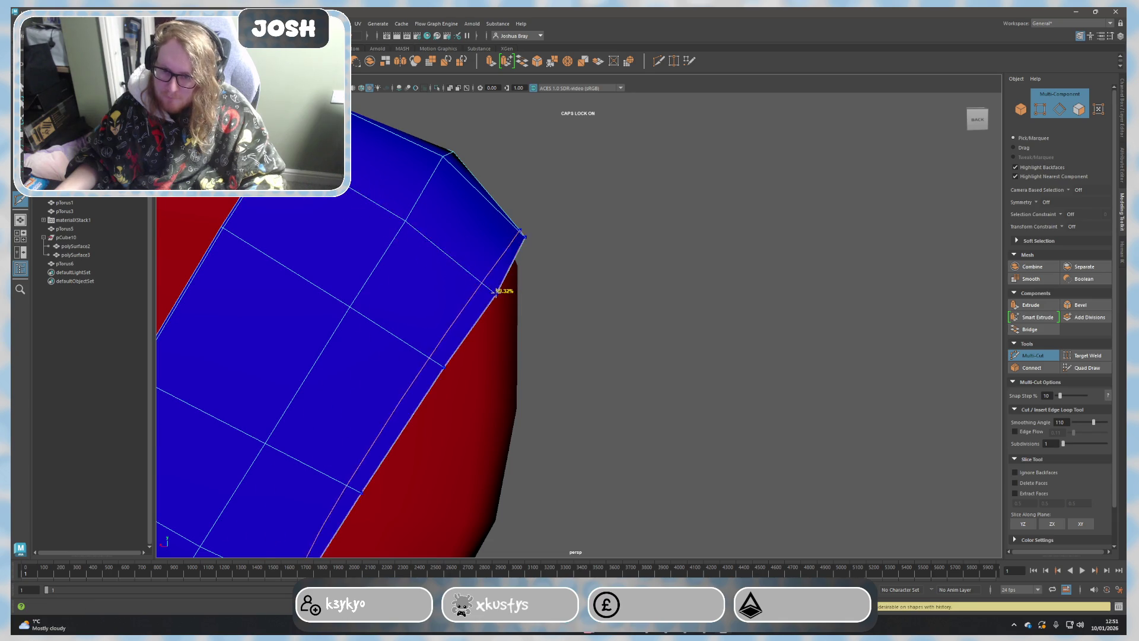
ctrl+click(495, 292)
alt+drag(375, 293, 695, 380)
click(695, 379)
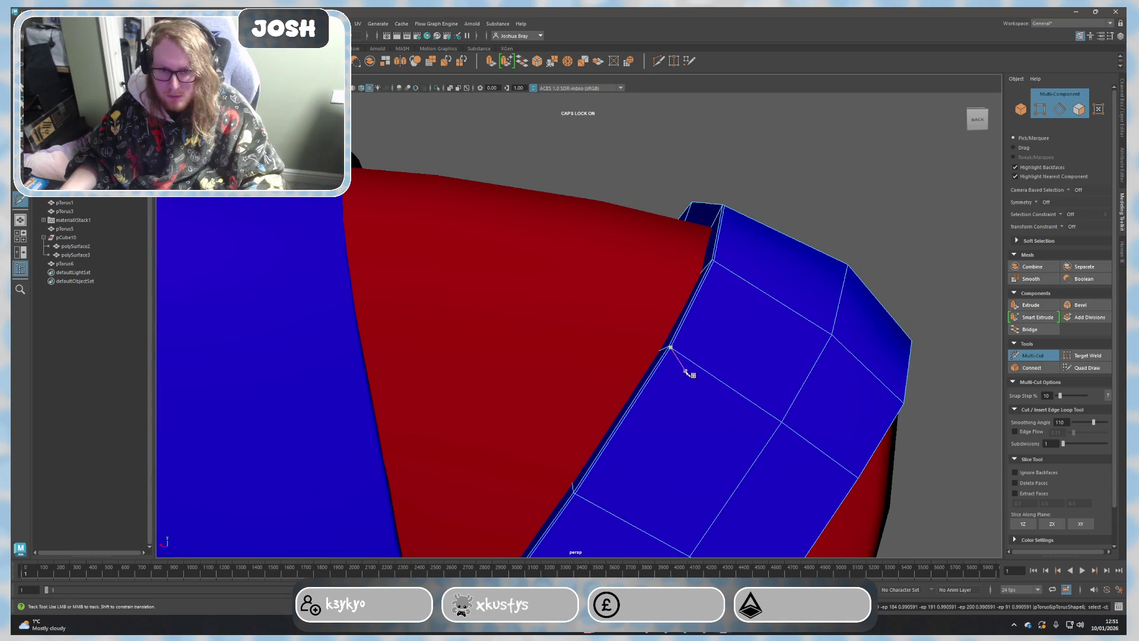
key(q)
alt+drag(529, 285, 662, 331)
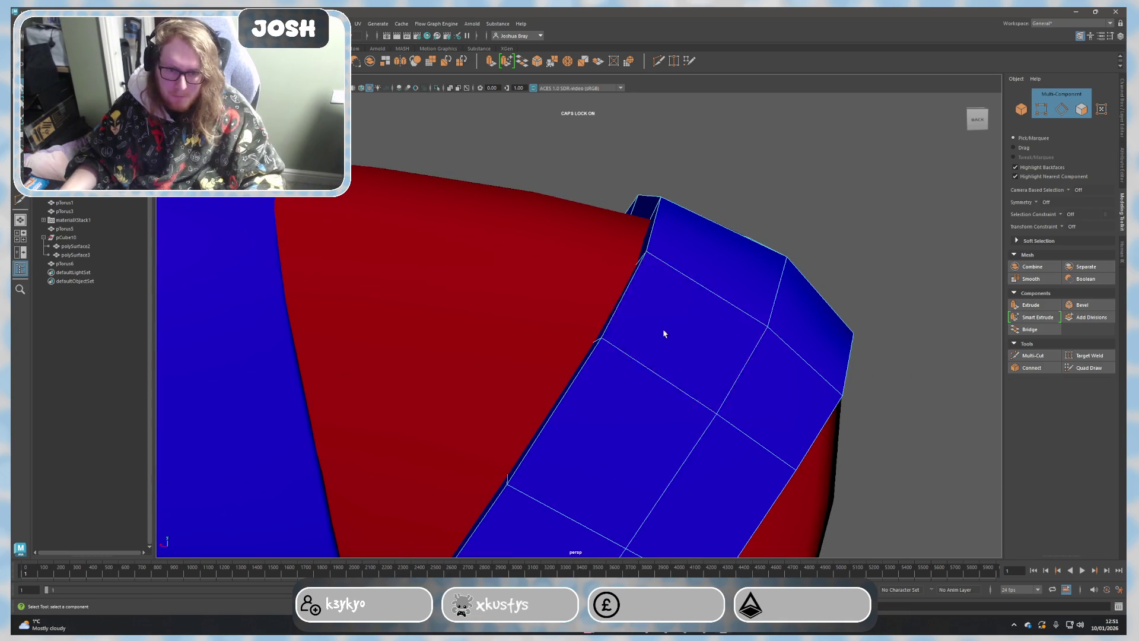
Step: Switch to edges, browse Edit Mesh, and start the Crease Tool on the band's border edges
right_drag(662, 306, 627, 296)
alt+drag(705, 347, 645, 278)
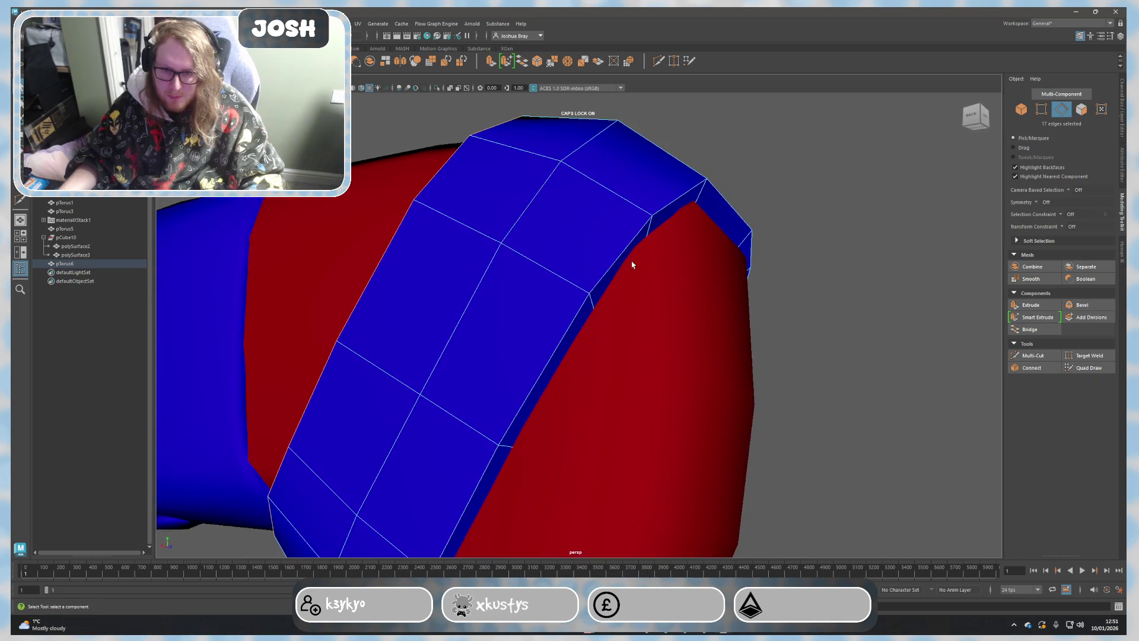
click(201, 23)
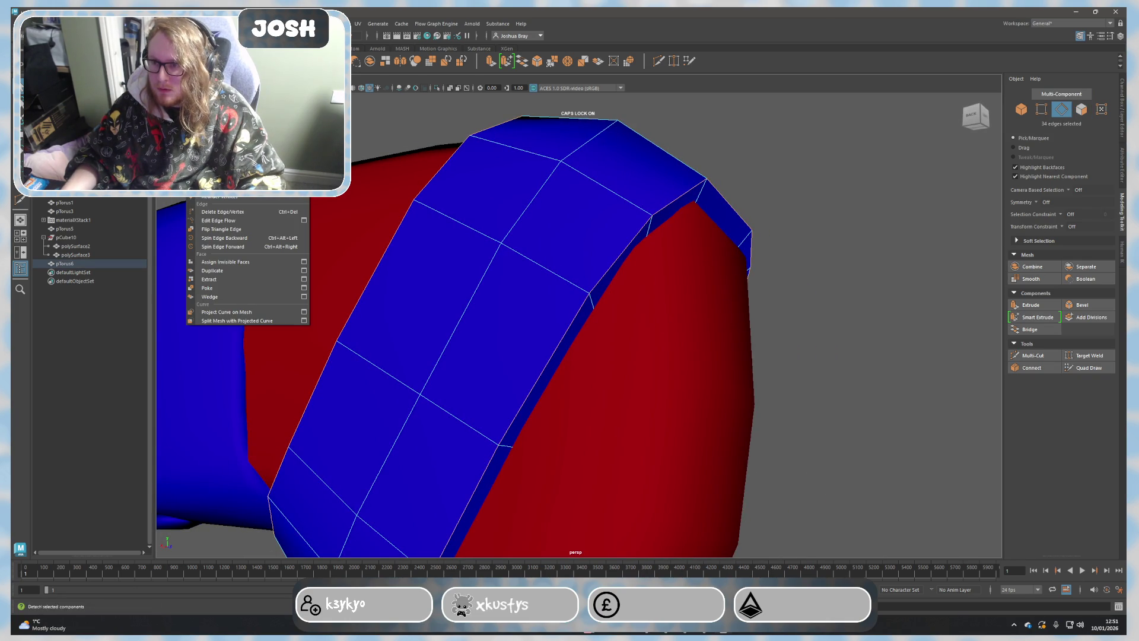
key(Escape)
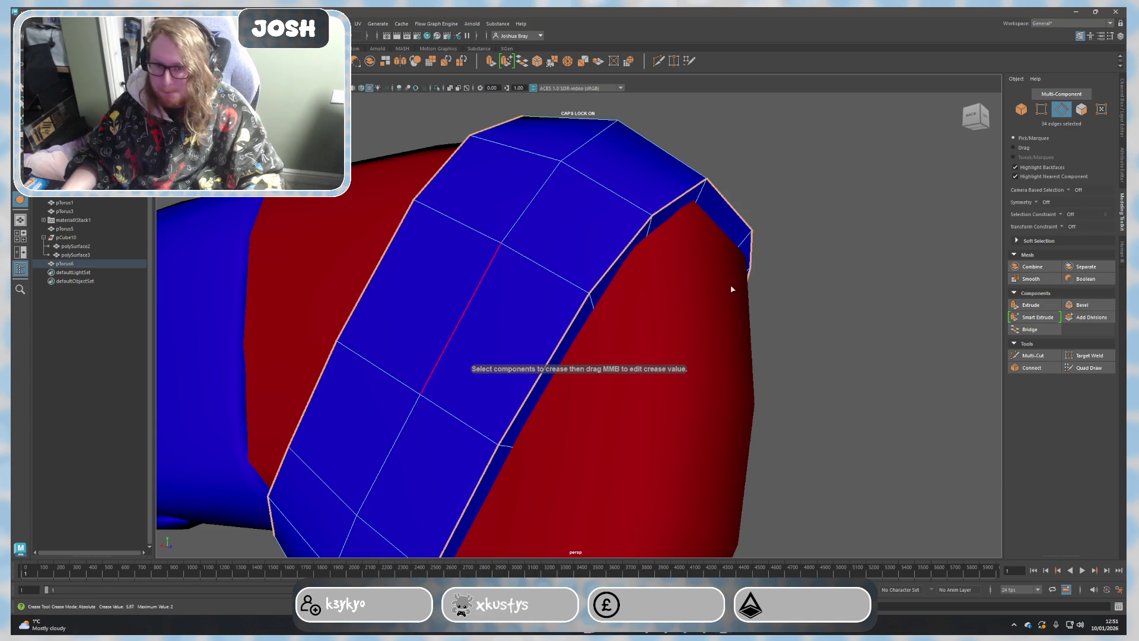
click(846, 258)
key(ctrl+z)
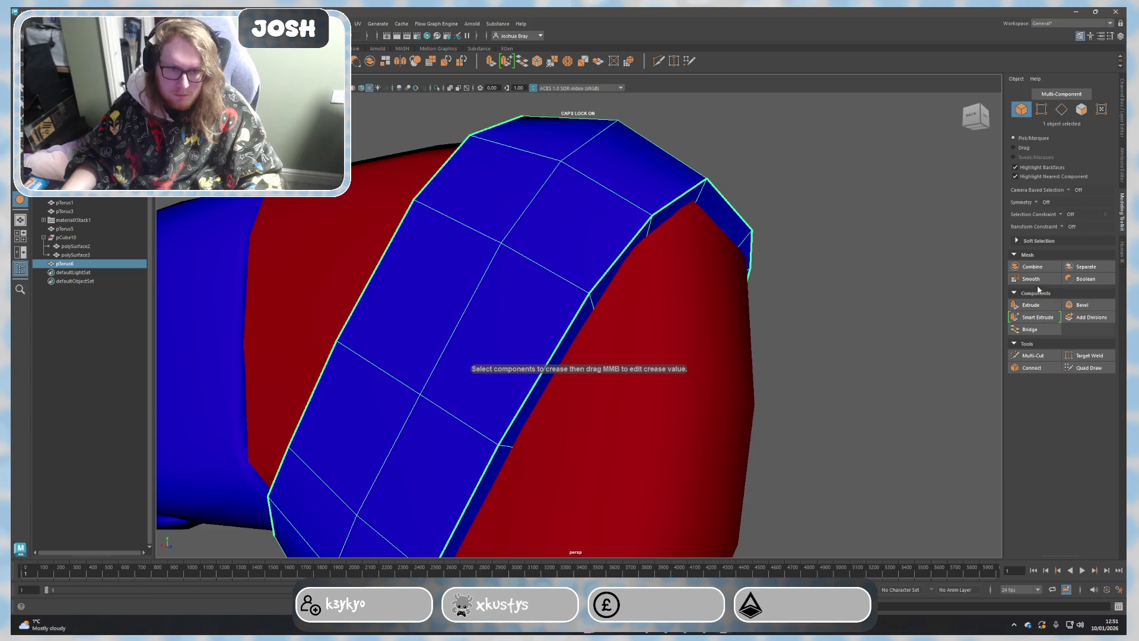
Step: Smooth then undo the end band, view it from the handle tip, and switch to edge selection
click(1031, 279)
scroll(841, 269, up, 3)
scroll(842, 269, down, 3)
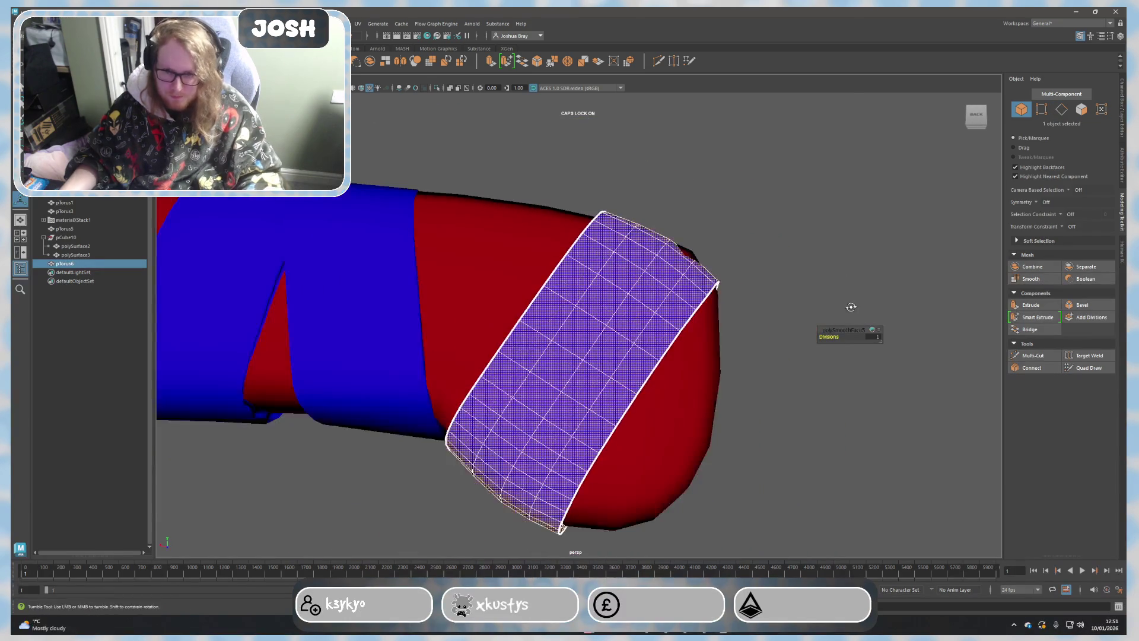
key(ctrl+z)
alt+drag(947, 321, 605, 325)
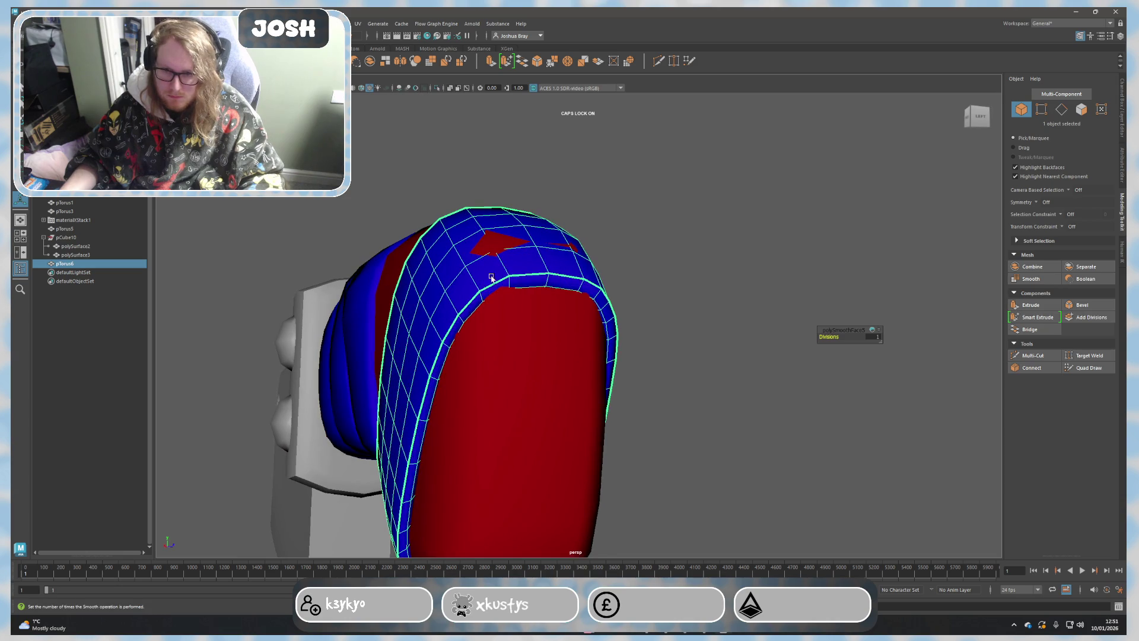
right_drag(492, 280, 488, 299)
mouse_move(488, 300)
alt+mouse_down()
mouse_move(486, 287)
mouse_move(604, 297)
mouse_move(682, 323)
mouse_move(682, 310)
mouse_move(765, 283)
mouse_move(882, 356)
mouse_move(902, 331)
mouse_move(614, 307)
alt+mouse_up()
right_drag(614, 307, 612, 284)
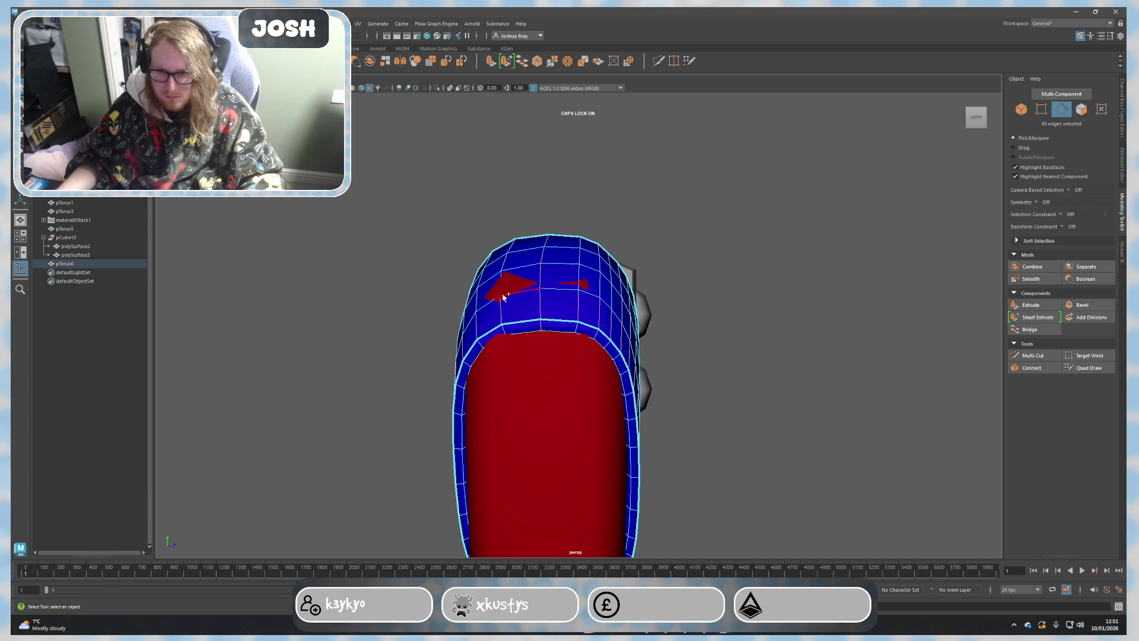
Step: Shift the band's top edge loop and pull its upper front faces down over the red tip
click(338, 305)
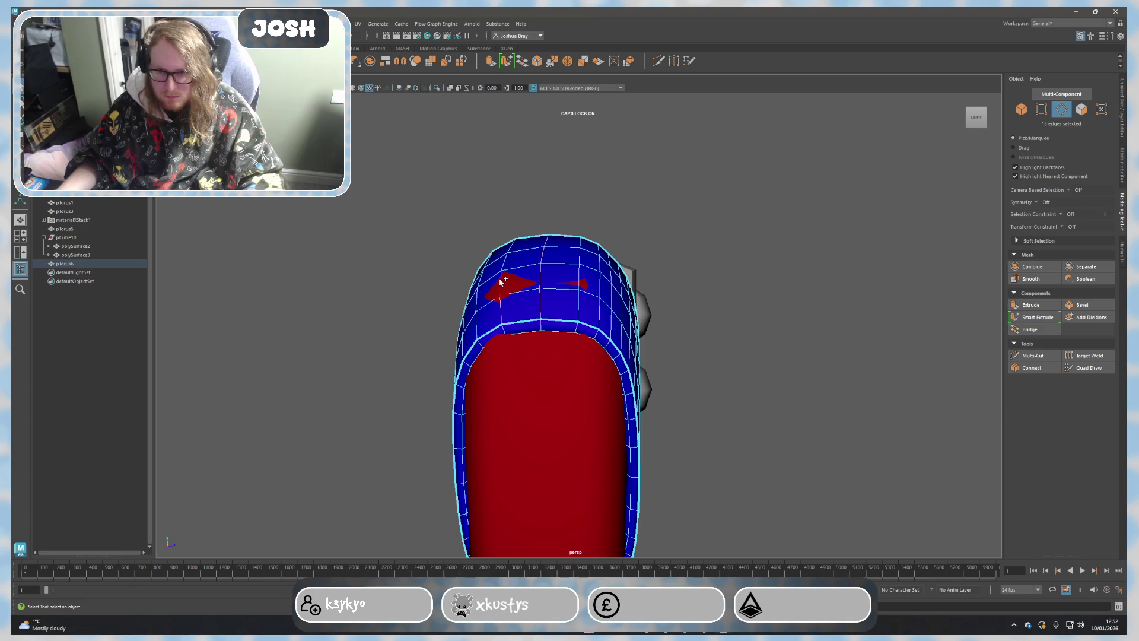
key(w)
drag(521, 242, 524, 246)
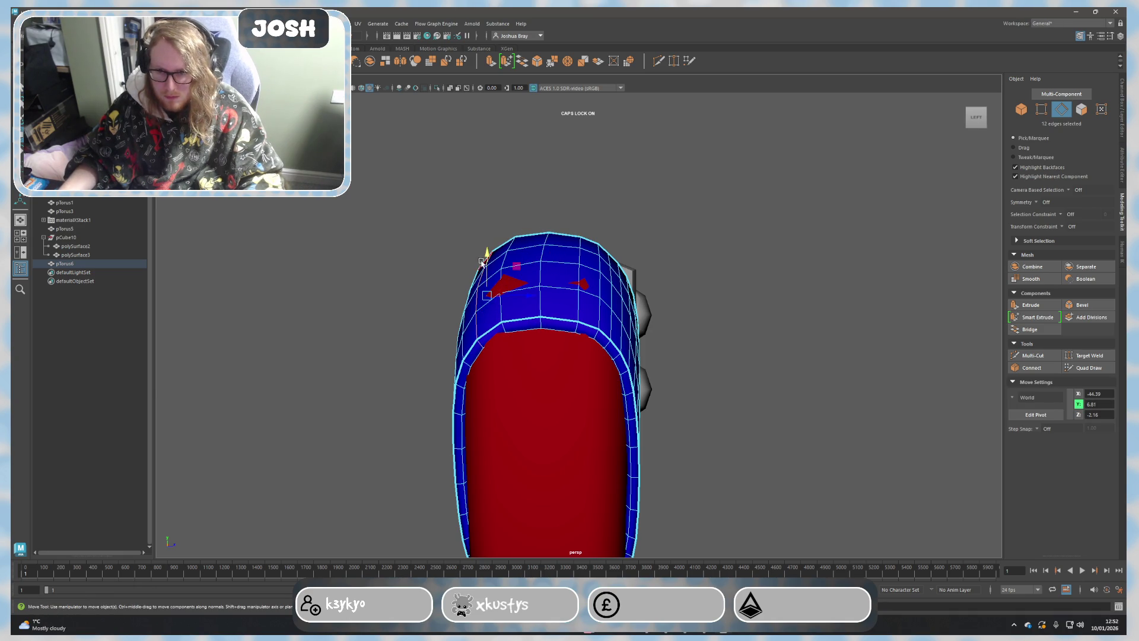
right_drag(488, 318, 500, 259)
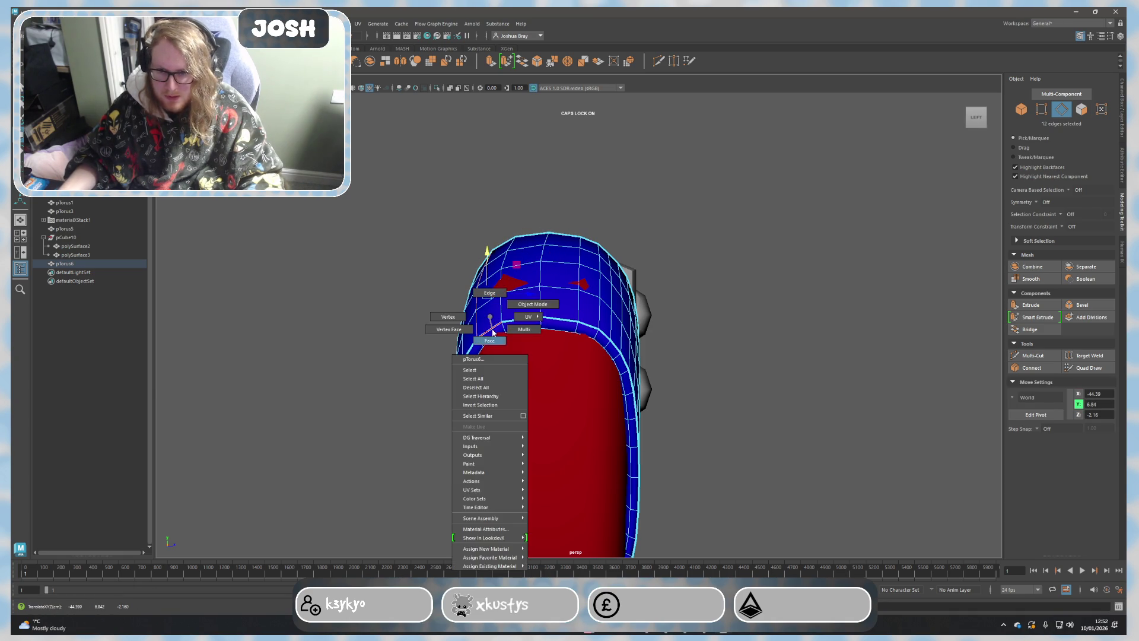
drag(498, 306, 583, 261)
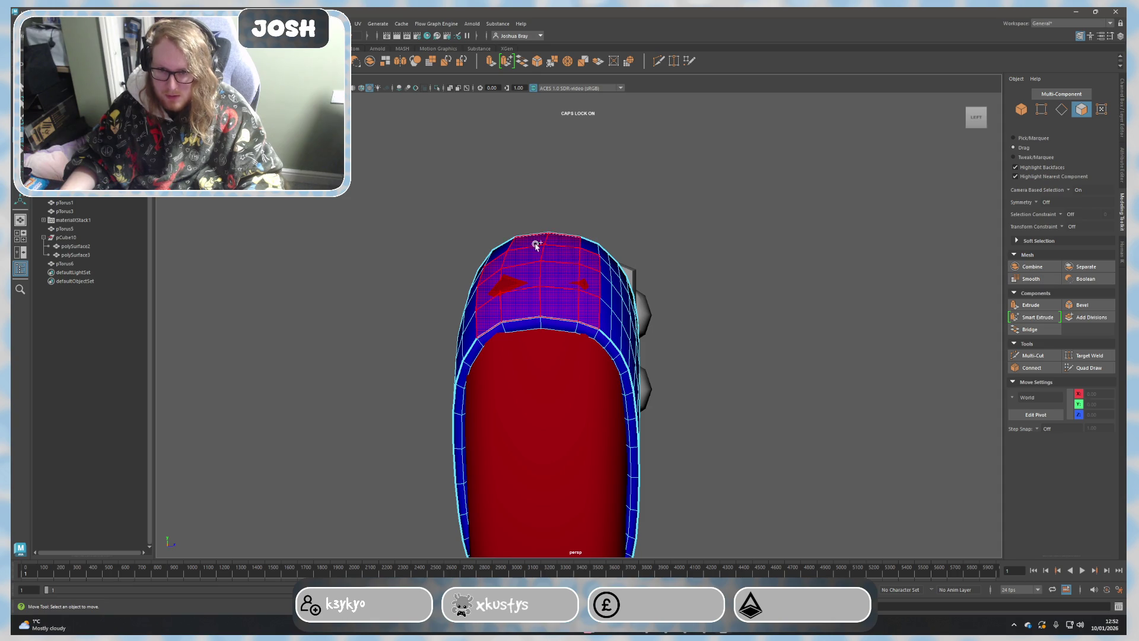
mouse_move(582, 246)
mouse_down()
mouse_move(540, 249)
mouse_move(636, 247)
mouse_up()
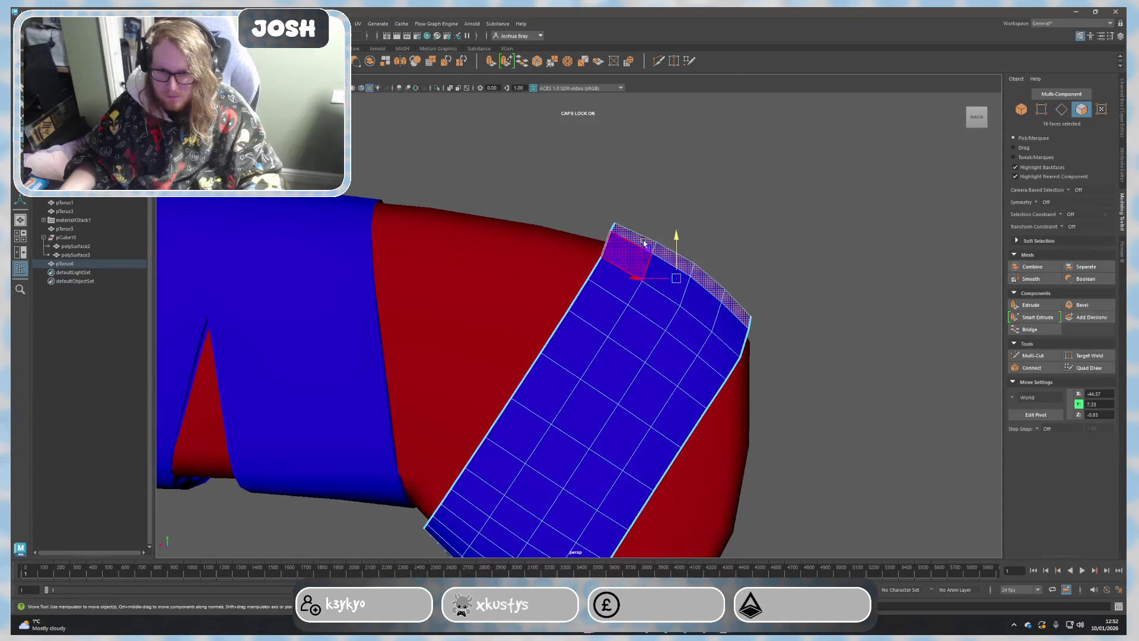
click(640, 279)
mouse_move(827, 308)
alt+mouse_down()
mouse_move(882, 324)
mouse_move(813, 301)
alt+mouse_up()
mouse_move(645, 218)
mouse_down()
mouse_move(685, 294)
mouse_move(656, 264)
mouse_up()
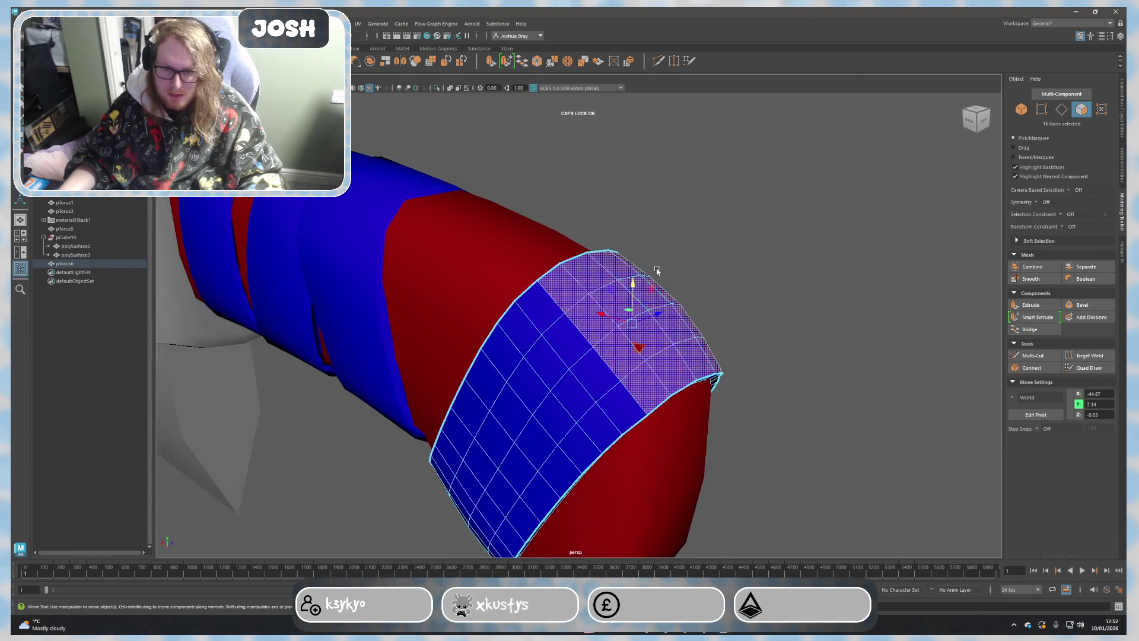
Step: Move an edge loop around the end band to reshape it snugly against the handle
click(645, 324)
mouse_move(701, 321)
alt+mouse_down()
mouse_move(824, 356)
mouse_move(806, 332)
alt+mouse_up()
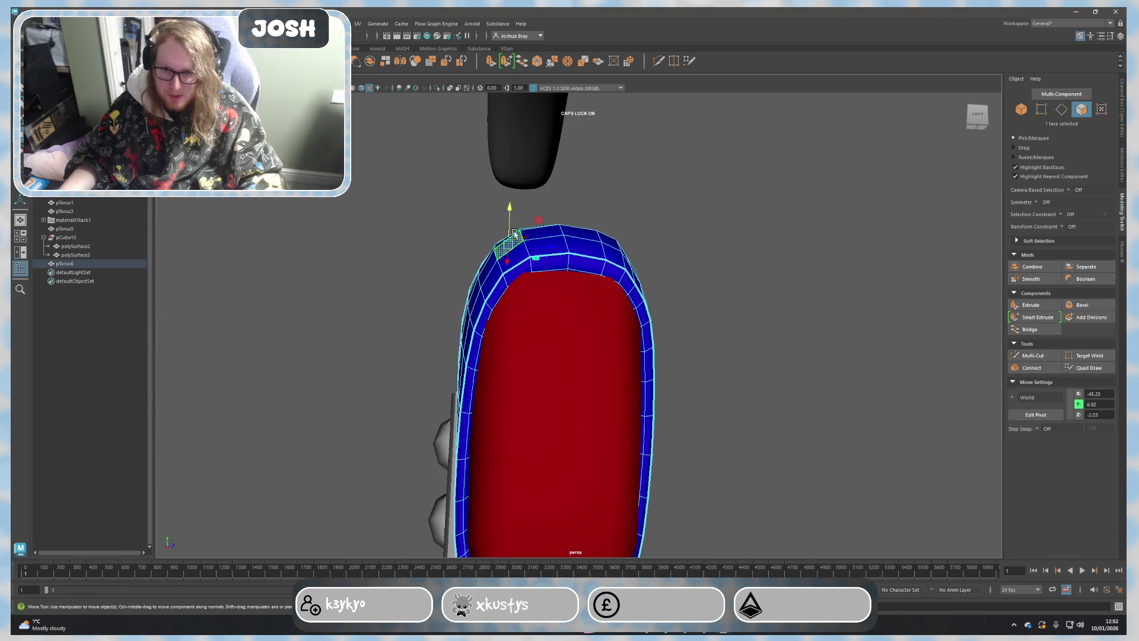
key(F10)
double_click(553, 258)
shift+click(524, 262)
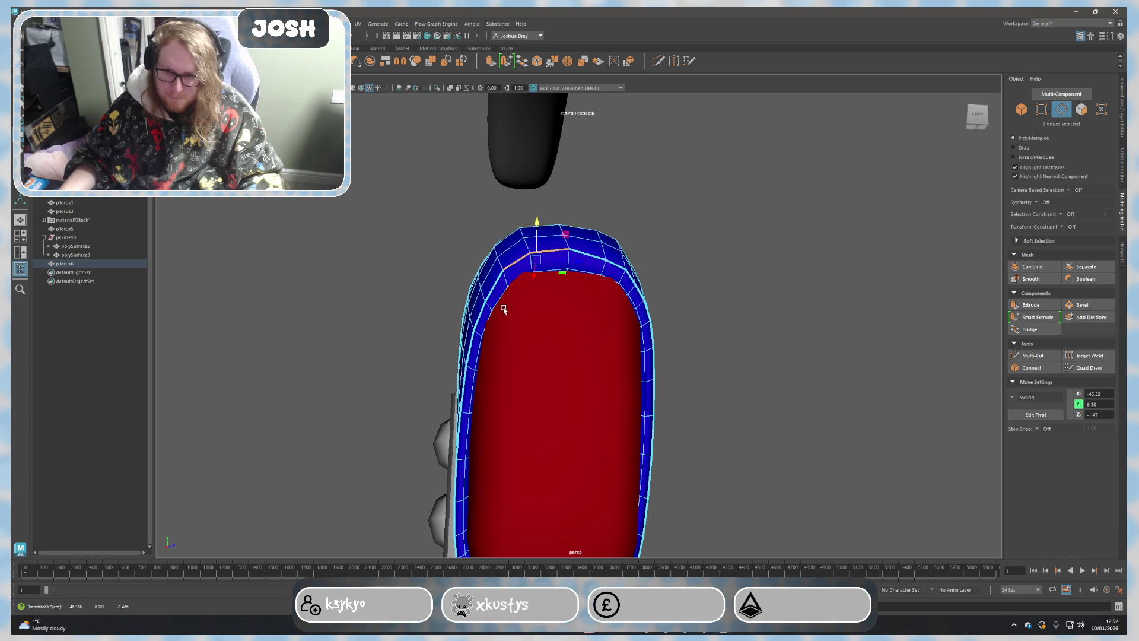
mouse_move(485, 351)
alt+mouse_down()
mouse_move(649, 387)
mouse_move(636, 377)
mouse_move(740, 349)
mouse_move(582, 381)
mouse_move(595, 354)
alt+mouse_up()
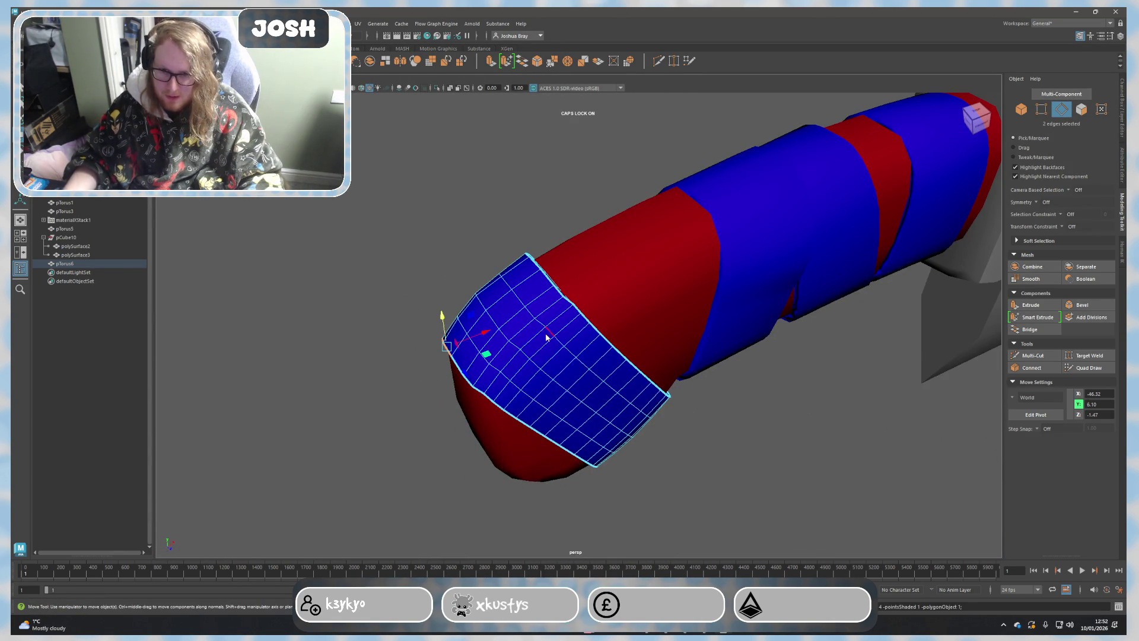
middle_drag(565, 335, 563, 334)
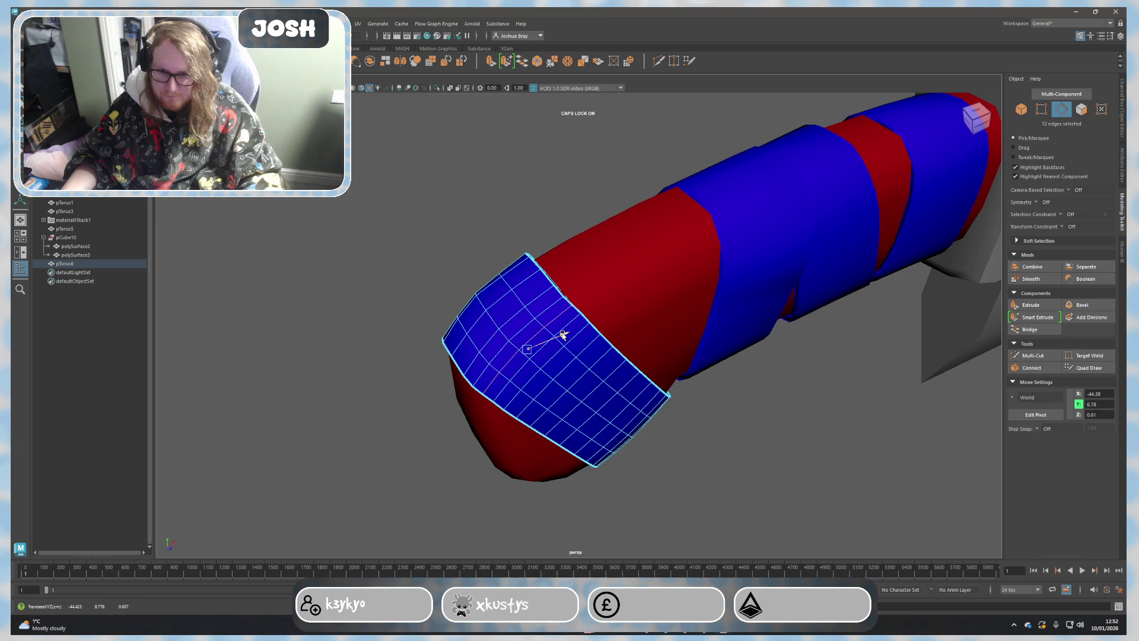
click(445, 274)
scroll(472, 356, down, 5)
mouse_move(471, 371)
alt+mouse_down()
mouse_move(477, 283)
mouse_move(463, 320)
alt+mouse_up()
click(463, 321)
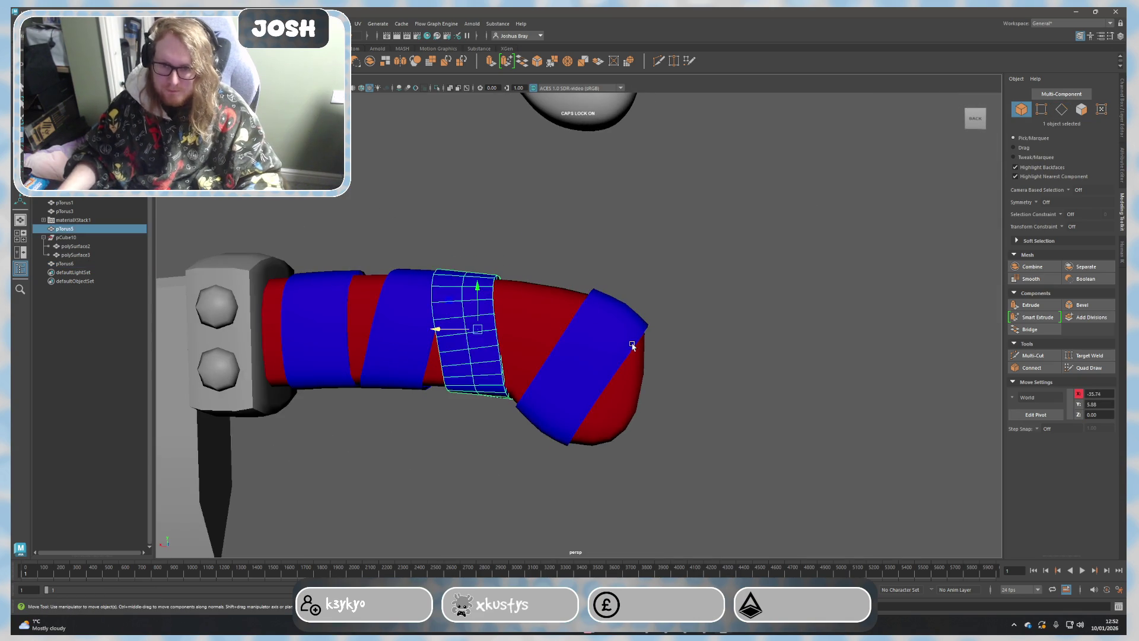
Step: Reduce the tip band's polygons by 50 percent and frame the whole cleaver
click(579, 366)
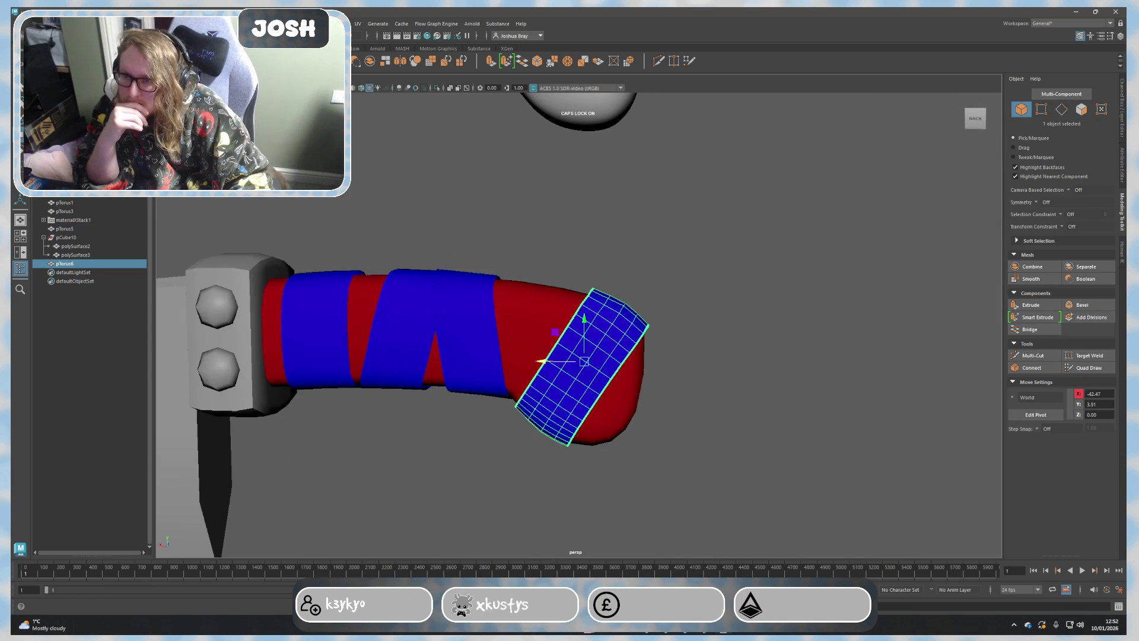
shift+right_click(192, 143)
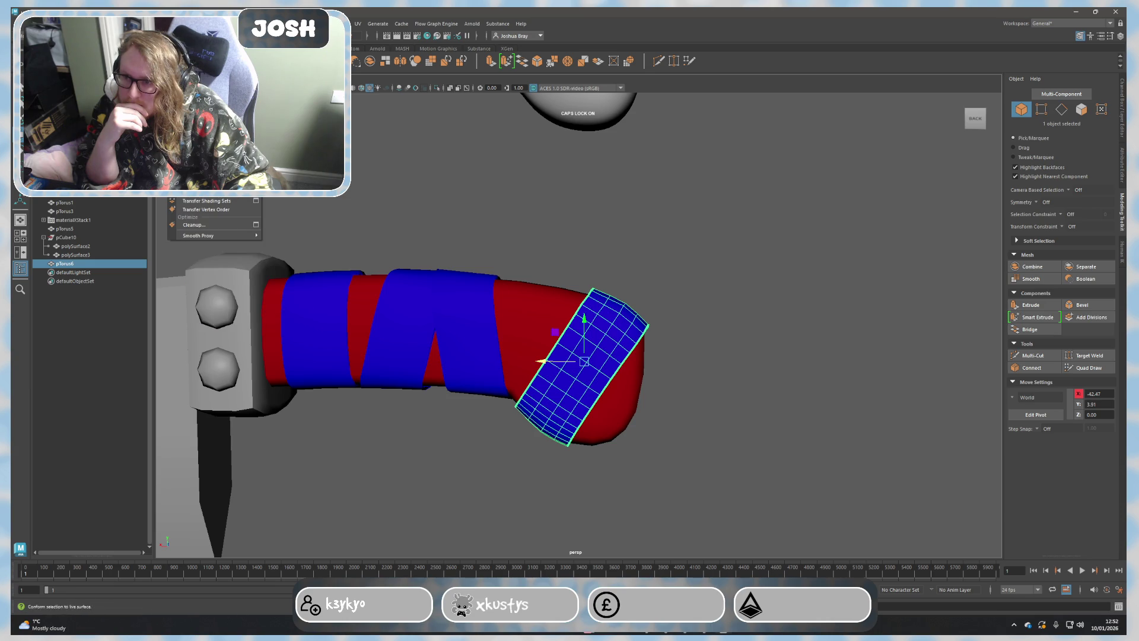
click(205, 112)
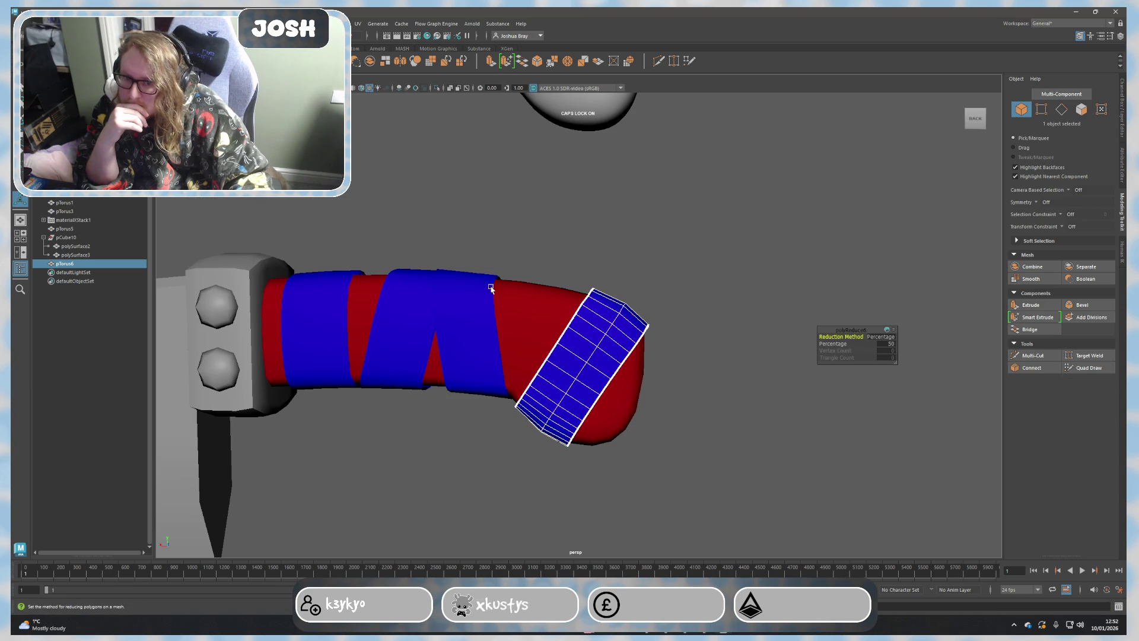
click(727, 289)
scroll(701, 335, down, 3)
scroll(700, 348, down, 3)
scroll(692, 389, down, 2)
mouse_move(667, 386)
alt+mouse_down()
mouse_move(699, 398)
mouse_move(696, 380)
alt+mouse_up()
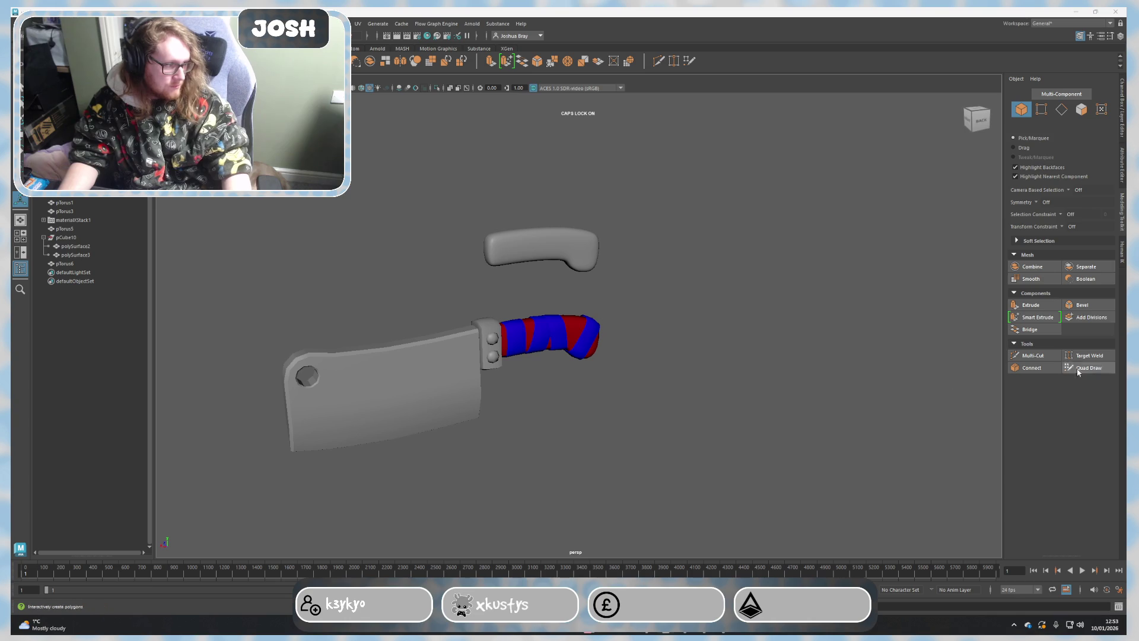
scroll(638, 389, up, 3)
scroll(623, 388, up, 3)
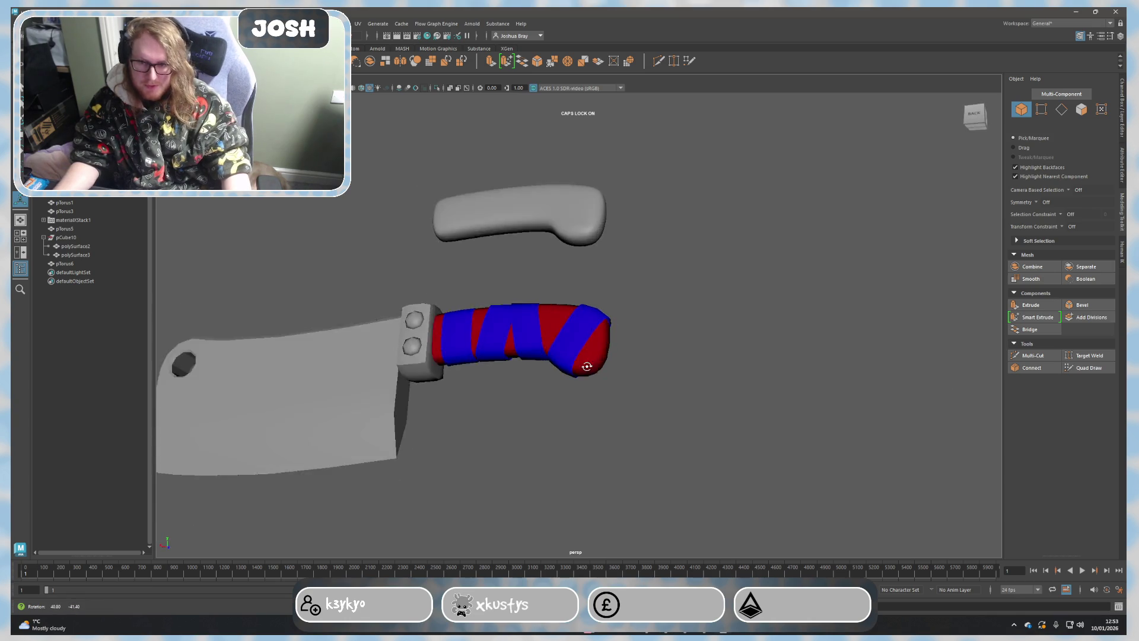
scroll(603, 387, up, 2)
Step: Inspect the cleaver's parts, picking the blue bands and blade in turn
click(563, 339)
mouse_move(562, 338)
alt+mouse_down()
mouse_move(722, 372)
mouse_move(717, 316)
alt+mouse_up()
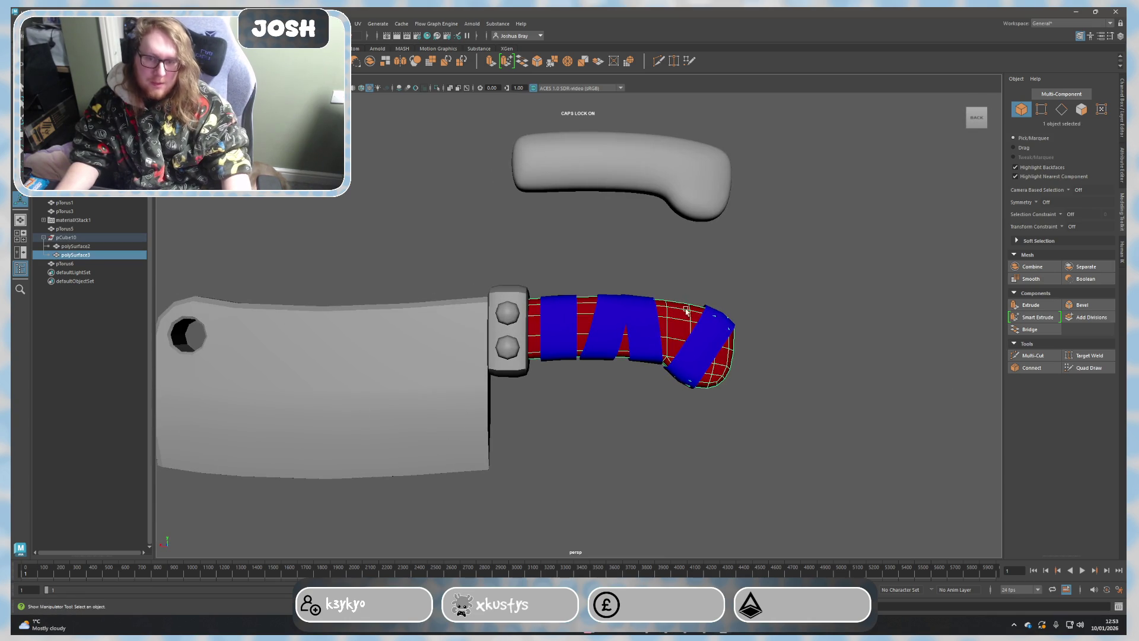
click(795, 398)
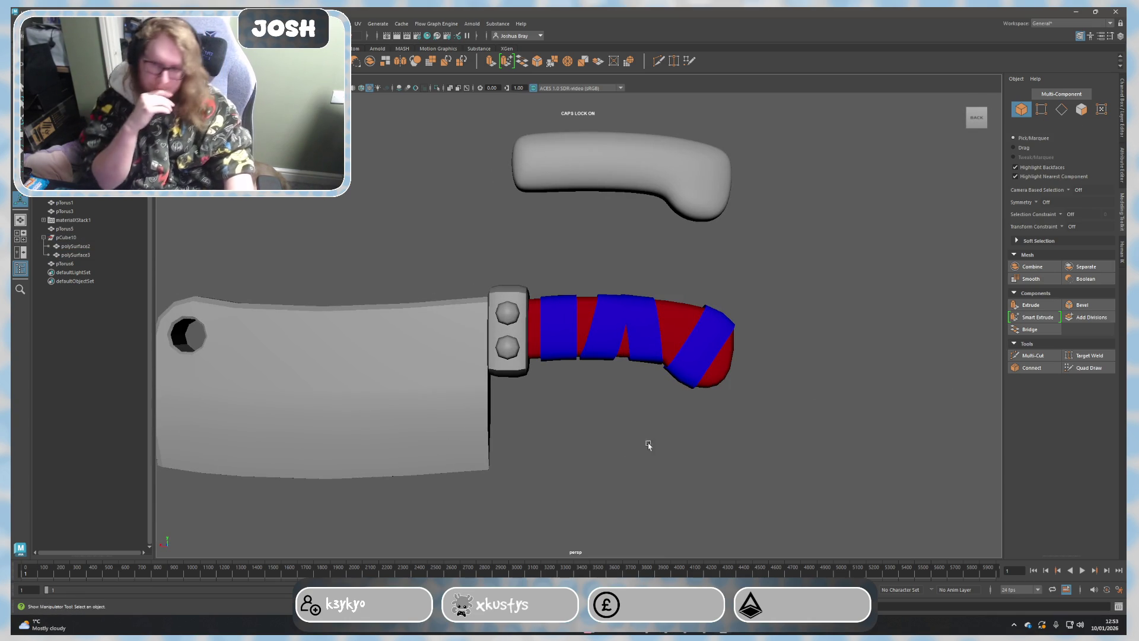
click(655, 356)
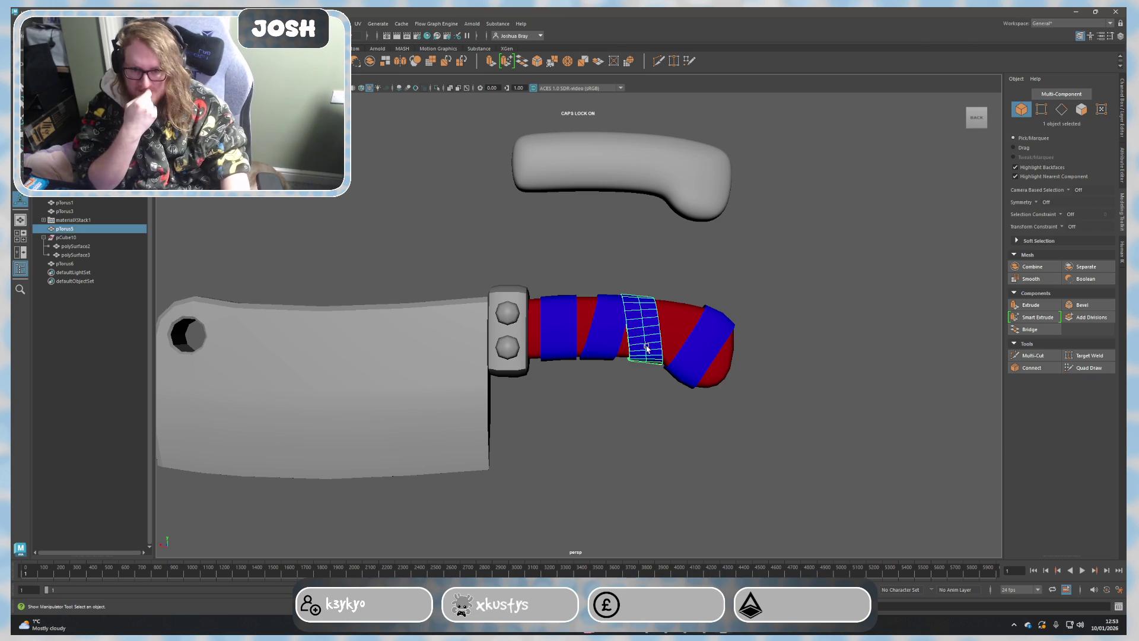
click(592, 337)
click(568, 338)
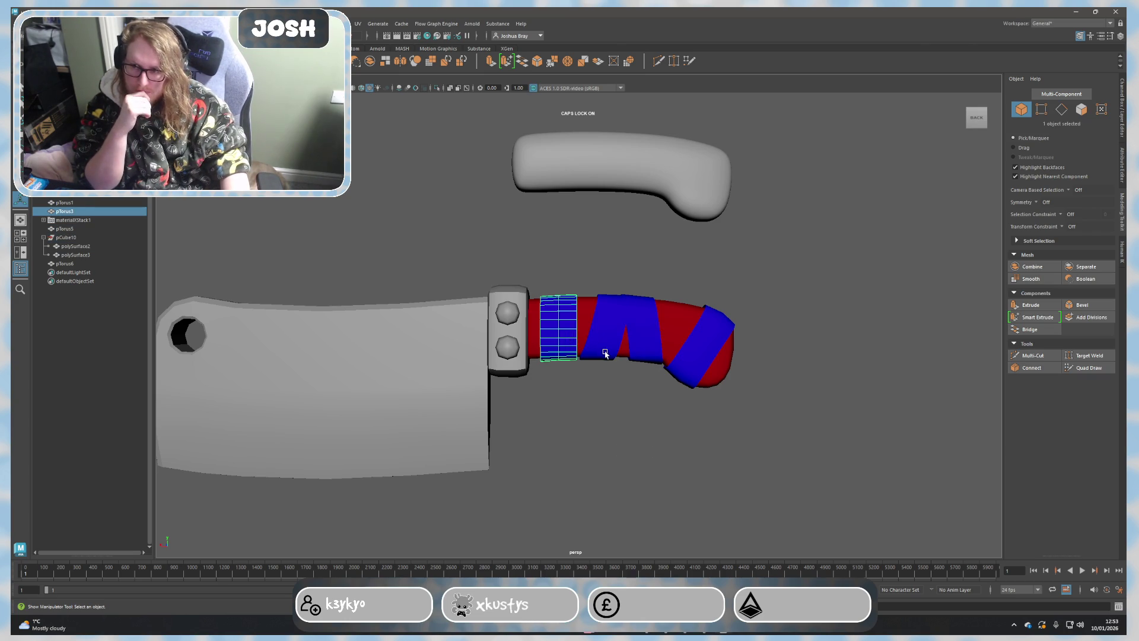
click(486, 389)
Step: Delete the spare grey handle above the cleaver and the small grey leftover piece
click(588, 187)
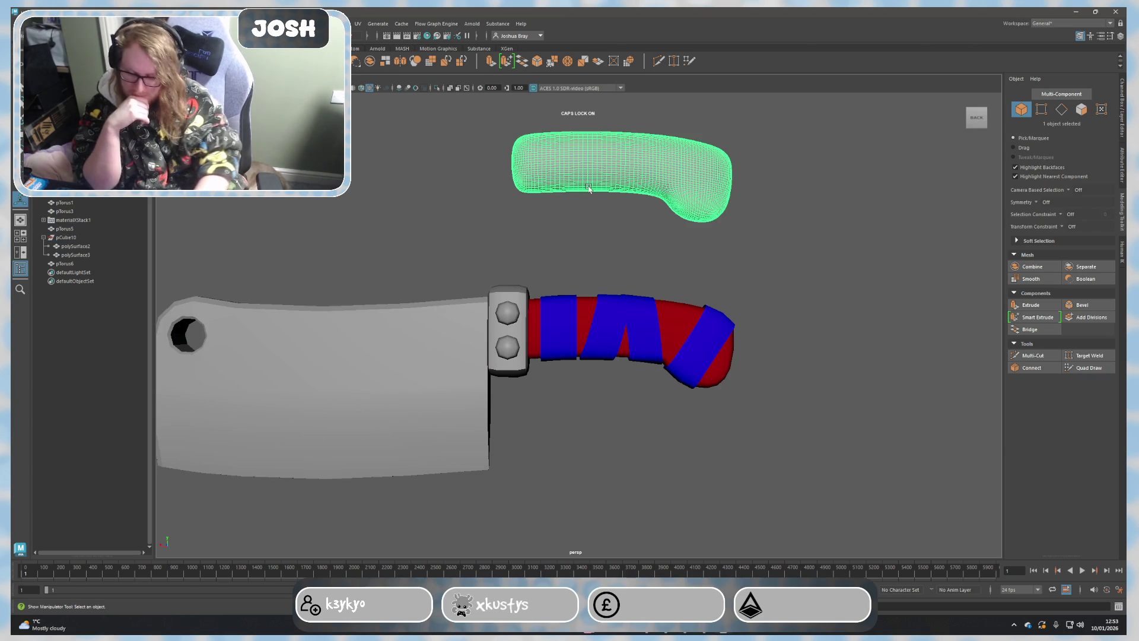
key(Delete)
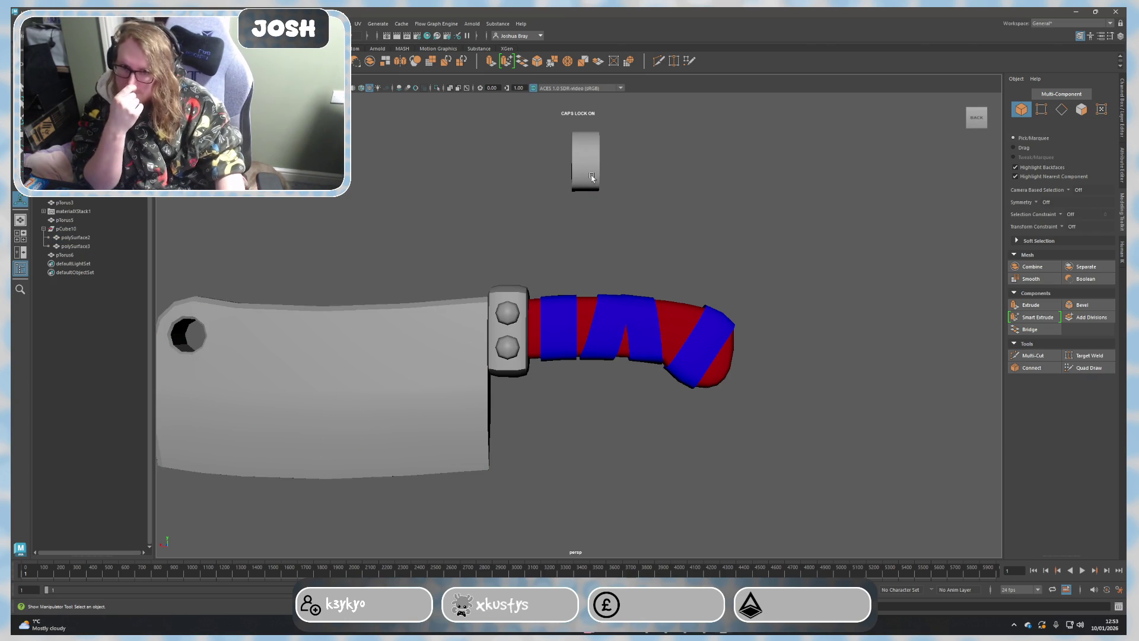
click(591, 181)
key(Delete)
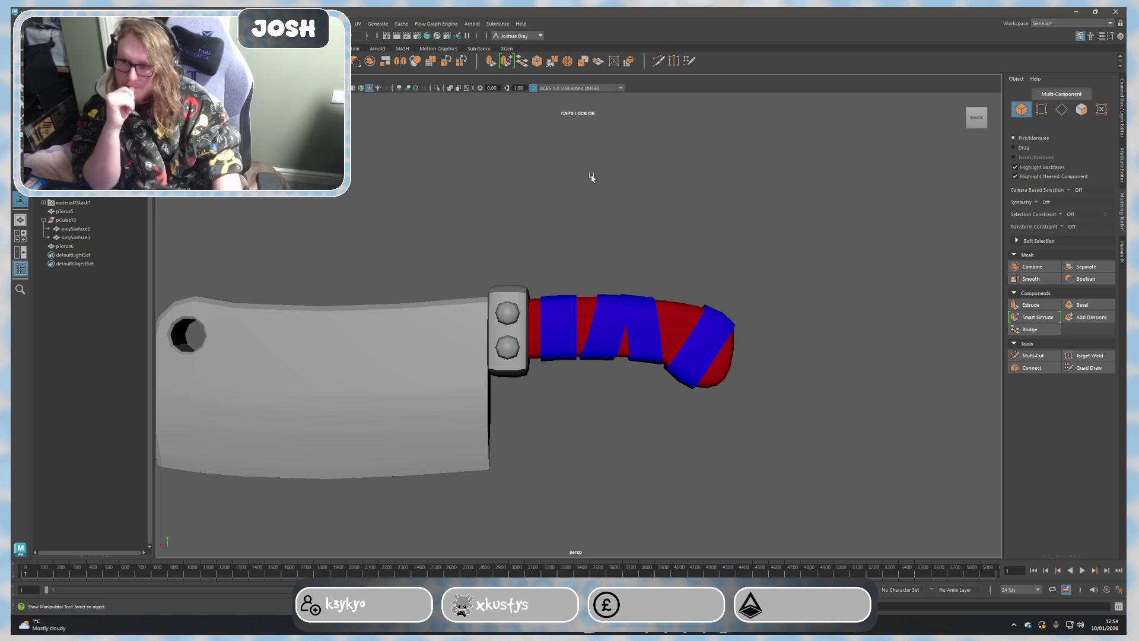
click(626, 360)
Step: Marquee-select the handle bands and red body together, then clear the selection
drag(791, 436, 537, 285)
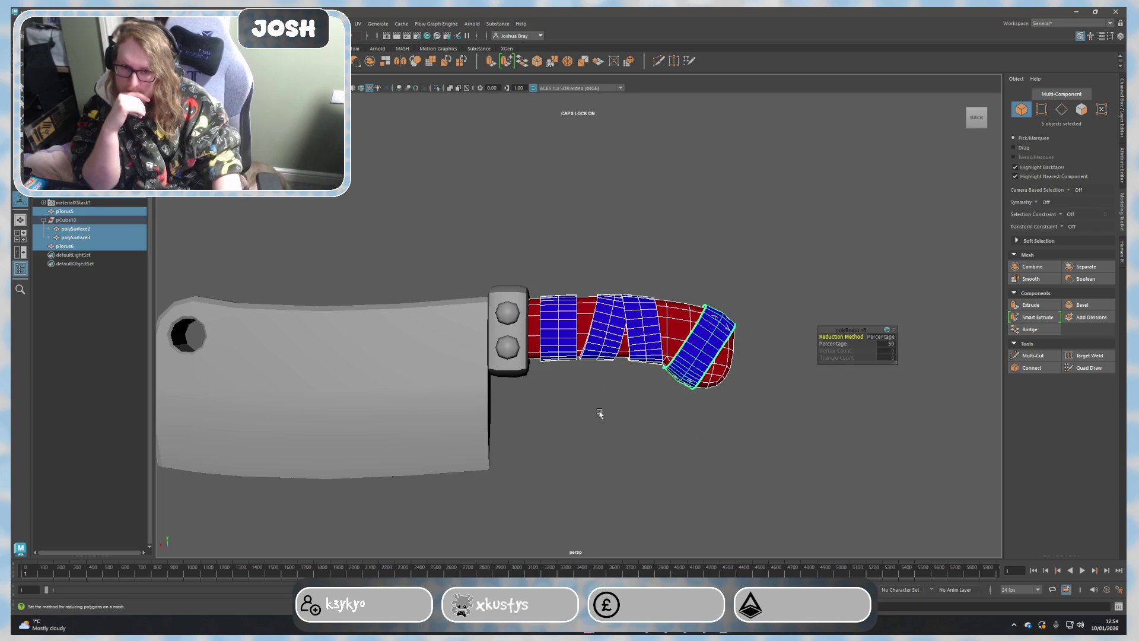
scroll(588, 399, up, 3)
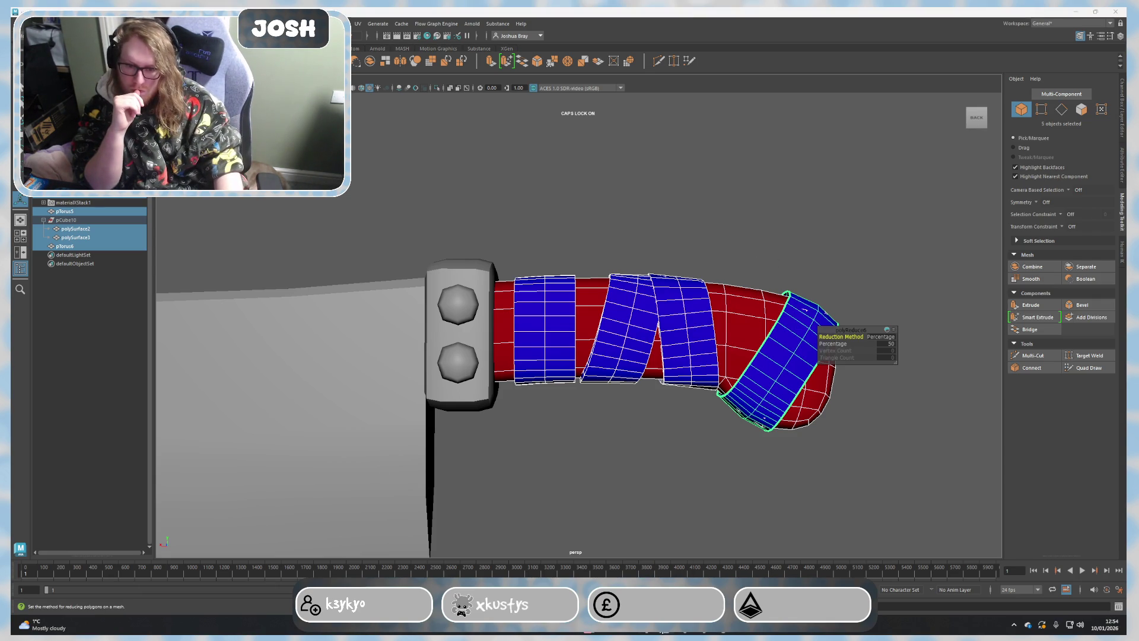
scroll(572, 460, down, 5)
click(572, 460)
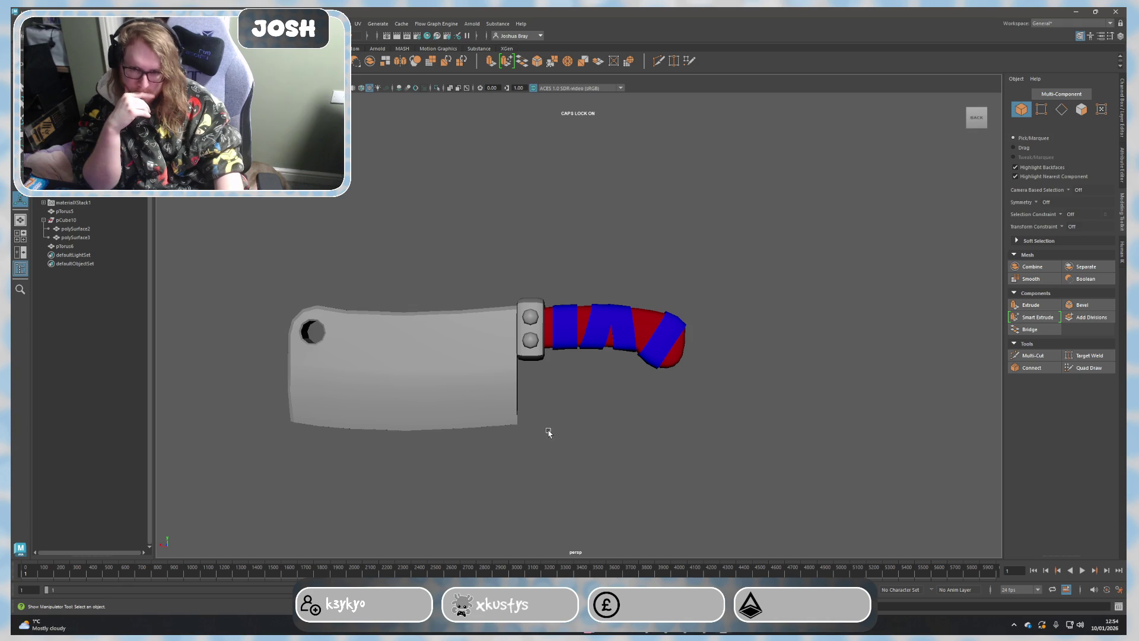
click(596, 323)
click(621, 335)
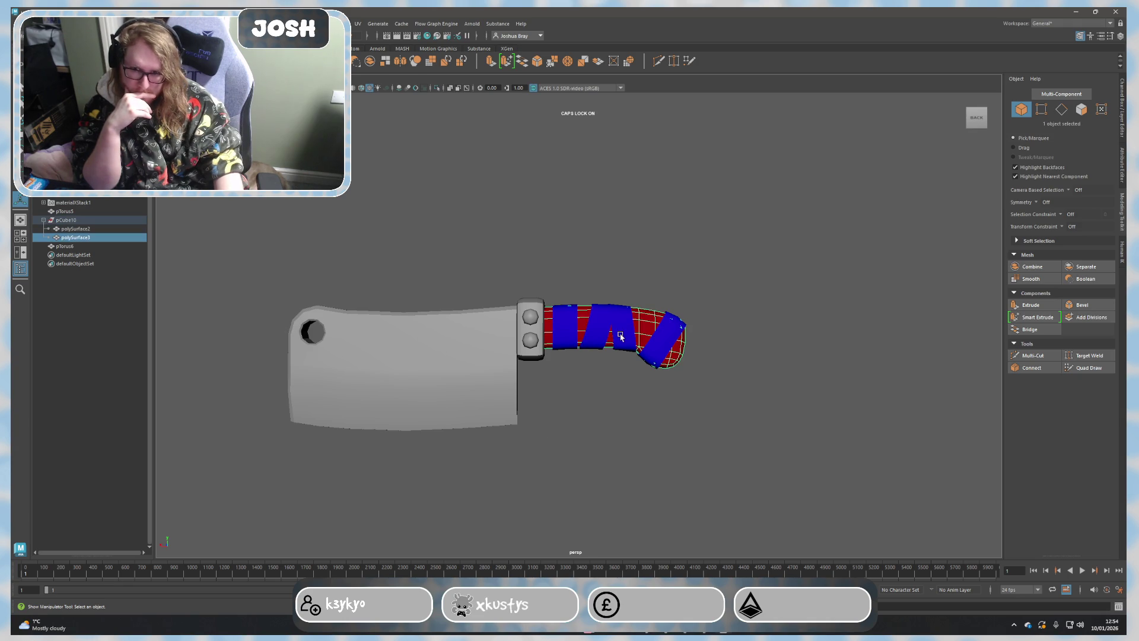
drag(725, 408, 542, 293)
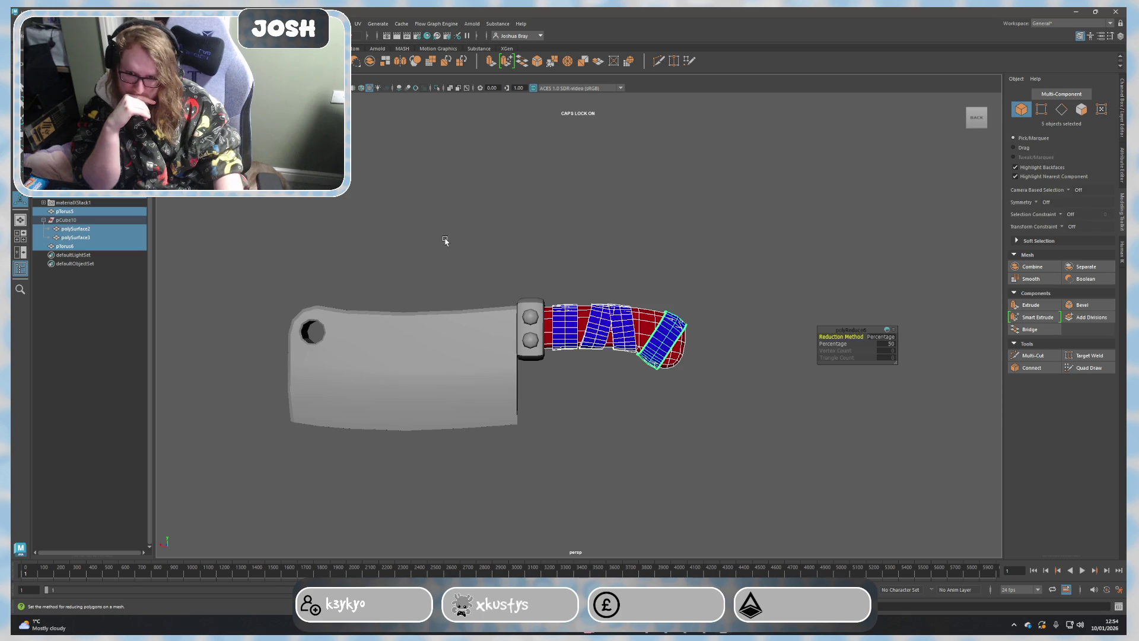
click(452, 296)
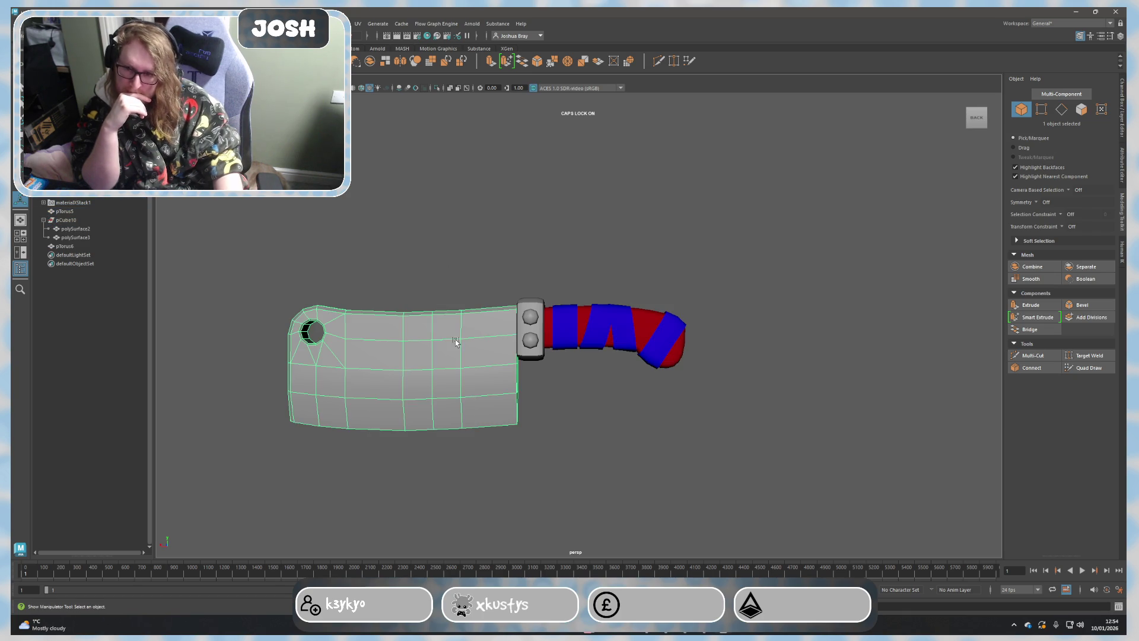
Step: Repeat the polygon reduction on the handle pieces and delete the two round guard studs
drag(276, 239, 389, 304)
key(ctrl+z)
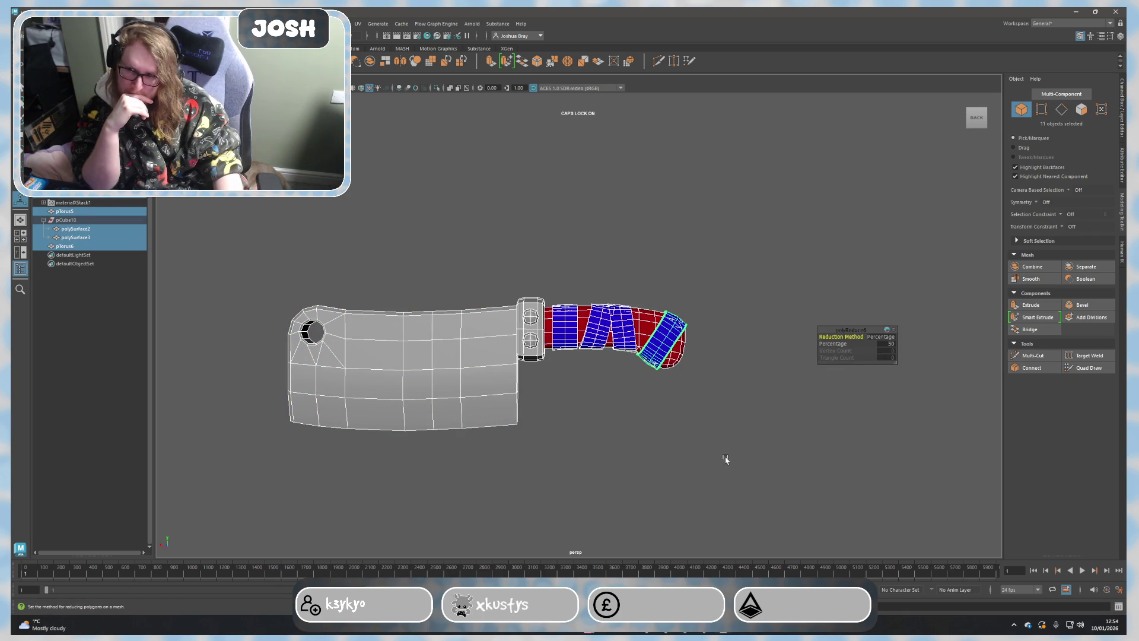
click(725, 459)
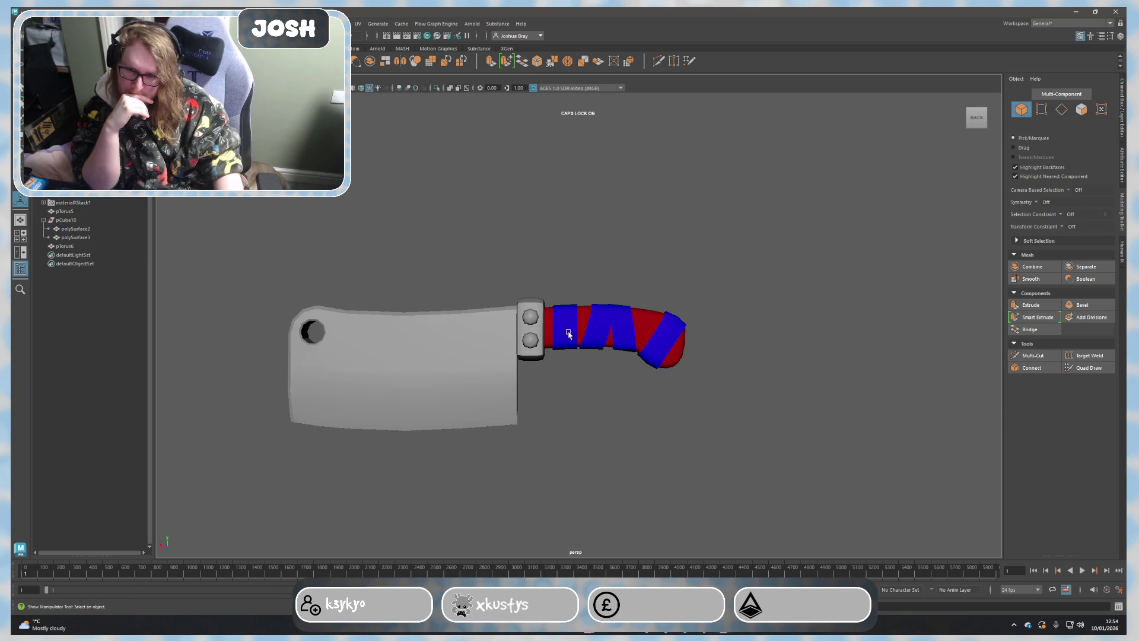
click(531, 339)
key(Delete)
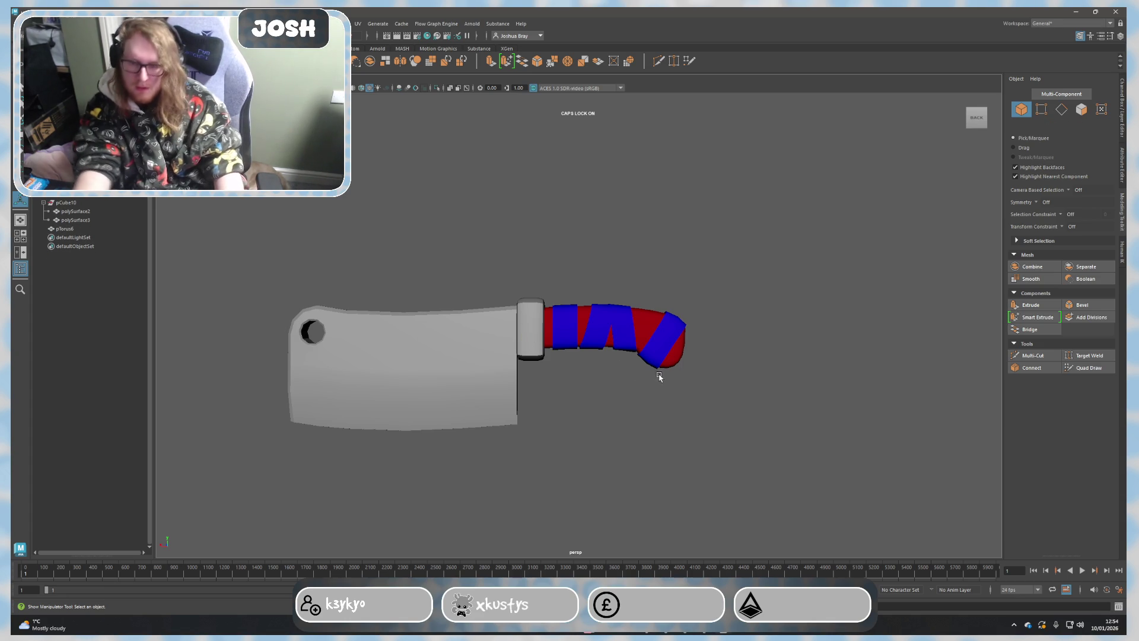
Step: Delete the guard piece and select the handle's end faces ready to scale them flat
alt+drag(660, 377, 594, 376)
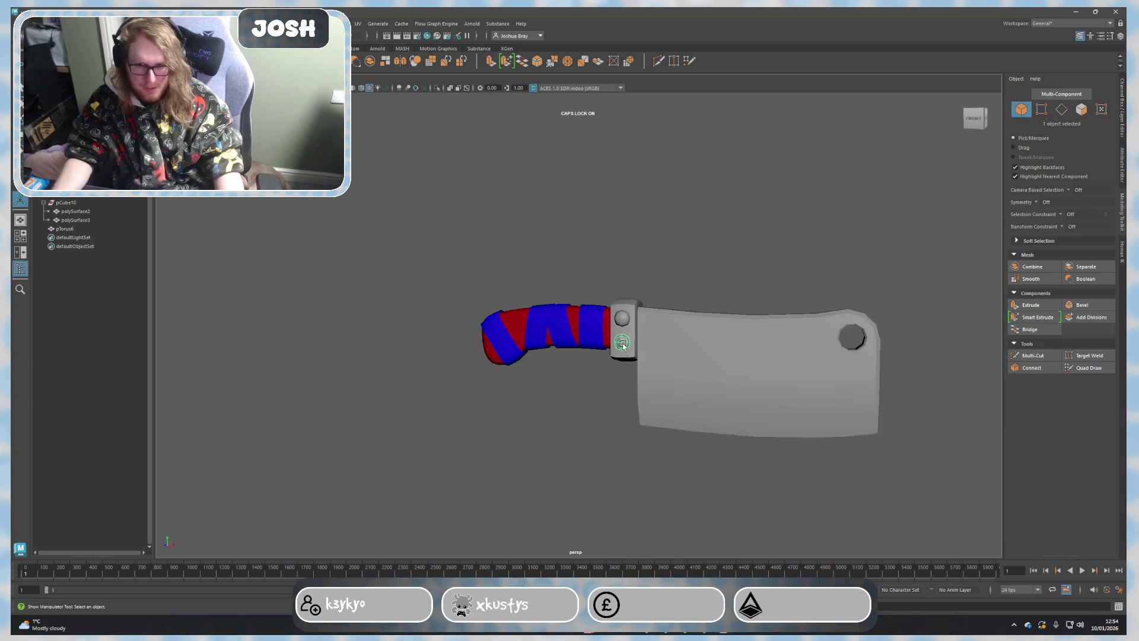
click(622, 343)
key(Delete)
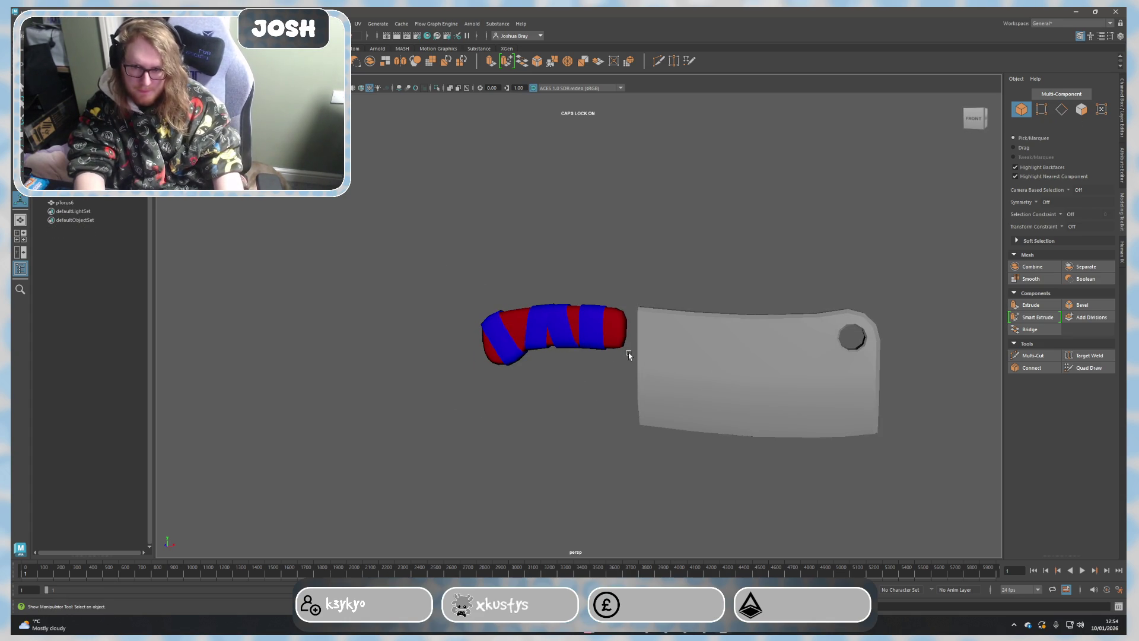
click(602, 343)
scroll(590, 322, up, 2)
scroll(655, 350, up, 2)
scroll(655, 350, up, 1)
key(F11)
scroll(610, 313, up, 1)
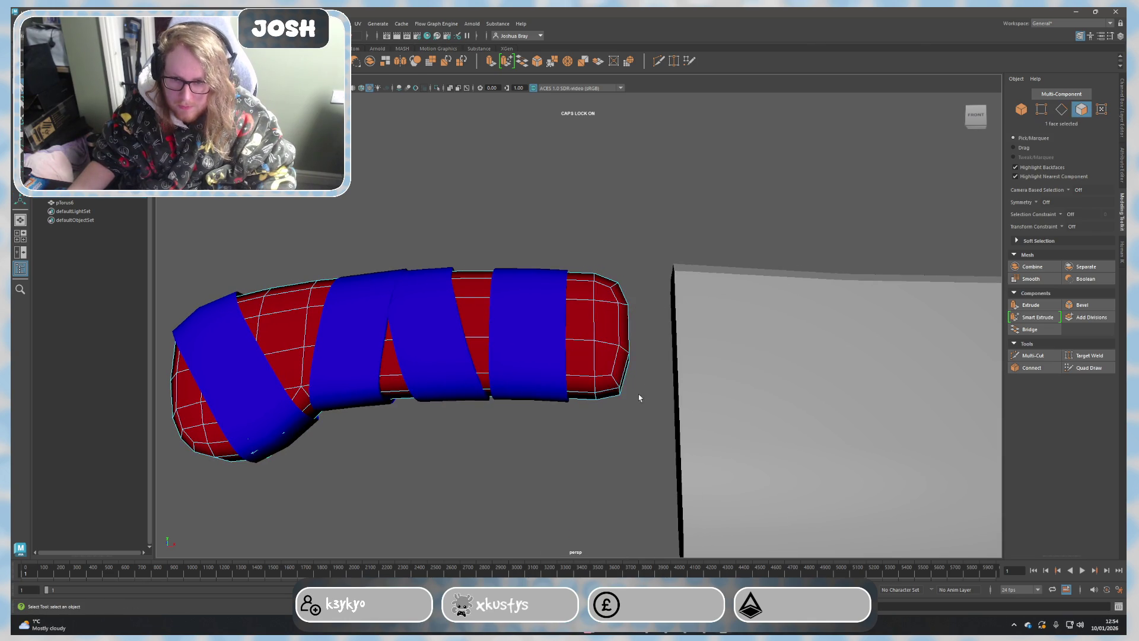
mouse_move(652, 416)
alt+mouse_down()
mouse_move(658, 424)
mouse_move(623, 273)
mouse_move(644, 327)
mouse_move(585, 367)
mouse_move(559, 350)
alt+mouse_up()
key(r)
scroll(559, 350, up, 3)
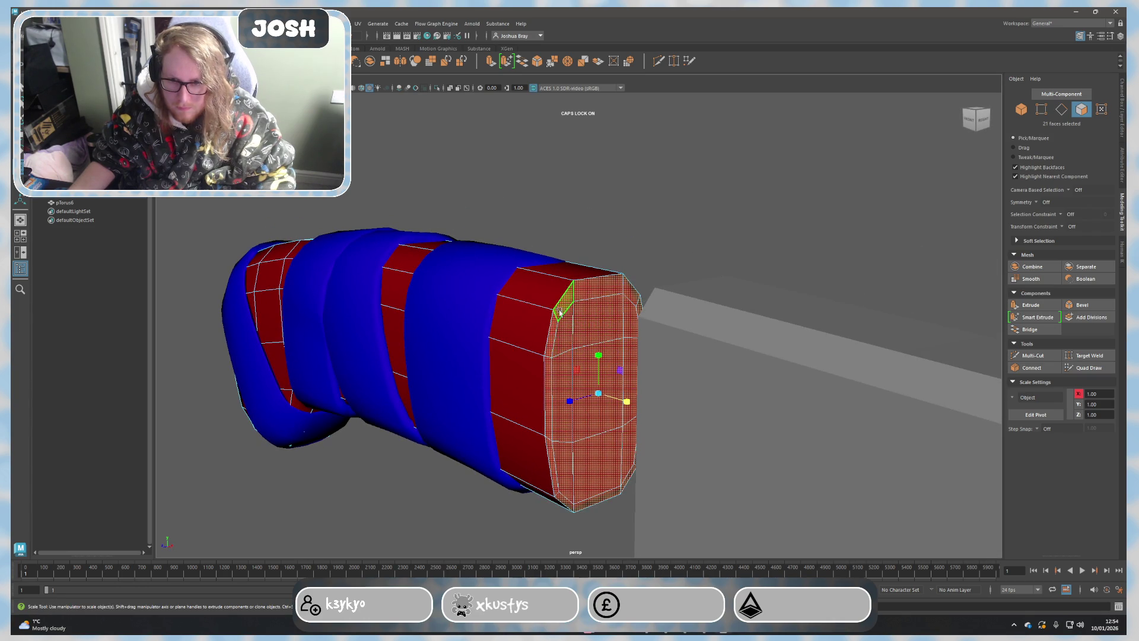
Step: Target-weld the four stray rim vertices onto their neighbours, closing the cap's slivers
double_click(553, 322)
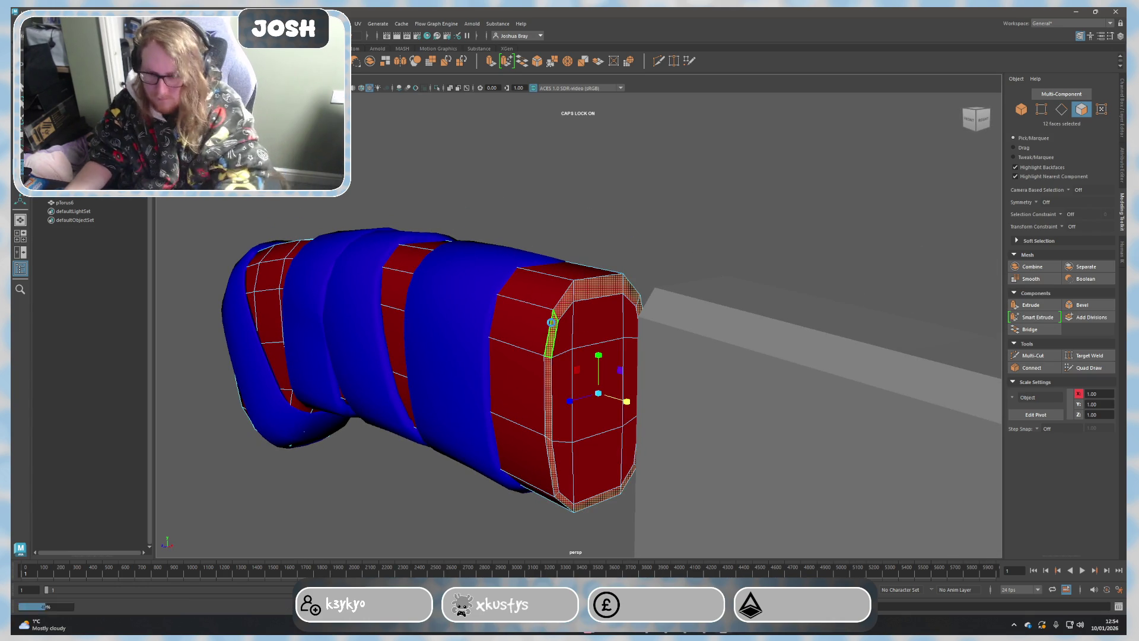
click(522, 265)
right_drag(750, 279, 775, 264)
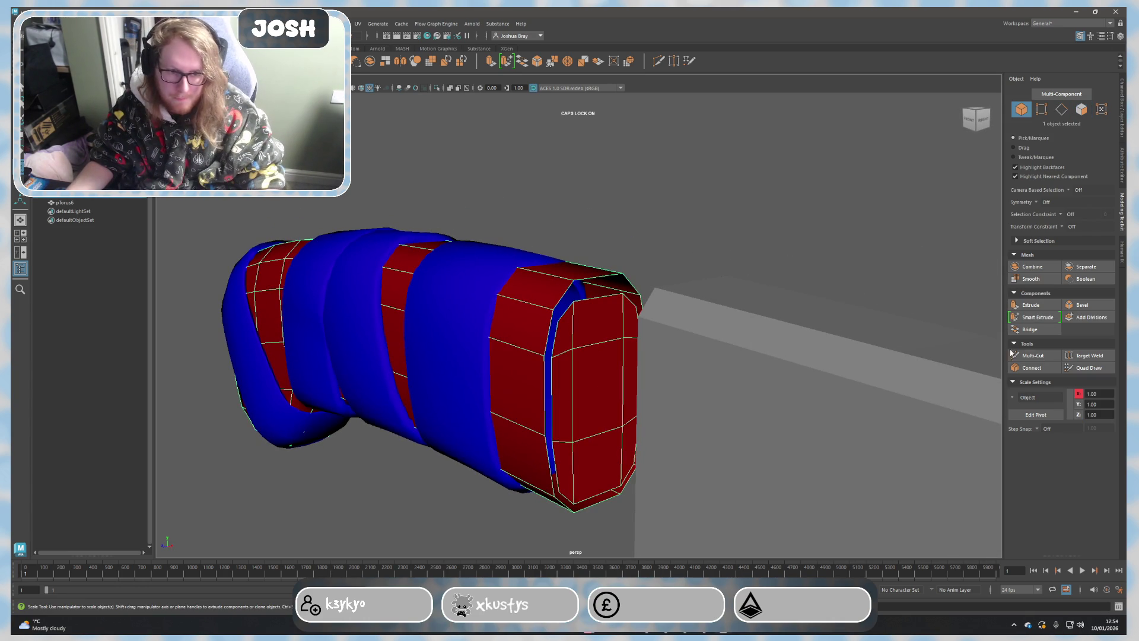
click(1084, 356)
drag(573, 301, 573, 300)
drag(548, 357, 544, 355)
drag(548, 433, 543, 432)
drag(558, 494, 574, 510)
mouse_move(639, 483)
alt+mouse_down()
mouse_move(579, 479)
mouse_move(577, 493)
mouse_move(604, 431)
mouse_move(595, 306)
mouse_move(577, 296)
alt+mouse_up()
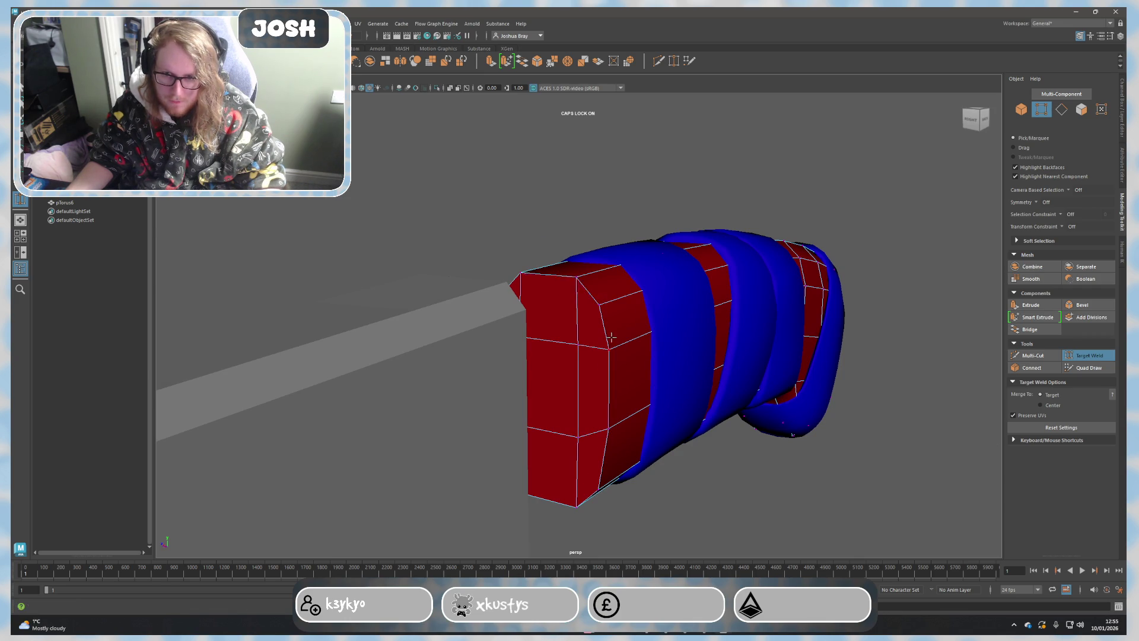
alt+drag(611, 337, 525, 351)
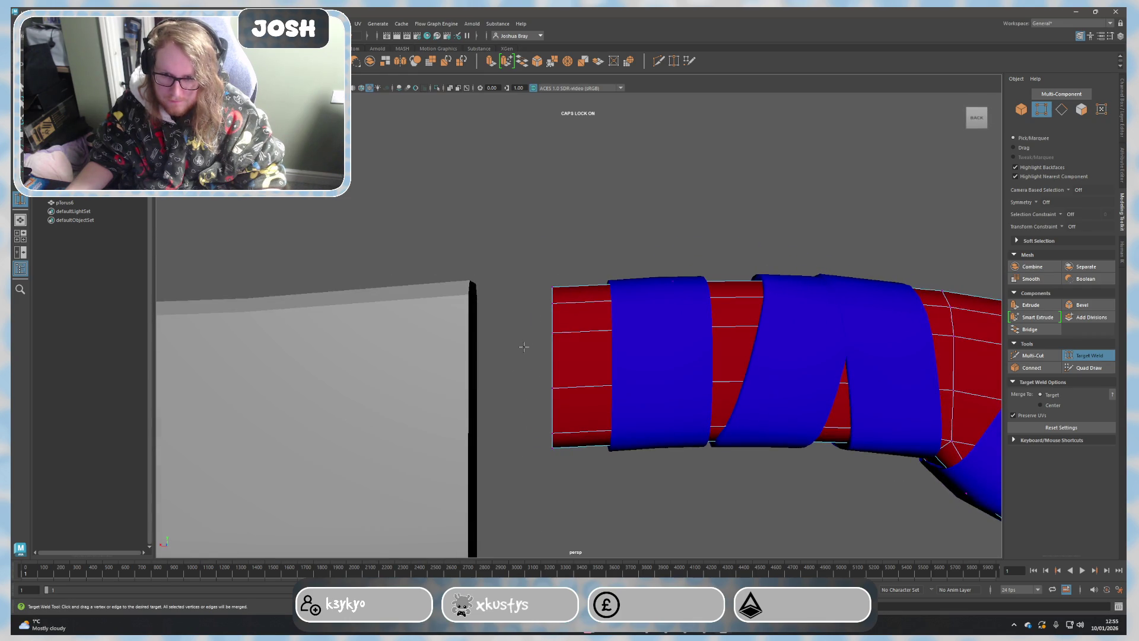
key(F8)
scroll(587, 374, down, 3)
right_drag(623, 392, 752, 413)
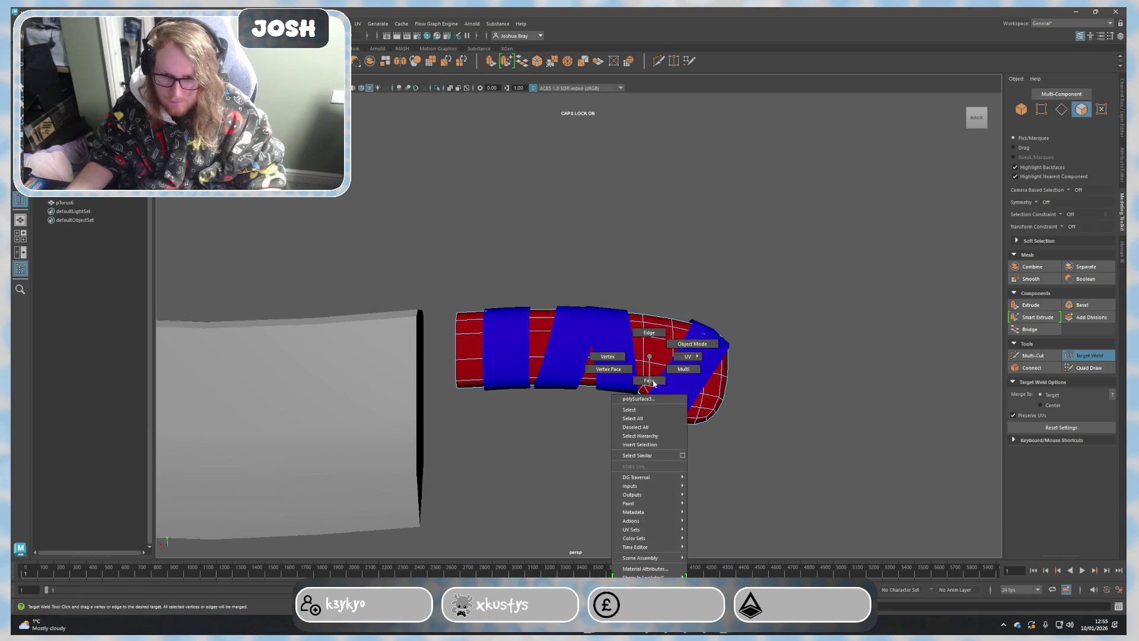
alt+drag(643, 365, 485, 347)
right_drag(485, 347, 472, 356)
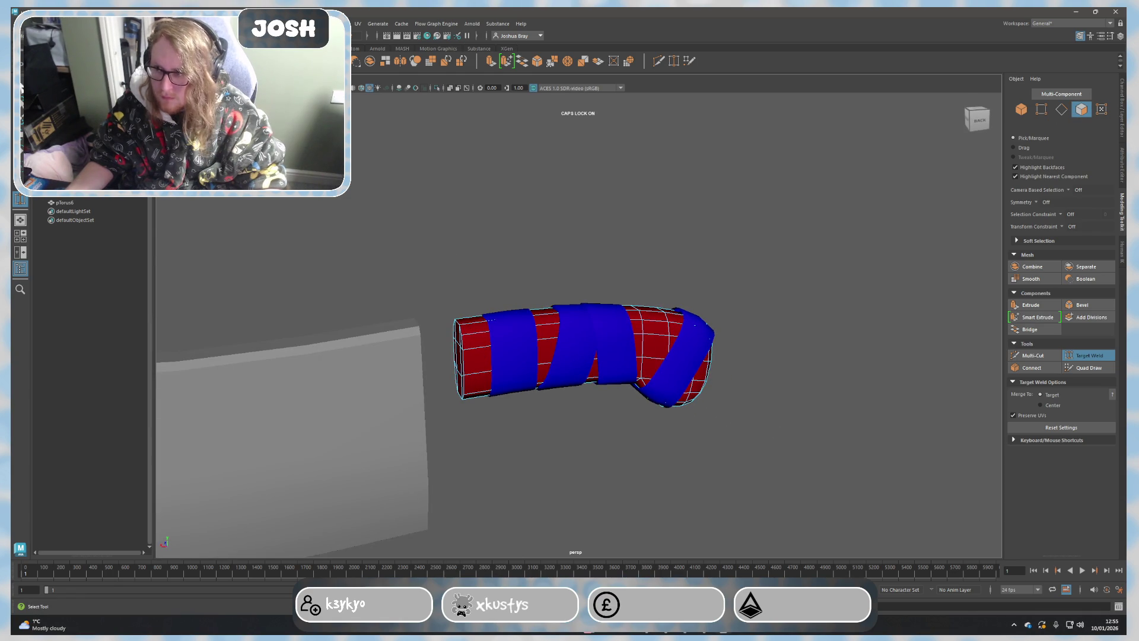
key(q)
alt+drag(494, 309, 745, 410)
double_click(546, 347)
mouse_move(546, 347)
alt+mouse_down()
mouse_move(534, 367)
mouse_move(695, 339)
alt+mouse_up()
key(w)
mouse_move(610, 381)
alt+mouse_down()
mouse_move(626, 264)
mouse_move(691, 437)
alt+mouse_up()
click(660, 419)
right_drag(661, 419, 756, 382)
drag(788, 435, 475, 302)
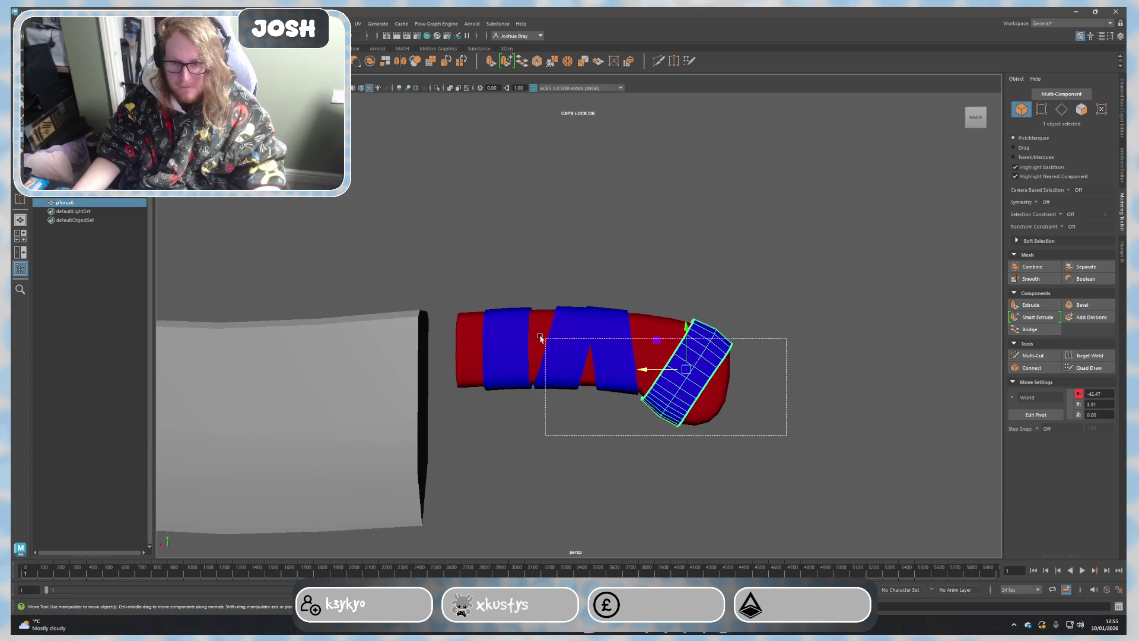
Step: Reposition the blue bands along the handle, raising and lowering them into place
mouse_move(641, 370)
mouse_down()
mouse_move(734, 369)
mouse_move(702, 371)
mouse_up()
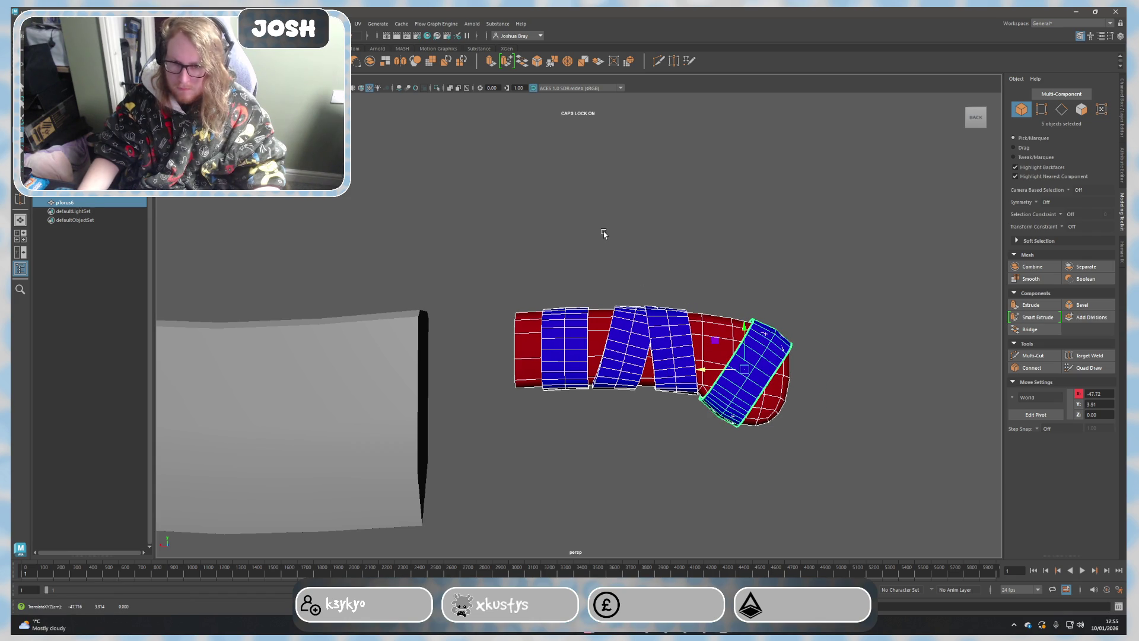
click(1019, 267)
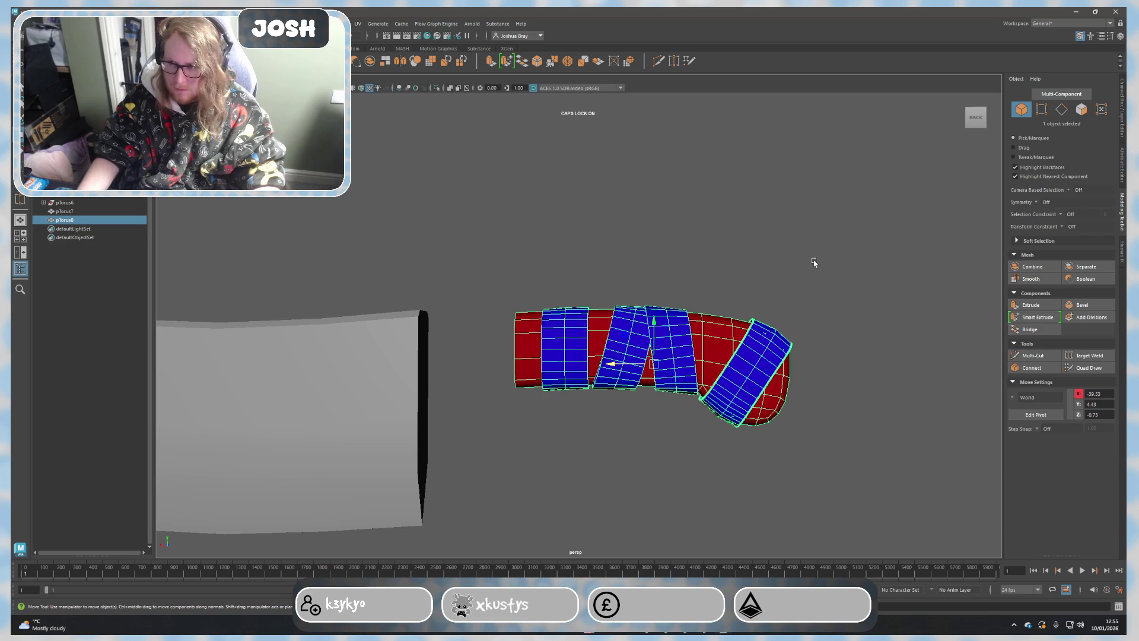
drag(659, 327, 659, 308)
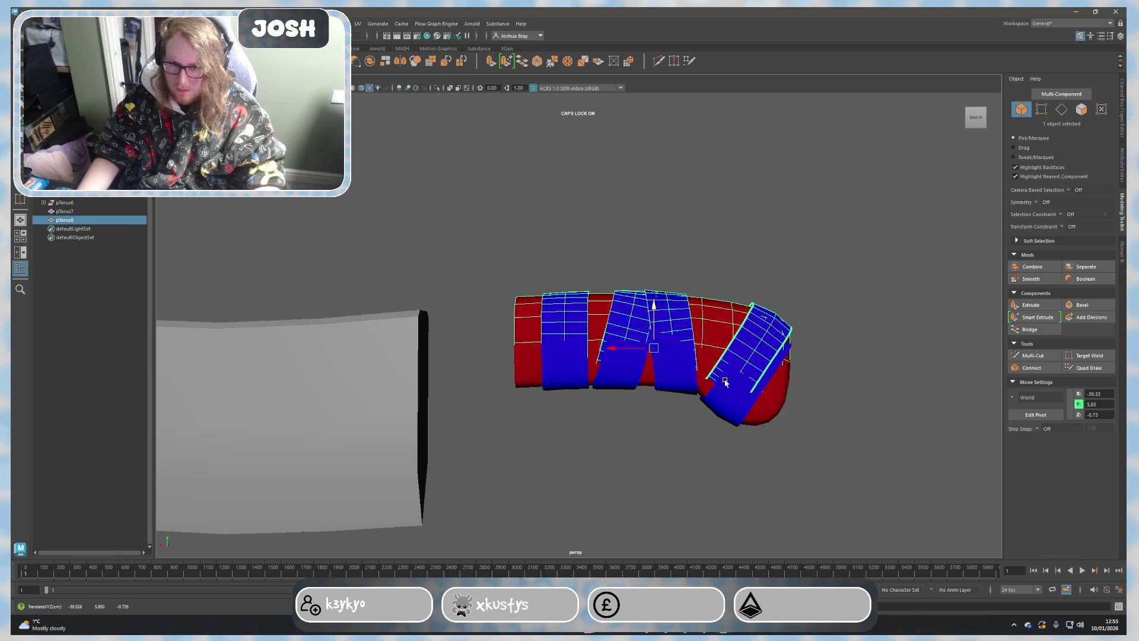
click(768, 455)
click(738, 415)
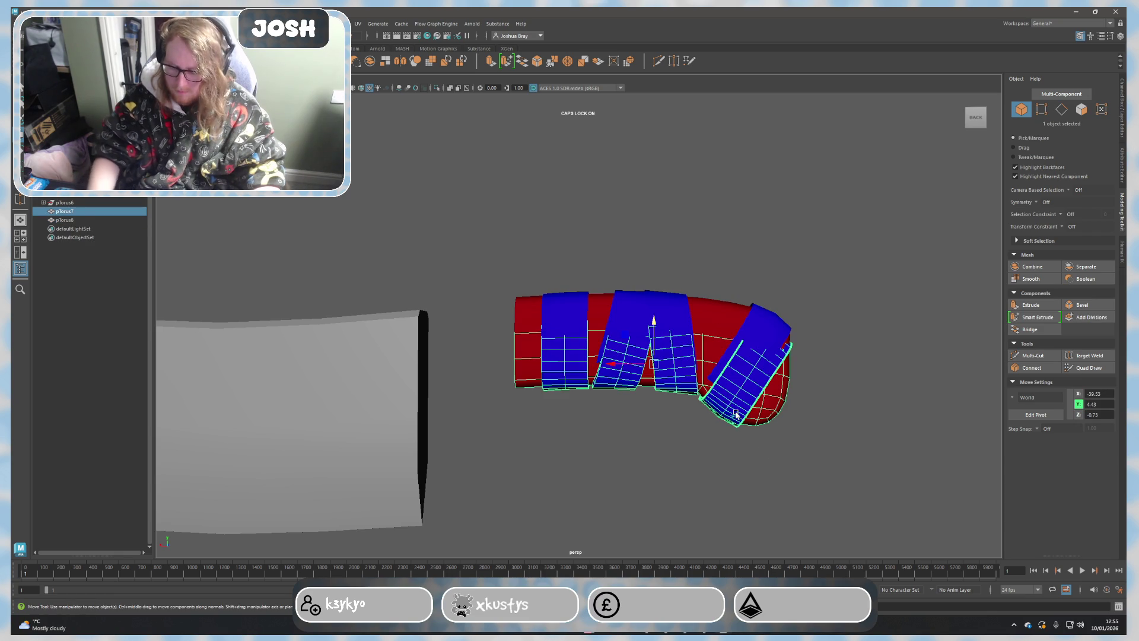
click(731, 397)
drag(652, 310, 653, 321)
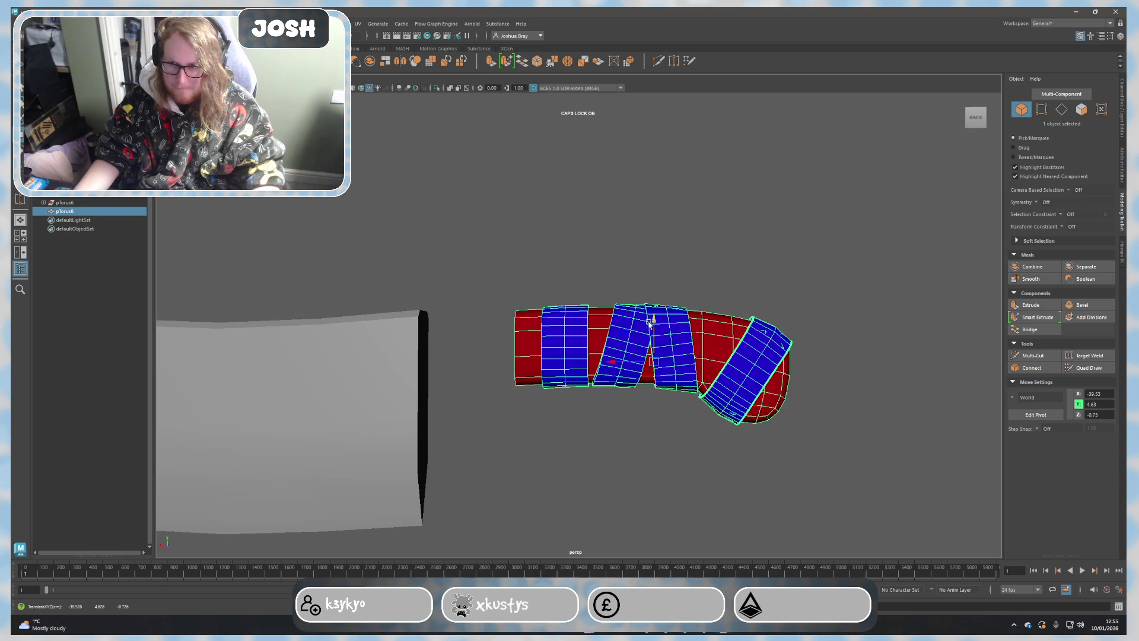
mouse_move(636, 321)
alt+mouse_down()
mouse_move(512, 356)
mouse_move(485, 343)
alt+mouse_up()
right_drag(485, 343, 481, 328)
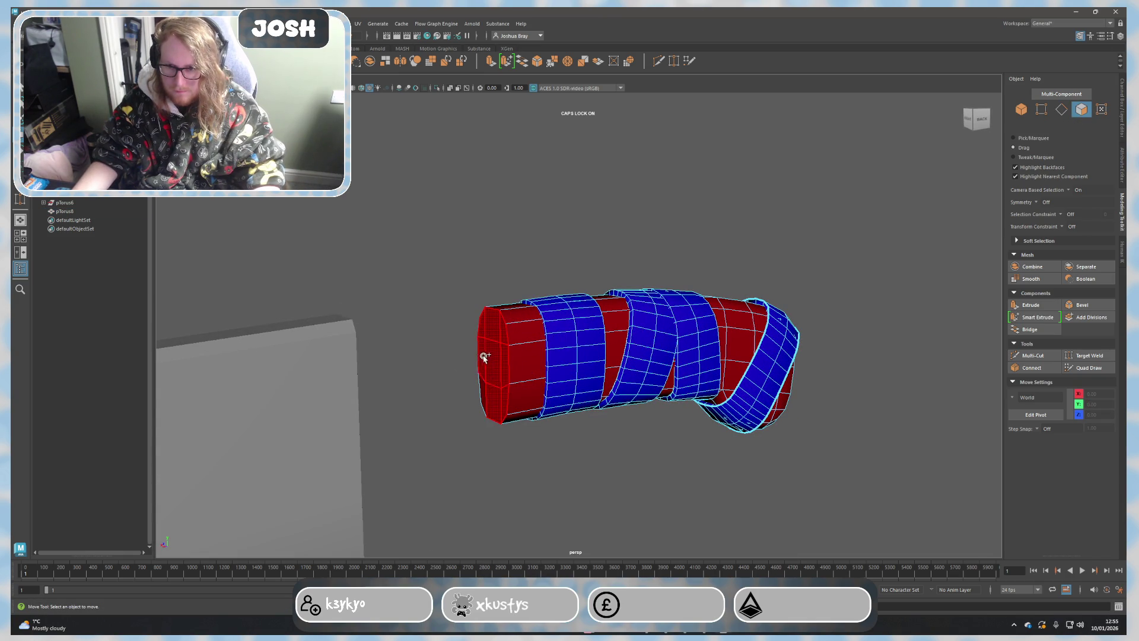
Step: Pull the handle's end-cap faces along X so the grip extends toward the blade
click(481, 392)
mouse_move(482, 392)
alt+mouse_down()
mouse_move(484, 357)
mouse_move(407, 352)
alt+mouse_up()
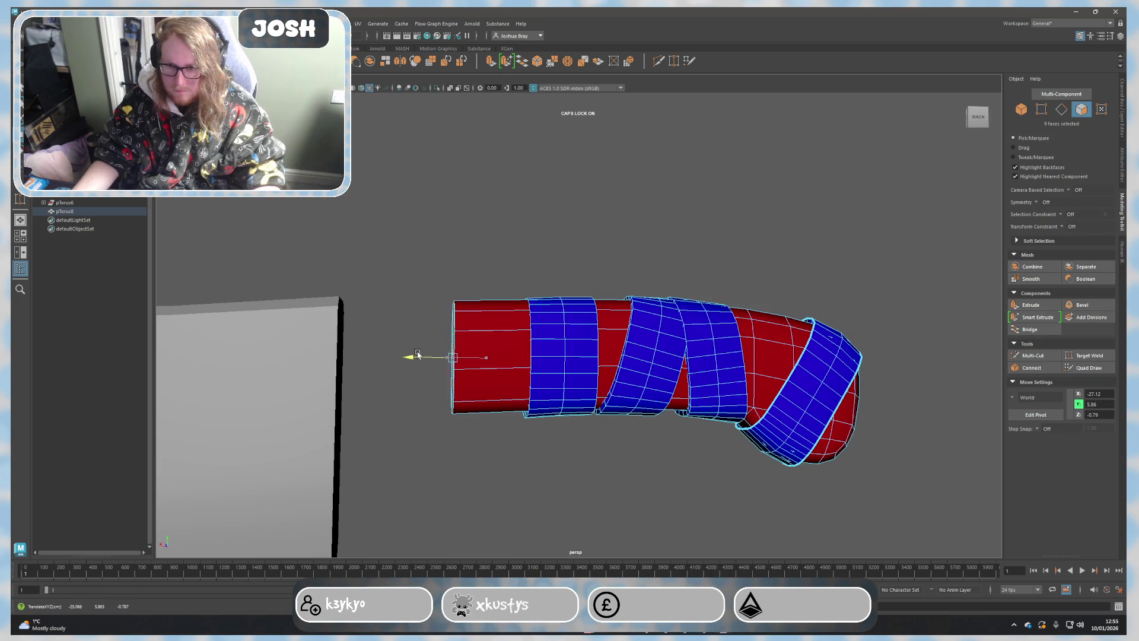
click(499, 303)
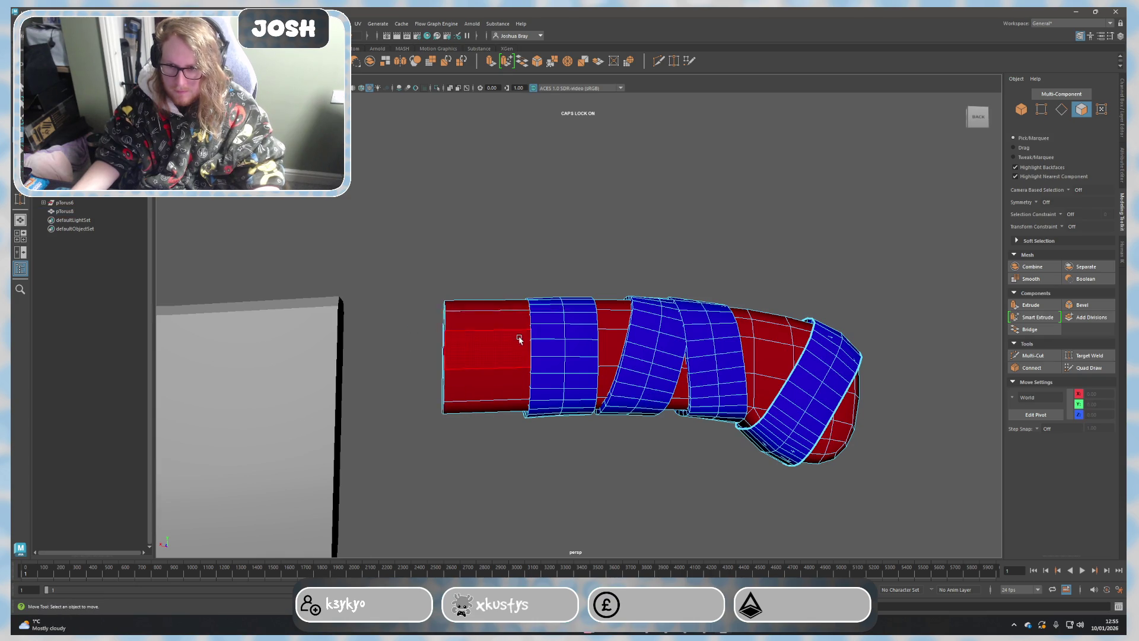
scroll(534, 374, down, 3)
alt+drag(554, 418, 555, 415)
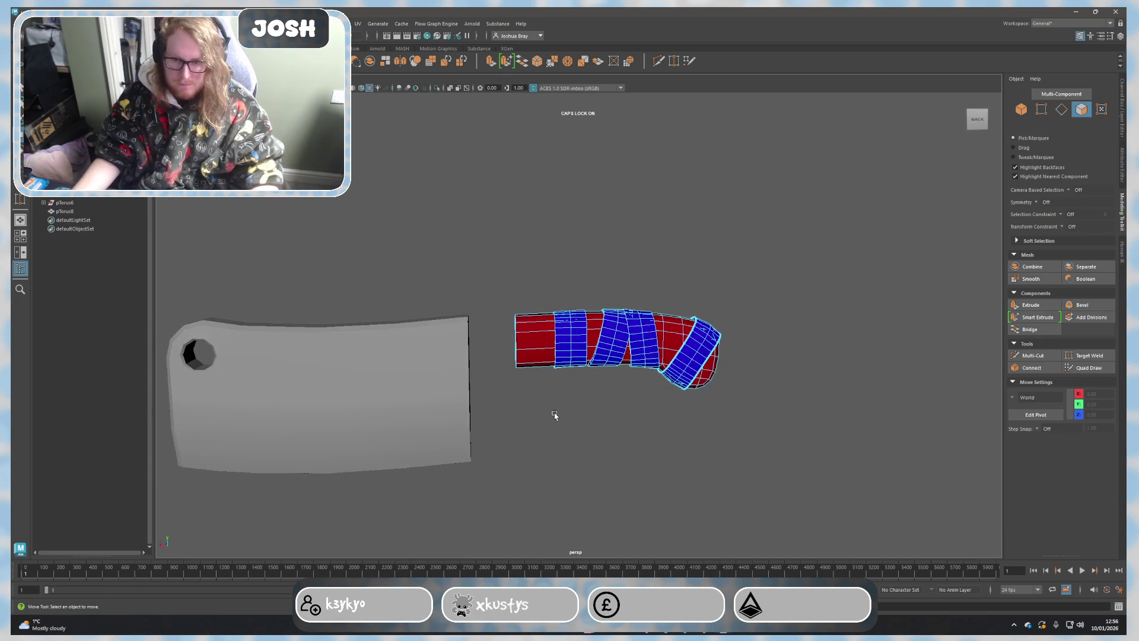
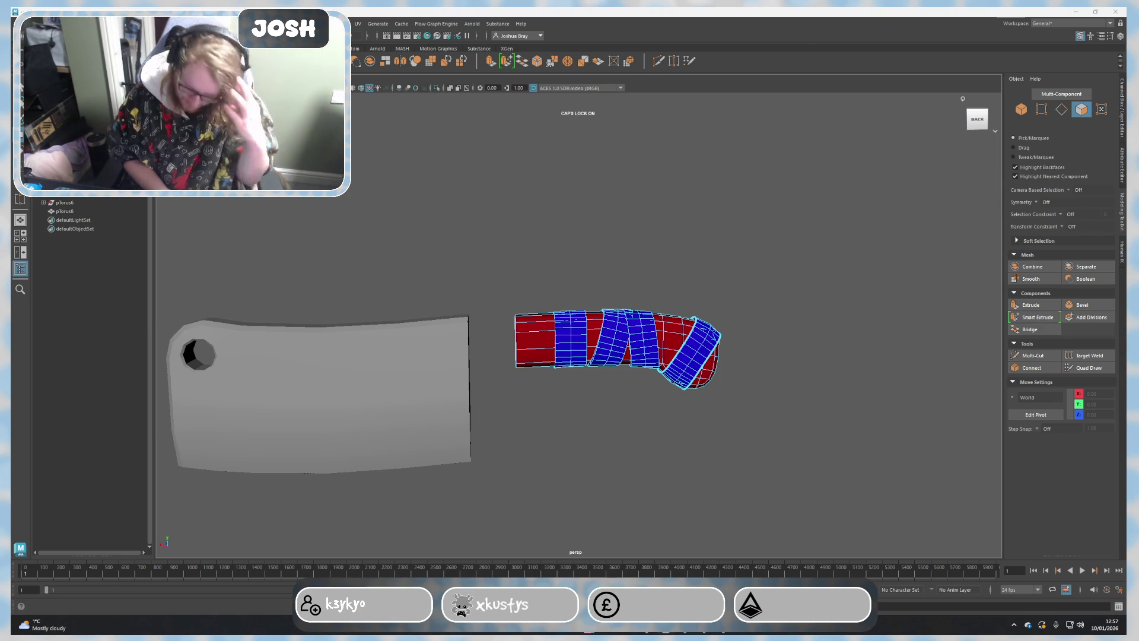
Step: Switch from Maya to the Chrome window showing the tea and coffee shop site
key(alt+Tab)
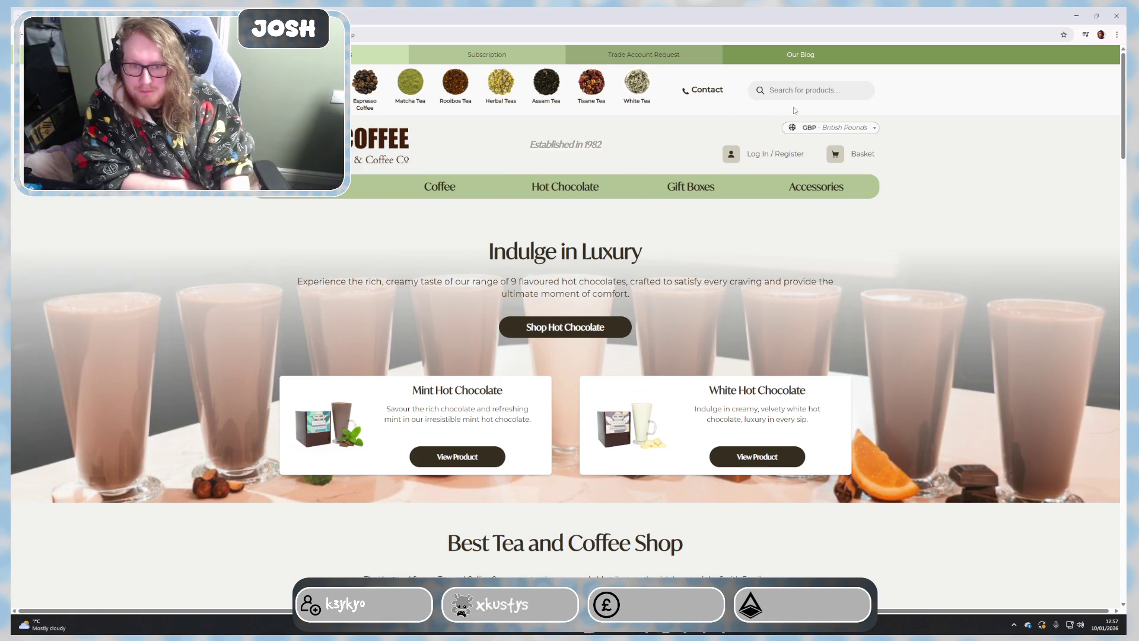
scroll(540, 278, down, 4)
scroll(569, 321, down, 3)
scroll(572, 338, down, 2)
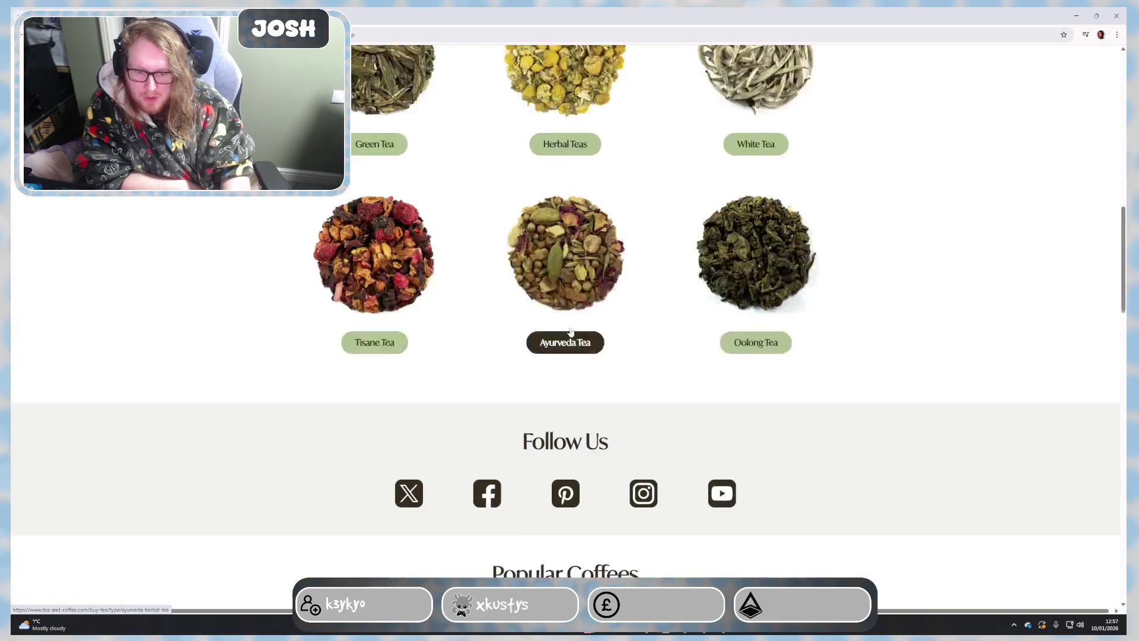
scroll(587, 374, up, 1)
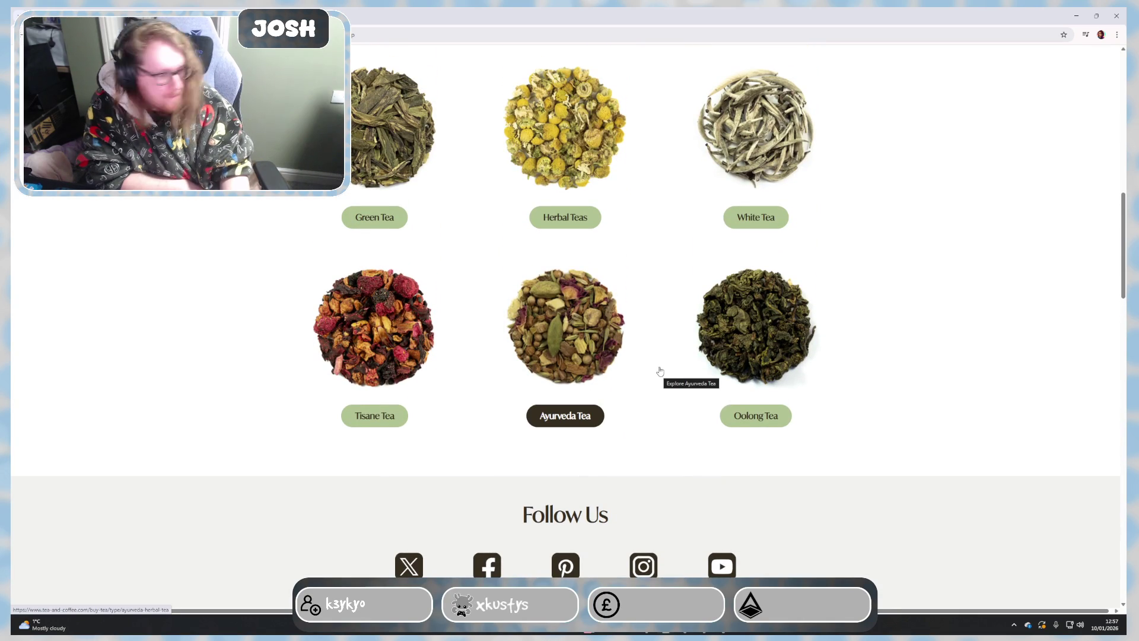
scroll(663, 378, up, 2)
scroll(686, 432, up, 4)
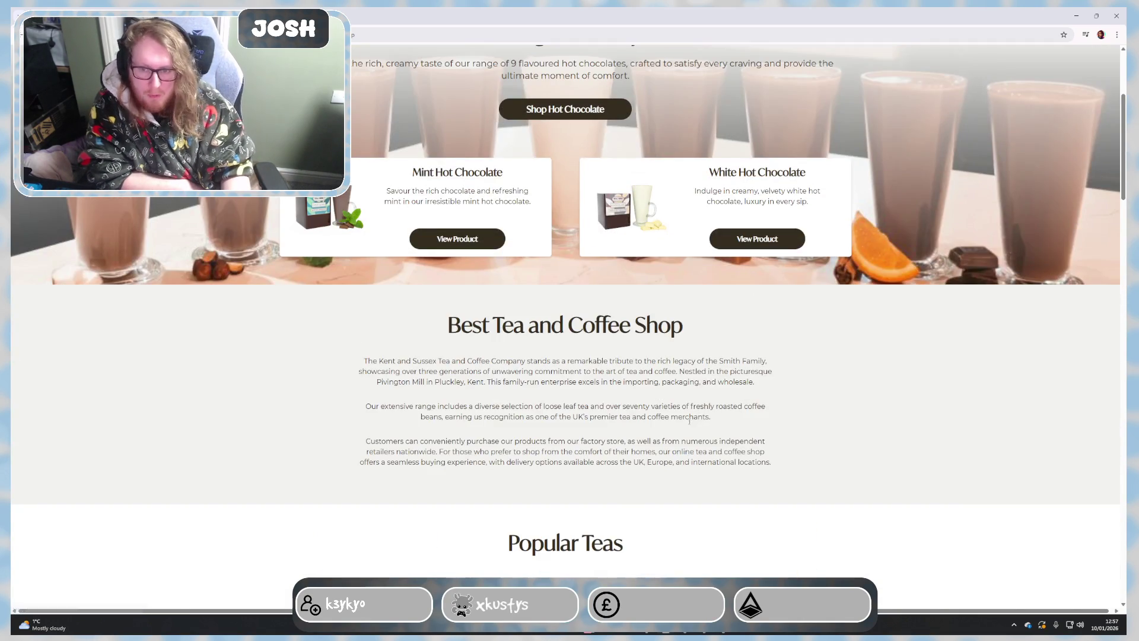
scroll(686, 428, up, 3)
click(315, 186)
scroll(424, 390, down, 2)
scroll(425, 389, down, 2)
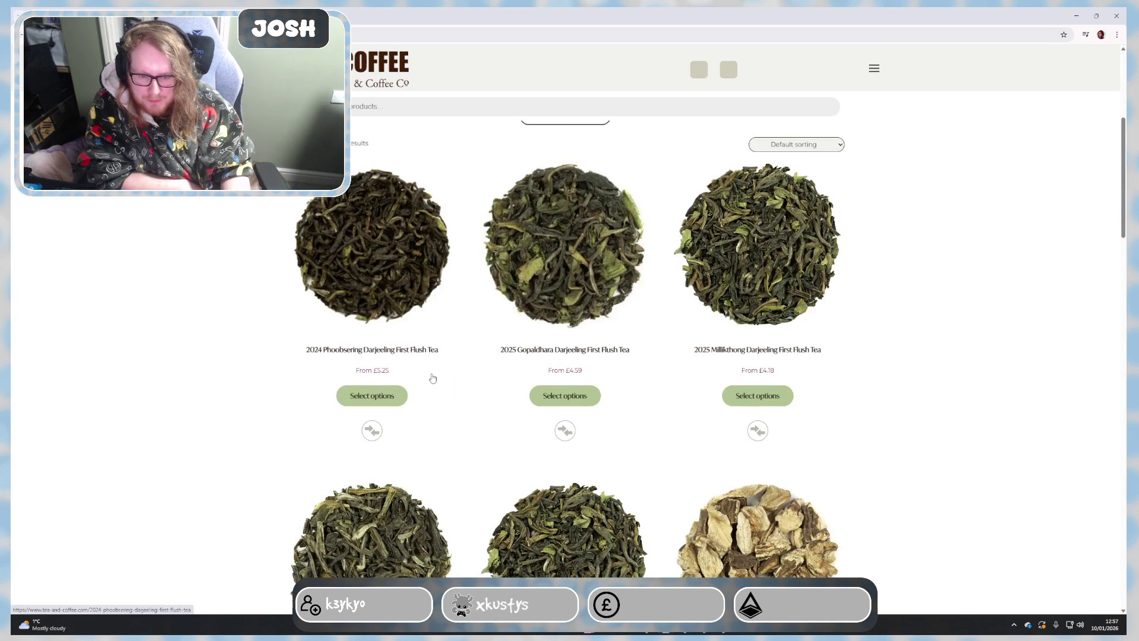
scroll(428, 392, down, 2)
scroll(437, 397, down, 1)
scroll(438, 397, down, 2)
scroll(438, 397, down, 2)
scroll(438, 396, down, 2)
scroll(439, 394, down, 1)
scroll(439, 394, down, 1)
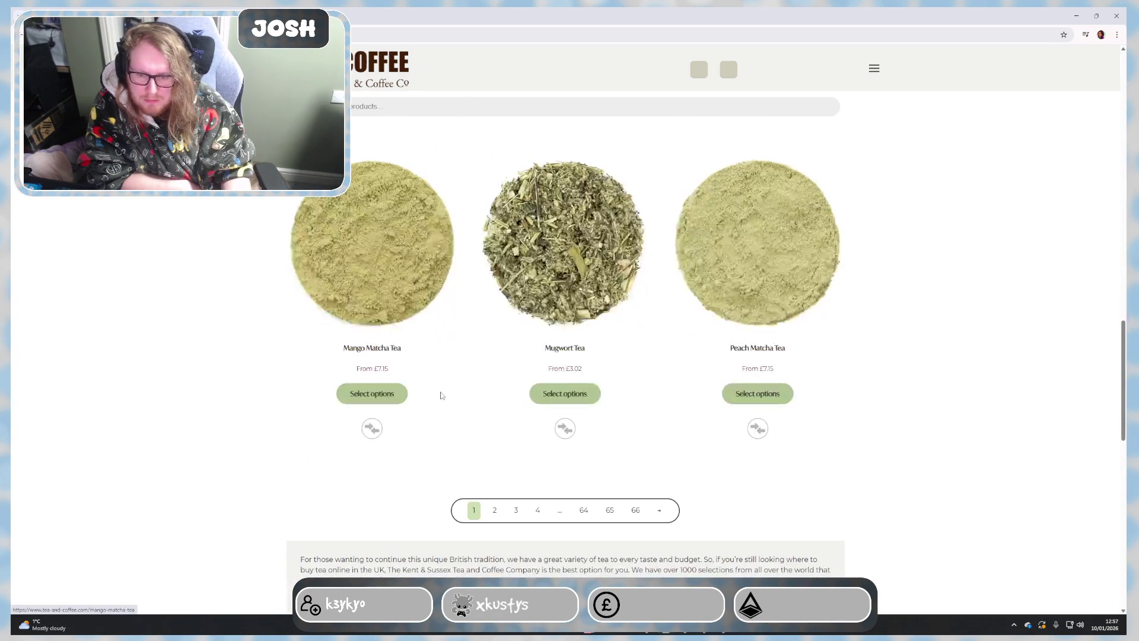
scroll(442, 391, up, 6)
scroll(537, 467, up, 3)
scroll(536, 467, down, 4)
scroll(538, 455, down, 3)
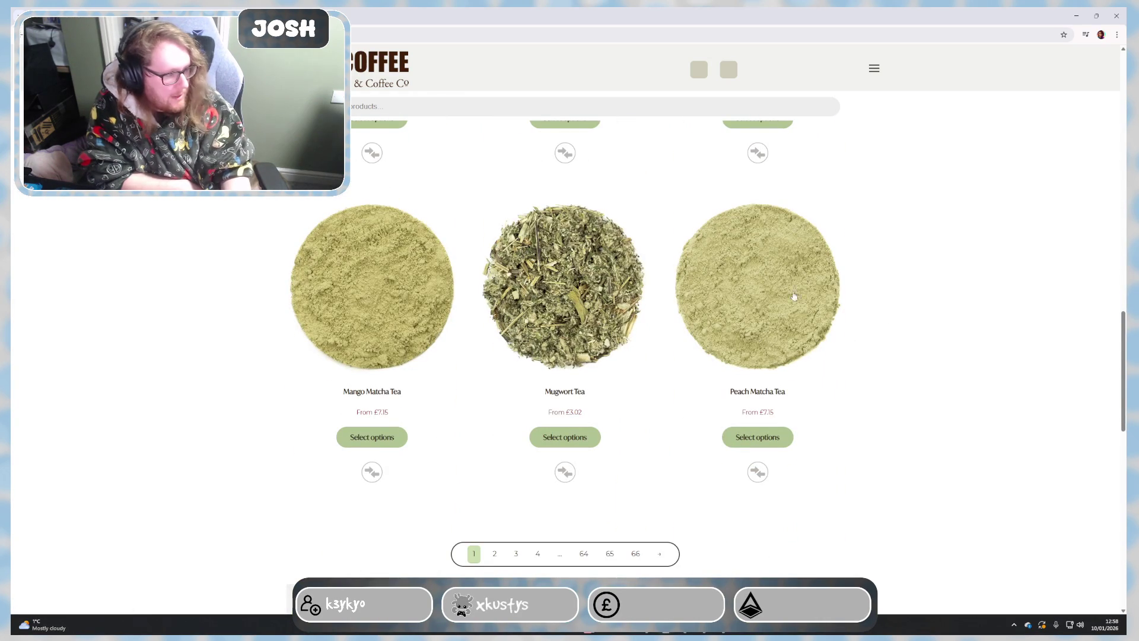
scroll(437, 481, up, 3)
scroll(468, 417, up, 4)
scroll(468, 418, up, 4)
scroll(471, 413, up, 4)
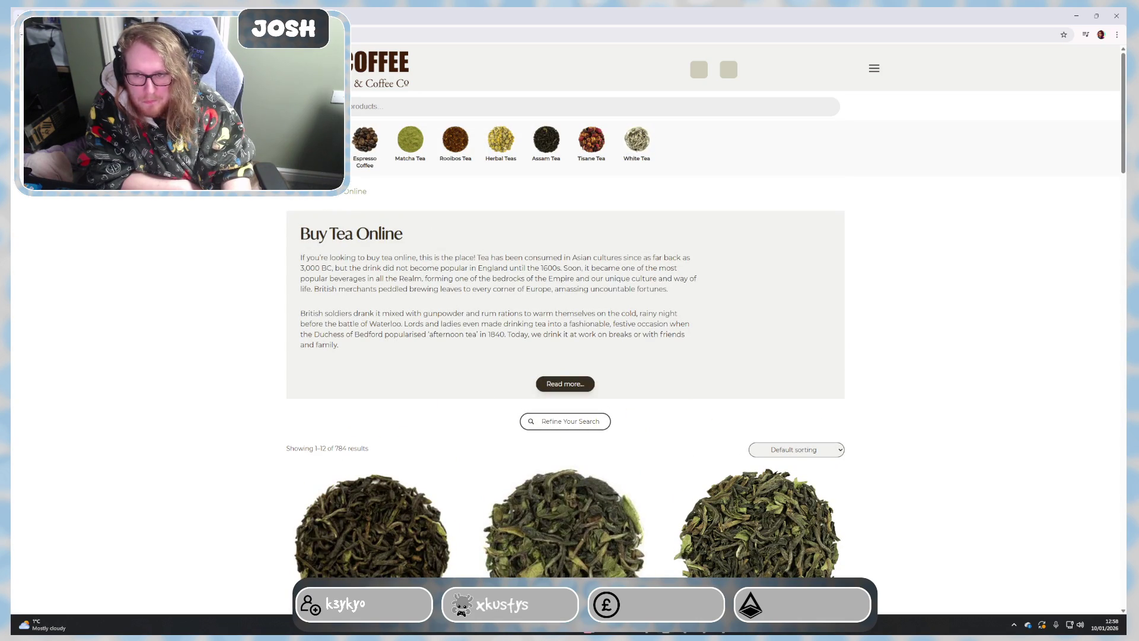
click(564, 423)
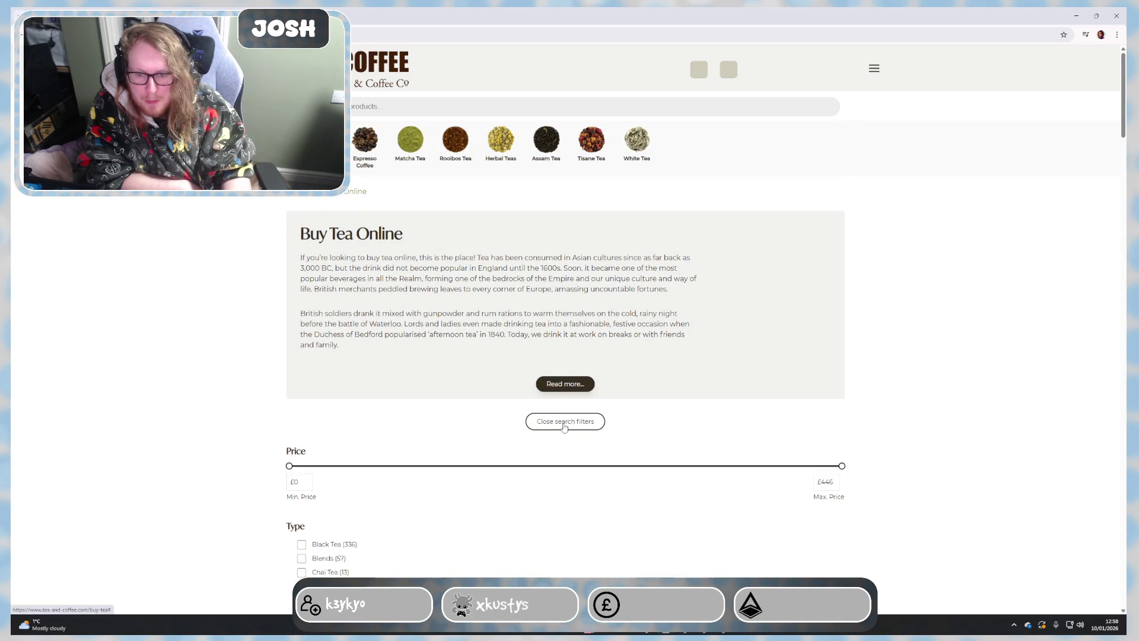
scroll(466, 395, down, 4)
scroll(426, 377, down, 2)
scroll(419, 377, down, 2)
scroll(422, 366, down, 2)
scroll(422, 359, down, 2)
scroll(416, 370, down, 2)
scroll(418, 369, up, 3)
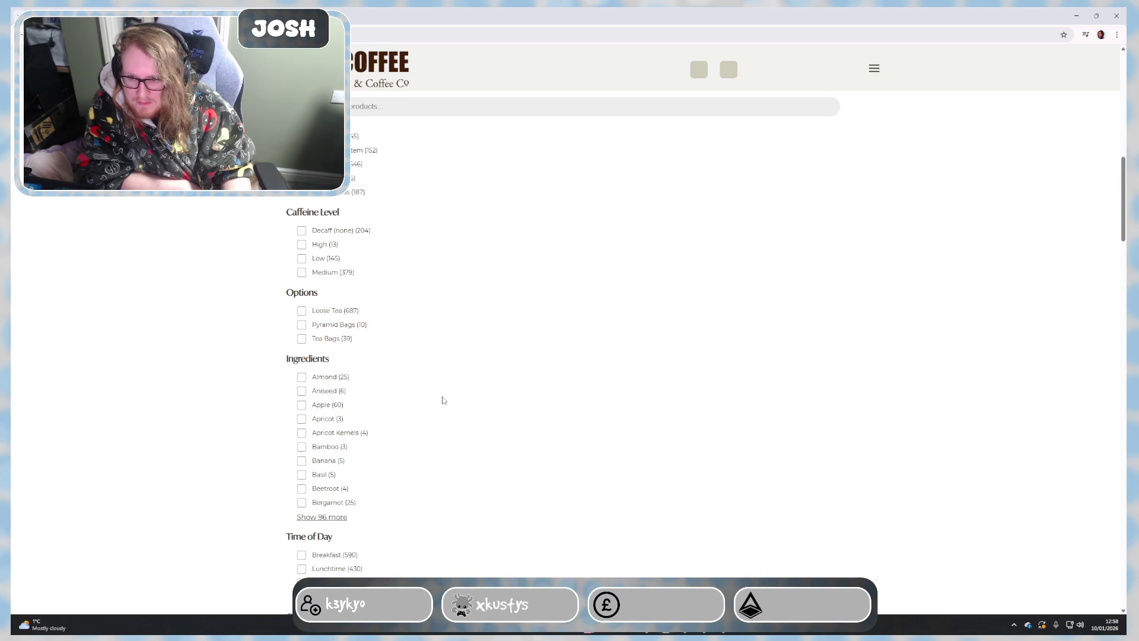
scroll(444, 401, up, 3)
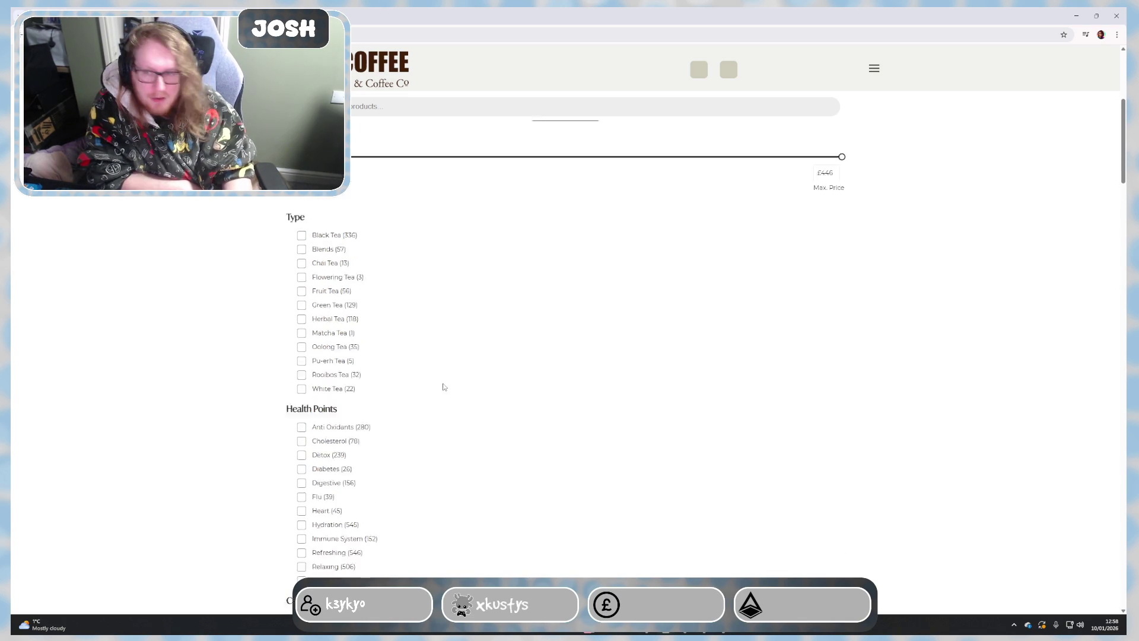
scroll(428, 373, up, 4)
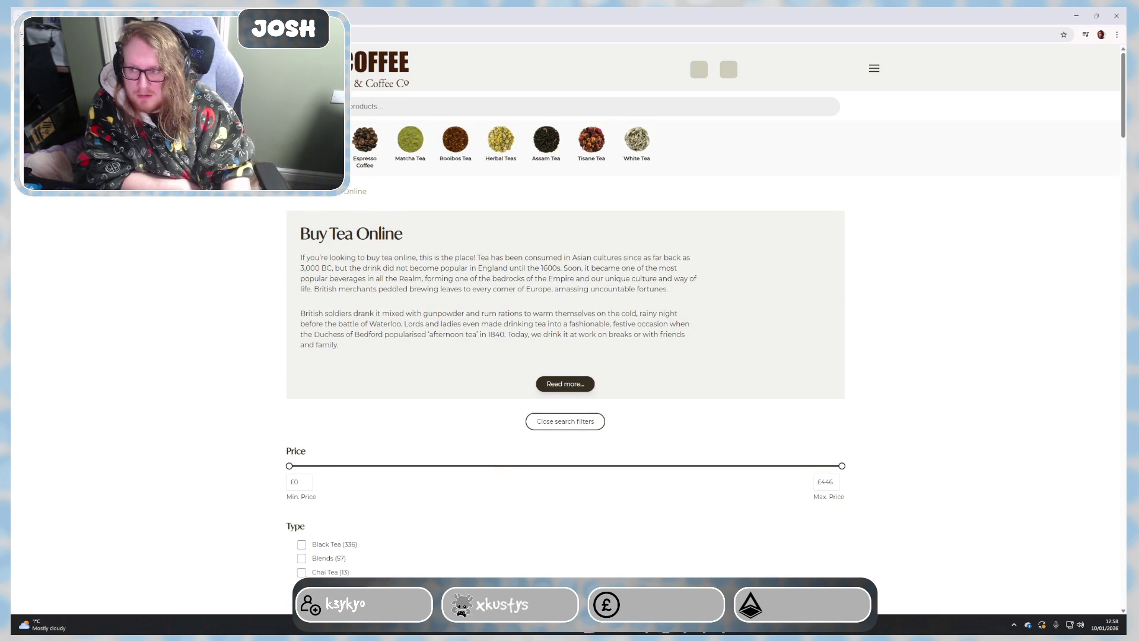
key(alt+Left)
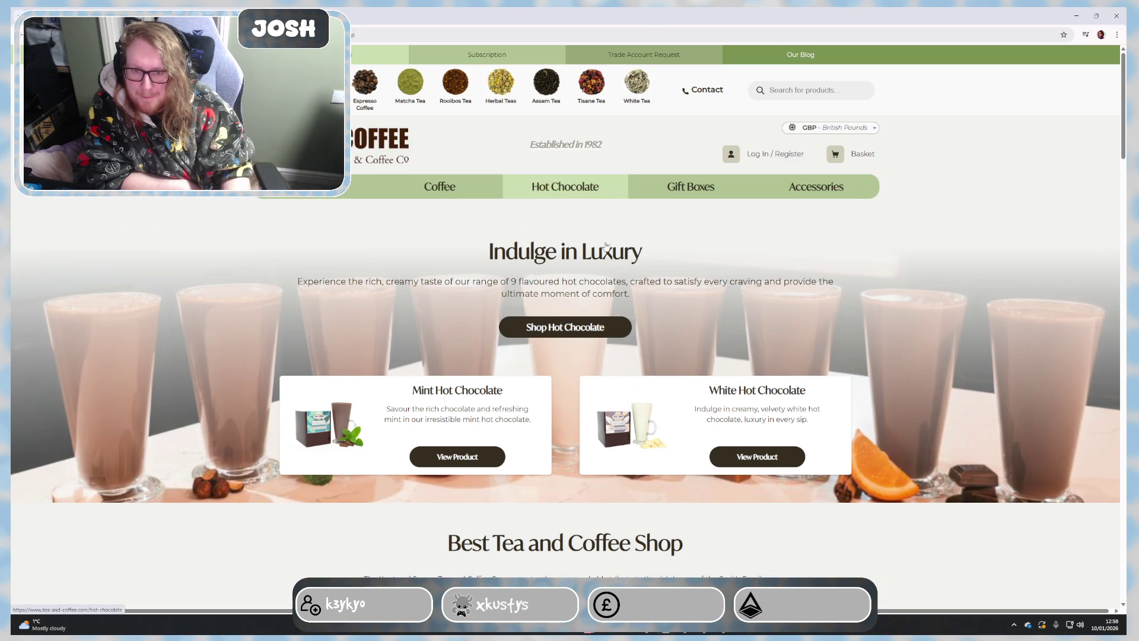
Step: Browse the Hot Chocolate category and expand its full description
click(607, 189)
scroll(286, 312, down, 3)
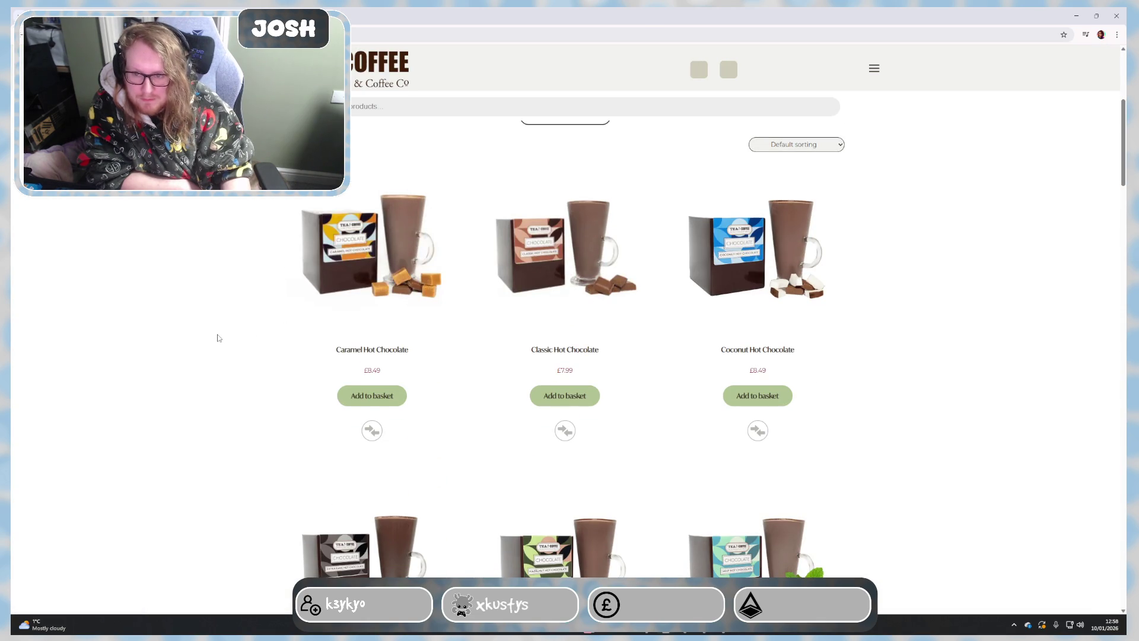
scroll(633, 326, down, 3)
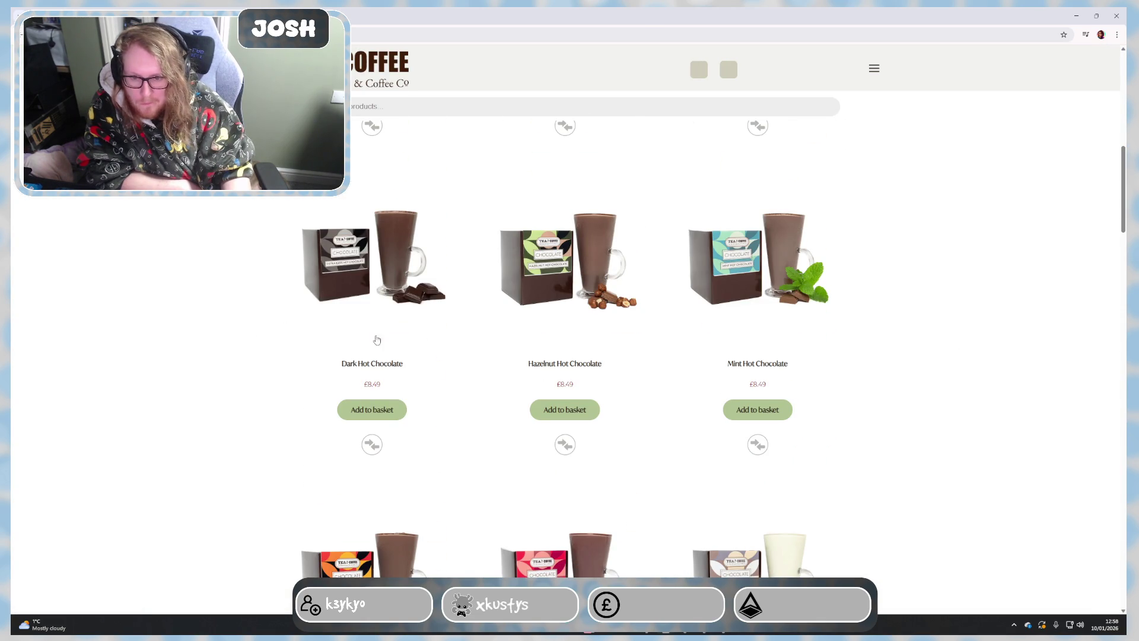
scroll(613, 329, down, 2)
scroll(326, 465, down, 1)
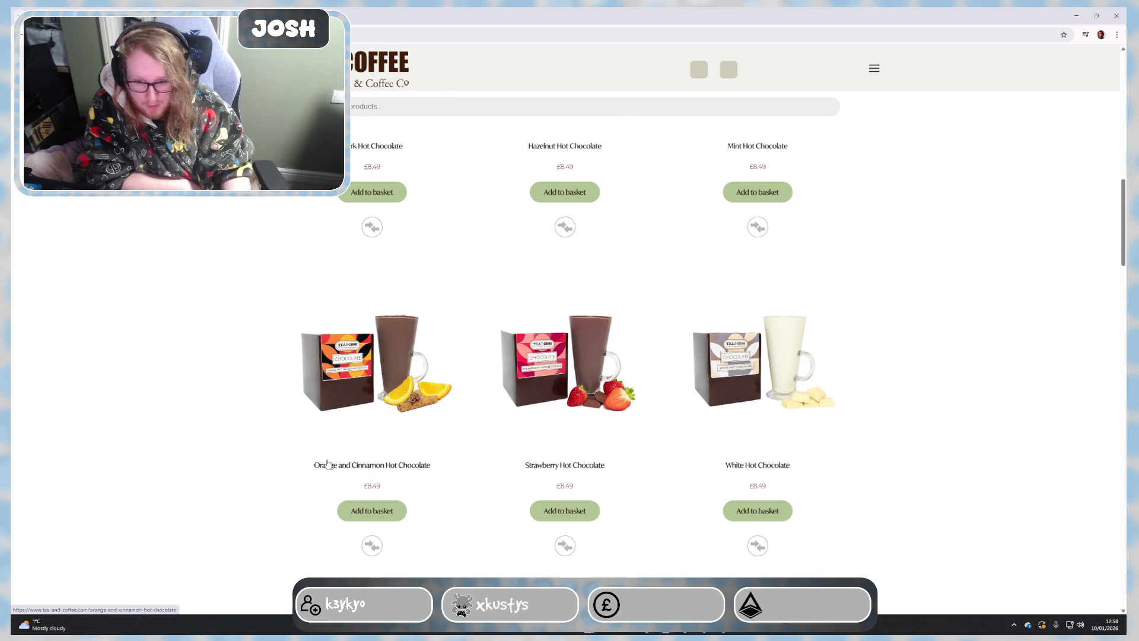
scroll(564, 380, down, 1)
scroll(582, 434, down, 2)
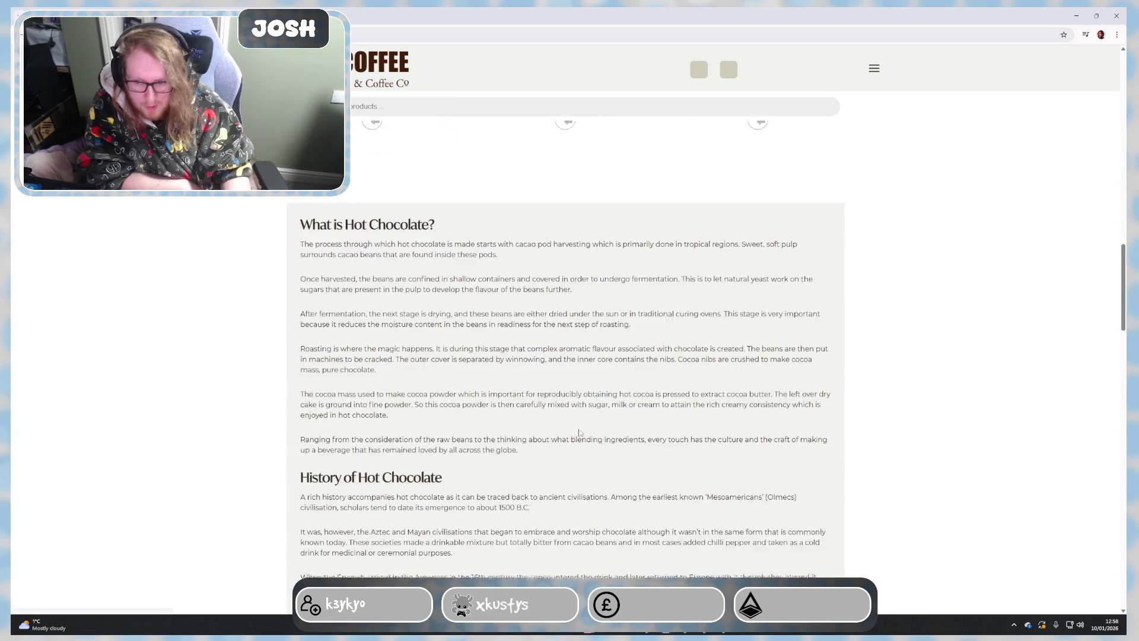
scroll(582, 434, up, 3)
scroll(574, 419, up, 3)
scroll(565, 401, up, 3)
scroll(556, 385, up, 2)
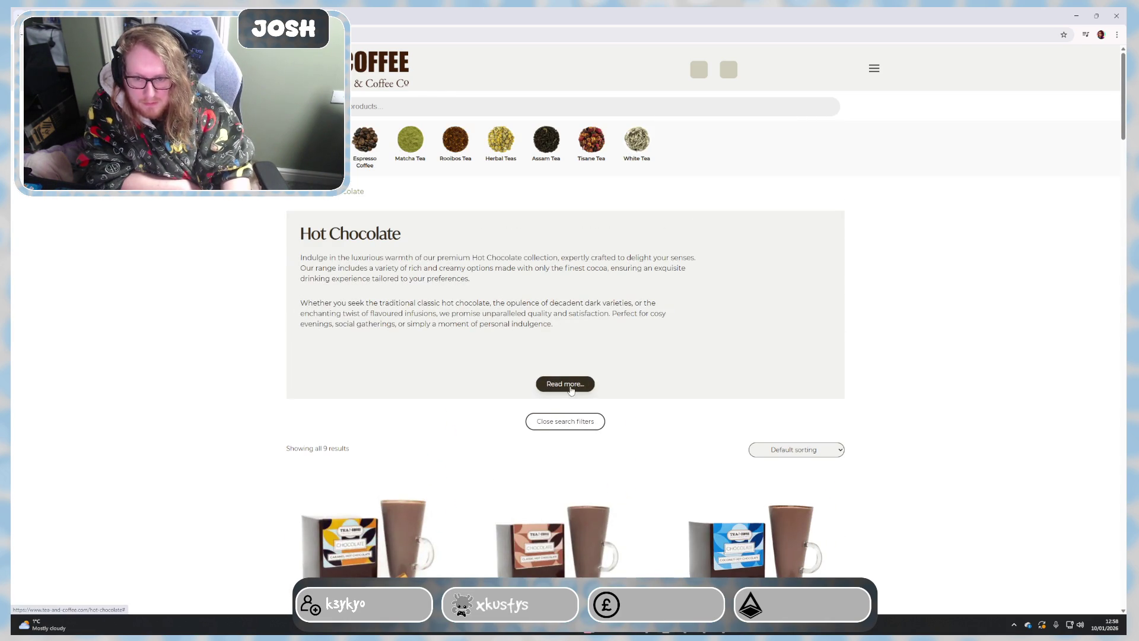
click(570, 386)
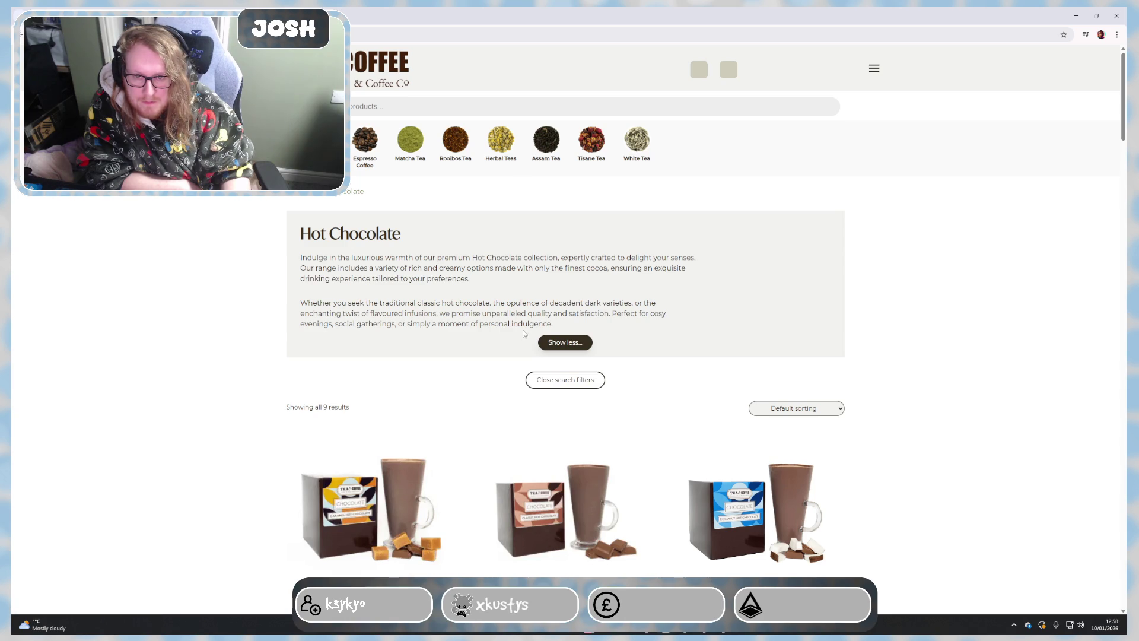
scroll(522, 356, down, 3)
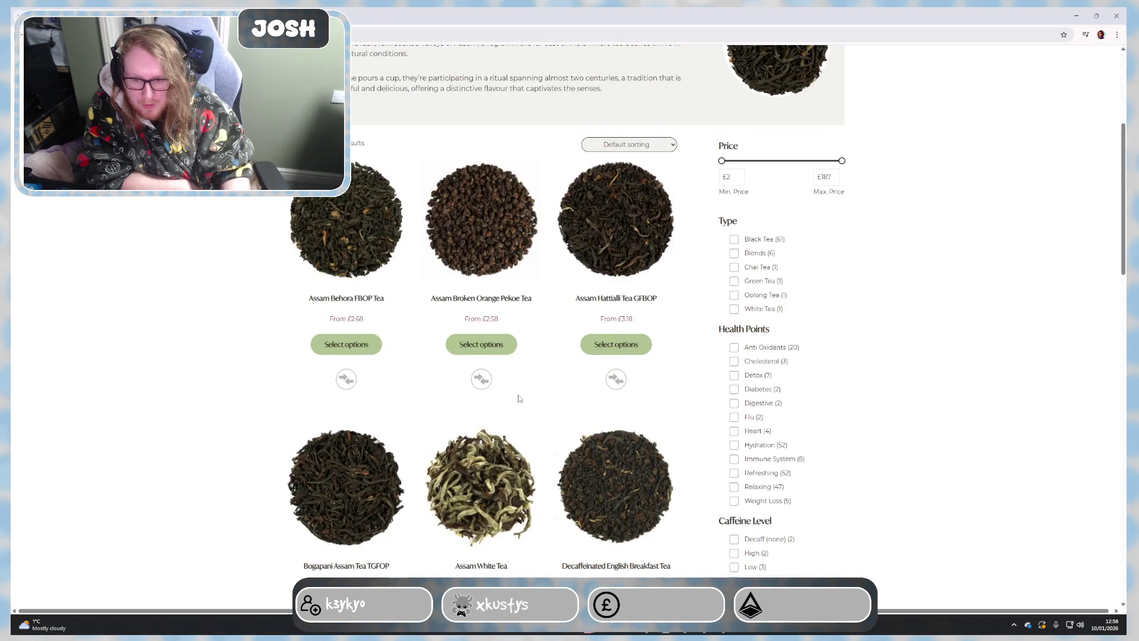
scroll(522, 392, down, 3)
scroll(490, 409, down, 2)
scroll(379, 396, down, 3)
Step: Page through the Assam Tea results, ending on page 3 (results 25–36 of 66)
click(439, 567)
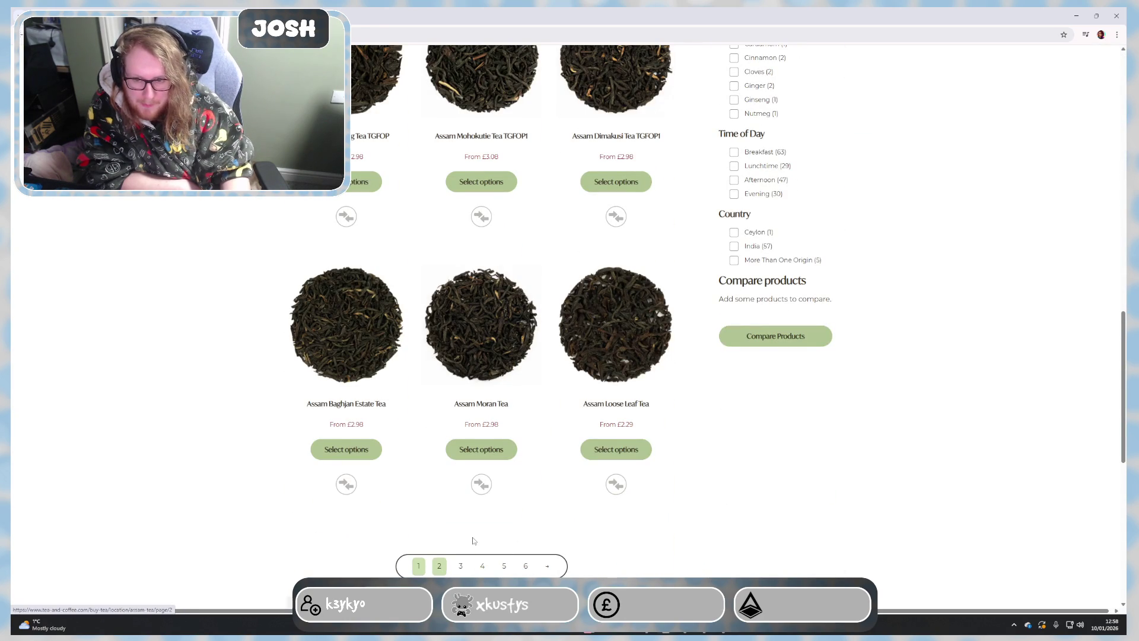
scroll(481, 525, down, 3)
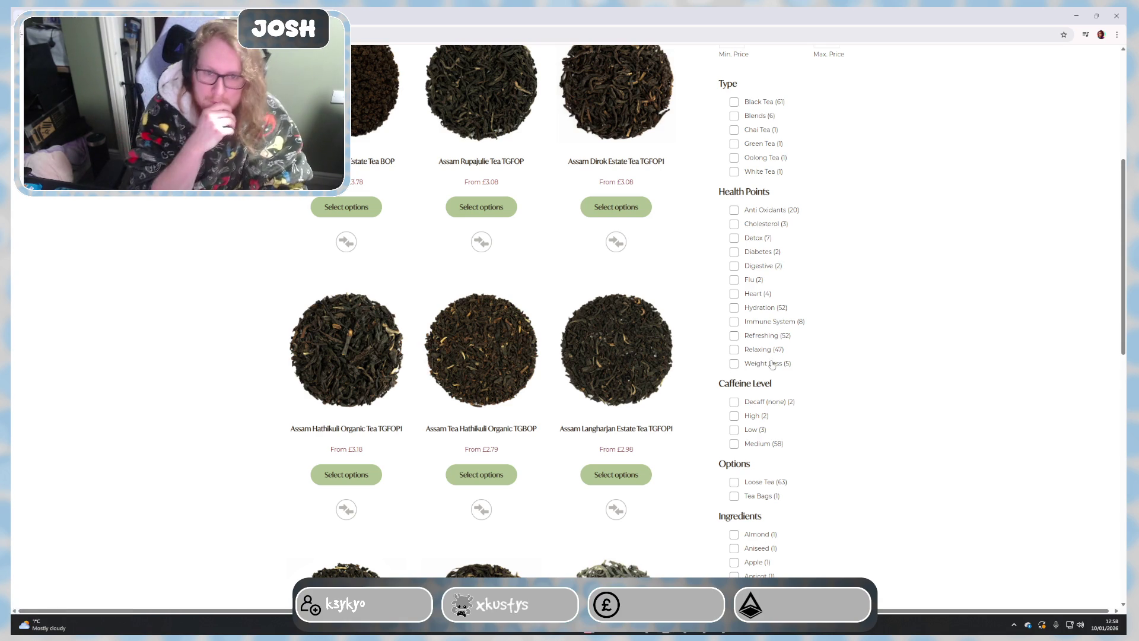
scroll(773, 401, down, 3)
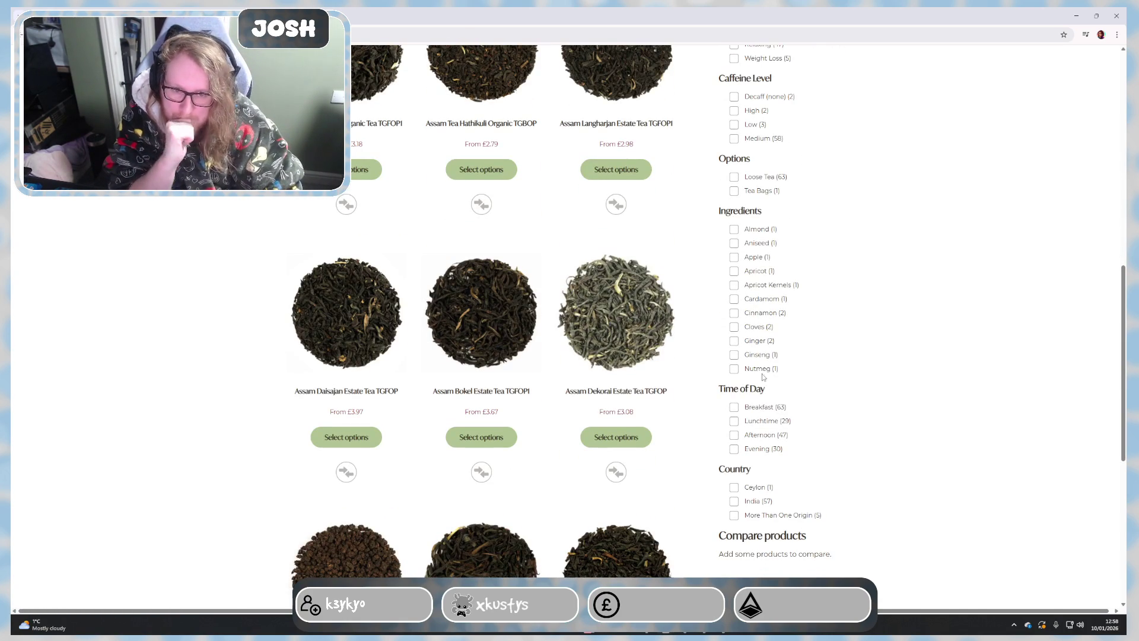
scroll(759, 456, down, 2)
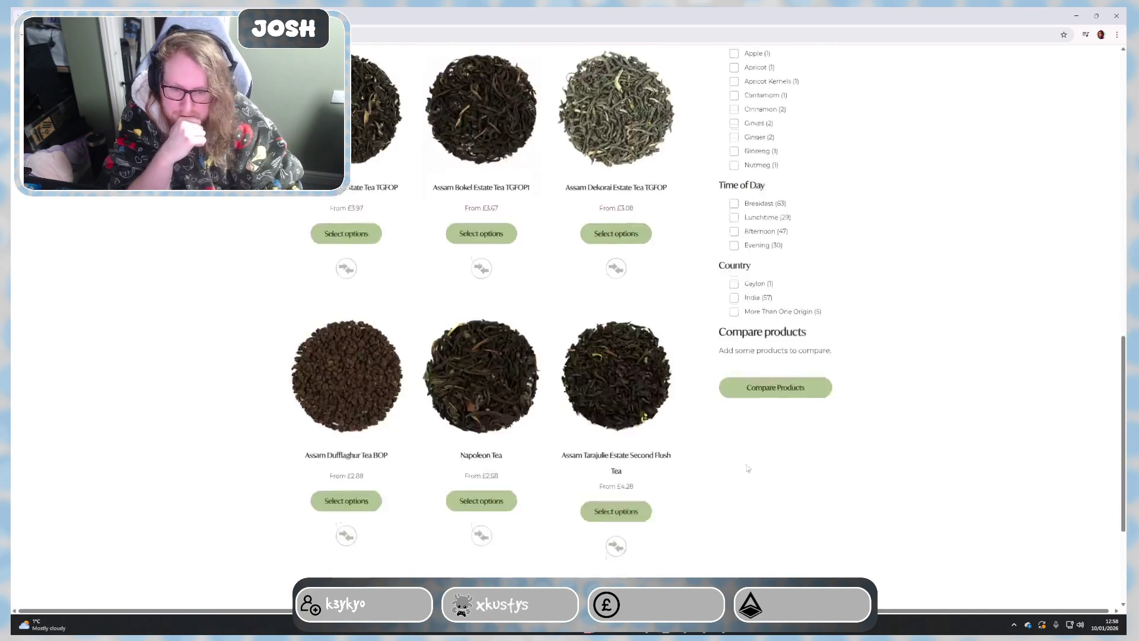
scroll(753, 466, down, 2)
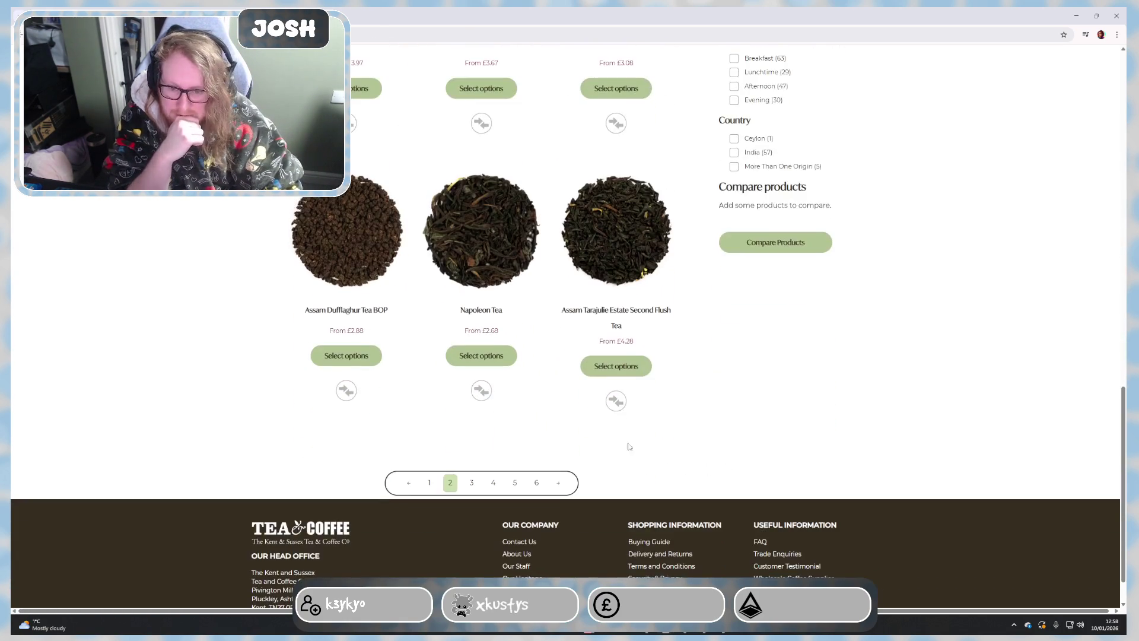
click(559, 482)
scroll(556, 477, down, 2)
scroll(556, 478, down, 1)
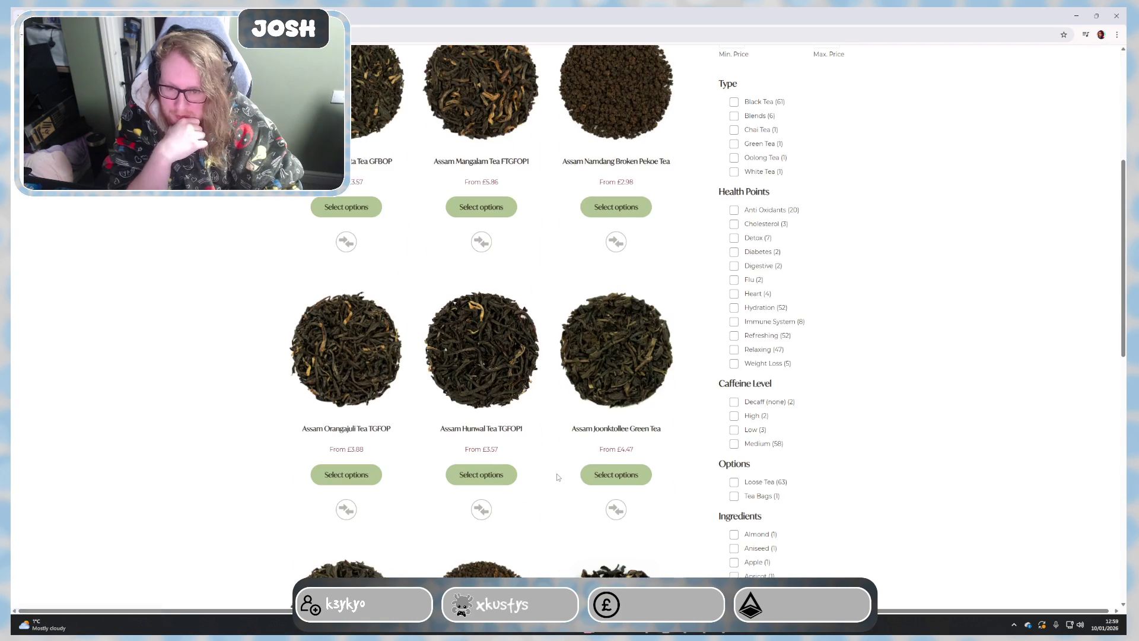
scroll(557, 476, down, 3)
scroll(558, 473, down, 3)
scroll(558, 472, up, 2)
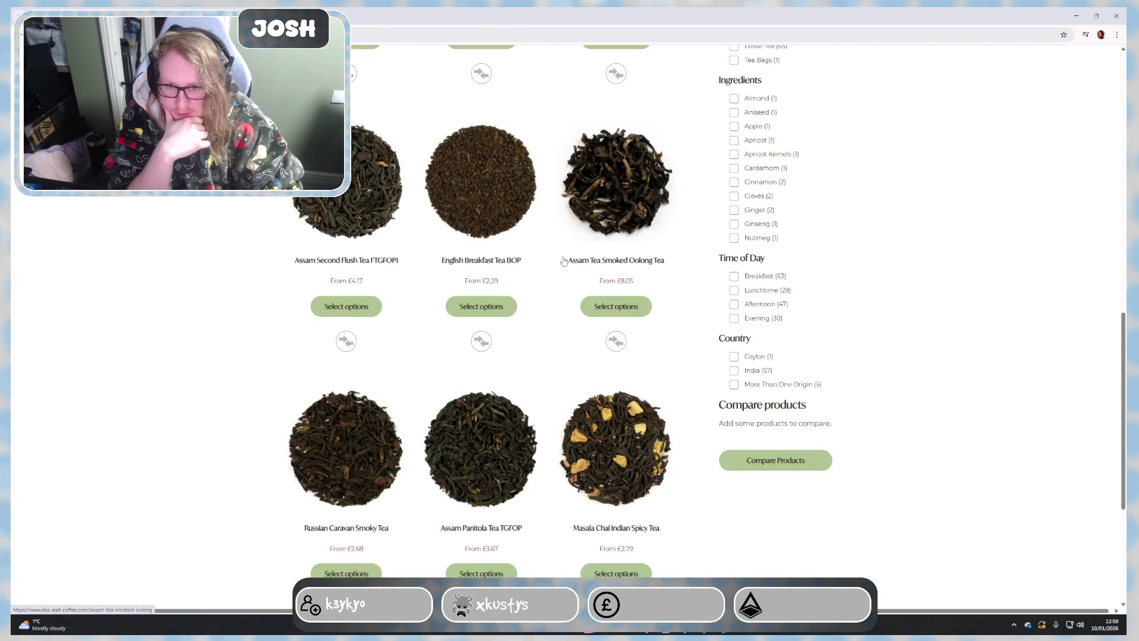
scroll(592, 391, down, 2)
scroll(579, 420, down, 1)
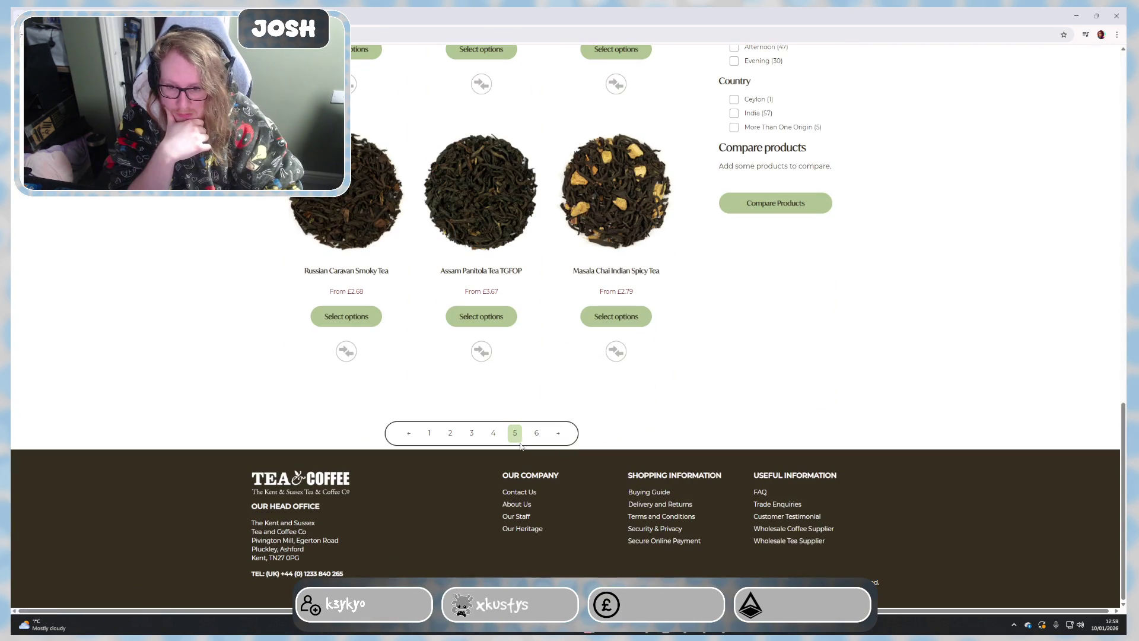
click(535, 434)
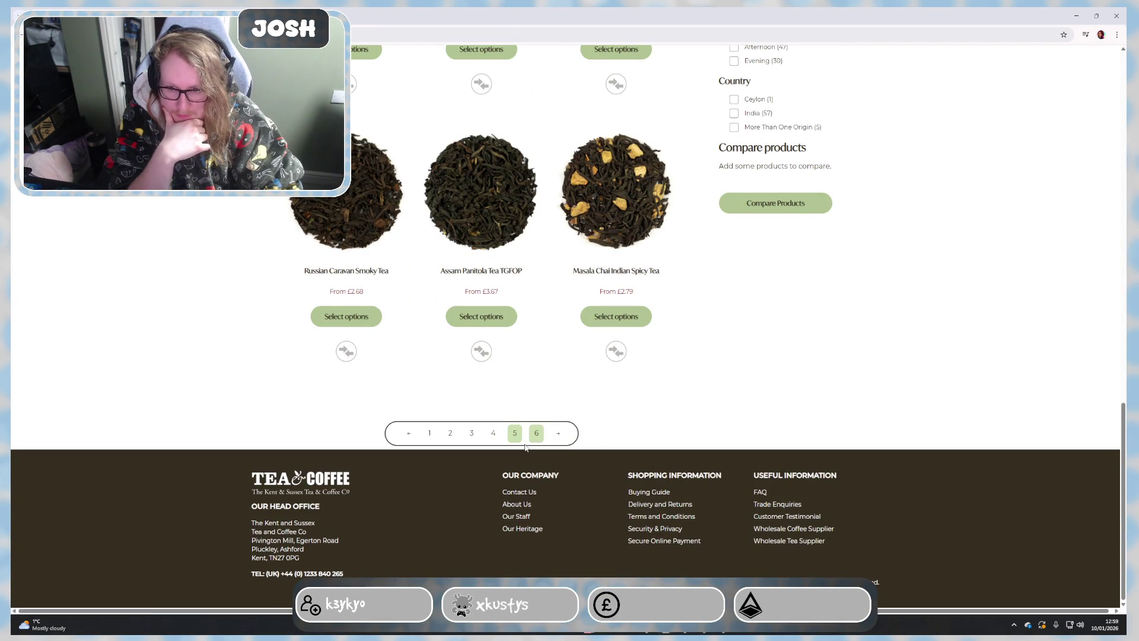
scroll(544, 467, down, 4)
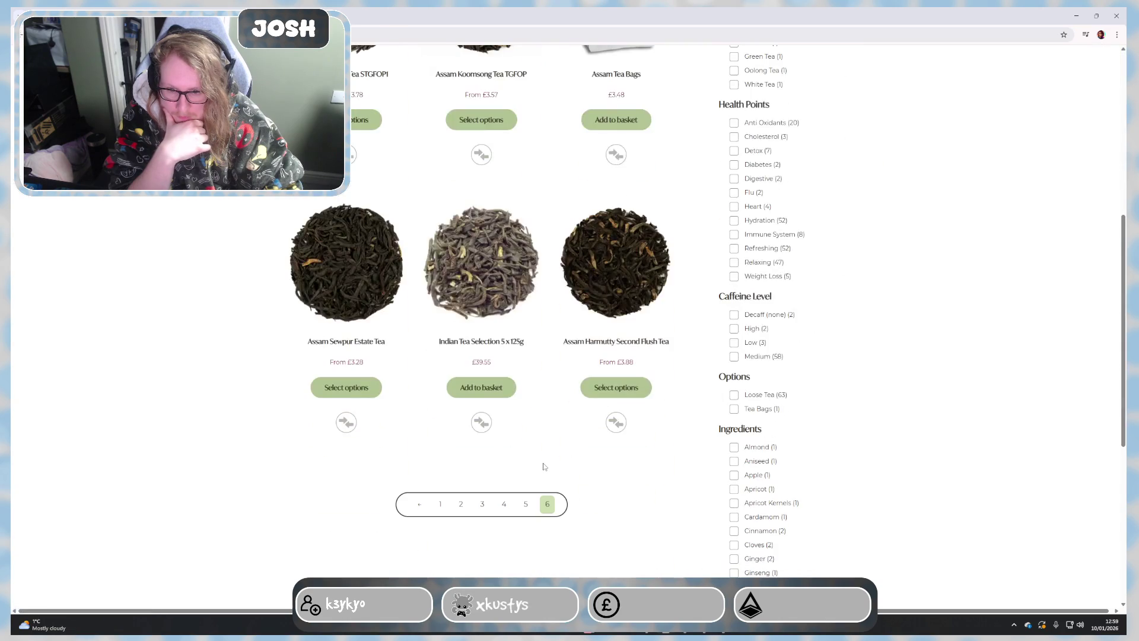
click(482, 504)
scroll(546, 430, down, 3)
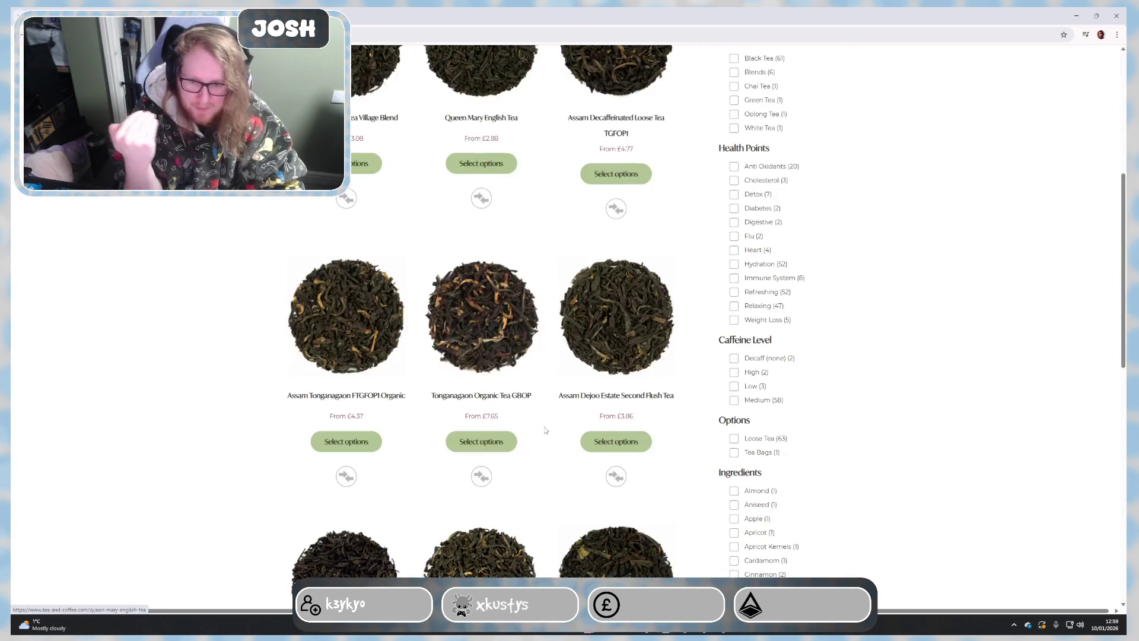
scroll(546, 427, down, 1)
scroll(553, 411, down, 4)
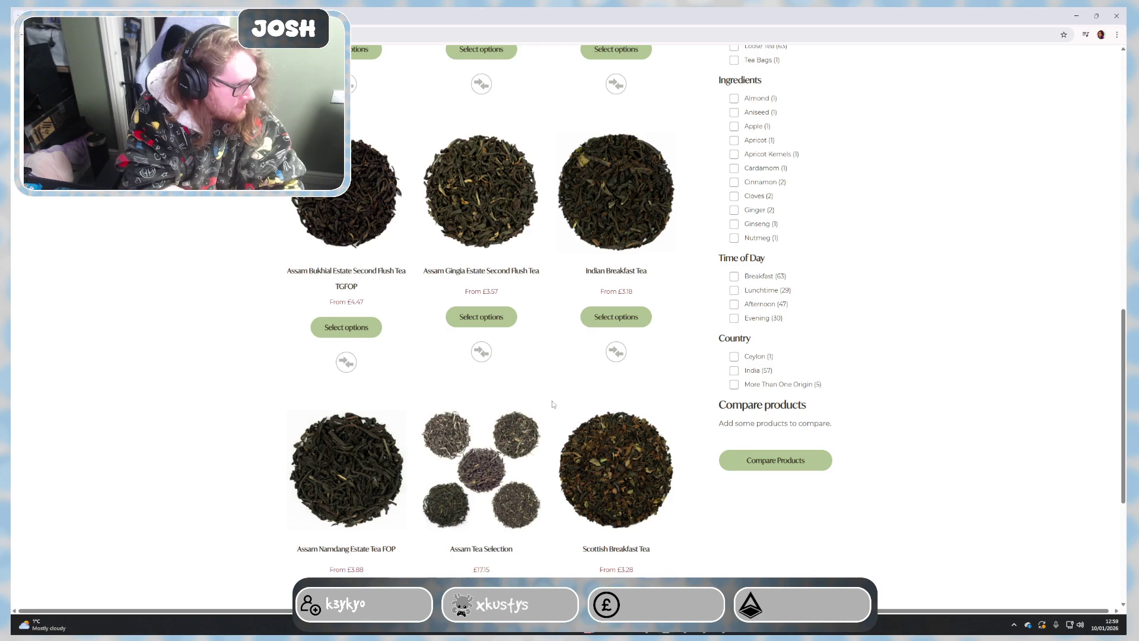
scroll(552, 405, down, 2)
scroll(552, 405, down, 1)
scroll(552, 422, up, 7)
scroll(552, 422, up, 4)
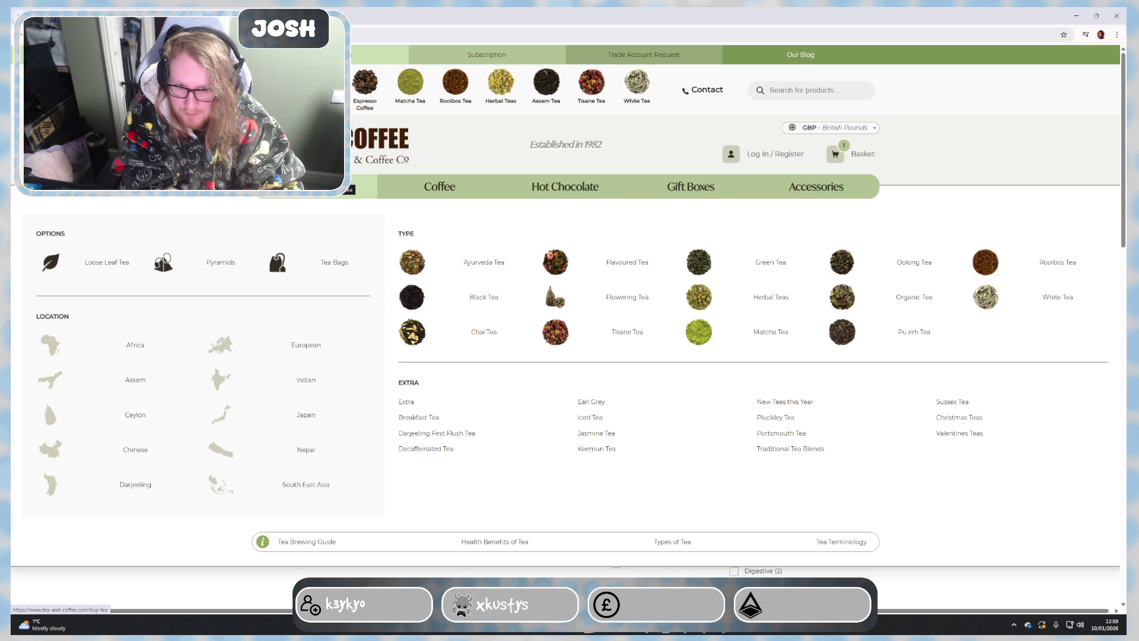
Step: Search 'flav', go to Flavoured Tea, view Arctic Fire Tea's enlarged image and close it
click(800, 86)
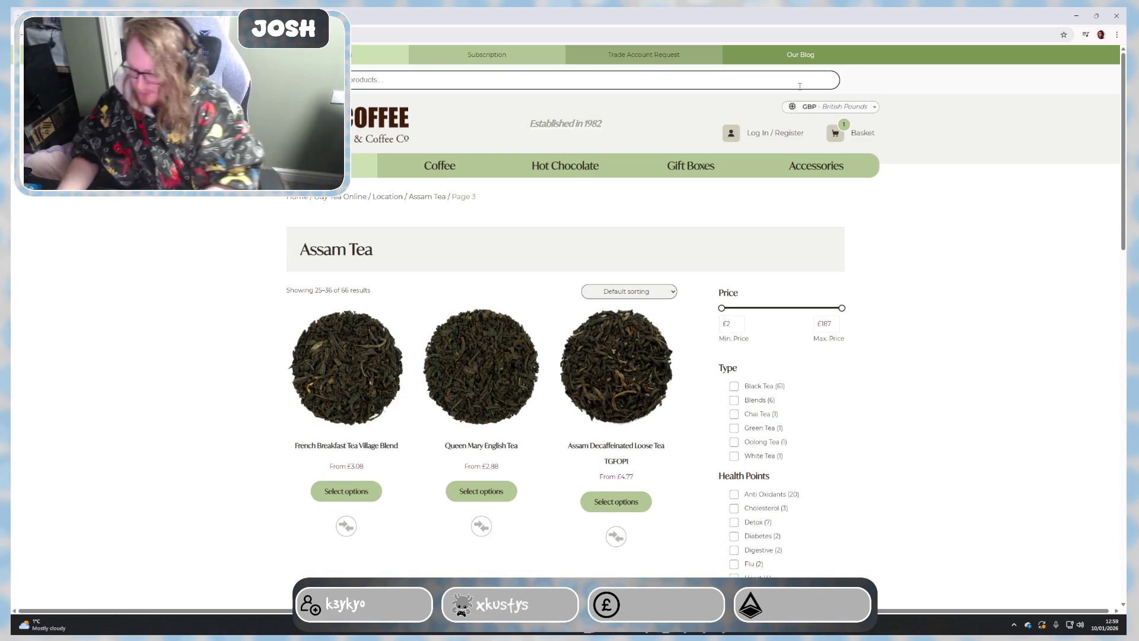
text(flavo)
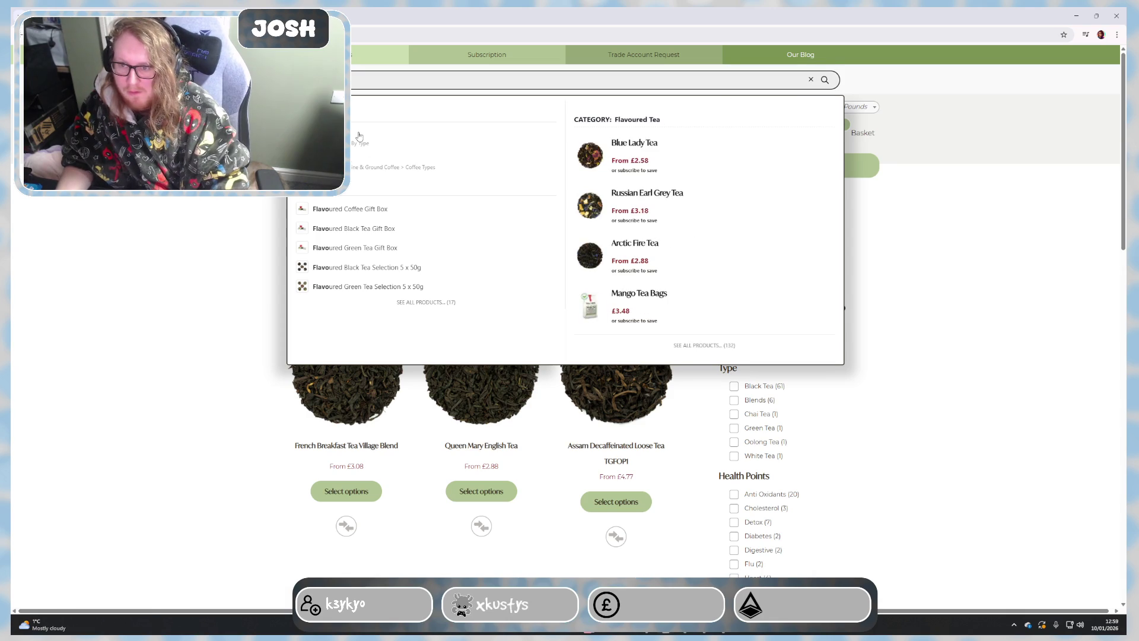
click(357, 136)
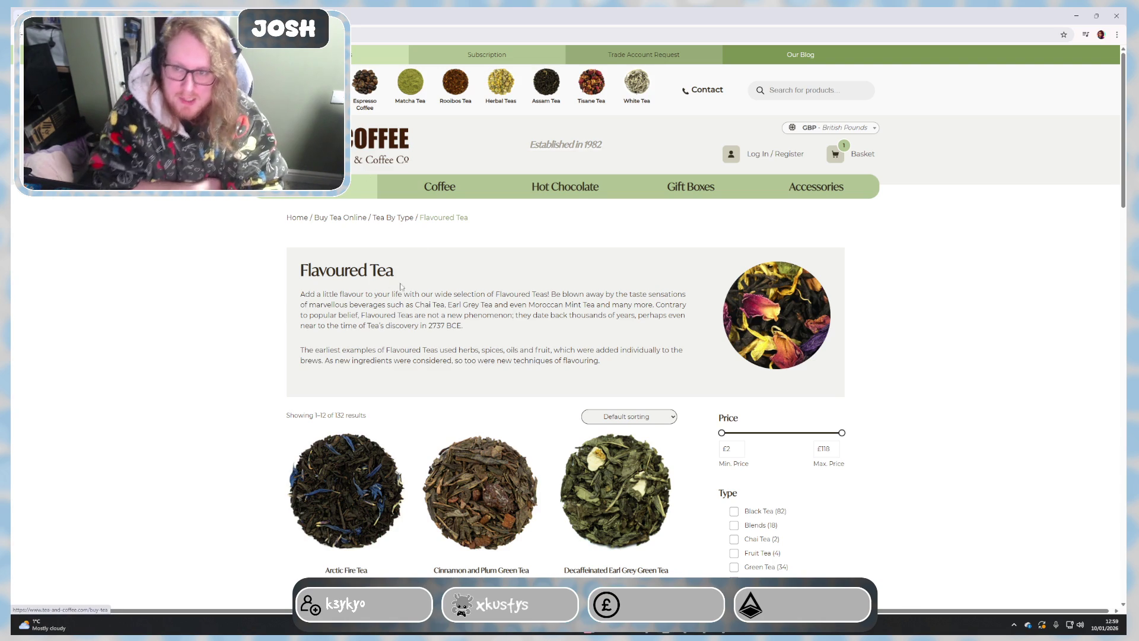
scroll(395, 294, down, 3)
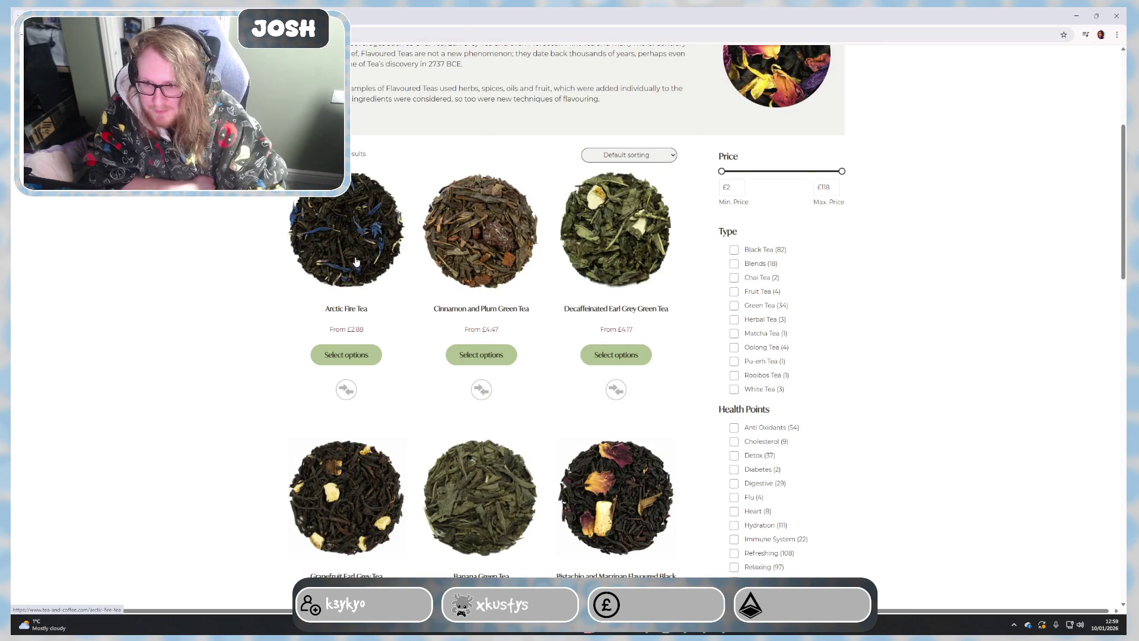
click(354, 316)
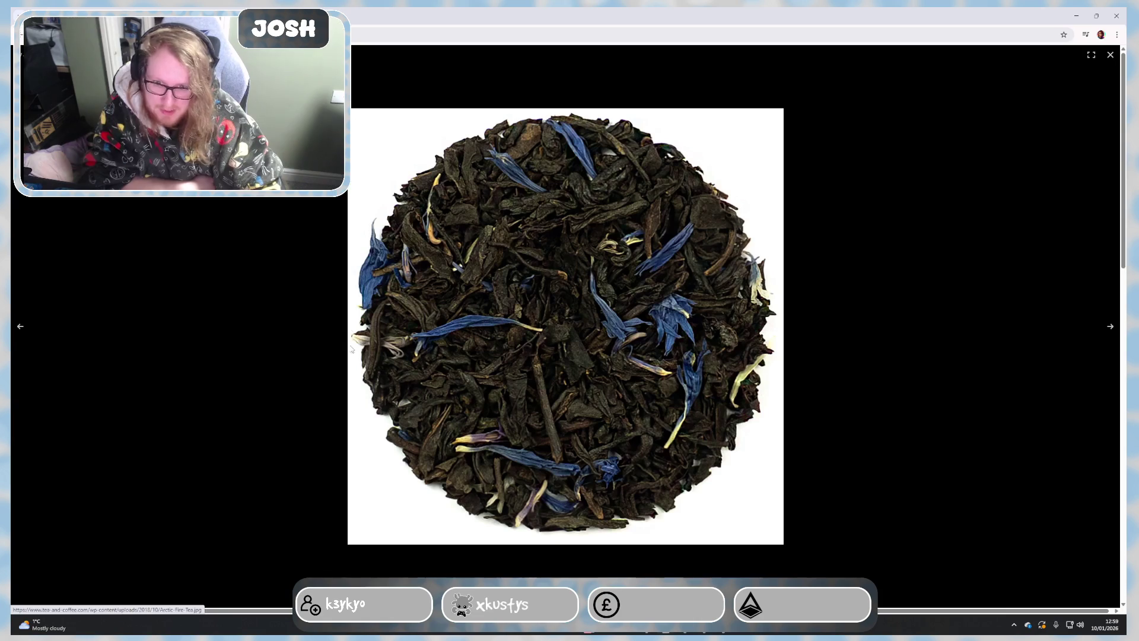
click(820, 374)
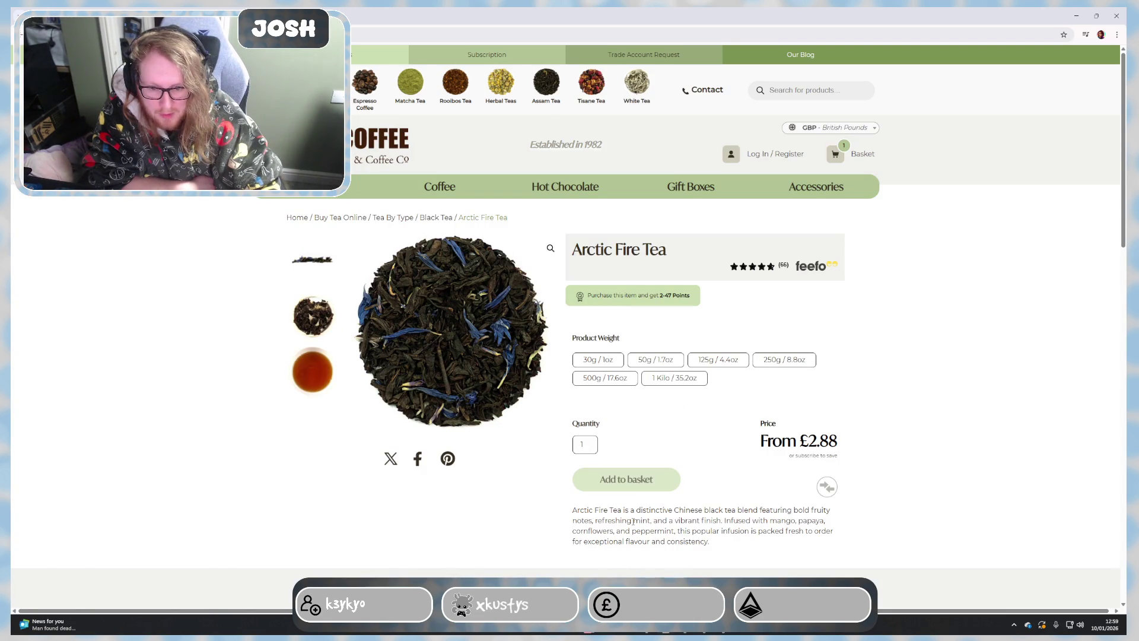
scroll(634, 521, down, 1)
scroll(645, 482, down, 1)
scroll(646, 481, down, 1)
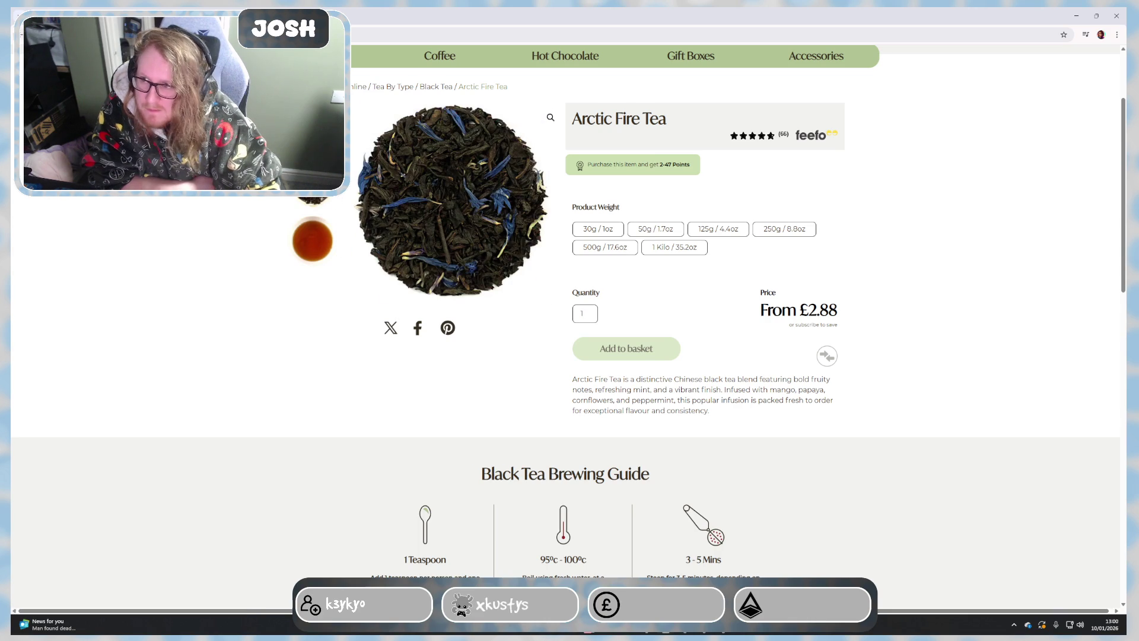
Step: Return from the Arctic Fire Tea page to the flavoured tea listing
key(alt+Left)
scroll(410, 339, down, 3)
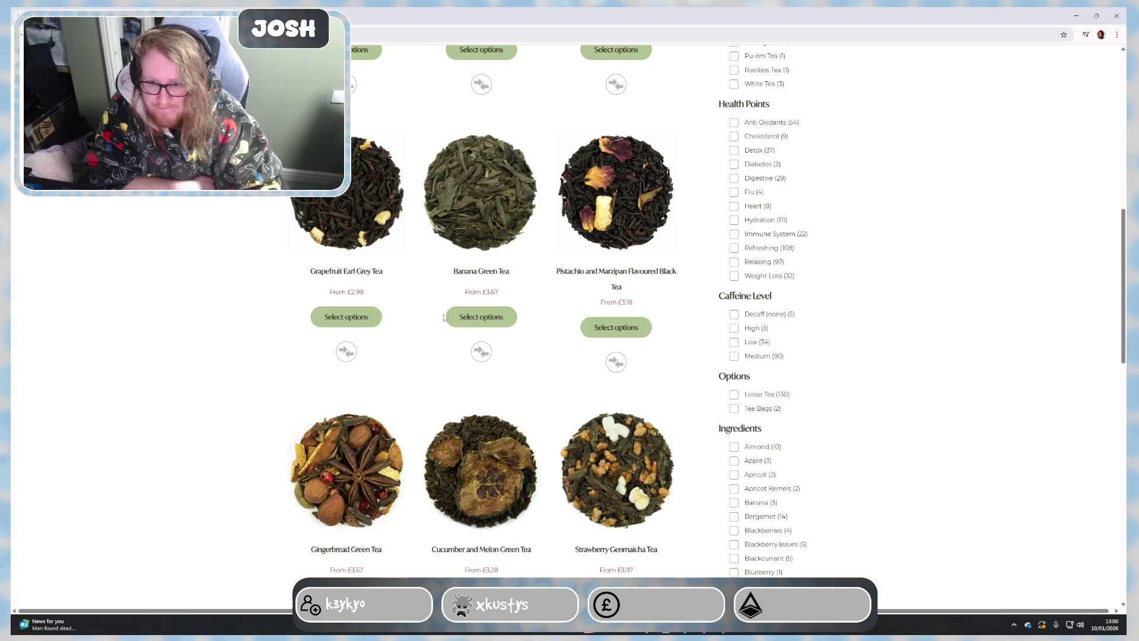
scroll(446, 321, down, 1)
scroll(445, 321, down, 1)
scroll(445, 325, down, 2)
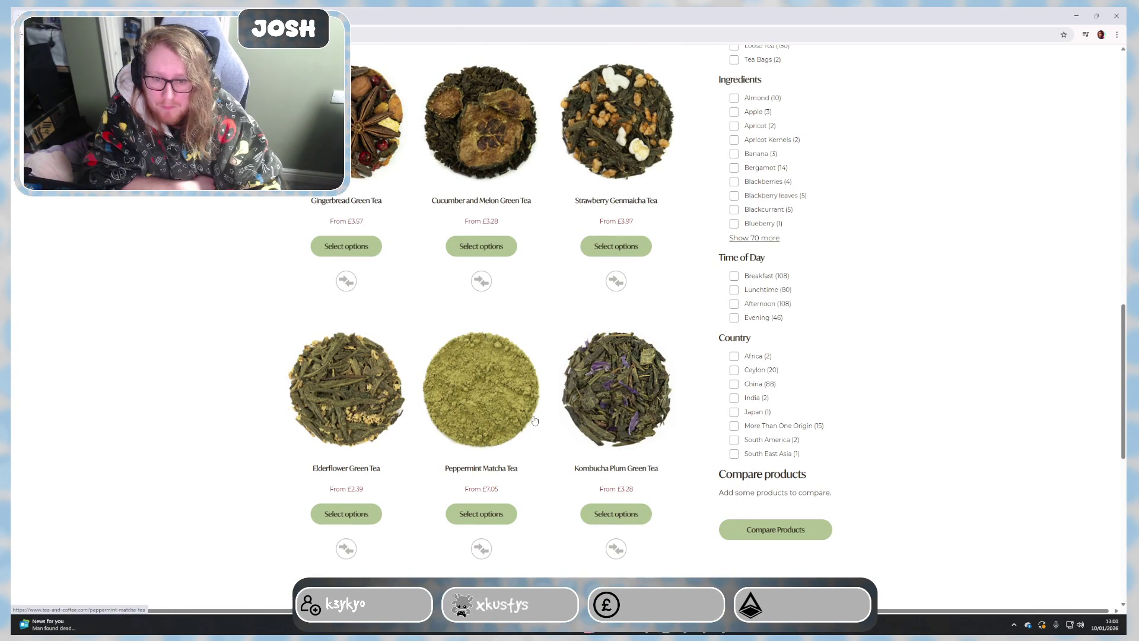
scroll(723, 368, up, 3)
scroll(731, 367, up, 2)
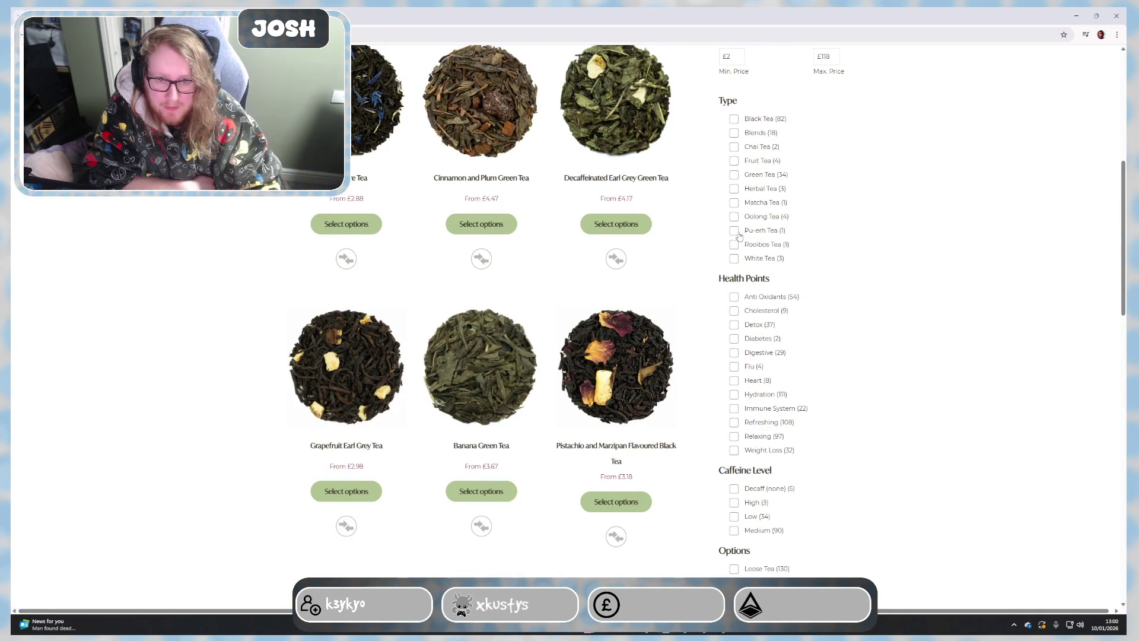
Step: Filter the flavoured tea listing to Black Tea only
click(731, 124)
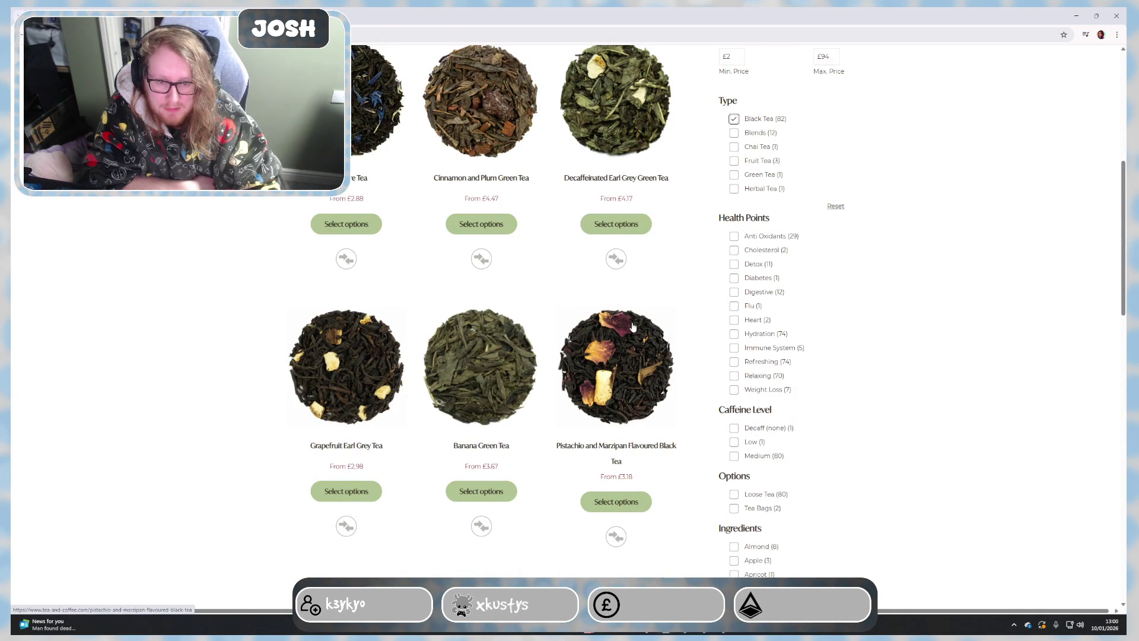
scroll(632, 326, down, 1)
scroll(629, 331, down, 2)
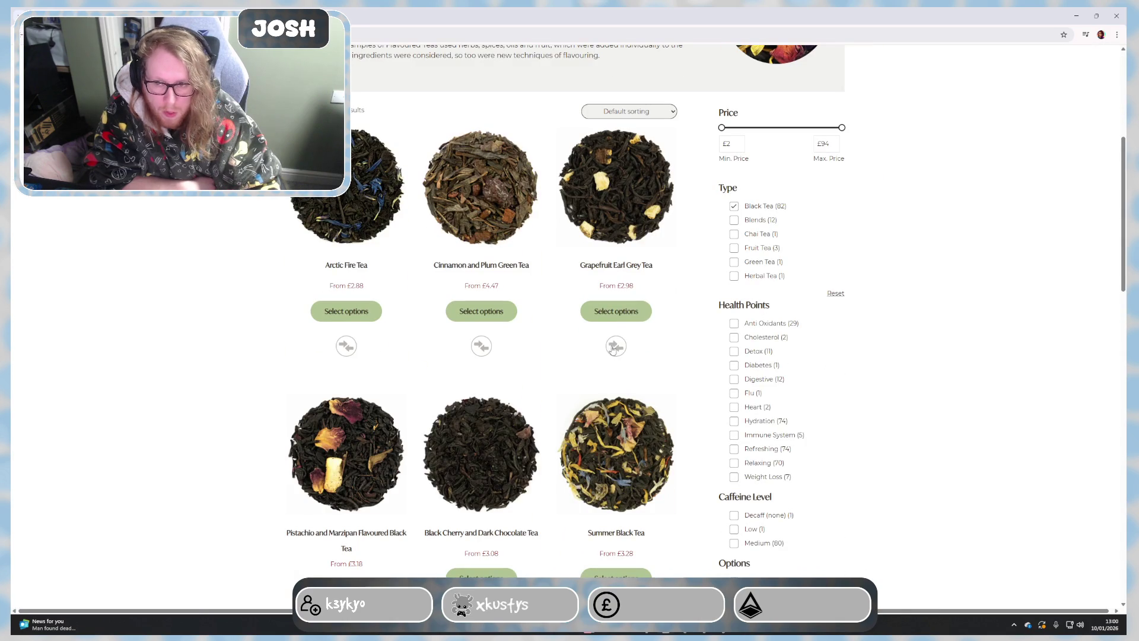
scroll(611, 350, down, 1)
scroll(609, 349, down, 2)
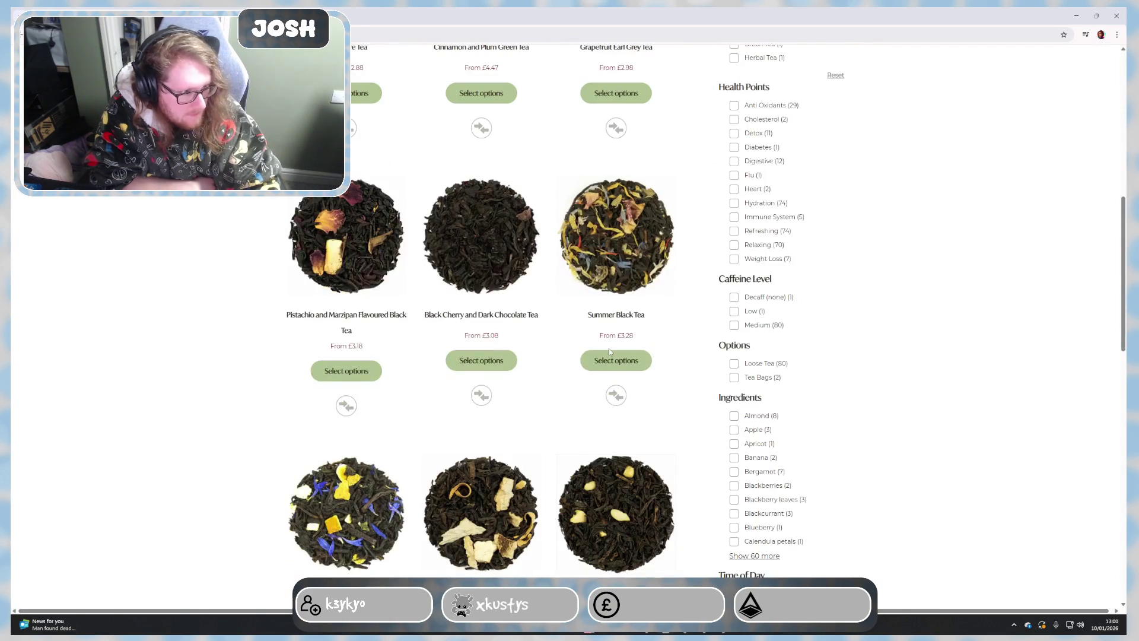
scroll(610, 353, down, 2)
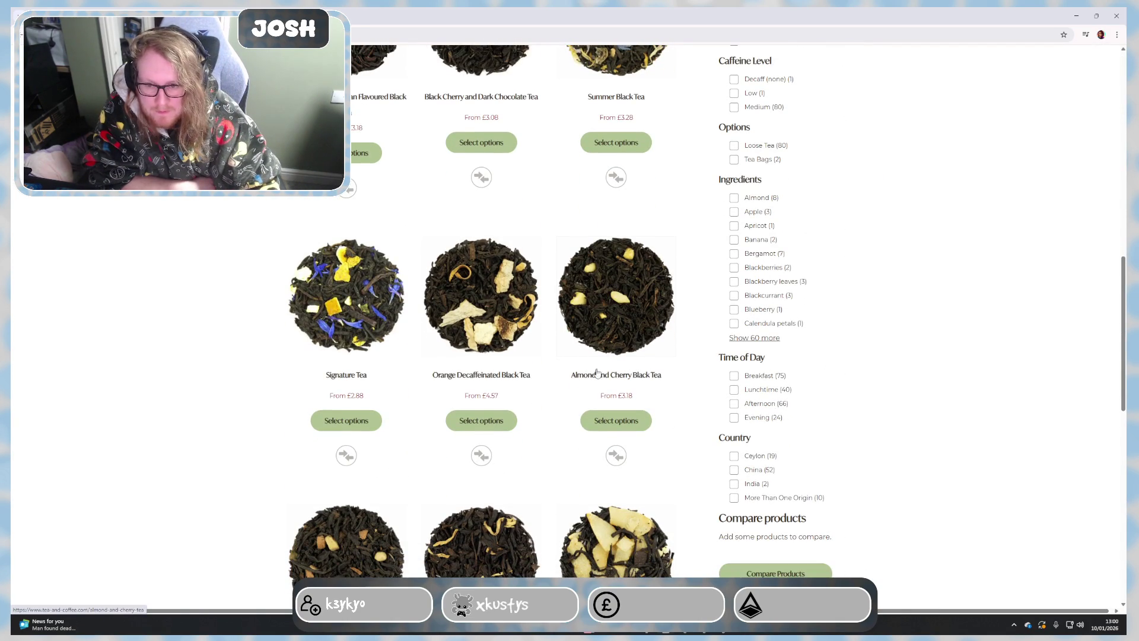
scroll(543, 370, down, 1)
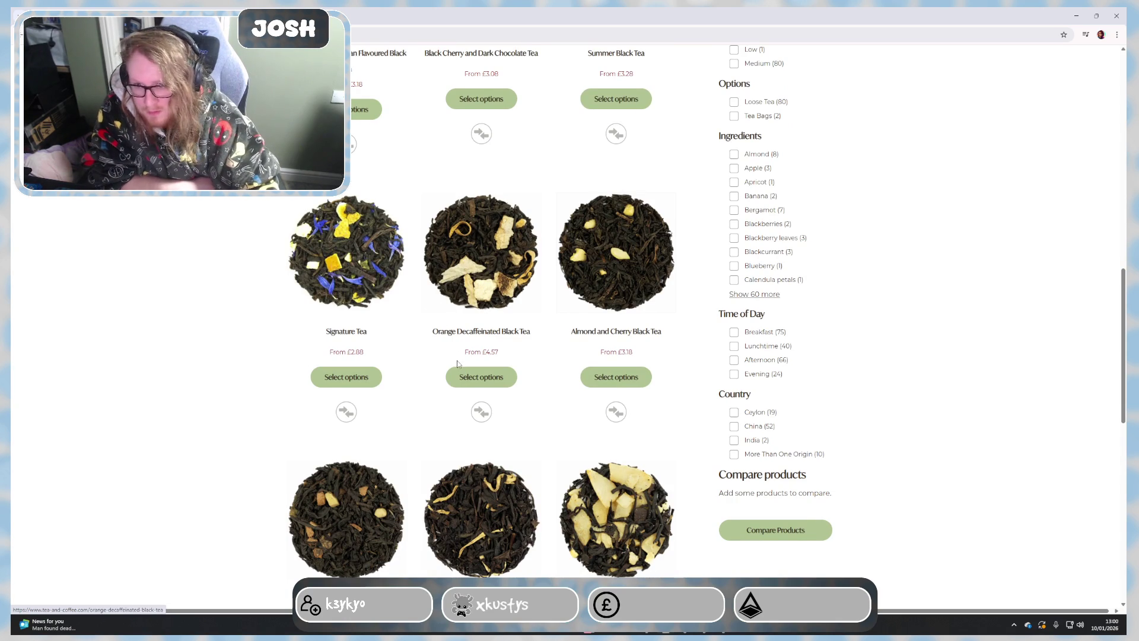
scroll(540, 390, down, 1)
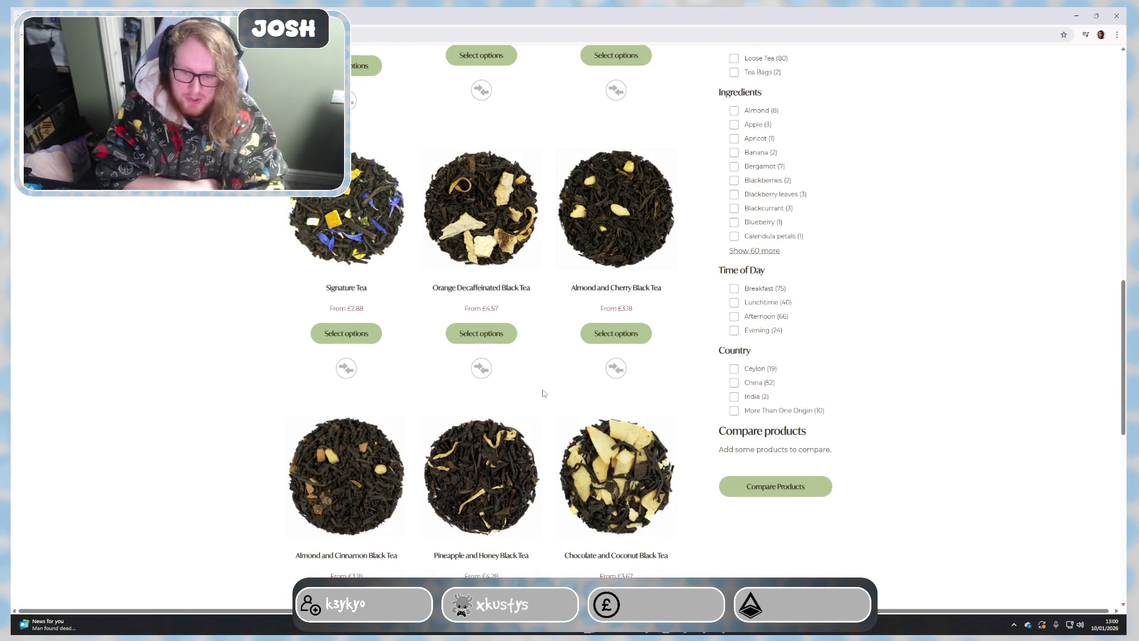
scroll(548, 404, down, 1)
scroll(550, 404, down, 3)
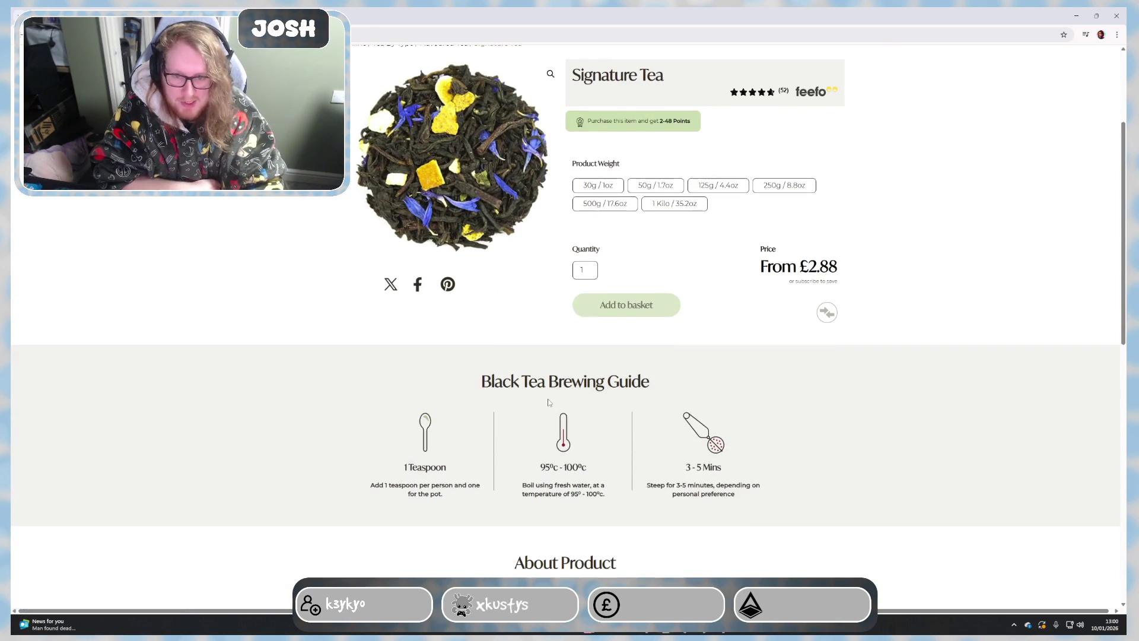
scroll(546, 393, up, 3)
scroll(546, 396, down, 6)
scroll(547, 395, down, 2)
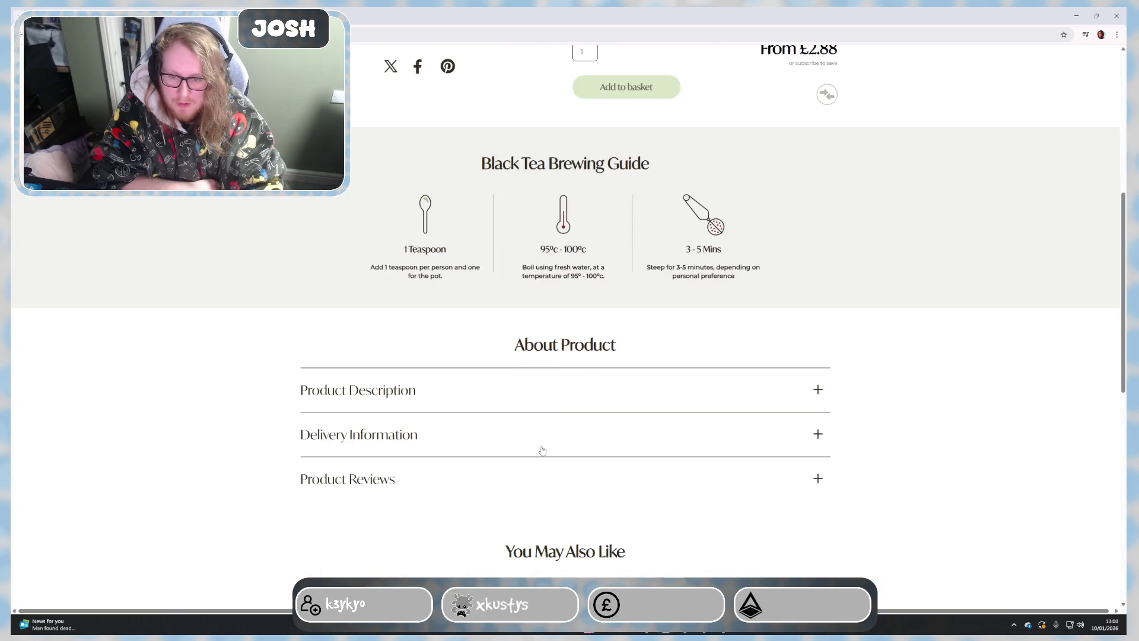
Step: Read Signature Tea's product description and delivery information, then return to the black tea listing
click(547, 397)
scroll(549, 403, down, 5)
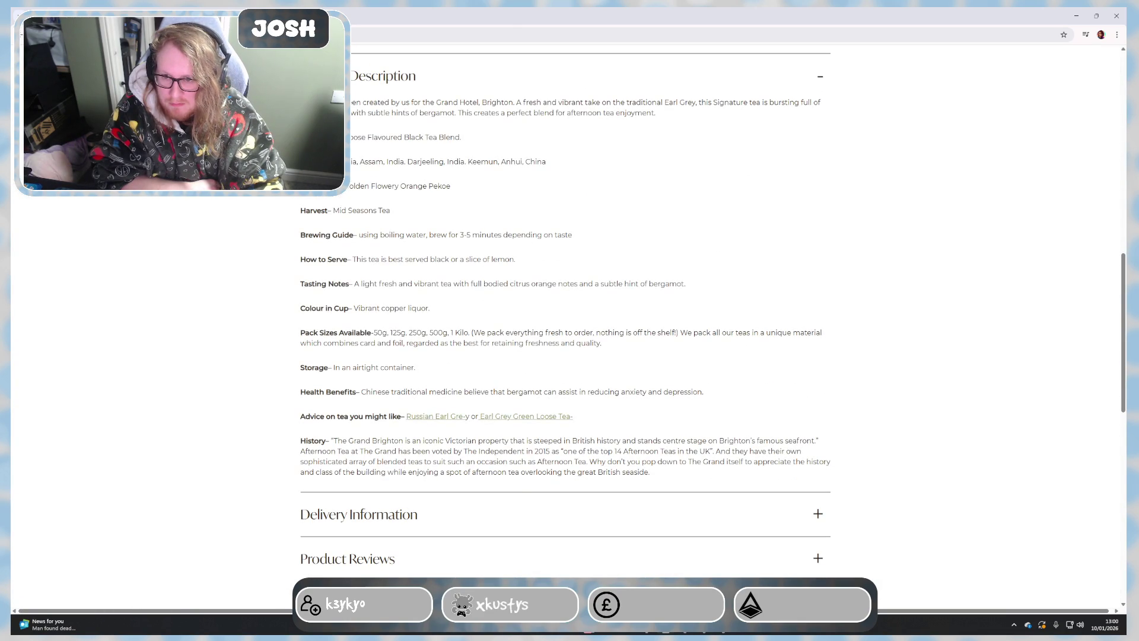
click(354, 502)
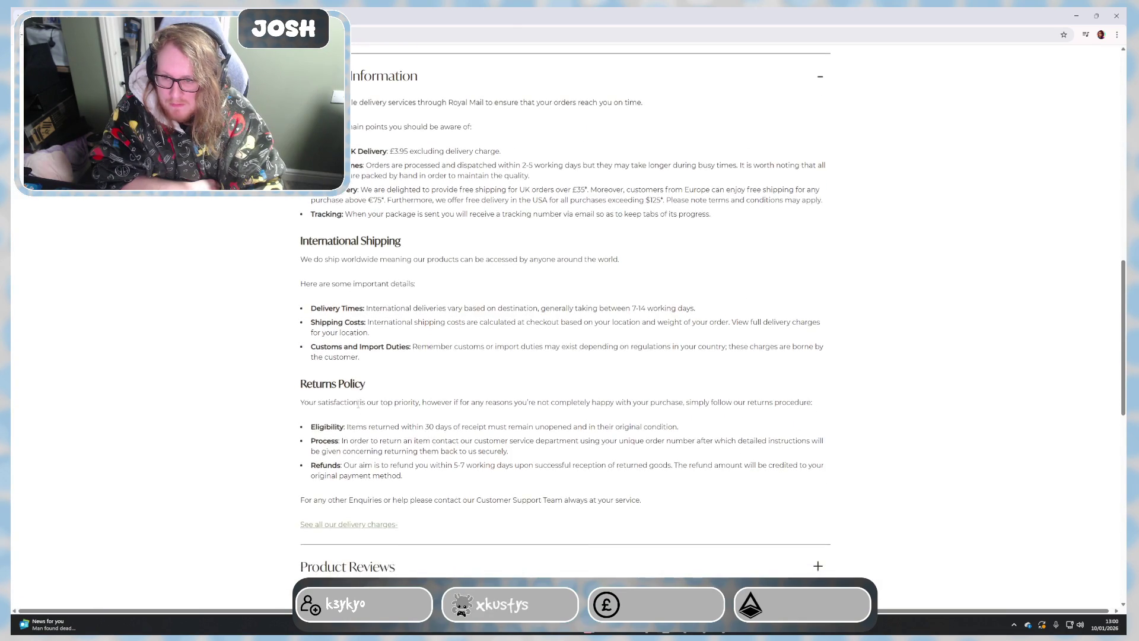
scroll(358, 410, up, 3)
scroll(381, 373, up, 2)
click(381, 374)
scroll(381, 379, down, 2)
scroll(381, 386, down, 2)
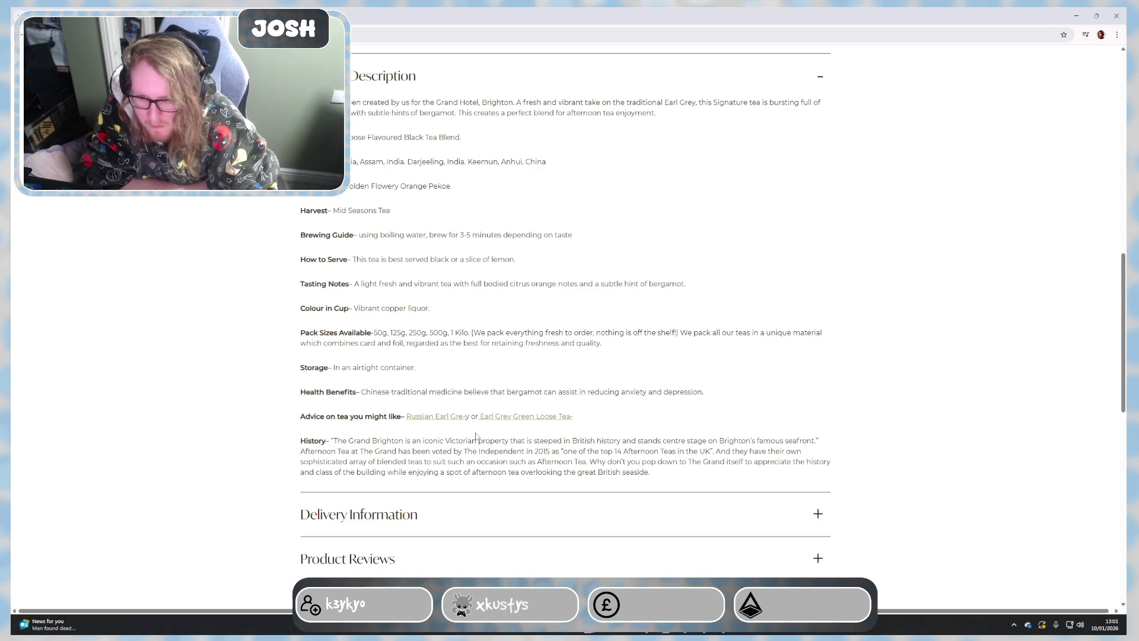
scroll(522, 475, up, 3)
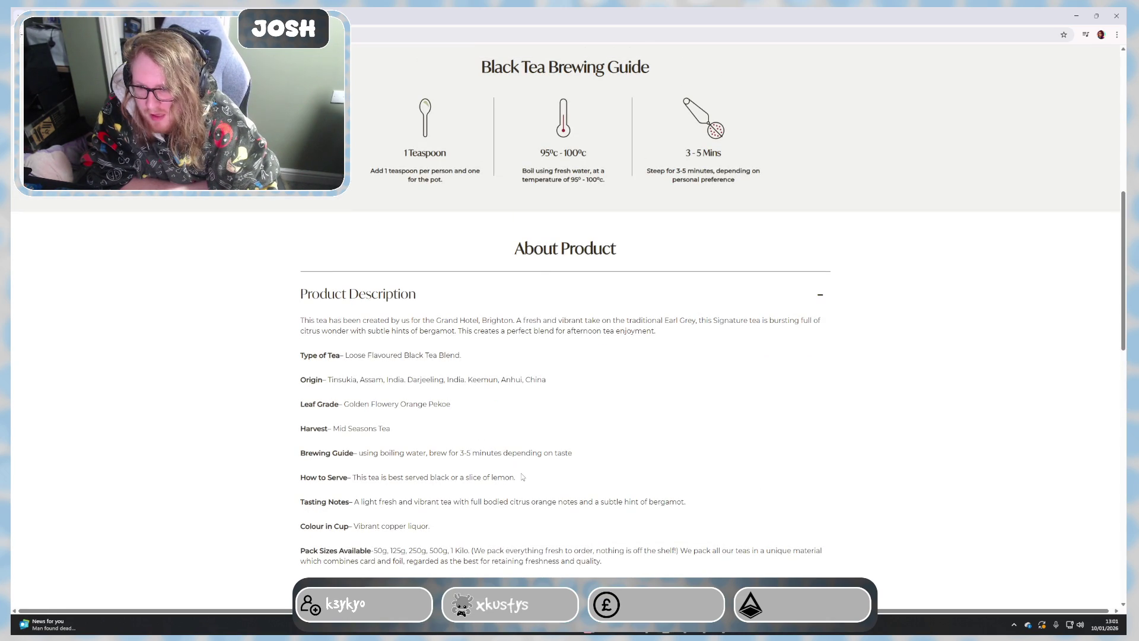
scroll(522, 477, up, 4)
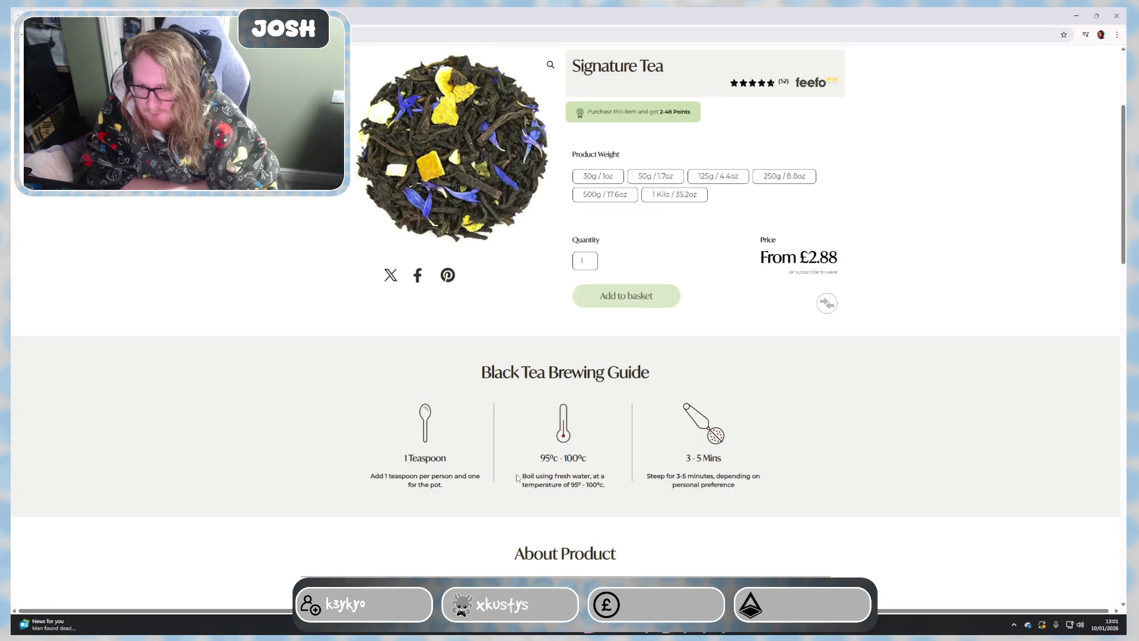
scroll(518, 478, up, 2)
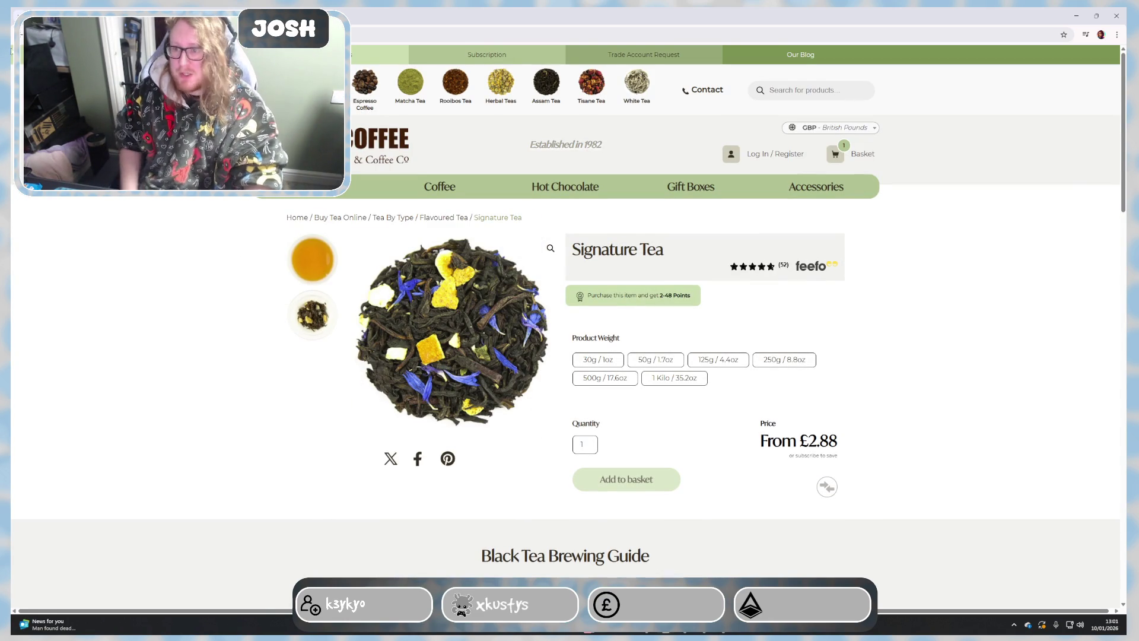
key(alt+Left)
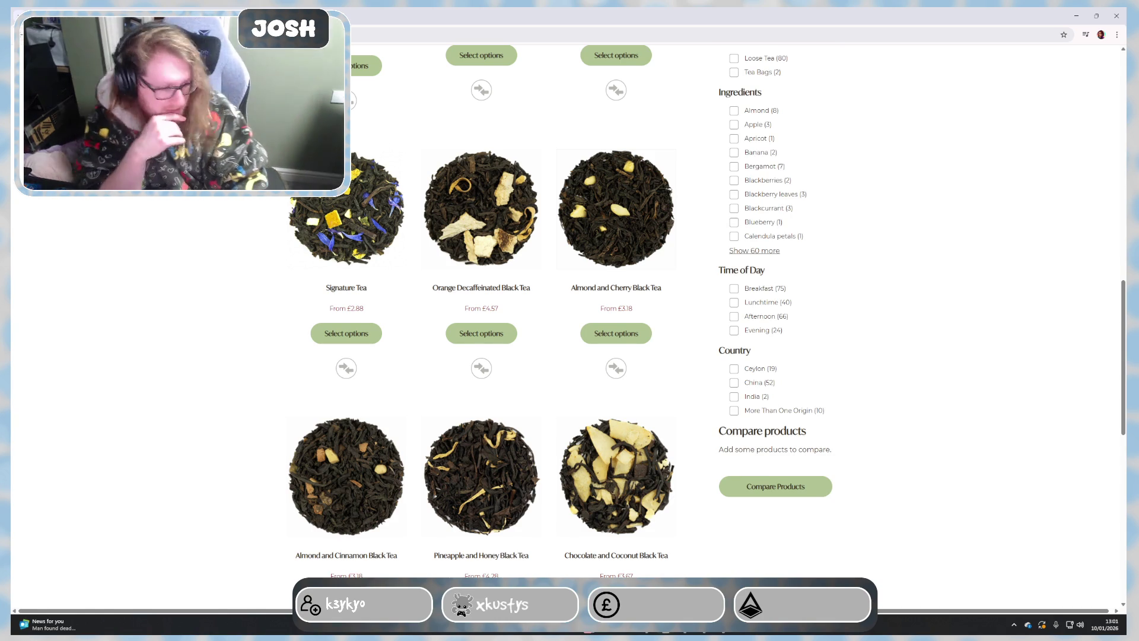
scroll(347, 333, down, 1)
scroll(410, 445, down, 2)
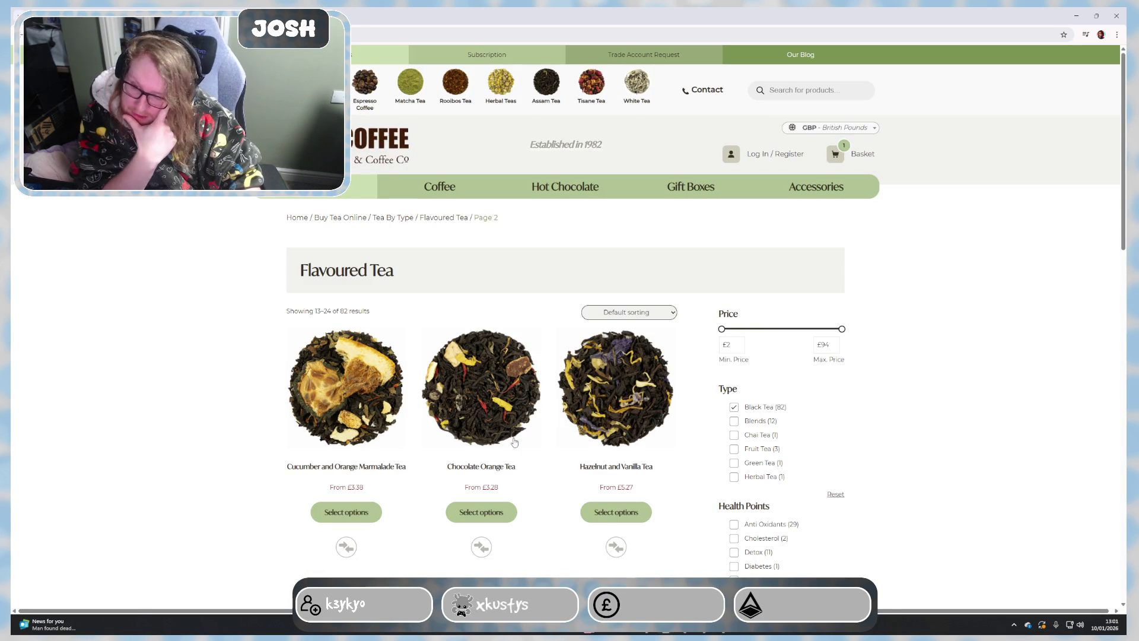
scroll(507, 449, down, 1)
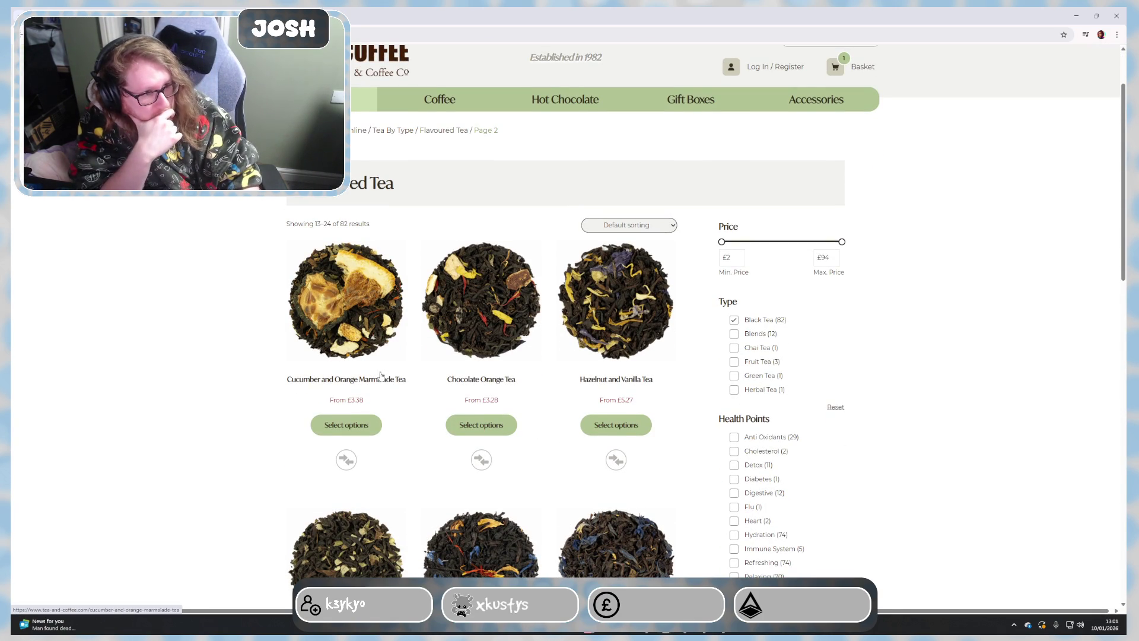
scroll(400, 375, down, 1)
scroll(407, 414, down, 3)
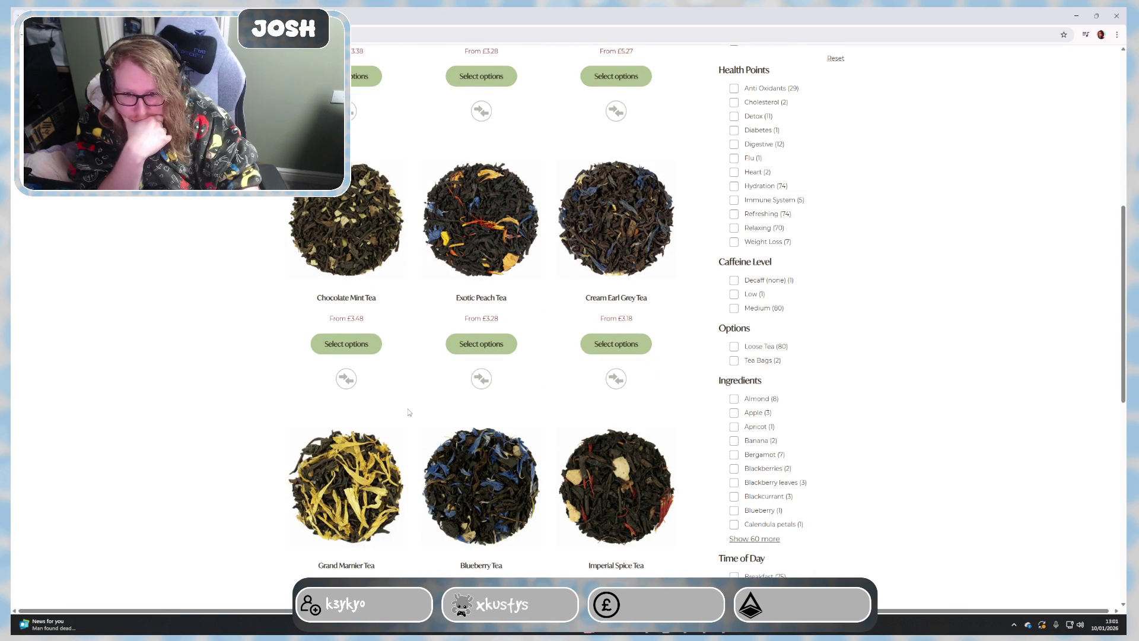
scroll(409, 414, down, 2)
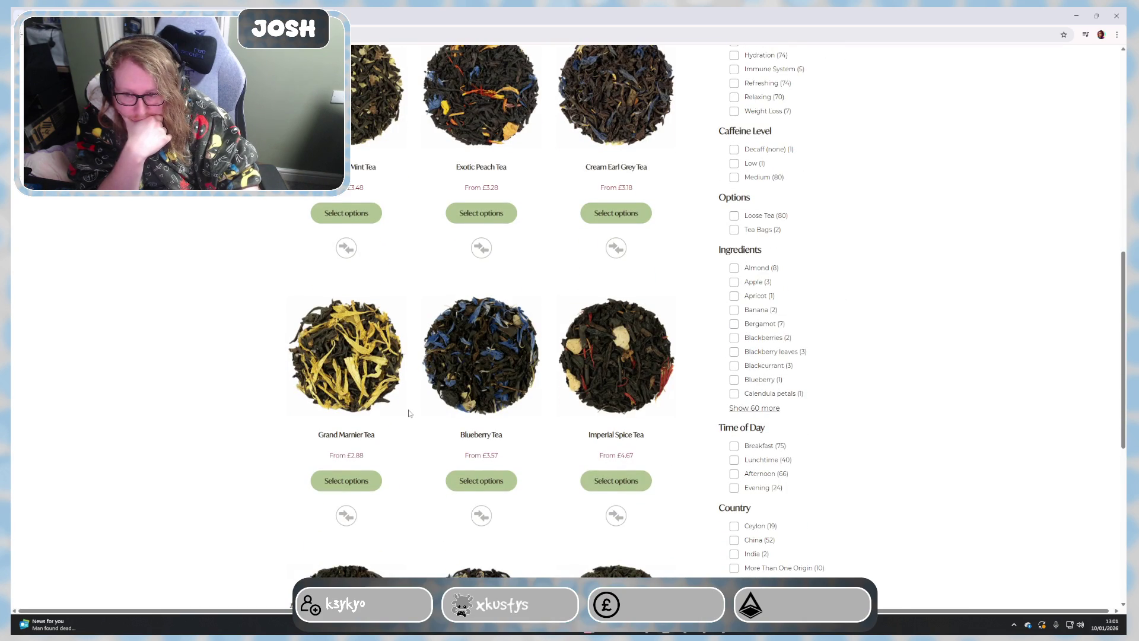
scroll(408, 413, down, 2)
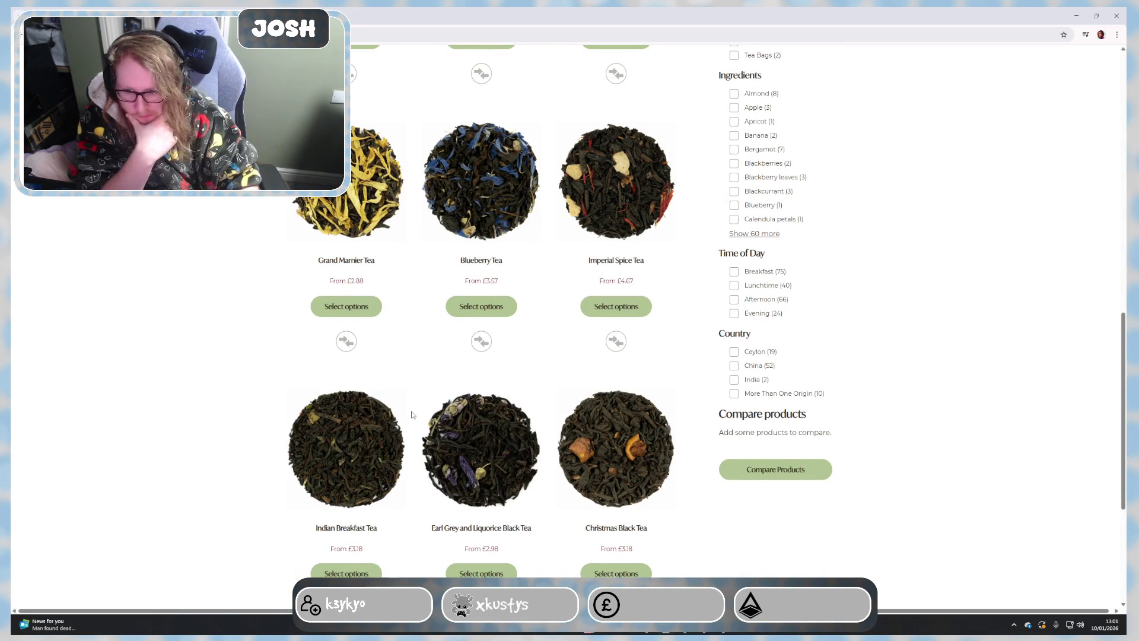
scroll(413, 408, down, 2)
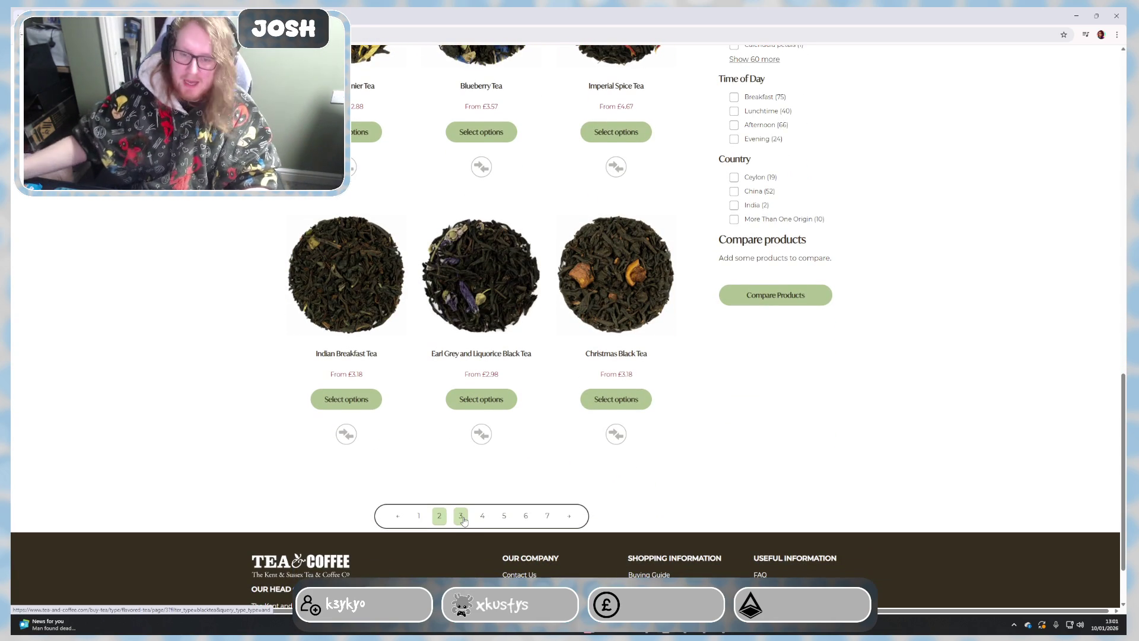
Step: Move from page 2 to page 3 of the Flavoured Tea results
click(462, 518)
scroll(299, 499, down, 2)
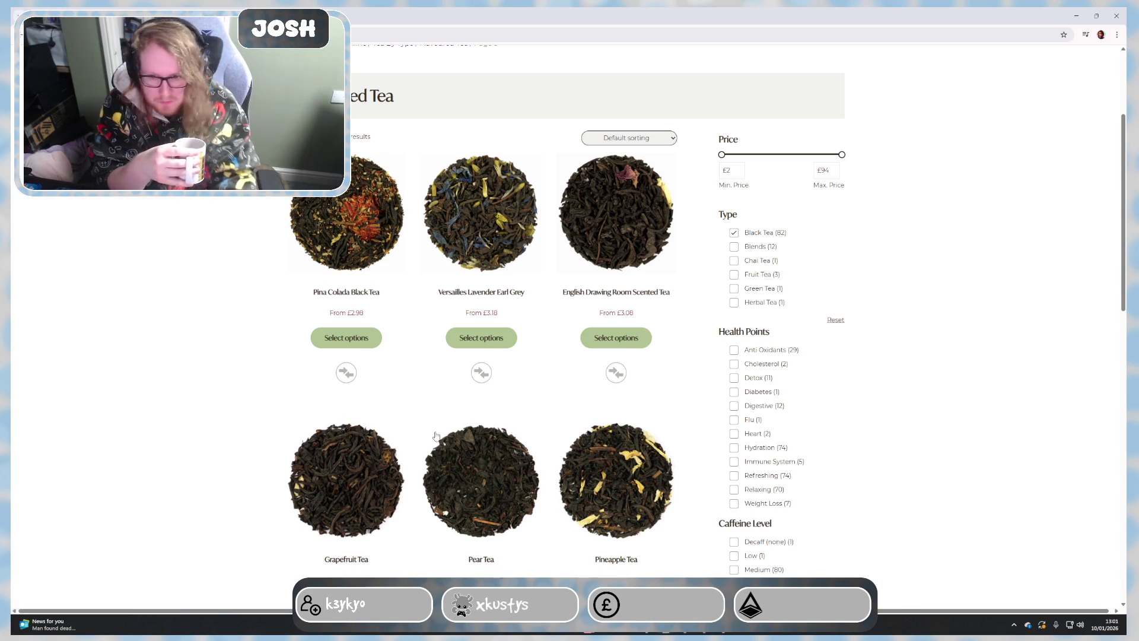
scroll(422, 423, down, 2)
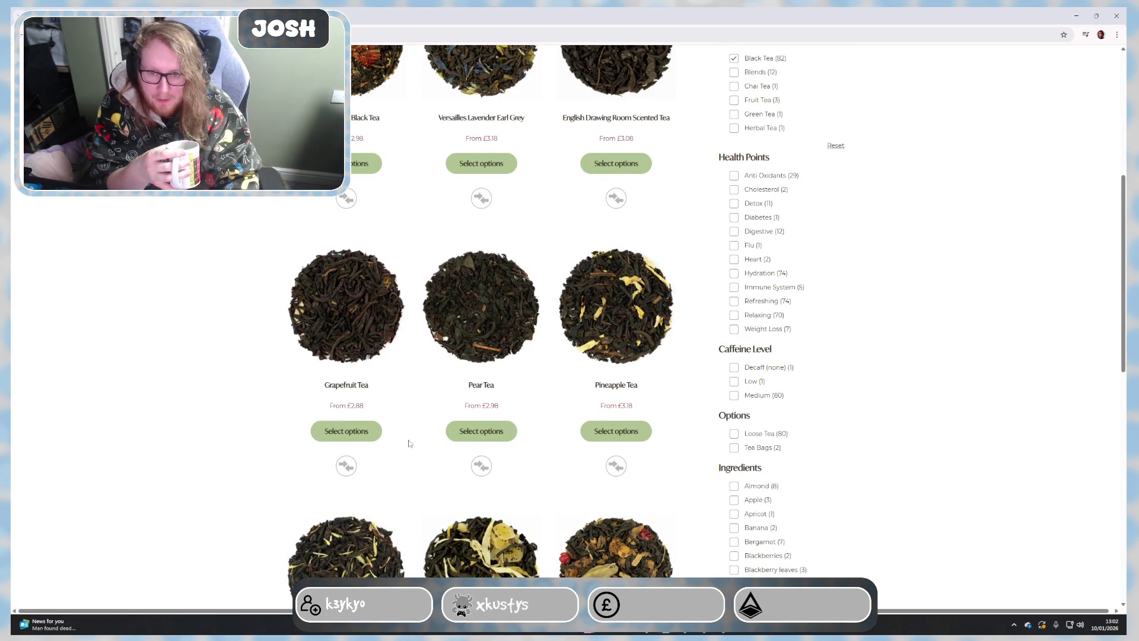
scroll(409, 440, down, 2)
scroll(409, 440, down, 2)
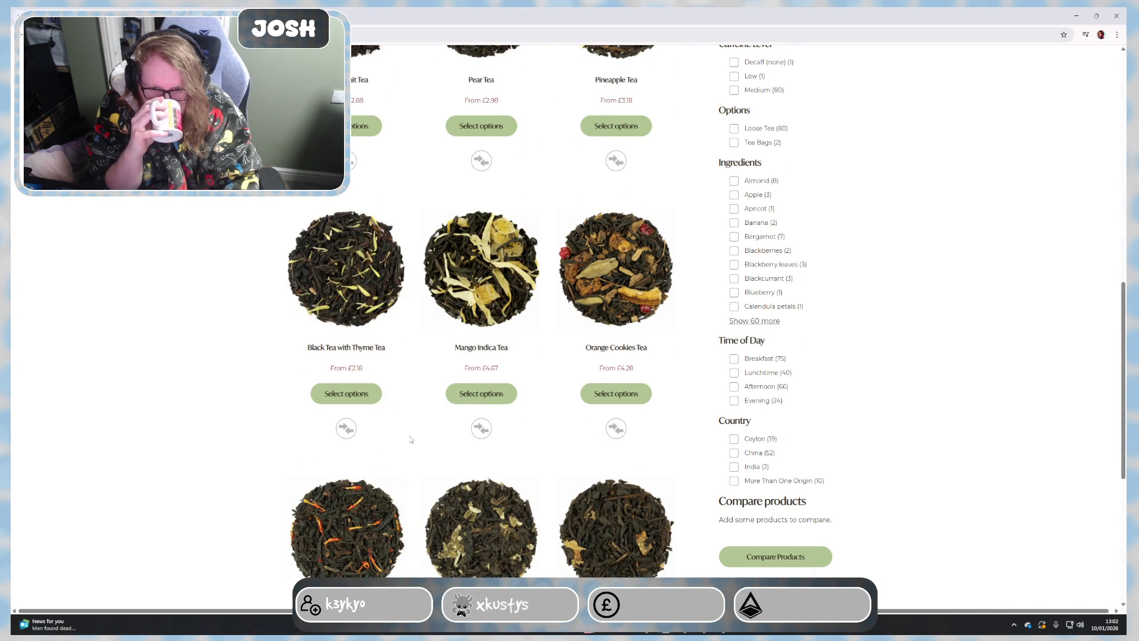
scroll(410, 440, down, 2)
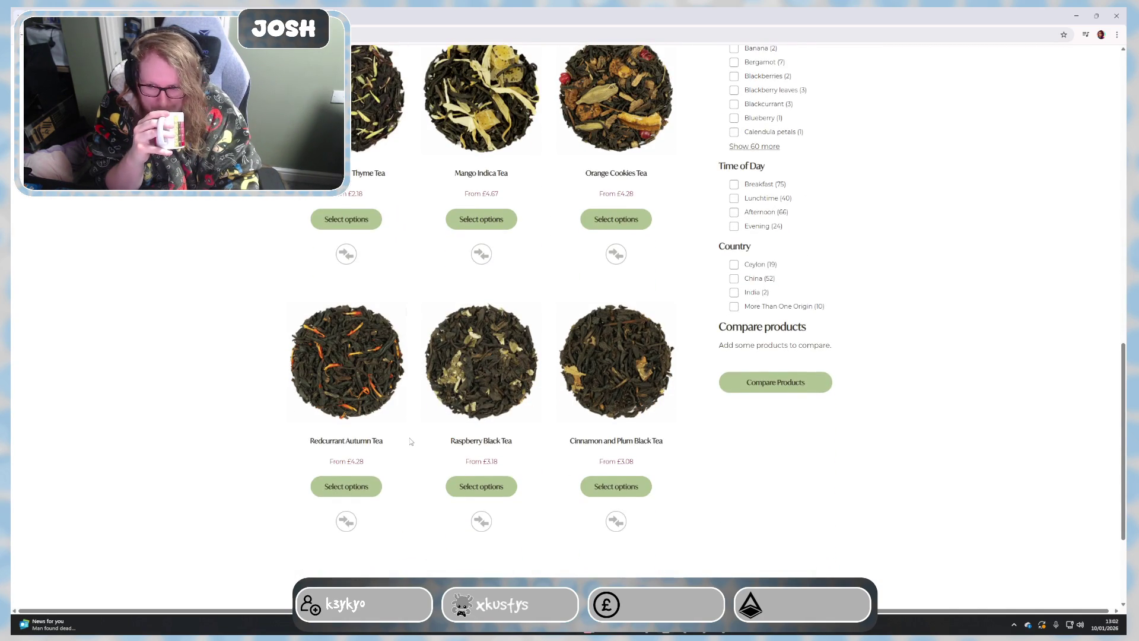
scroll(410, 440, down, 1)
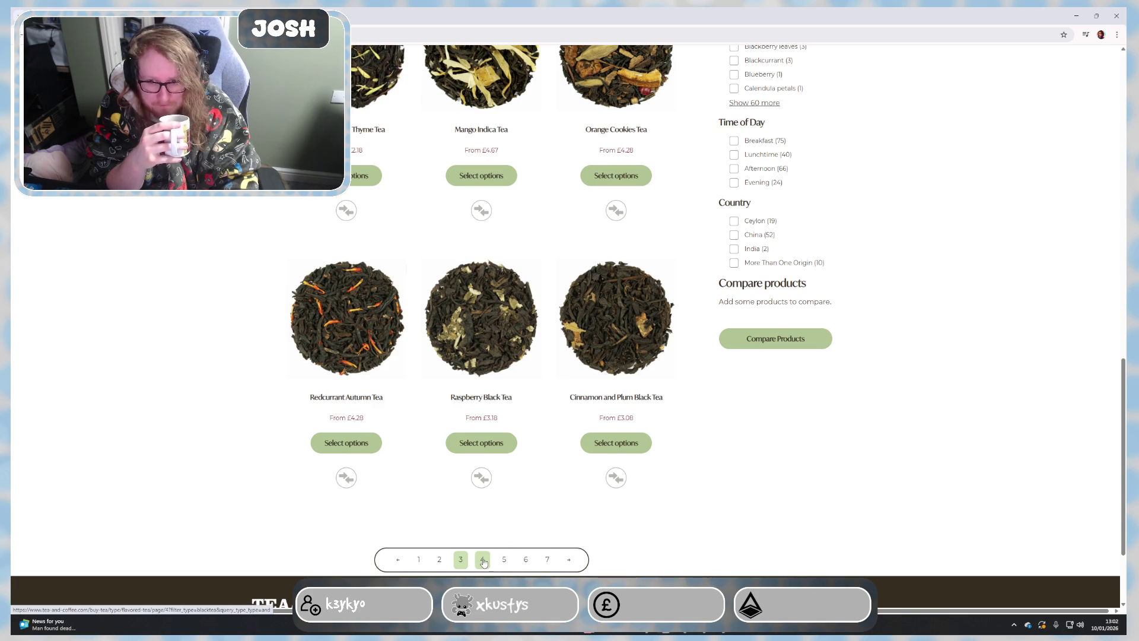
Step: Go to page 4 of the Flavoured Tea results (37–48 of 82)
click(483, 559)
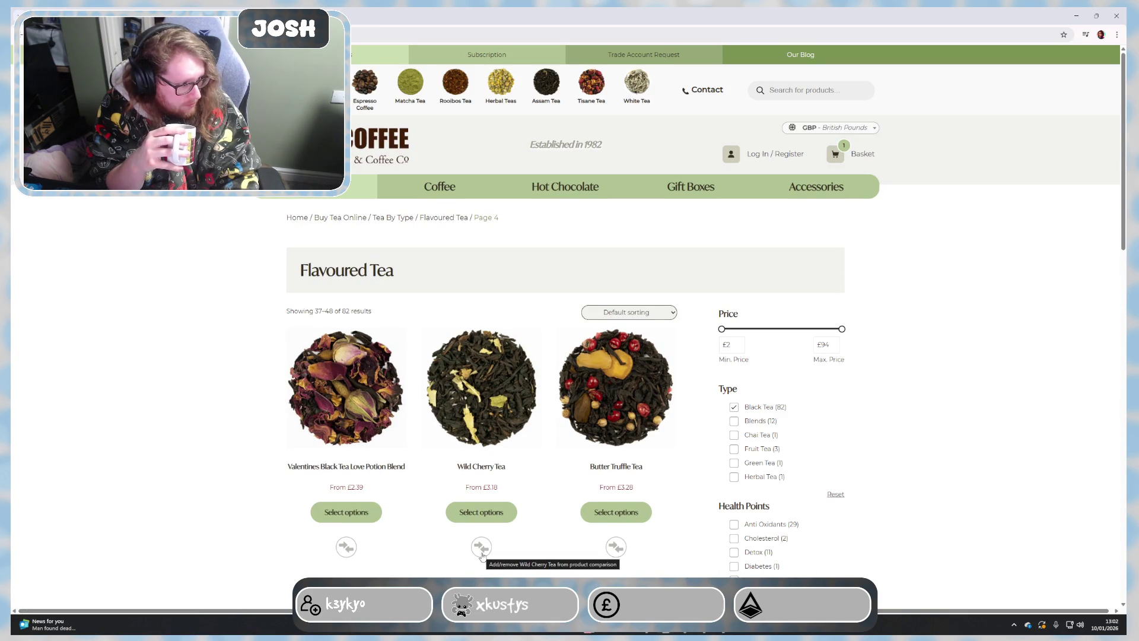
scroll(481, 546, down, 5)
scroll(451, 552, down, 5)
scroll(451, 553, down, 3)
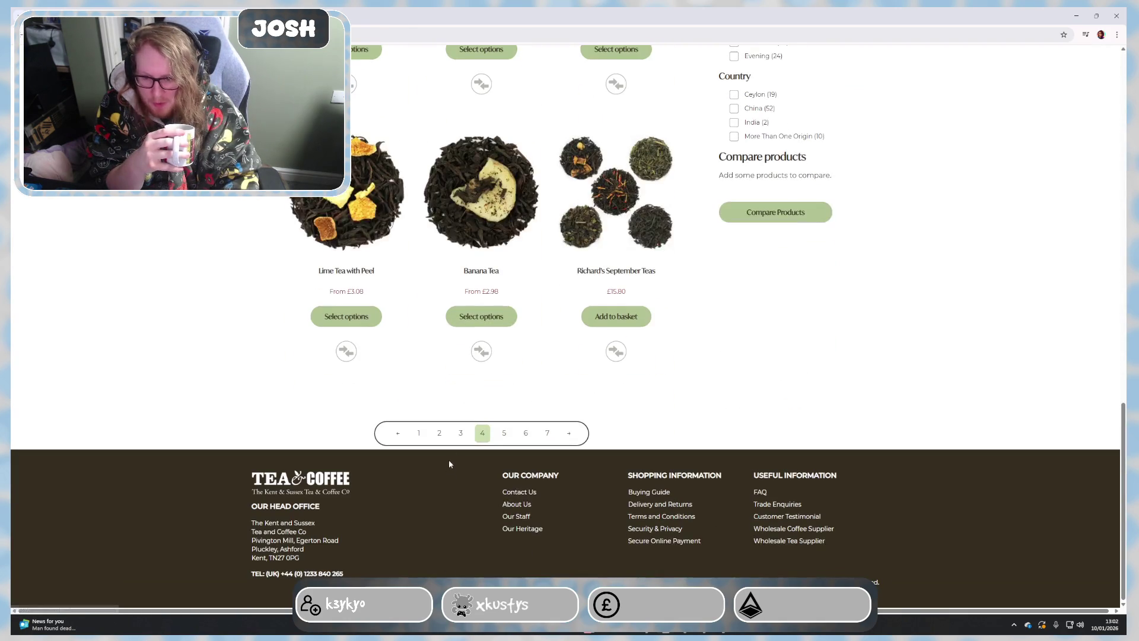
Step: Step back through pages 3 and 2 of the results, then choose page 5
click(459, 434)
scroll(459, 443, down, 3)
scroll(458, 445, down, 3)
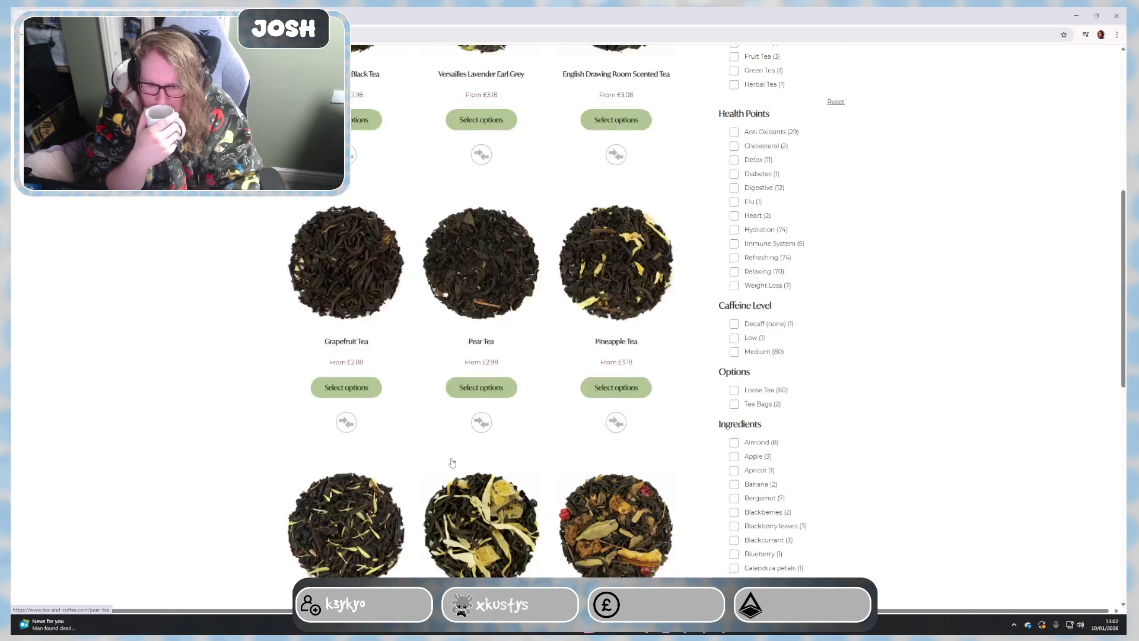
scroll(454, 454, down, 2)
scroll(451, 463, down, 3)
scroll(446, 470, down, 2)
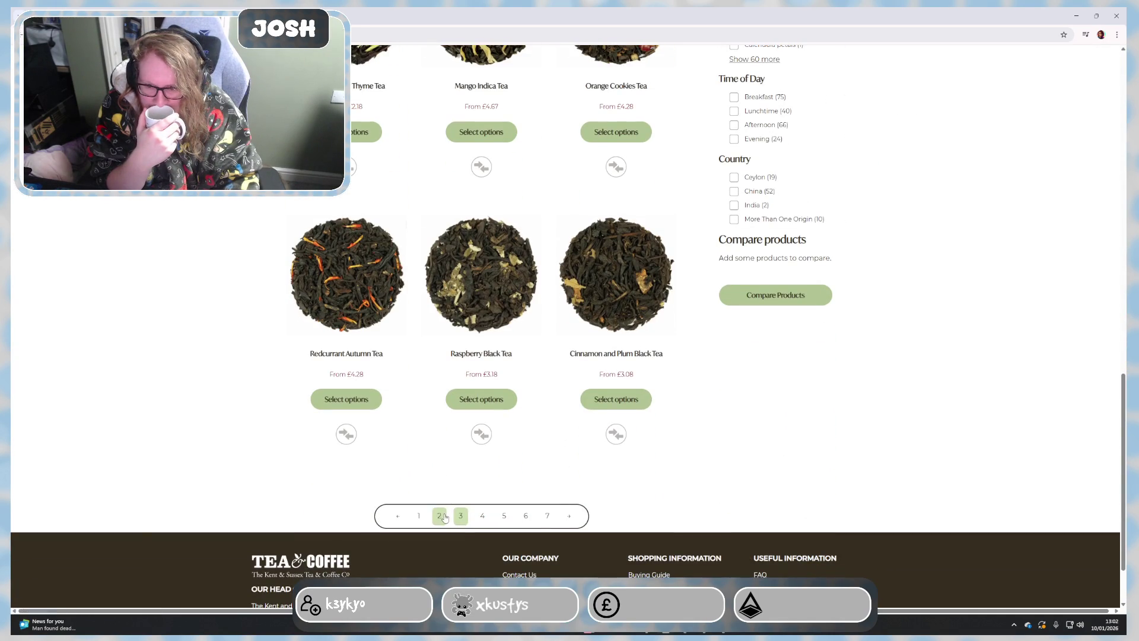
click(442, 516)
scroll(443, 517, down, 3)
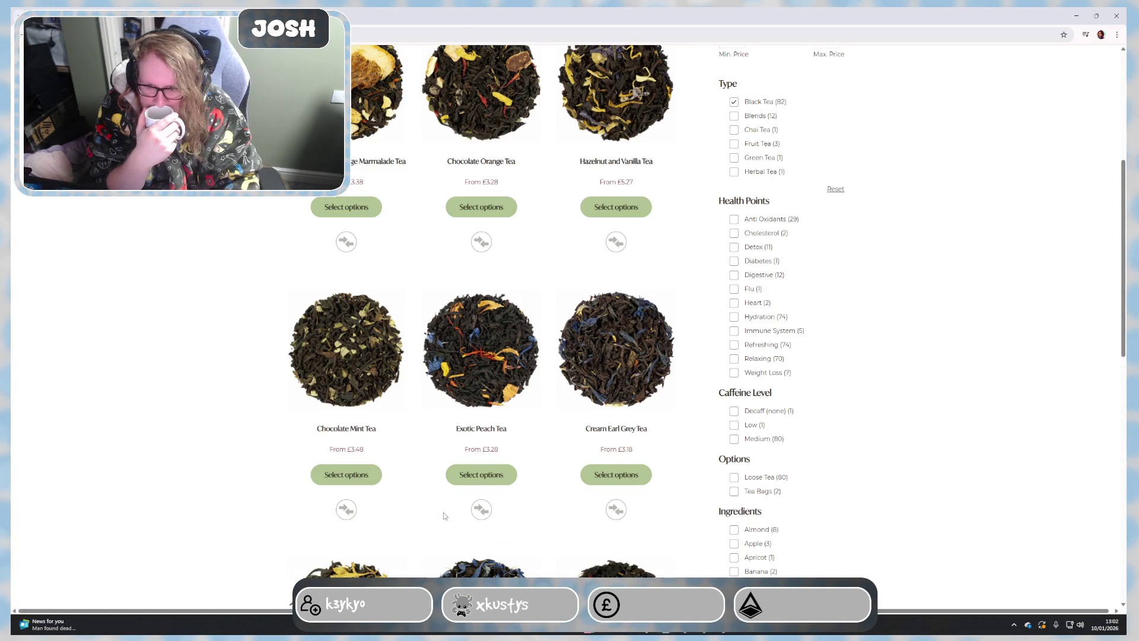
scroll(444, 516, down, 2)
scroll(443, 518, down, 3)
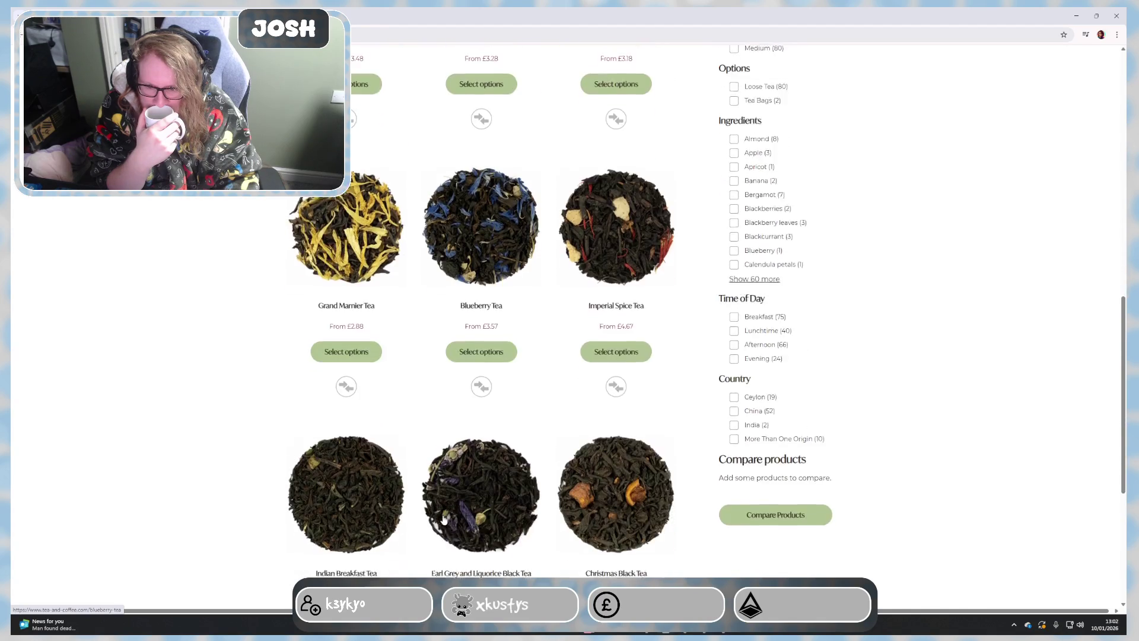
scroll(431, 532, down, 1)
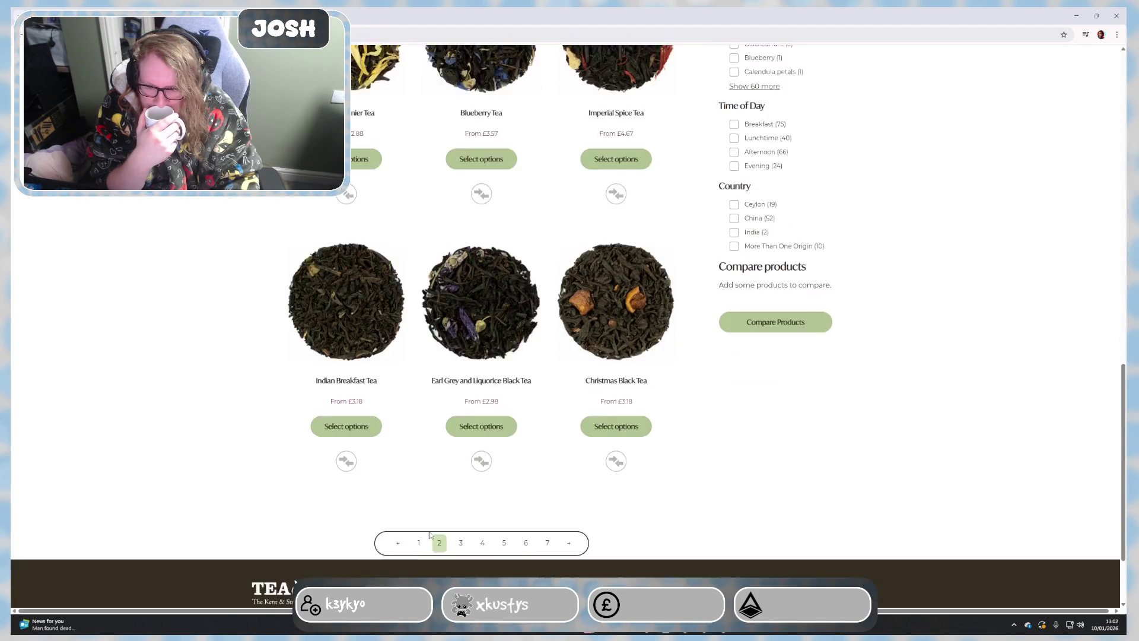
scroll(431, 532, down, 1)
scroll(429, 529, up, 3)
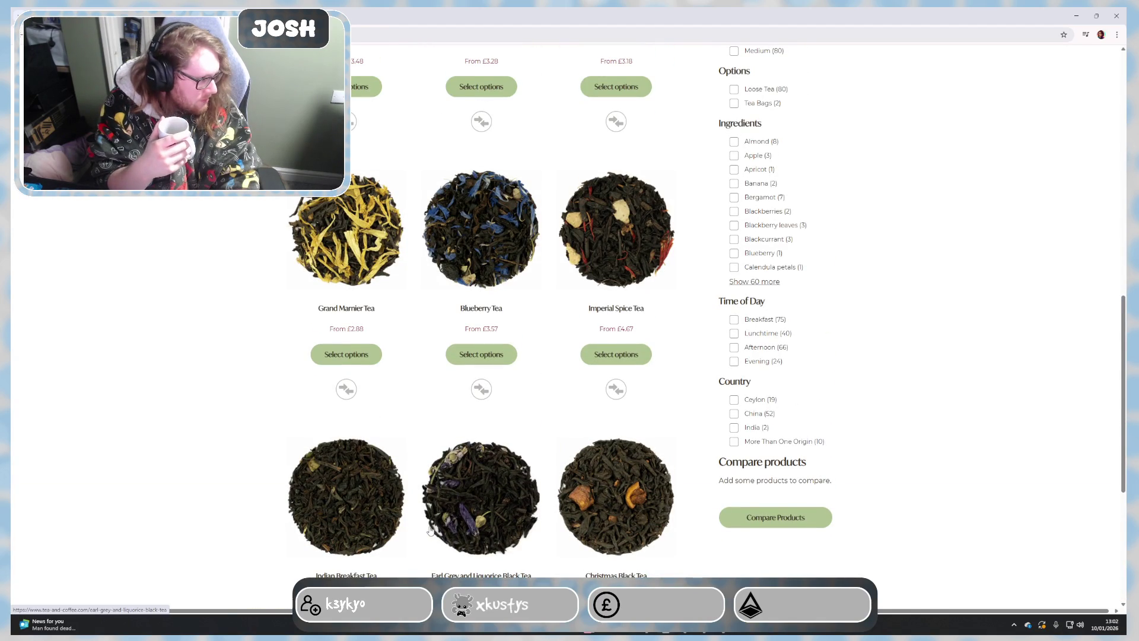
scroll(430, 531, up, 1)
scroll(430, 533, up, 2)
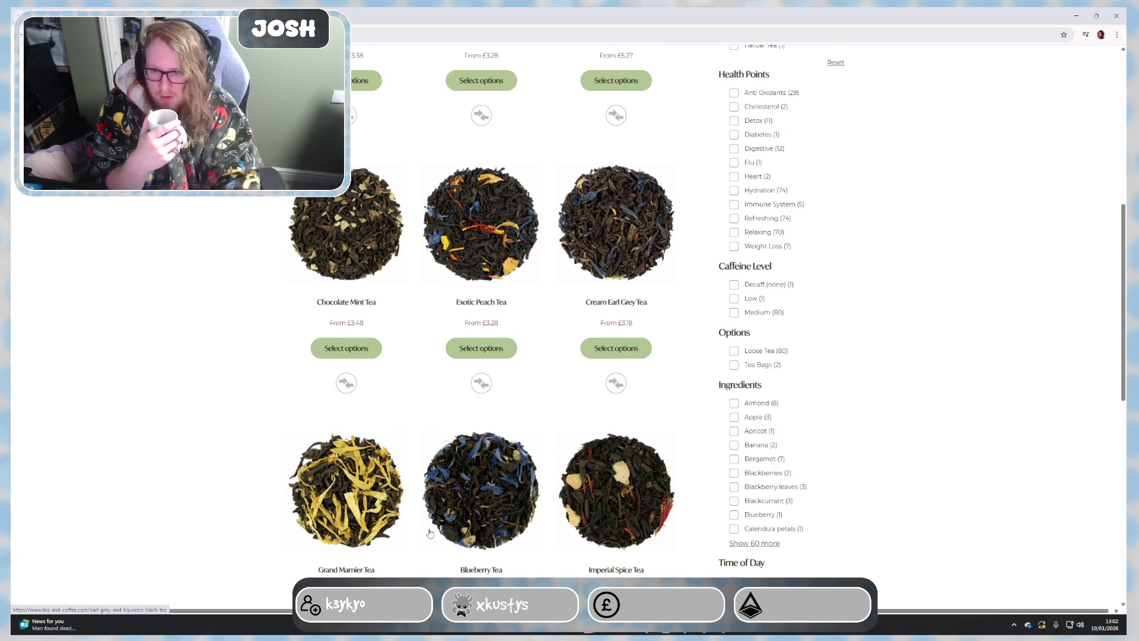
scroll(429, 532, up, 2)
scroll(428, 534, down, 1)
scroll(430, 534, down, 4)
scroll(432, 538, down, 2)
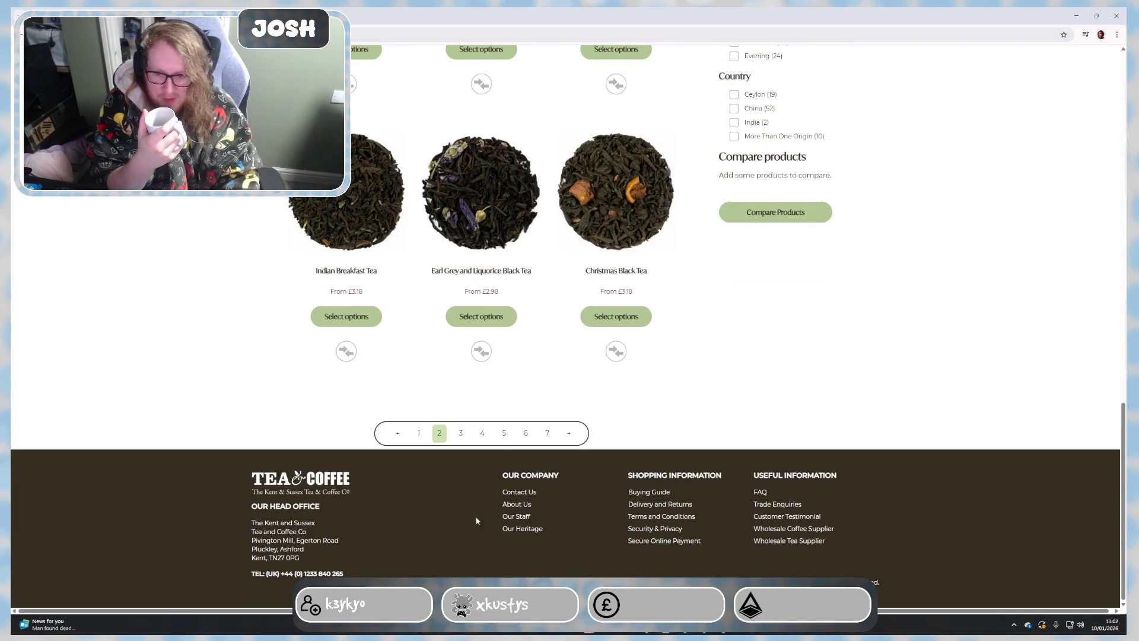
click(504, 433)
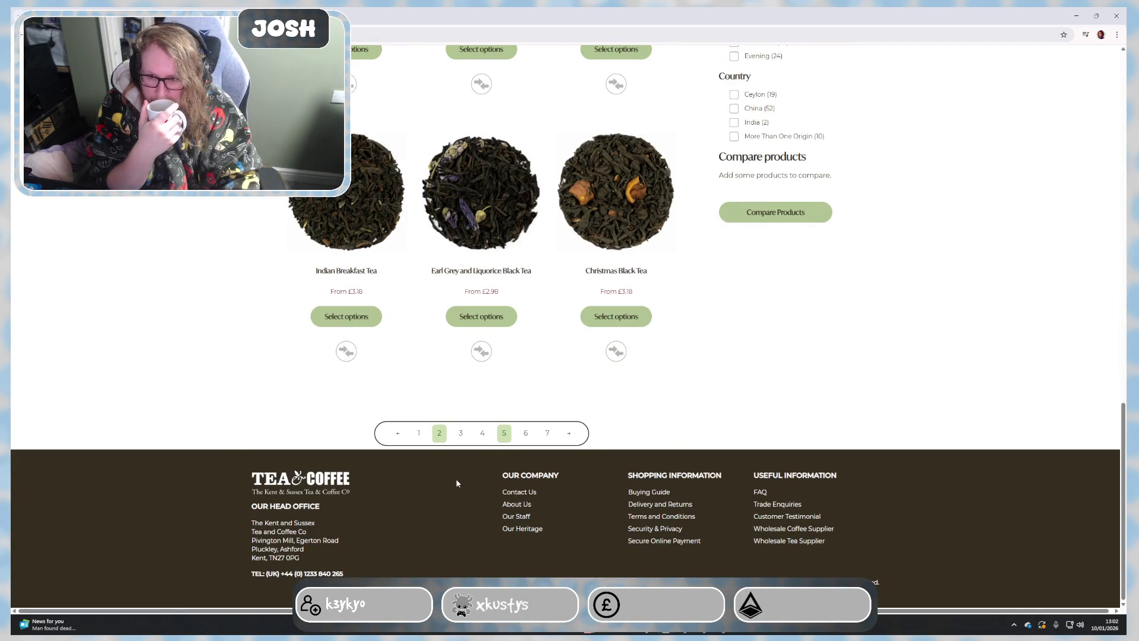
scroll(455, 485, down, 1)
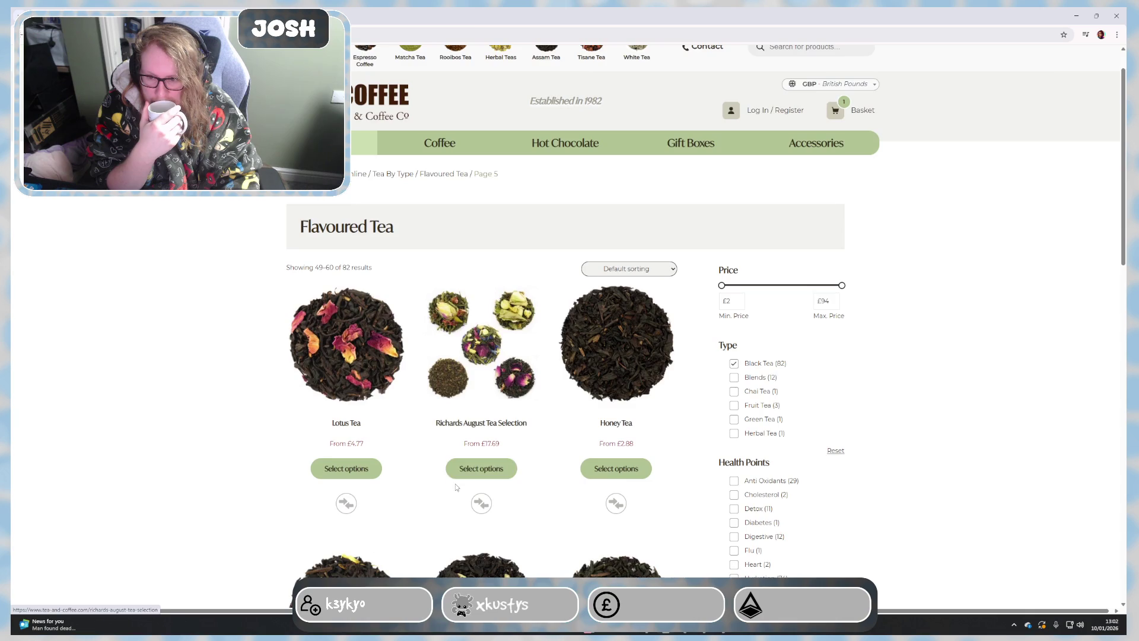
scroll(453, 482, down, 2)
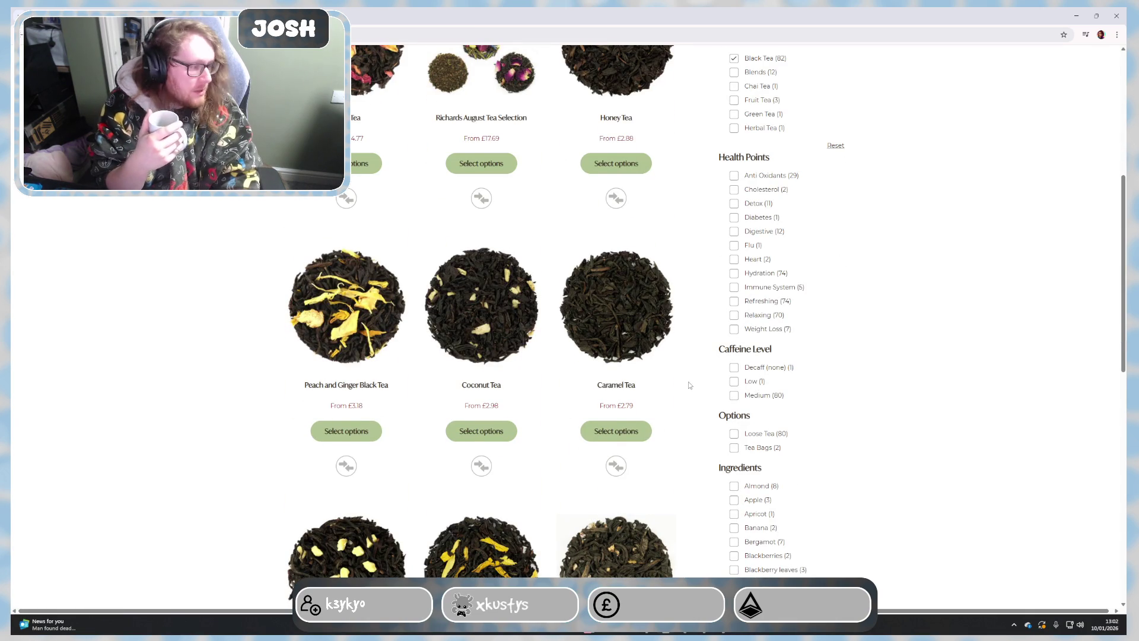
scroll(368, 565, down, 2)
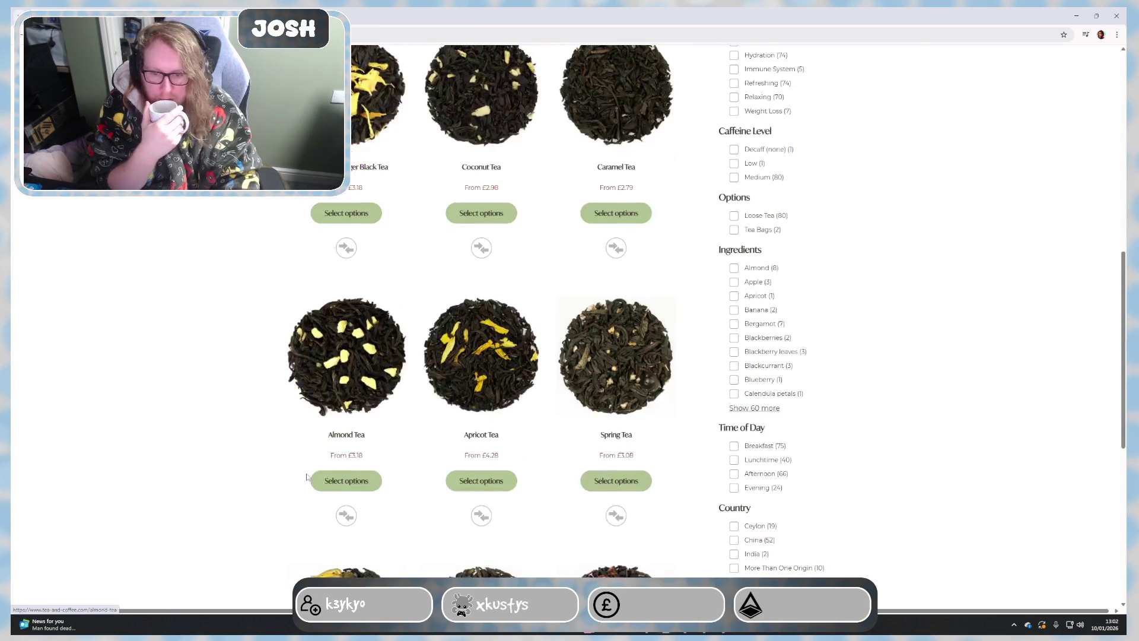
scroll(305, 470, down, 2)
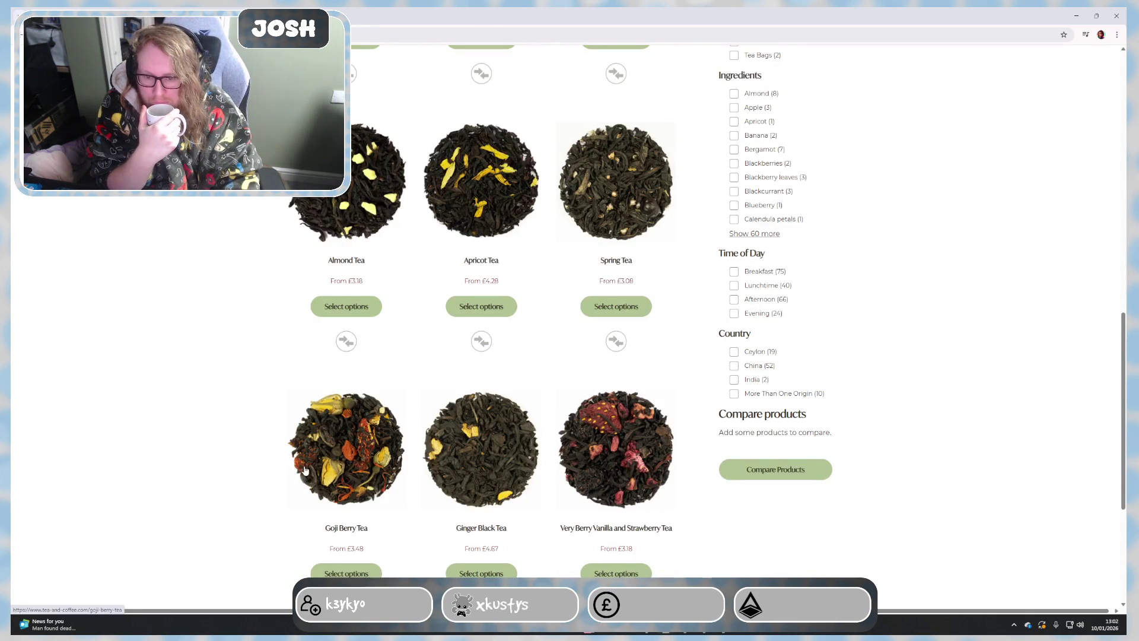
scroll(302, 472, down, 1)
scroll(302, 472, down, 1)
scroll(302, 471, up, 2)
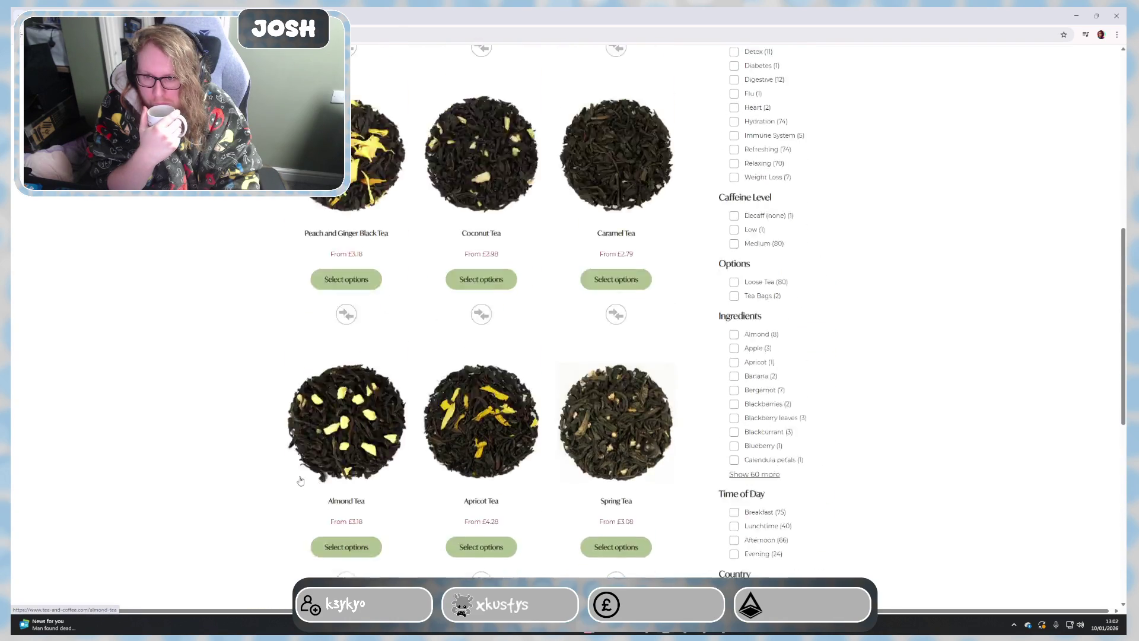
scroll(300, 479, up, 1)
scroll(299, 481, up, 1)
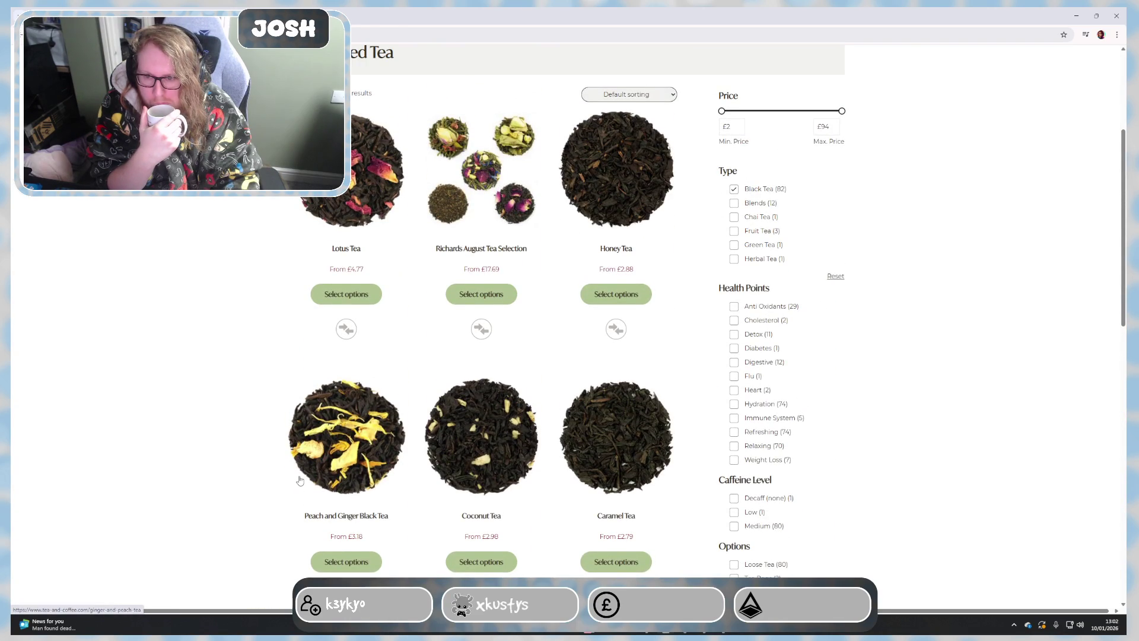
scroll(299, 481, up, 1)
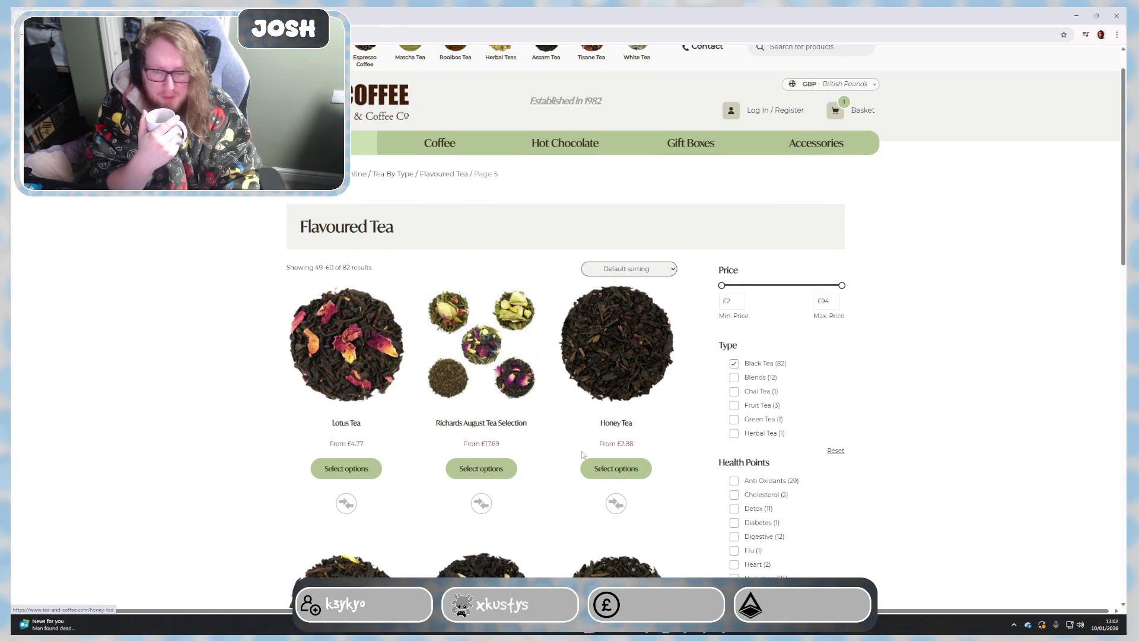
scroll(583, 455, down, 1)
scroll(579, 463, down, 4)
scroll(569, 482, down, 2)
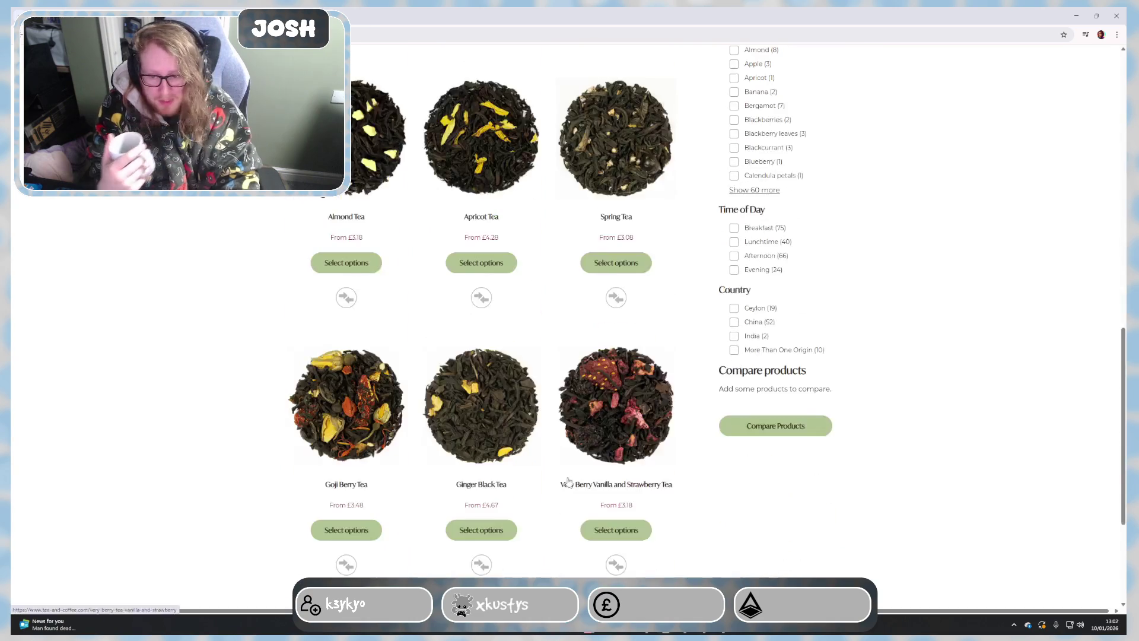
scroll(569, 482, down, 1)
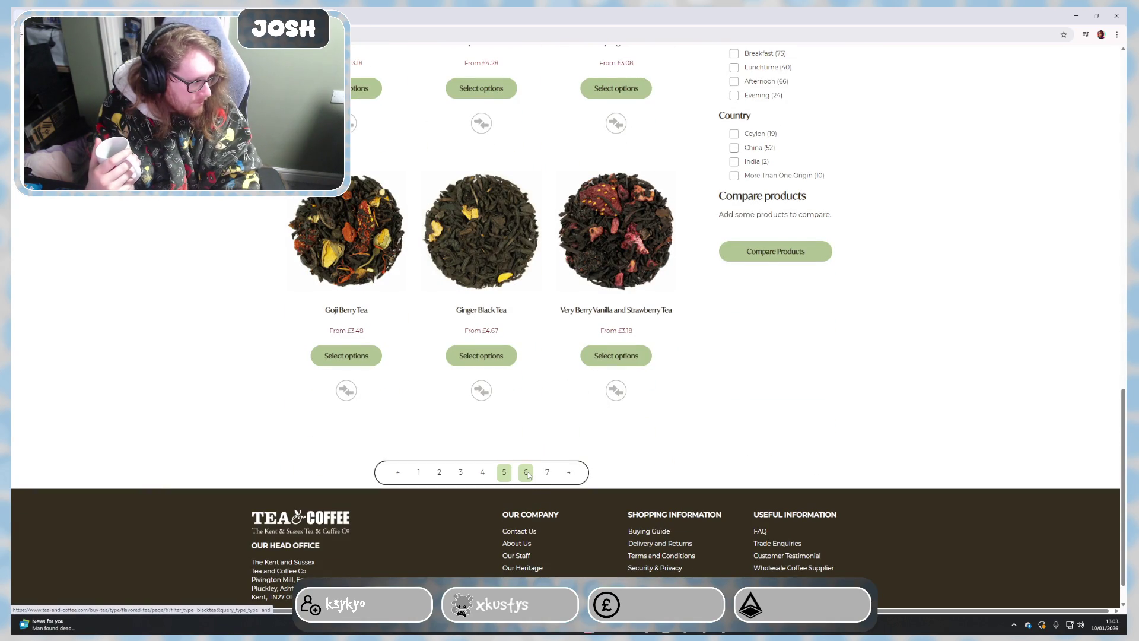
Step: Show page 6 of the Flavoured Tea results and clear the misspelled product search to start a new one
click(527, 473)
scroll(422, 467, down, 1)
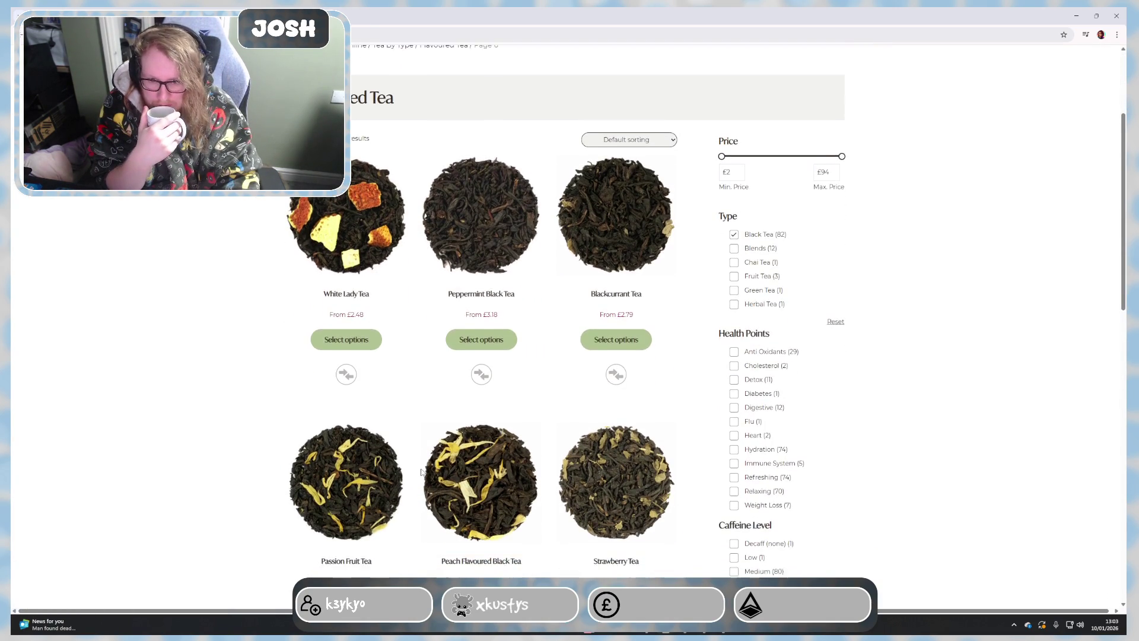
scroll(422, 472, down, 1)
scroll(412, 482, down, 1)
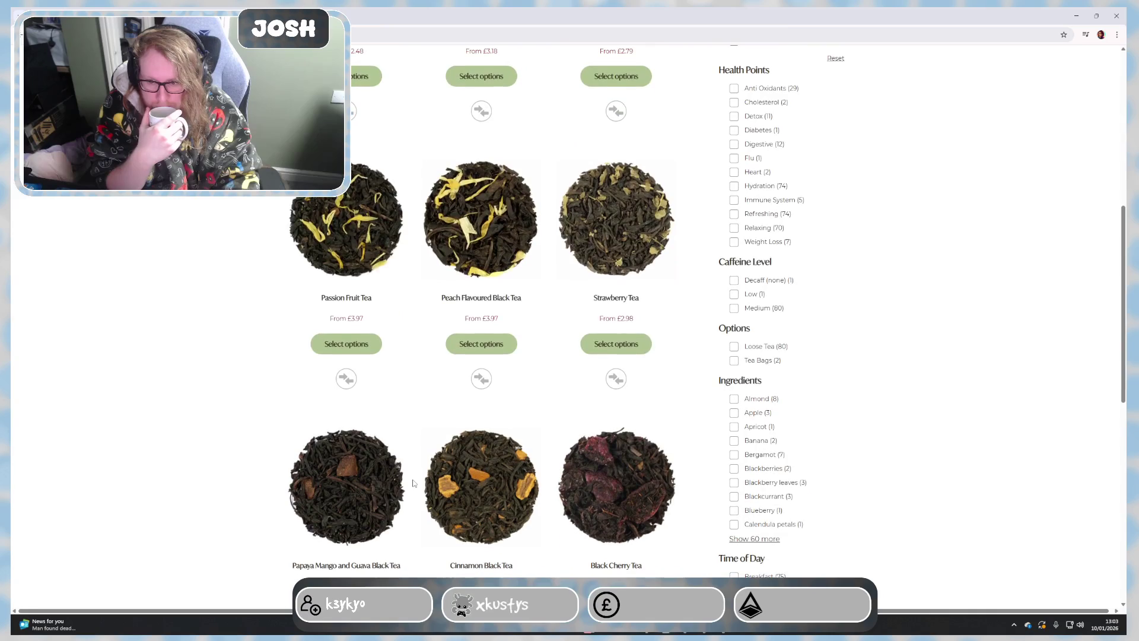
scroll(405, 492, down, 1)
scroll(401, 500, down, 1)
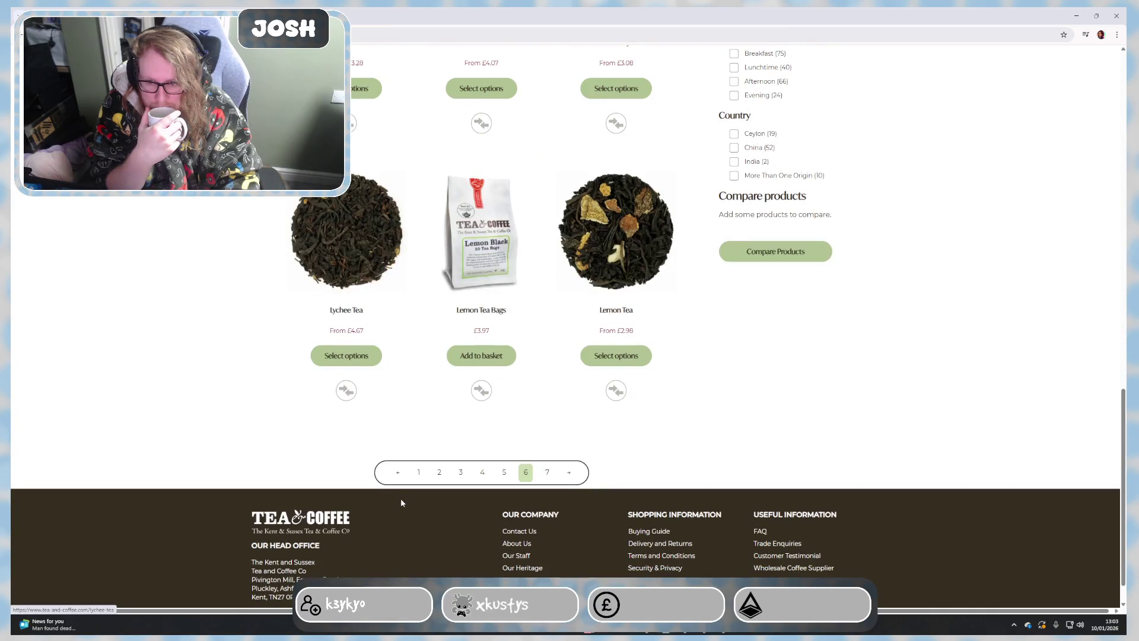
scroll(401, 498, up, 3)
scroll(534, 357, up, 2)
scroll(712, 179, up, 1)
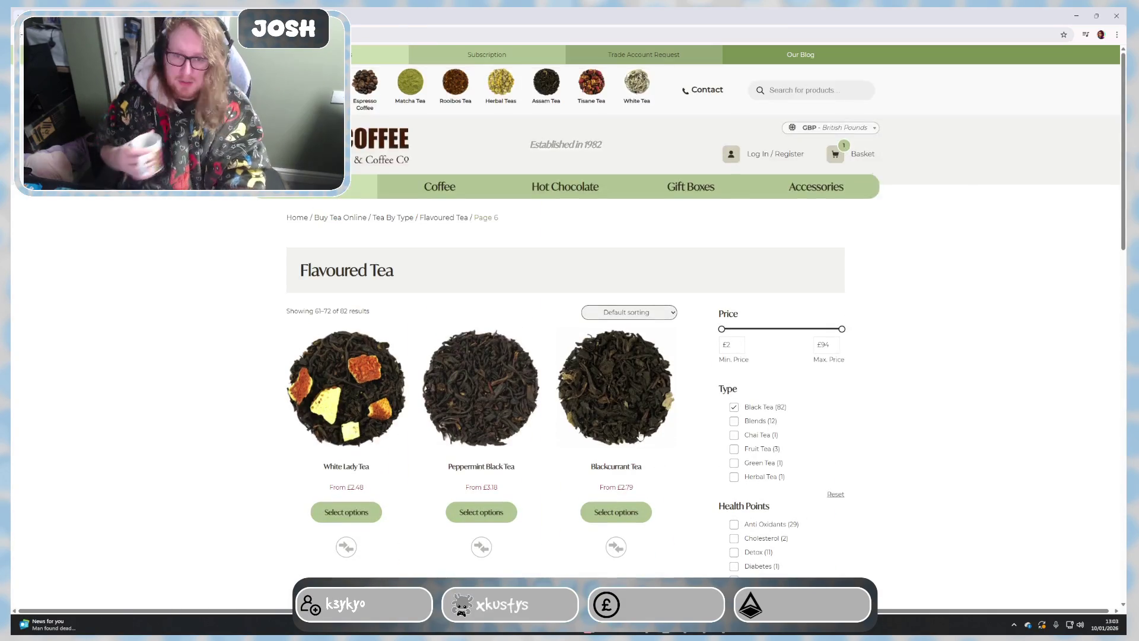
click(789, 90)
text(HERTIAGE)
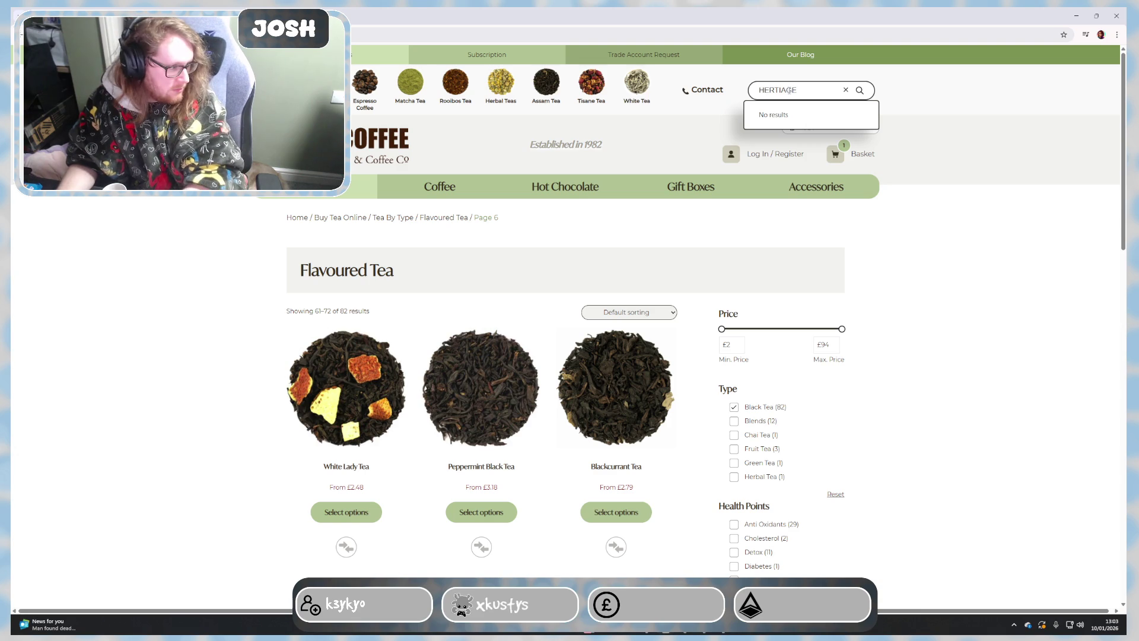
key(BackSpace)
key(BackSpace)
key(BackSpace)
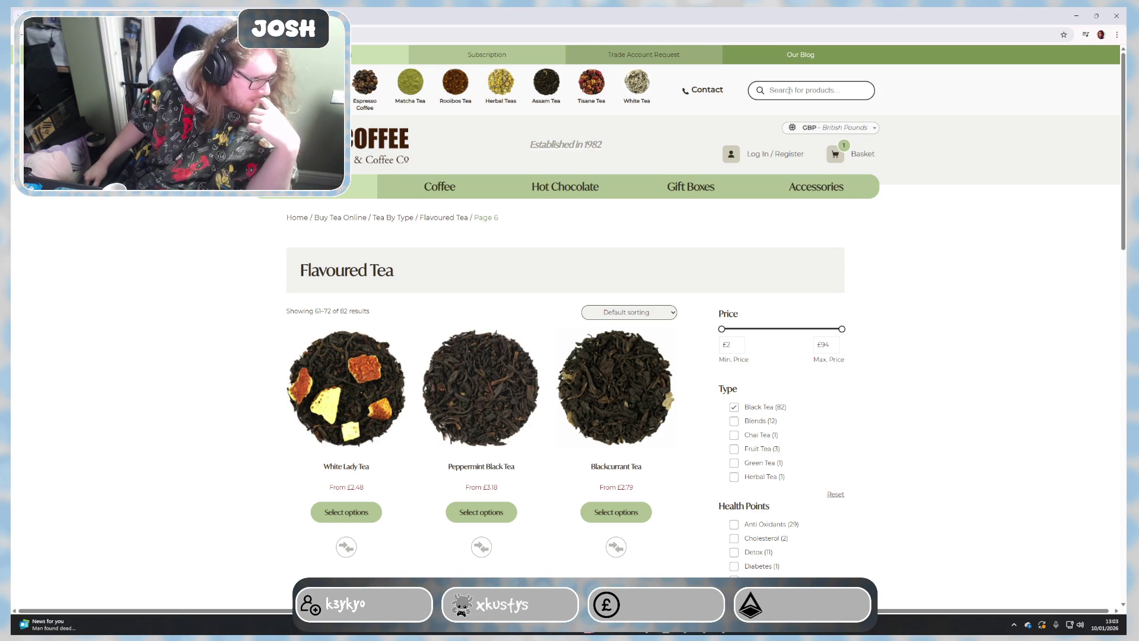
click(787, 90)
text(HE)
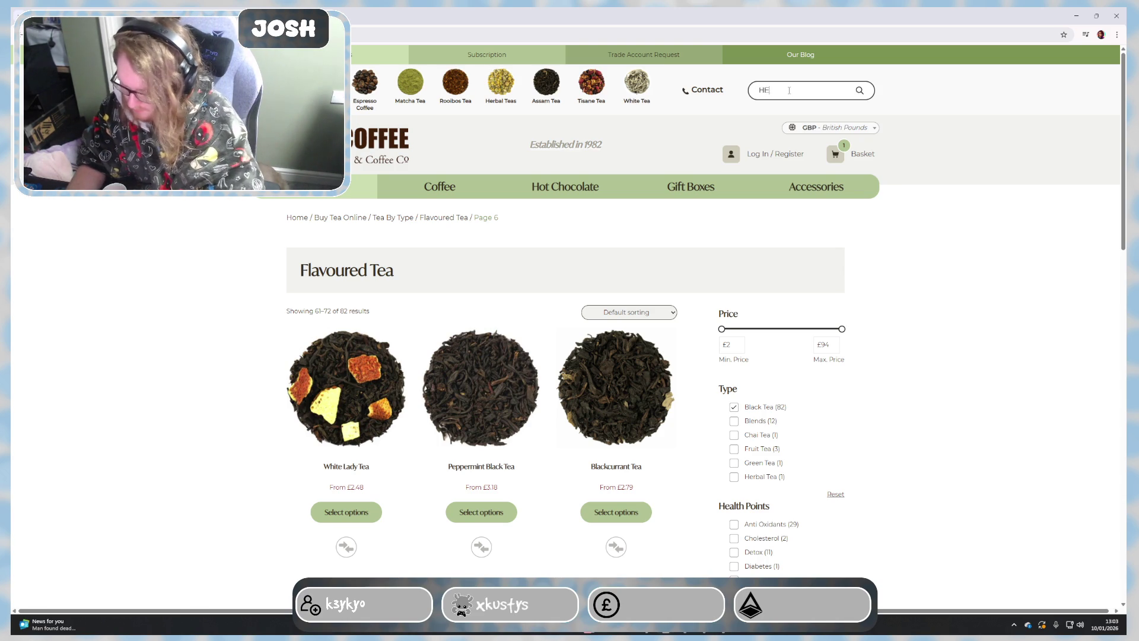
text(RITAGE)
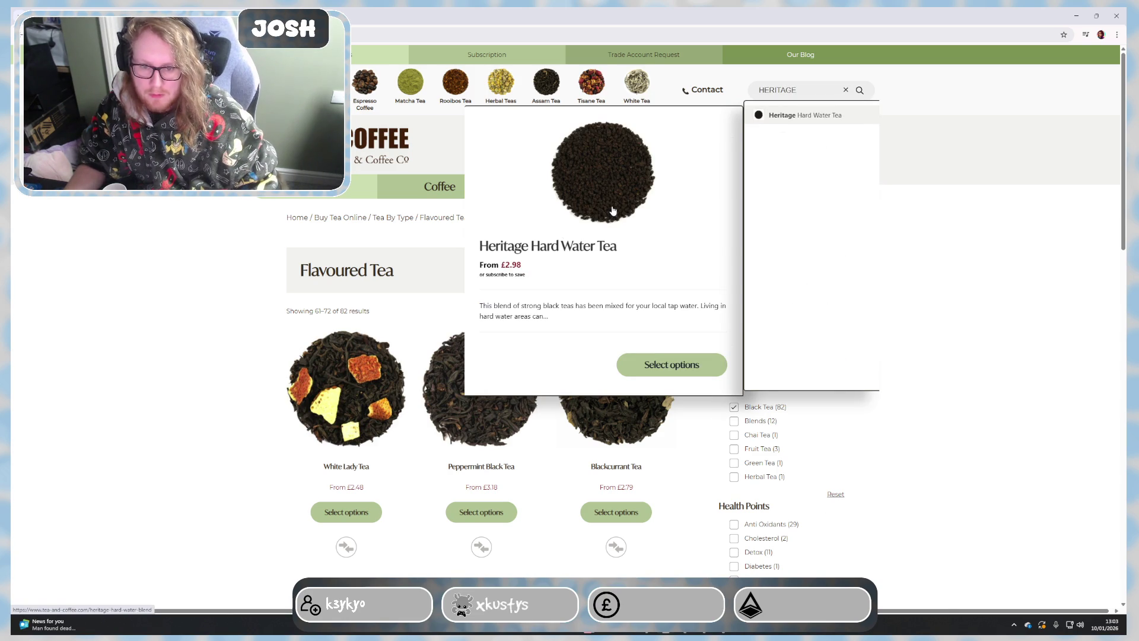
Step: View the Heritage Hard Water Tea page with its Product Description expanded, then return to the Maya cleaver model
click(612, 211)
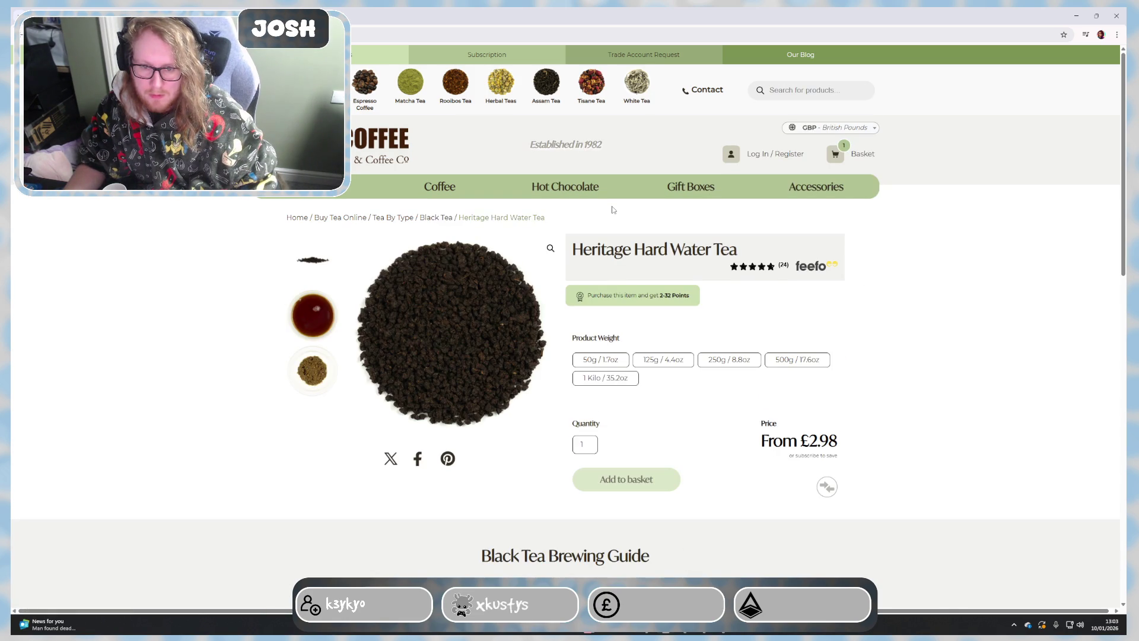
scroll(517, 342, down, 3)
scroll(505, 361, down, 2)
scroll(509, 368, up, 2)
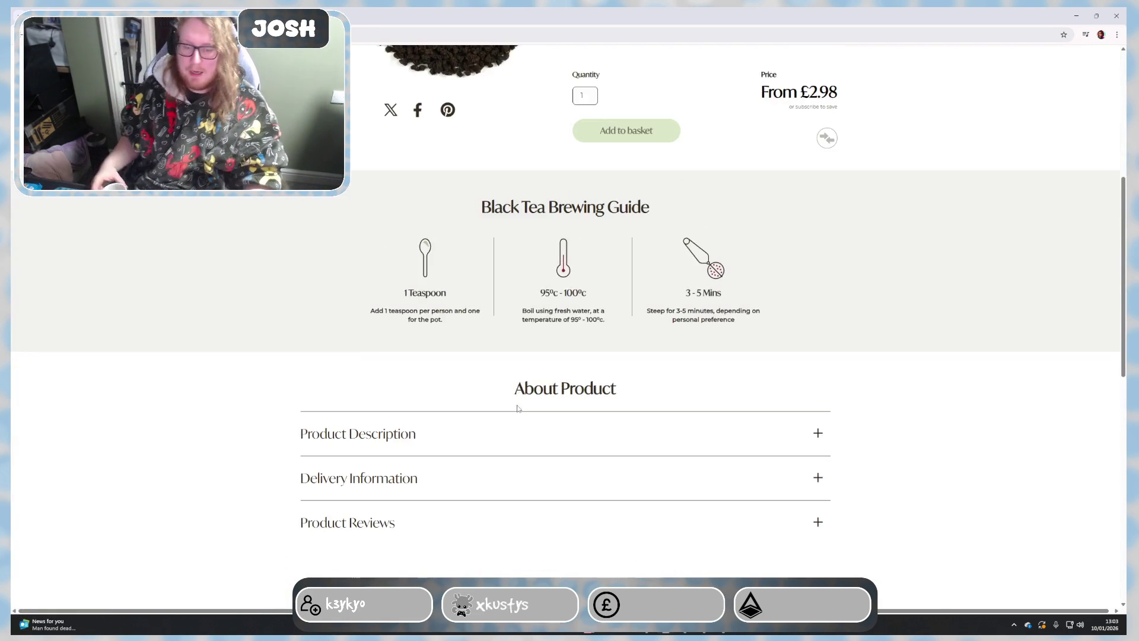
scroll(514, 388, up, 2)
scroll(518, 411, up, 1)
scroll(535, 418, down, 2)
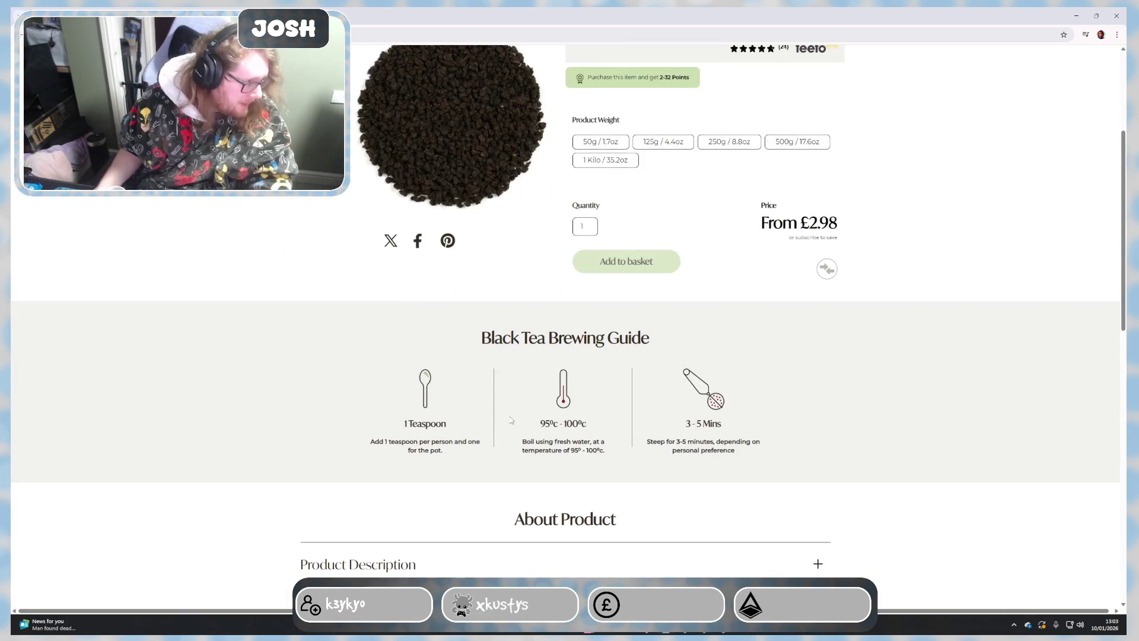
scroll(560, 435, down, 1)
scroll(394, 376, down, 2)
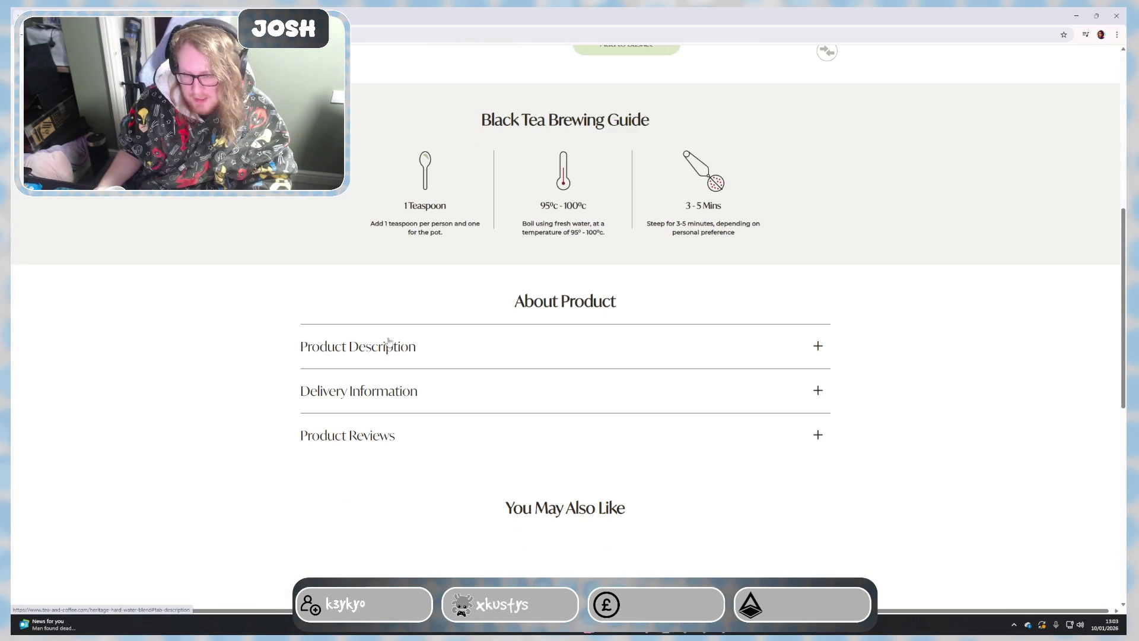
click(393, 346)
scroll(390, 341, down, 1)
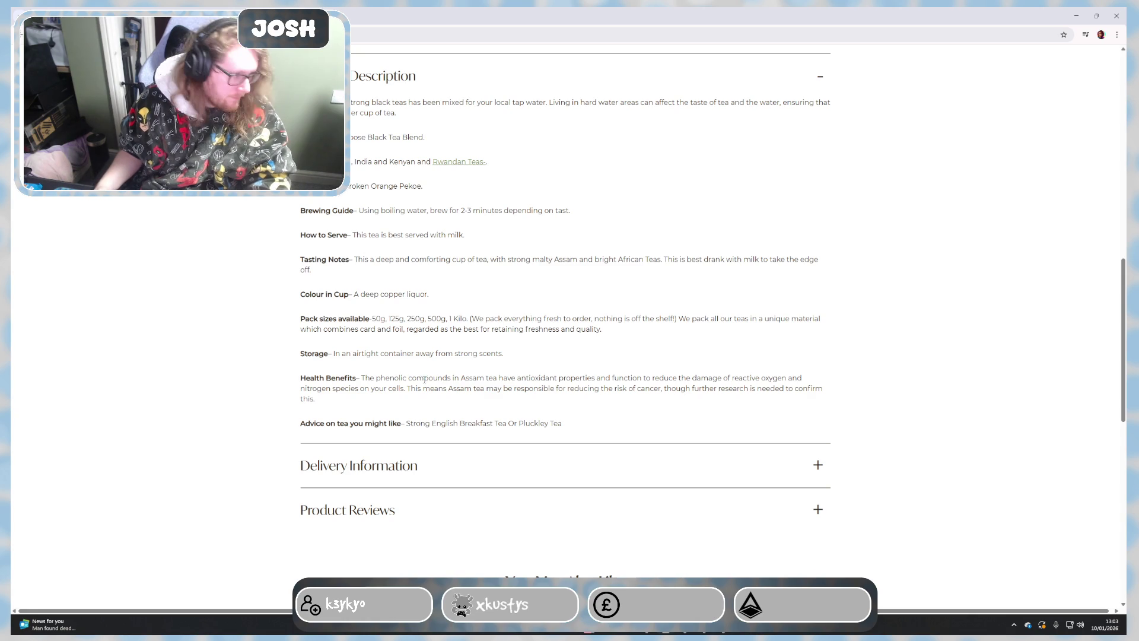
scroll(423, 387, up, 3)
scroll(421, 383, up, 3)
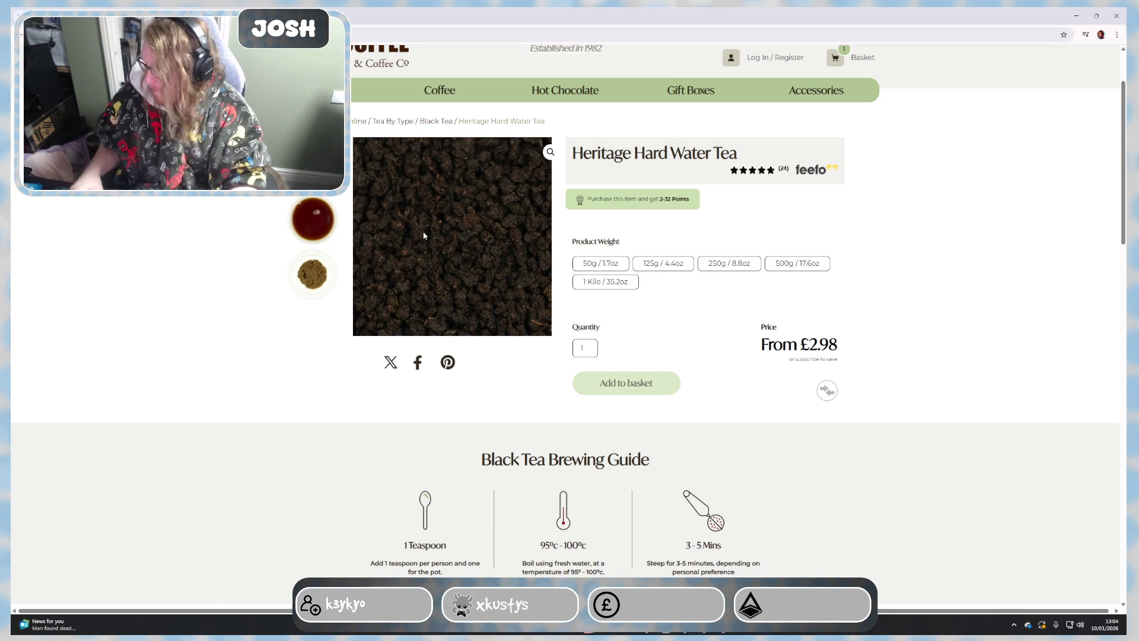
click(1078, 14)
mouse_move(775, 255)
alt+mouse_down()
mouse_move(648, 347)
mouse_move(667, 366)
alt+mouse_up()
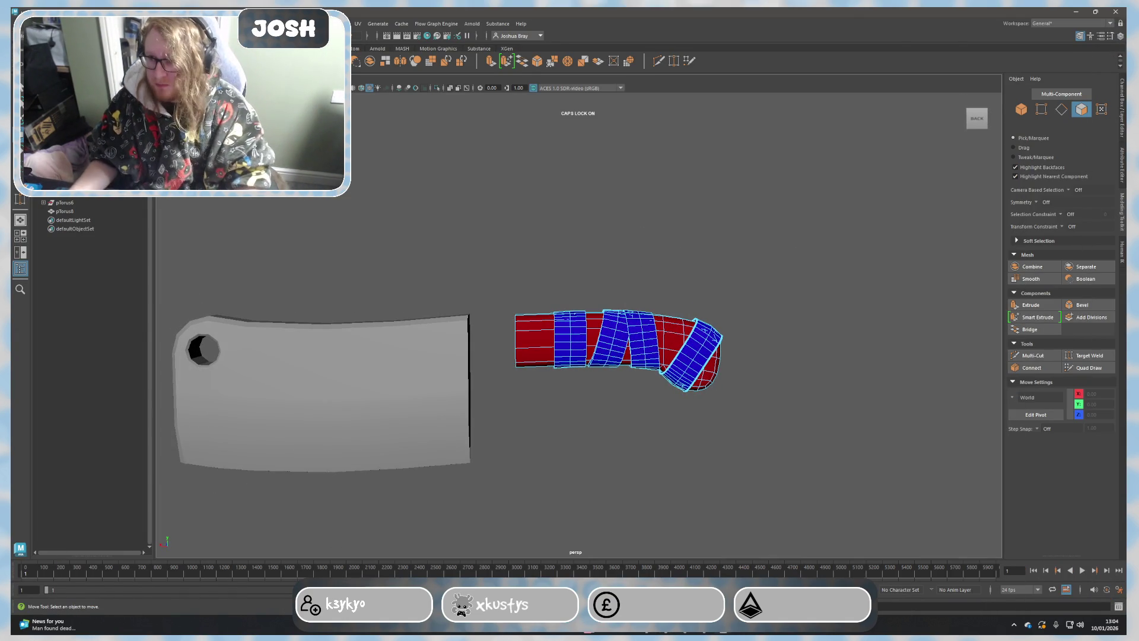
Step: Add a polygon cube and scale and tilt it into a thin, tall bar for the tang
click(40, 61)
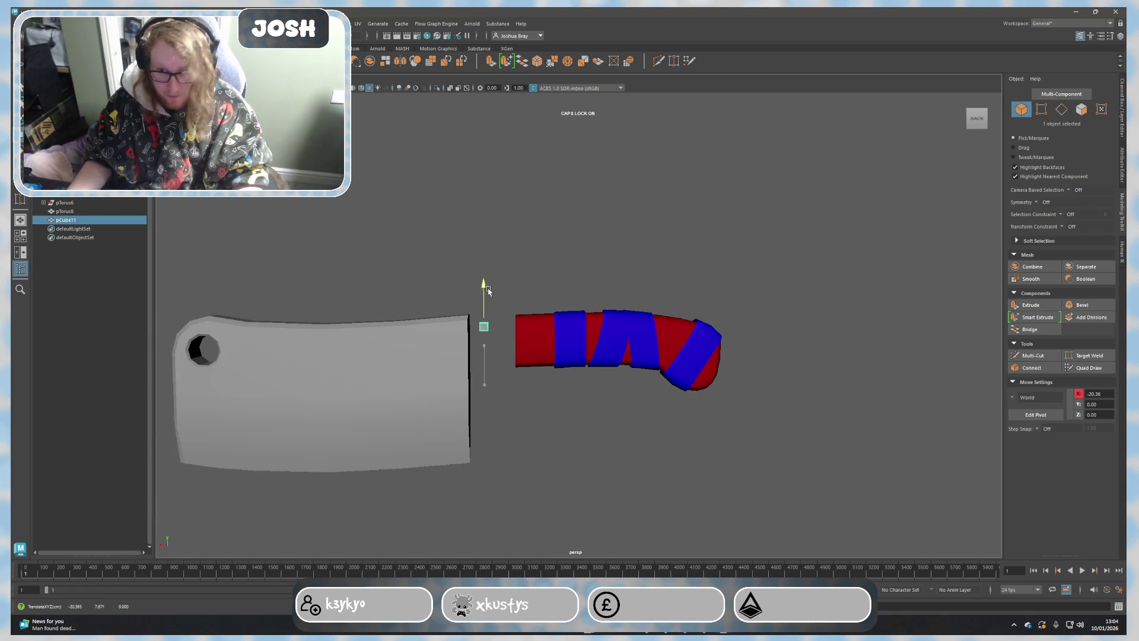
key(r)
mouse_move(481, 347)
mouse_down()
mouse_move(160, 345)
mouse_move(510, 413)
mouse_move(507, 392)
mouse_move(574, 394)
mouse_up()
key(w)
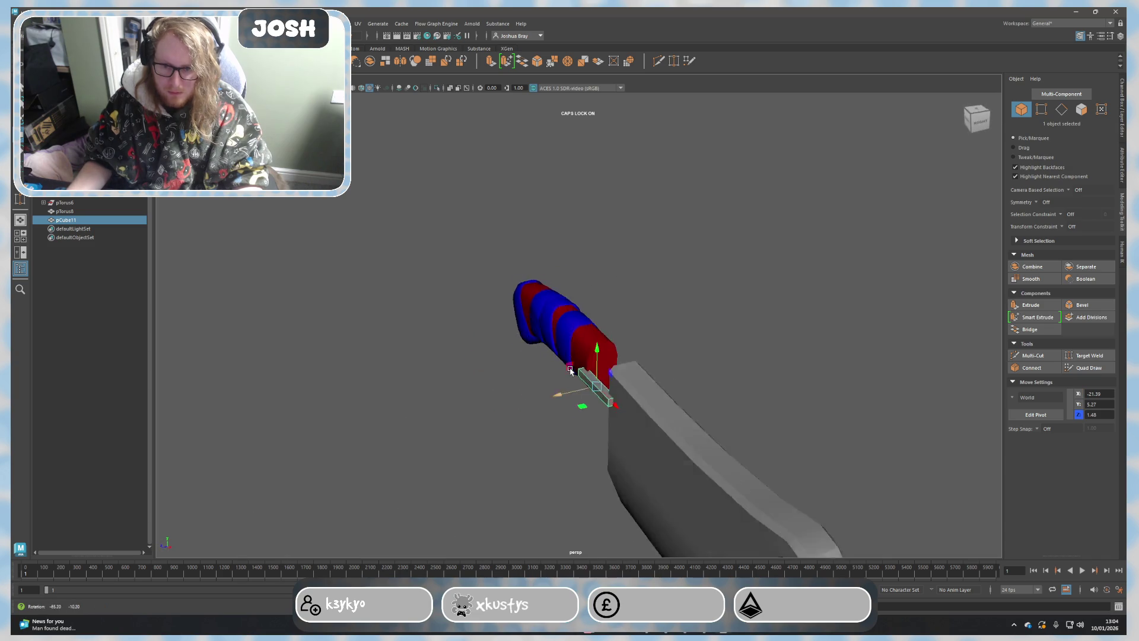
key(r)
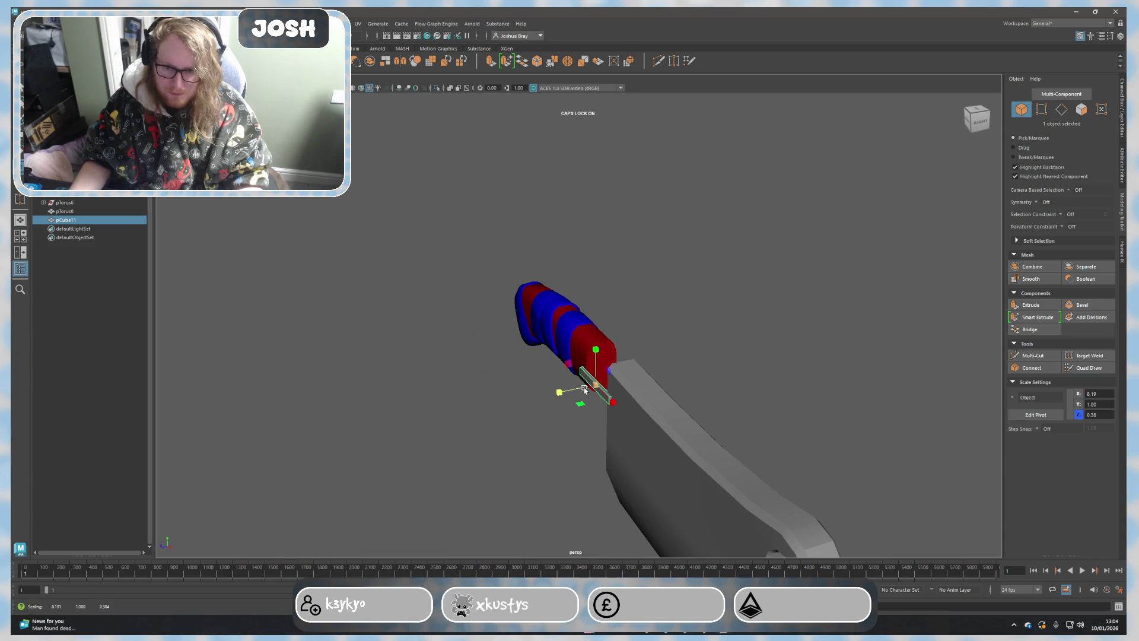
mouse_move(597, 360)
mouse_down()
mouse_move(596, 234)
mouse_move(696, 299)
mouse_move(678, 309)
mouse_up()
key(e)
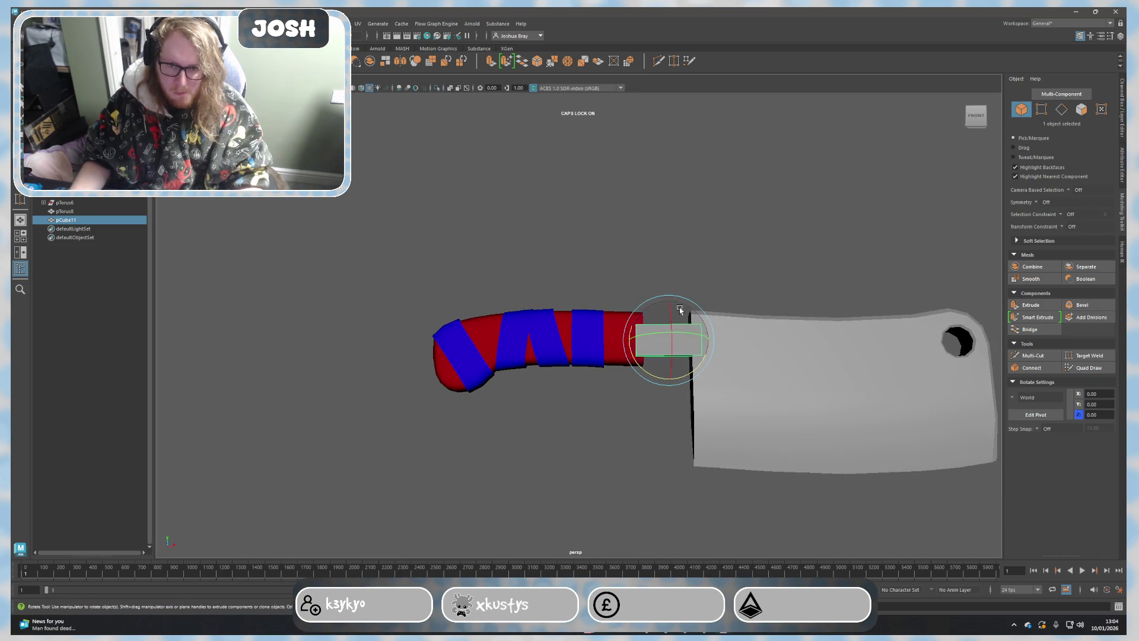
mouse_move(690, 365)
mouse_down()
mouse_move(703, 374)
mouse_move(739, 361)
mouse_move(656, 394)
mouse_up()
key(r)
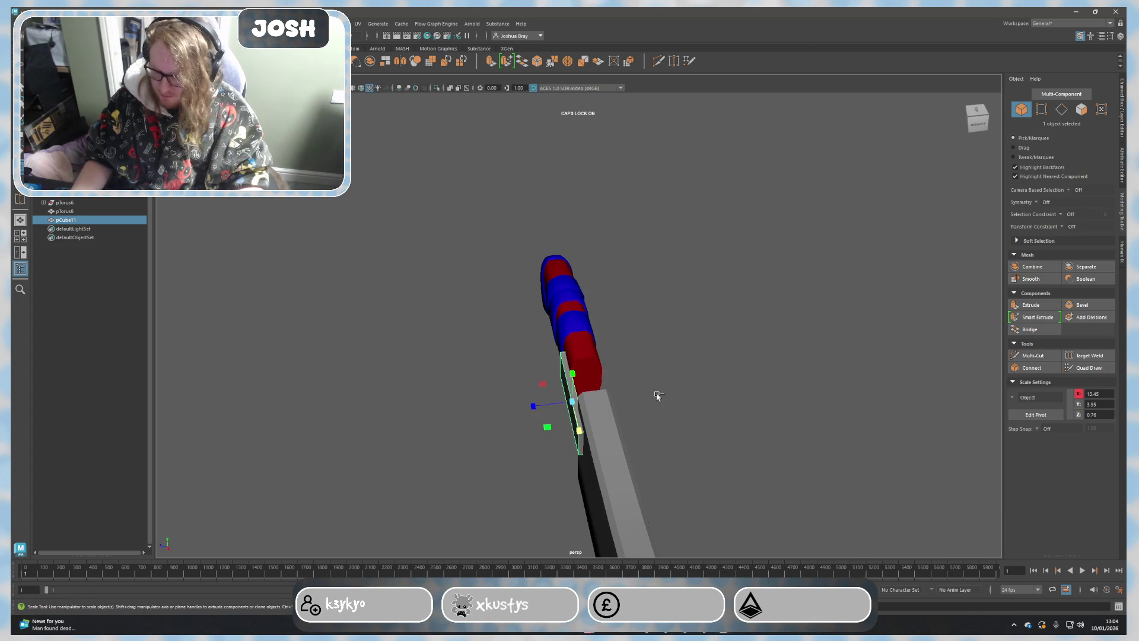
Step: Duplicate the bar and slide the copy right so the tang sits between handle and blade
key(ctrl+d)
key(w)
drag(570, 401, 619, 376)
drag(491, 307, 490, 299)
click(580, 433)
mouse_move(583, 445)
alt+mouse_down()
mouse_move(751, 363)
mouse_move(750, 437)
mouse_move(713, 434)
alt+mouse_up()
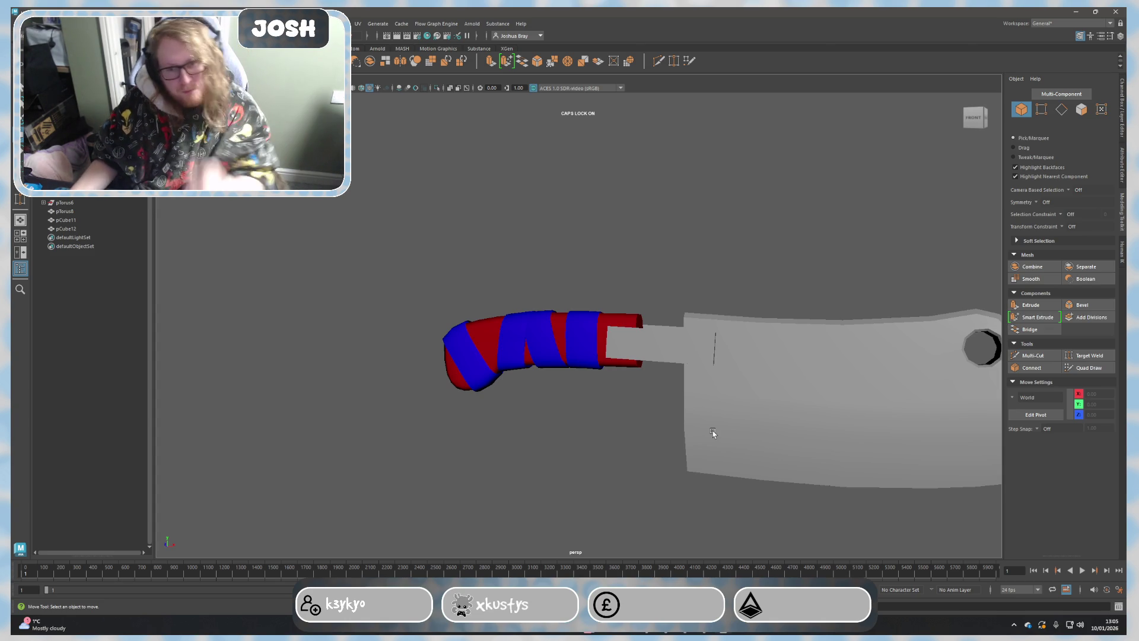
alt+drag(765, 374, 614, 356)
Step: Turn on Wireframe on Shaded so the blade's mesh edges show, viewed head-on
click(360, 88)
scroll(537, 205, down, 3)
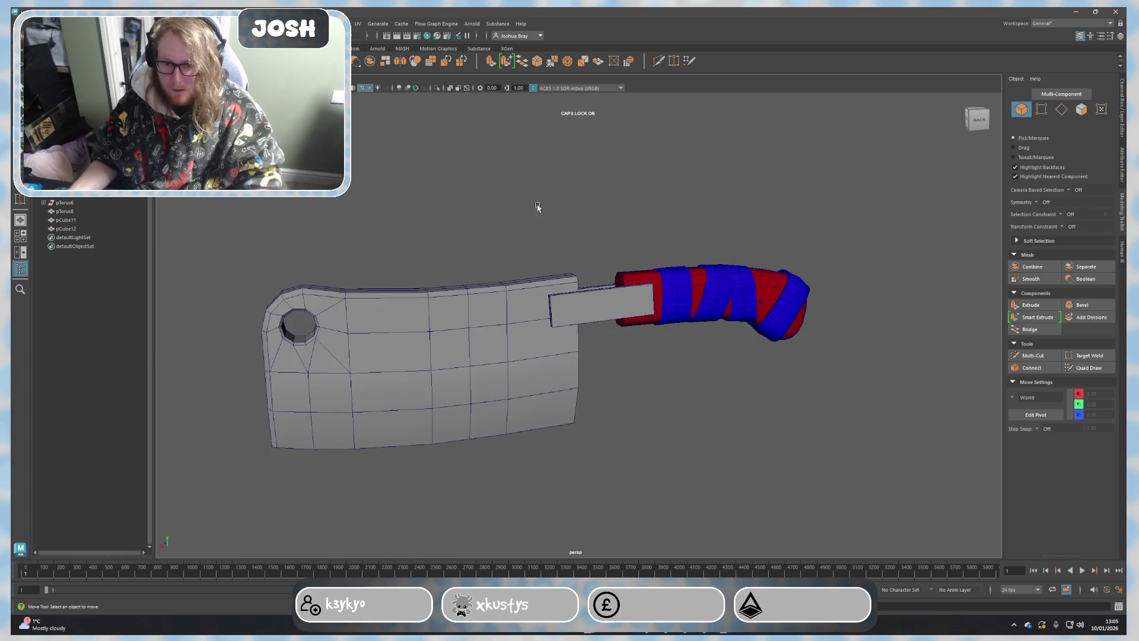
alt+drag(696, 467, 683, 457)
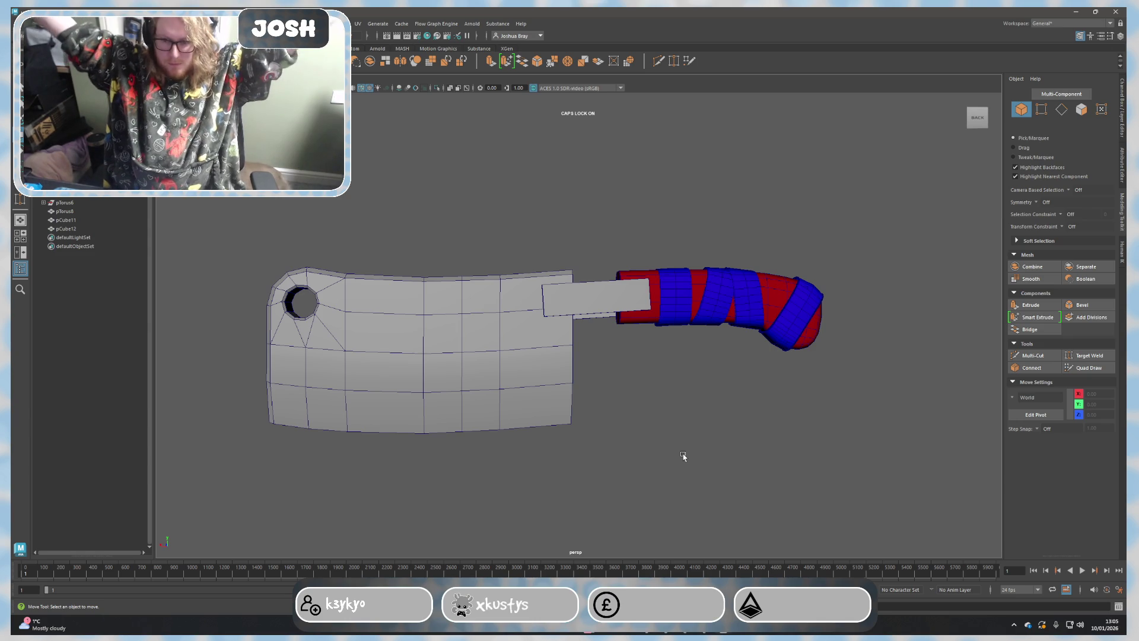
Step: In edge mode, select vertical edge loops across the blade and shift them to new positions
right_drag(433, 311, 434, 291)
double_click(424, 299)
drag(396, 356, 405, 356)
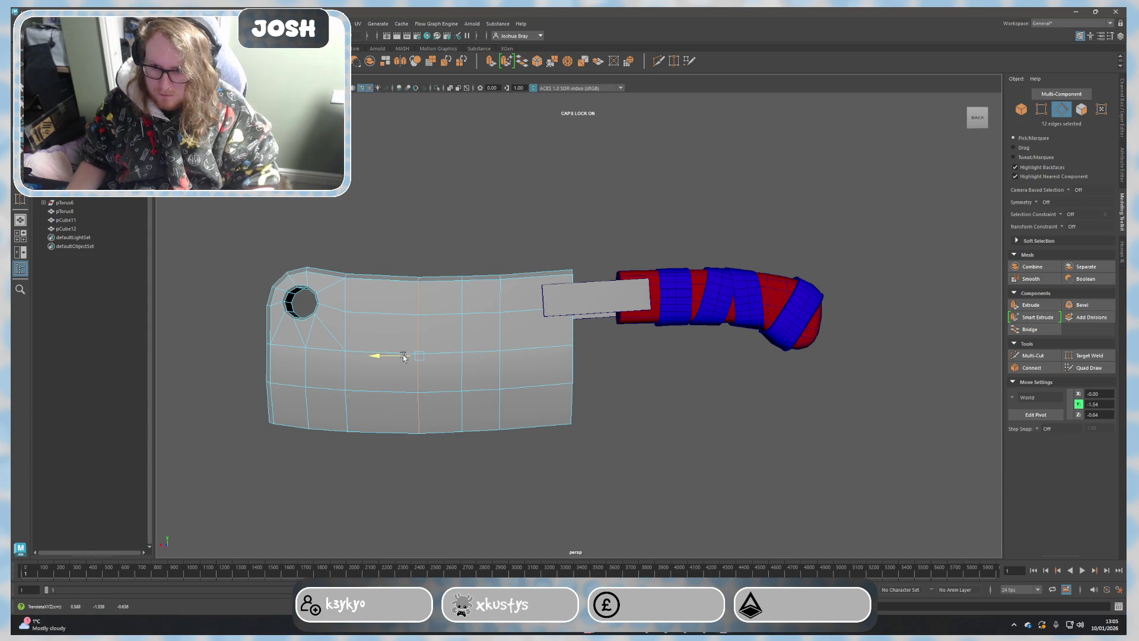
double_click(496, 336)
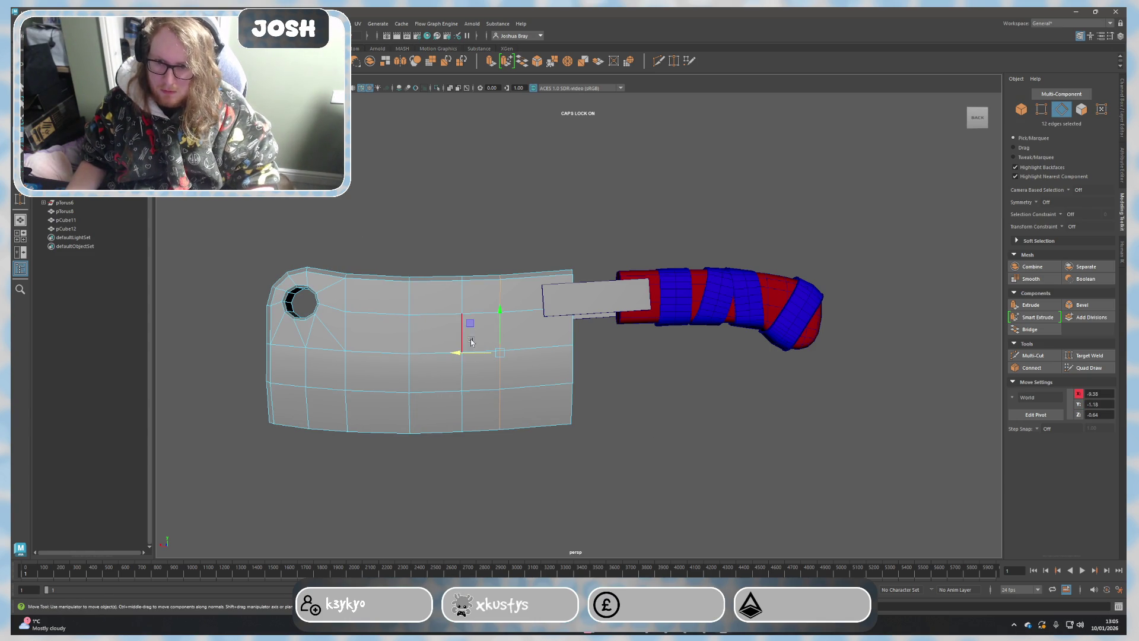
drag(517, 328, 521, 317)
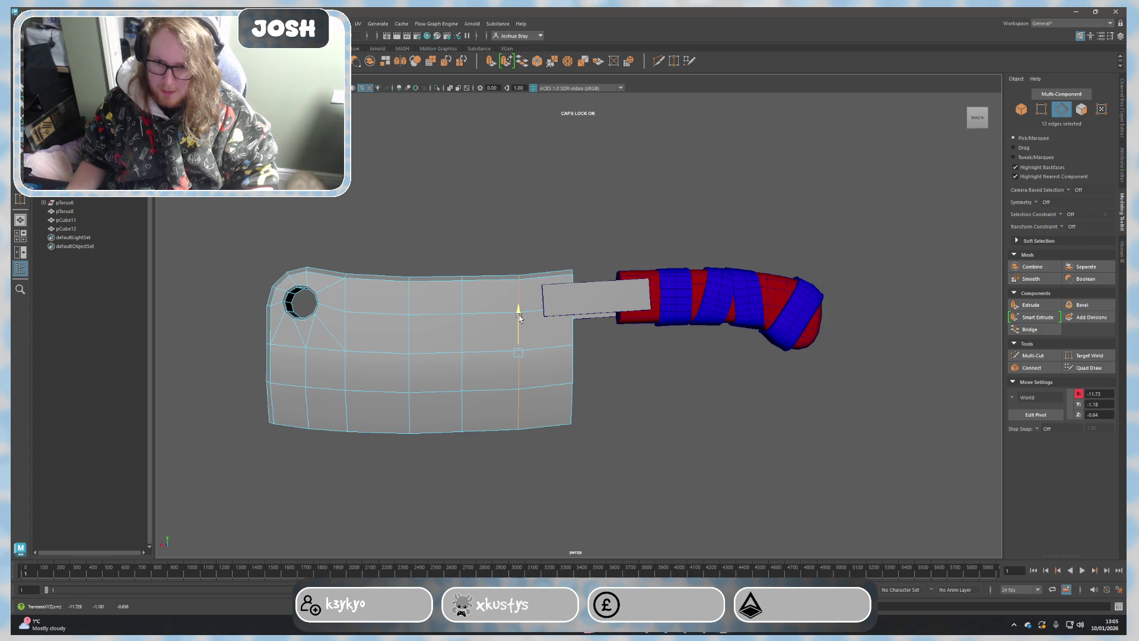
double_click(410, 323)
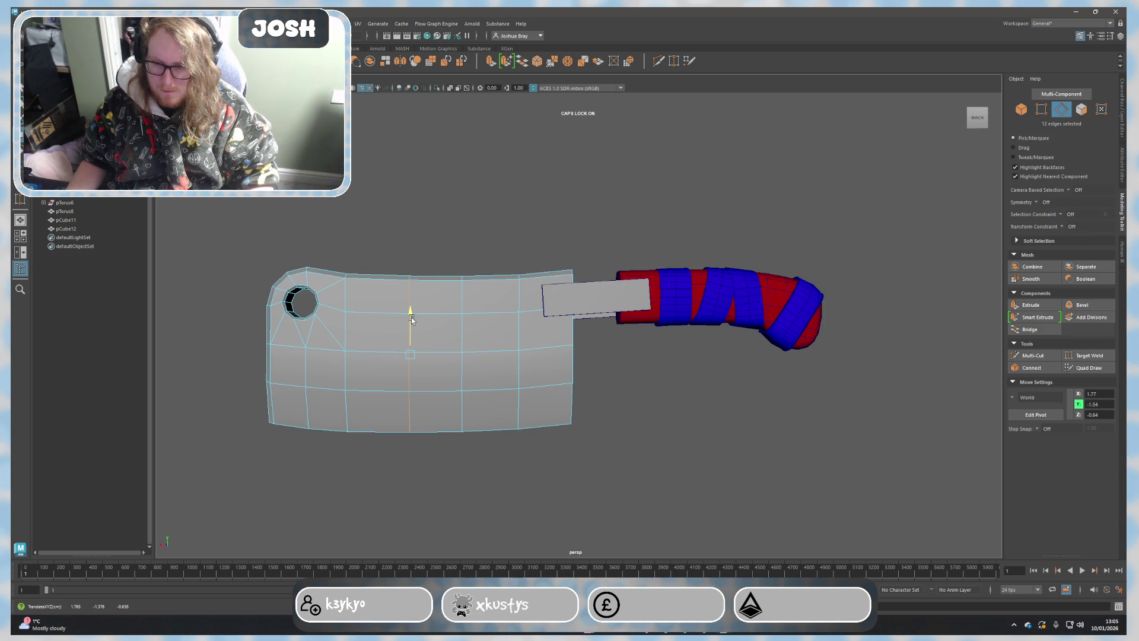
click(646, 400)
scroll(643, 412, down, 2)
Step: Orbit around the cleaver to review the blade from several angles
alt+drag(644, 412, 669, 425)
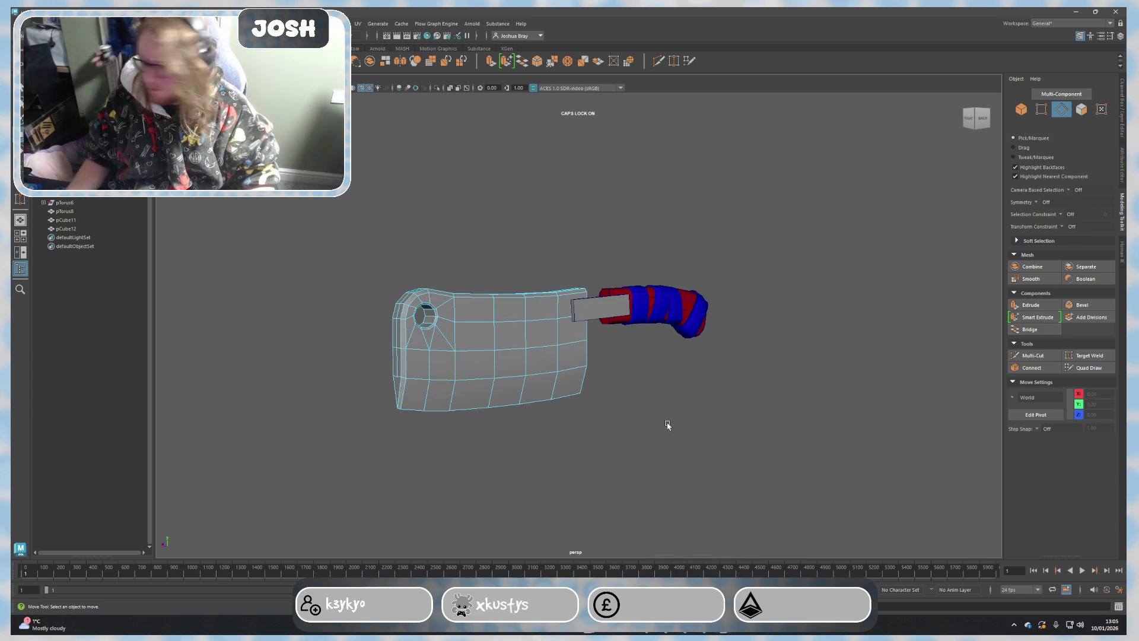
alt+drag(585, 422, 570, 441)
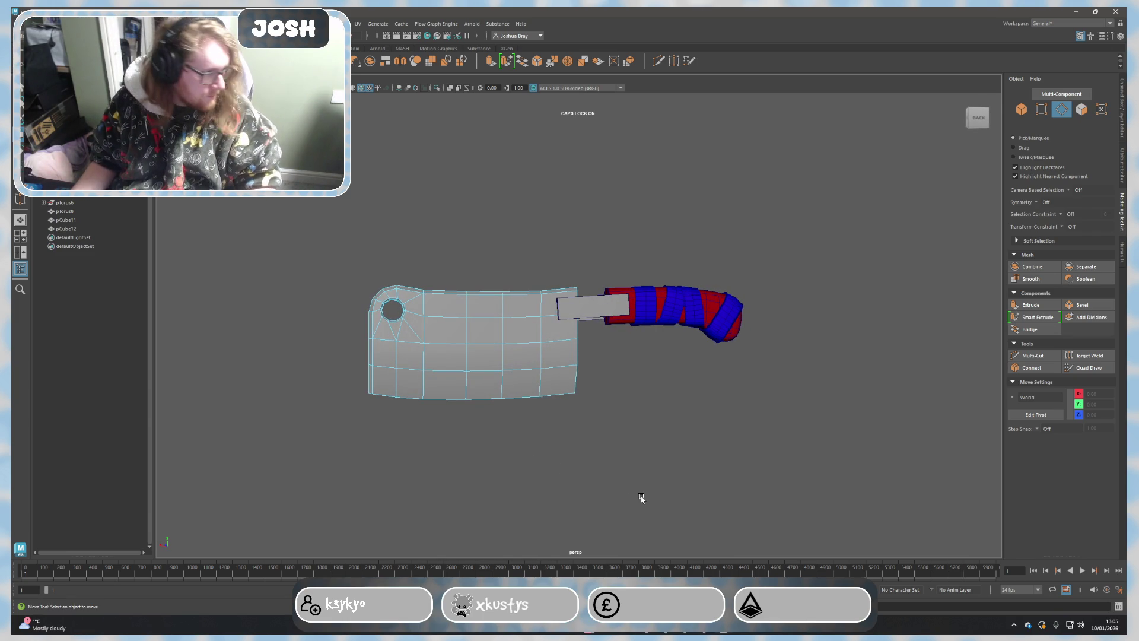
scroll(641, 499, up, 2)
scroll(635, 428, up, 2)
mouse_move(700, 453)
alt+mouse_down()
mouse_move(674, 388)
mouse_move(667, 439)
mouse_move(652, 356)
alt+mouse_up()
mouse_move(611, 443)
alt+mouse_down()
mouse_move(639, 432)
mouse_move(584, 448)
alt+mouse_up()
Step: Delete the two leftover tang boxes pCube11 and pCube12, leaving blade and wrapped handle
click(578, 285)
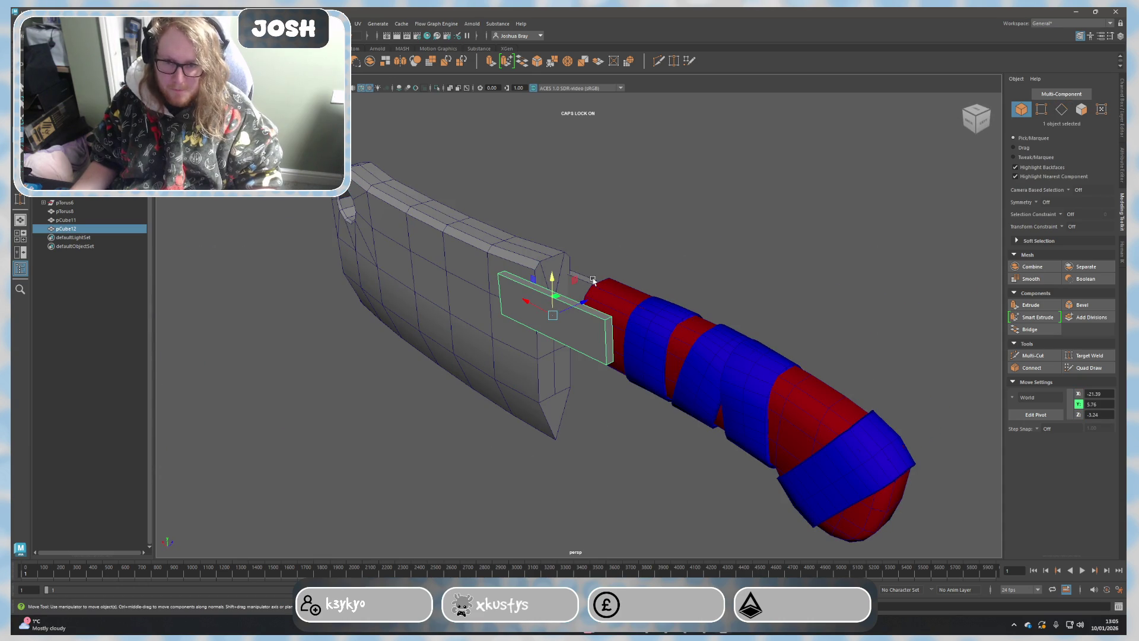
shift+click(593, 281)
key(Delete)
scroll(577, 230, up, 3)
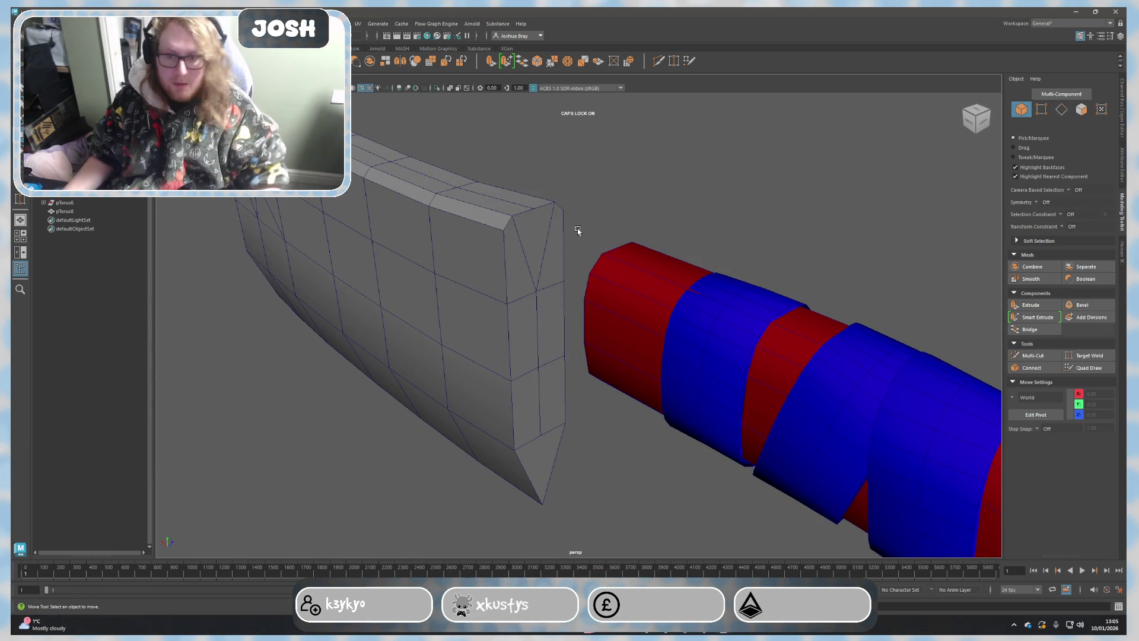
alt+drag(643, 311, 547, 203)
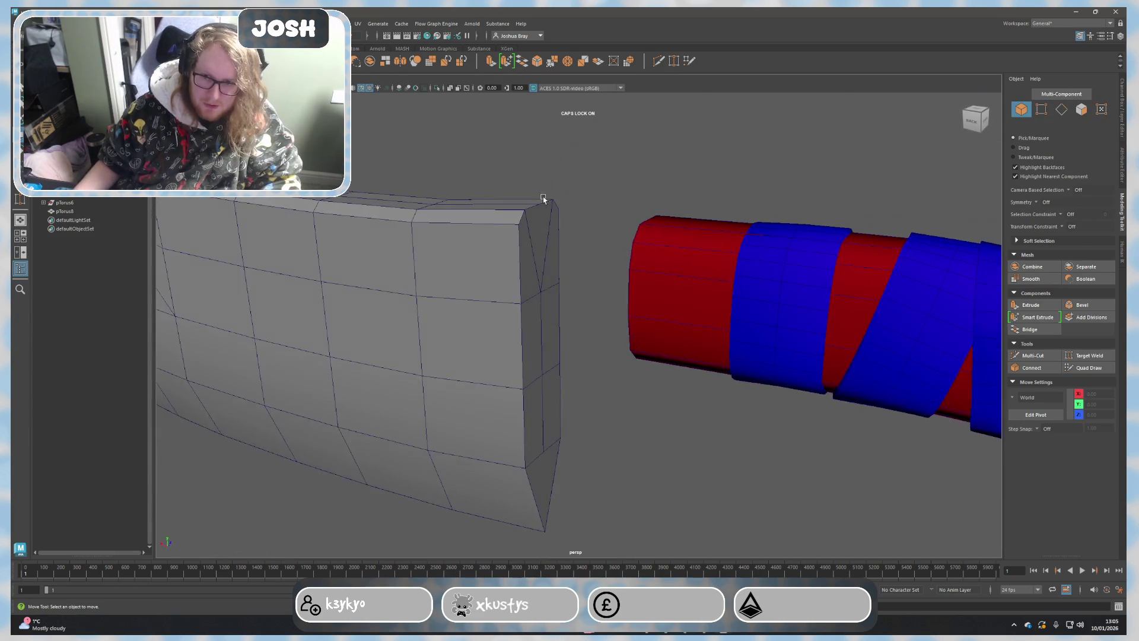
mouse_move(497, 394)
alt+mouse_down()
mouse_move(587, 394)
mouse_move(560, 384)
alt+mouse_up()
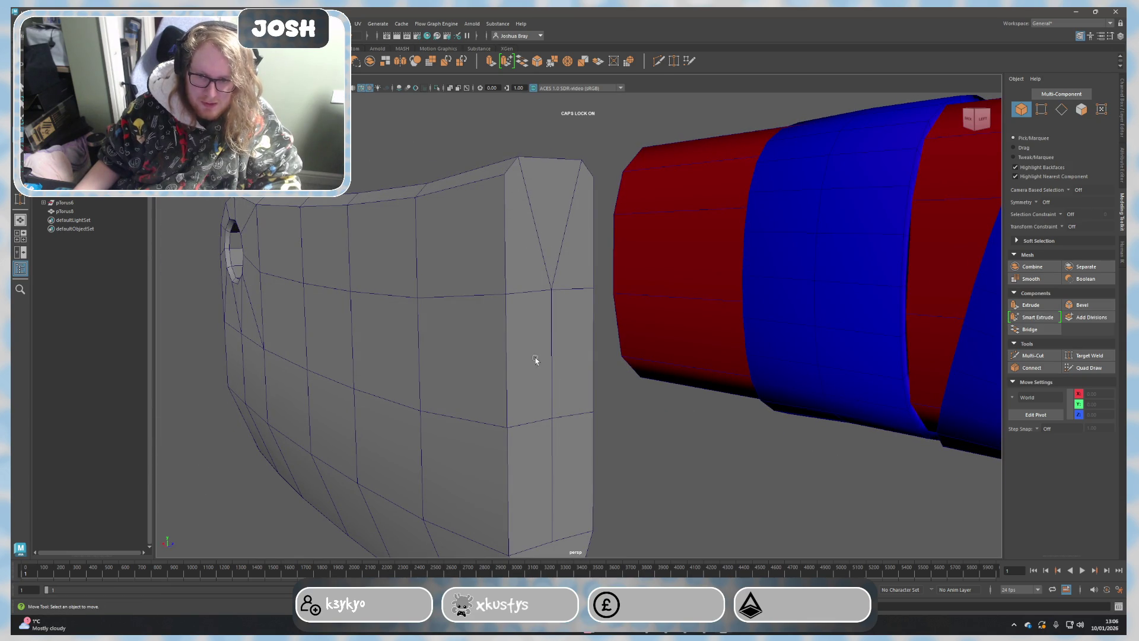
alt+drag(533, 361, 459, 242)
Step: Orbit the model to inspect the blade's hole, edge thickness and handle
mouse_move(411, 318)
alt+mouse_down()
mouse_move(332, 276)
mouse_move(541, 324)
mouse_move(595, 317)
mouse_move(526, 317)
mouse_move(502, 163)
alt+mouse_up()
scroll(526, 317, up, 3)
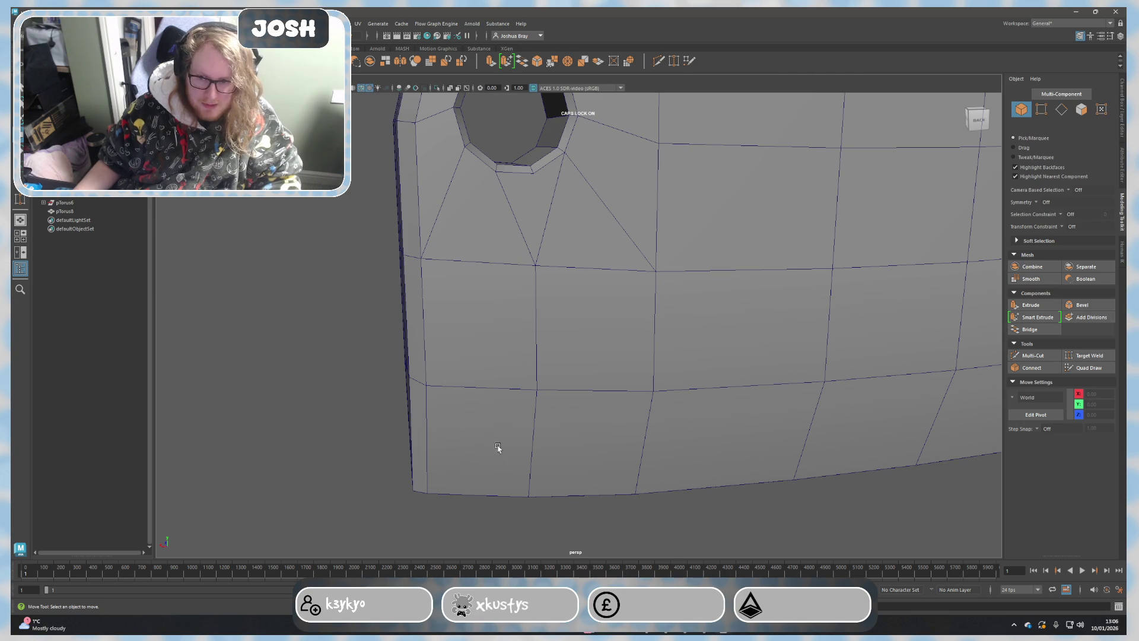
alt+drag(496, 447, 496, 386)
alt+drag(478, 319, 486, 257)
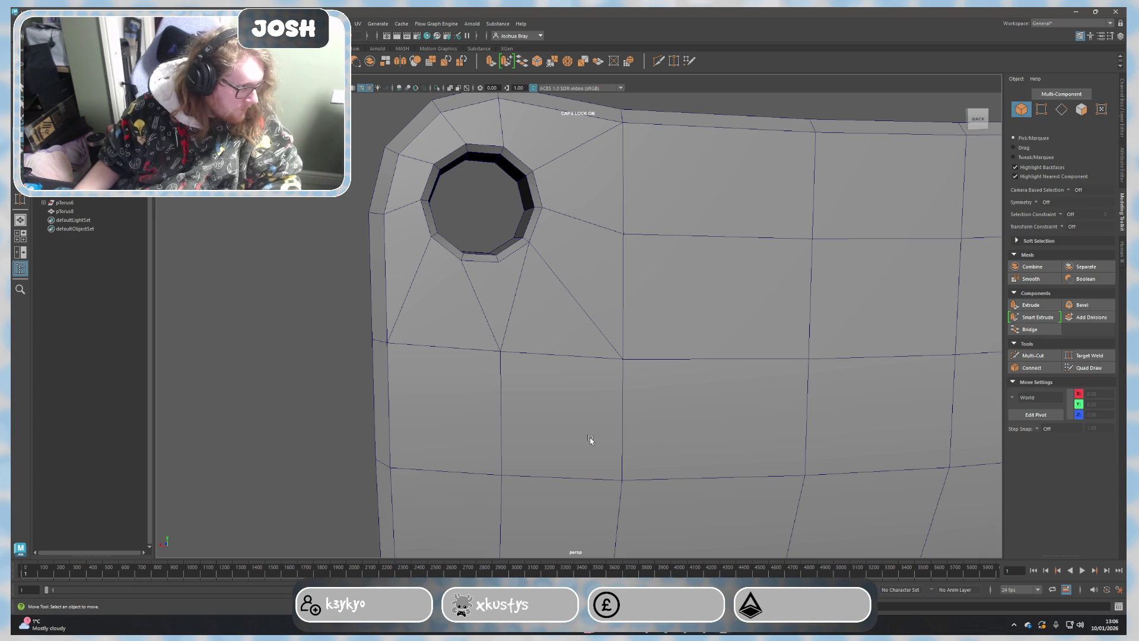
scroll(652, 431, down, 5)
mouse_move(692, 415)
alt+mouse_down()
mouse_move(886, 418)
mouse_move(775, 419)
mouse_move(749, 401)
alt+mouse_up()
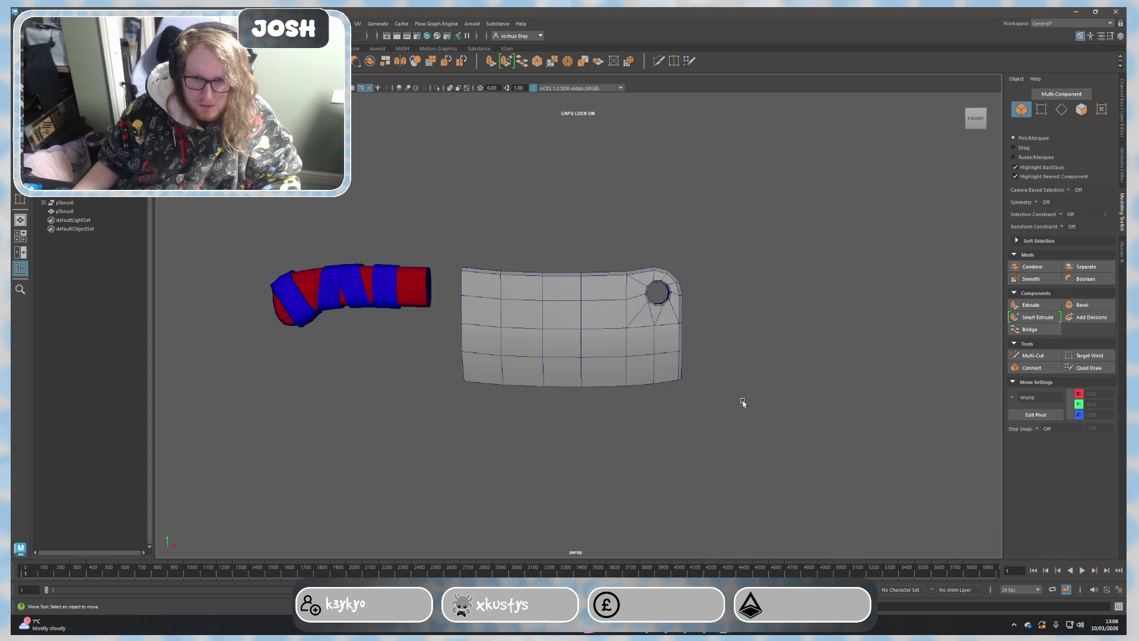
scroll(549, 330, up, 2)
scroll(548, 323, up, 2)
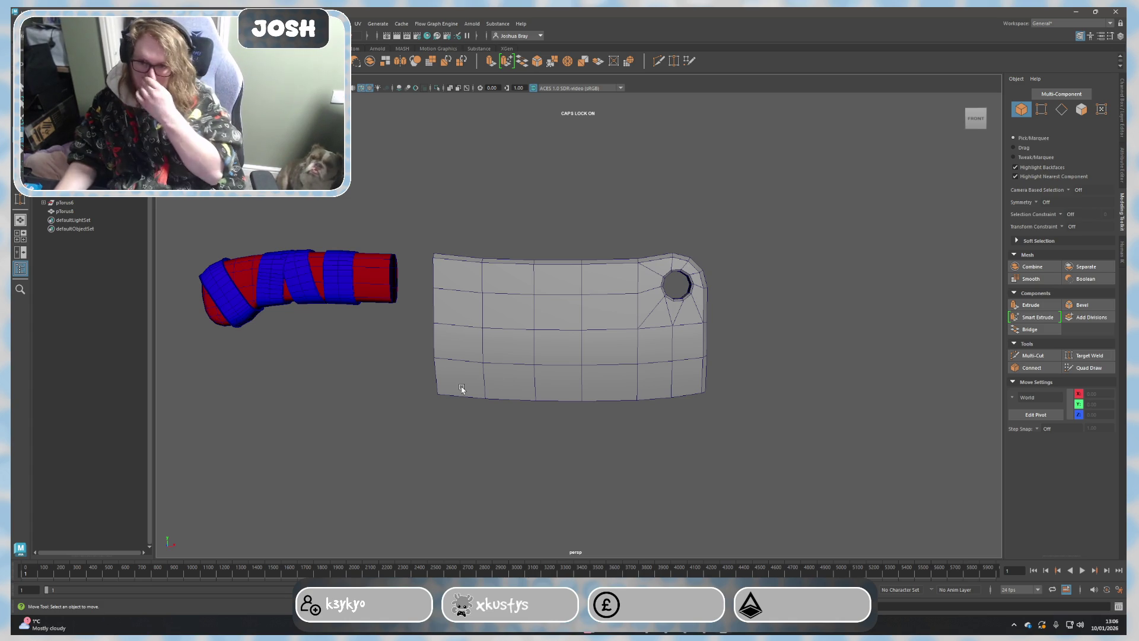
mouse_move(462, 390)
alt+mouse_down()
mouse_move(489, 565)
mouse_move(555, 408)
alt+mouse_up()
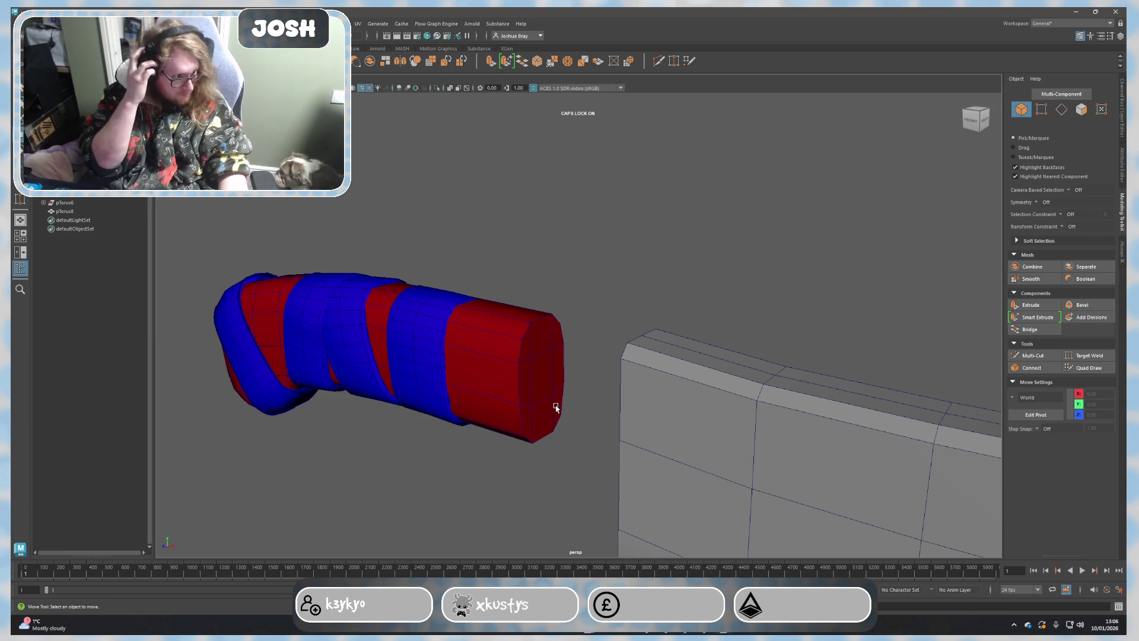
Step: Enter edge mode on the wrapped handle and raise an edge loop of the blue band slightly
alt+right_drag(556, 407, 562, 508)
scroll(478, 437, up, 3)
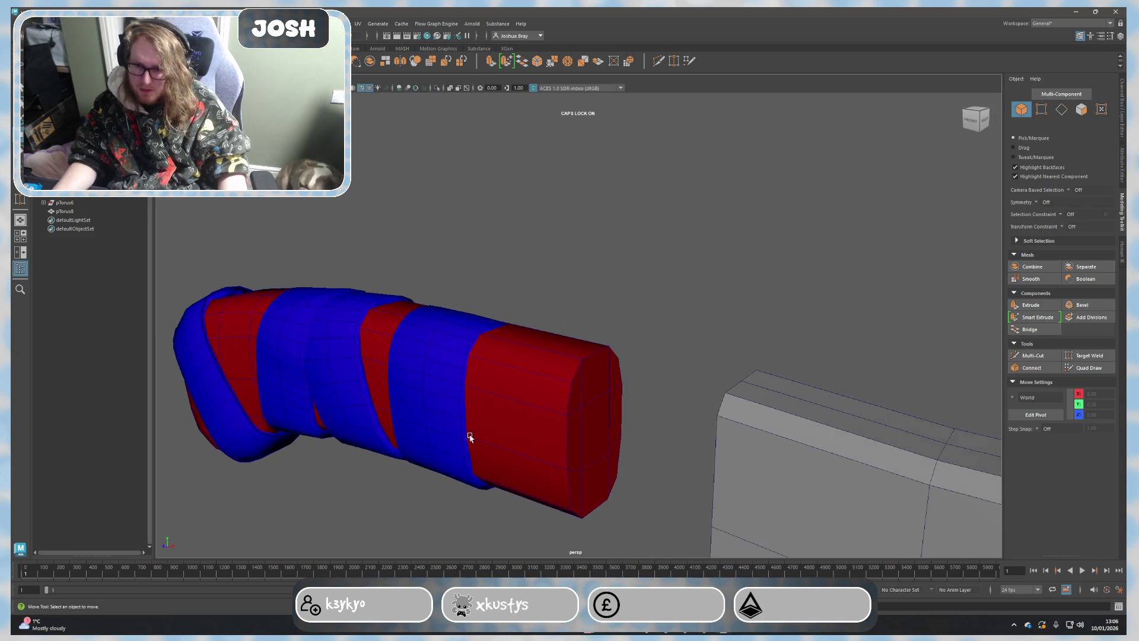
scroll(427, 437, up, 3)
scroll(425, 437, up, 3)
scroll(280, 388, up, 3)
alt+drag(280, 388, 720, 400)
scroll(469, 368, up, 3)
alt+drag(468, 368, 508, 363)
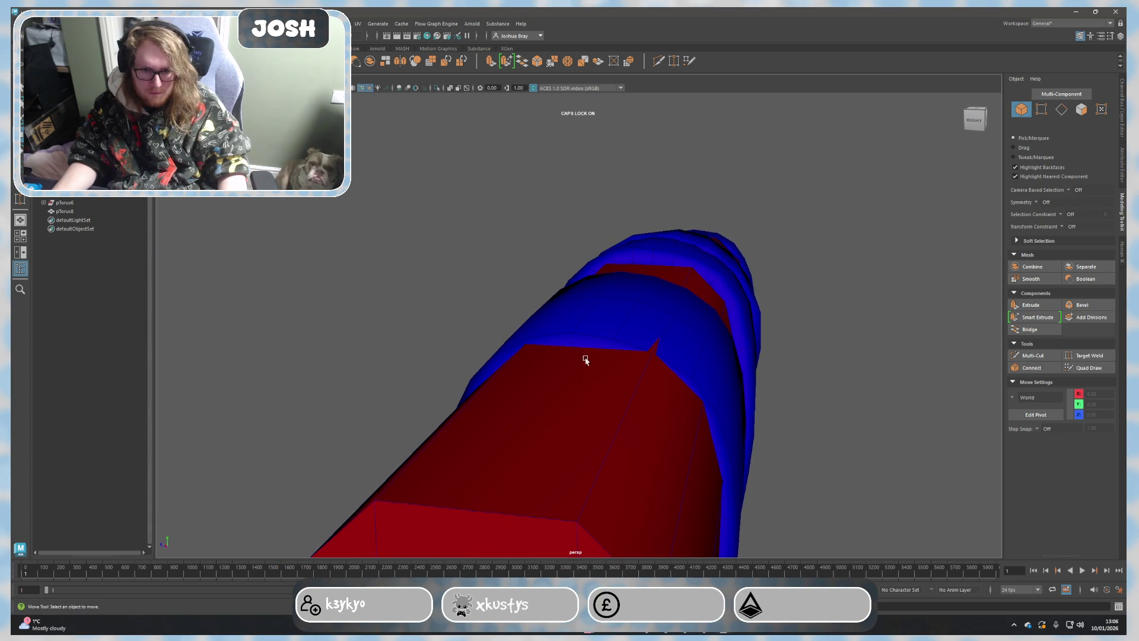
click(661, 381)
right_drag(682, 326, 682, 303)
click(668, 331)
double_click(671, 293)
shift+click(616, 336)
drag(652, 281, 654, 269)
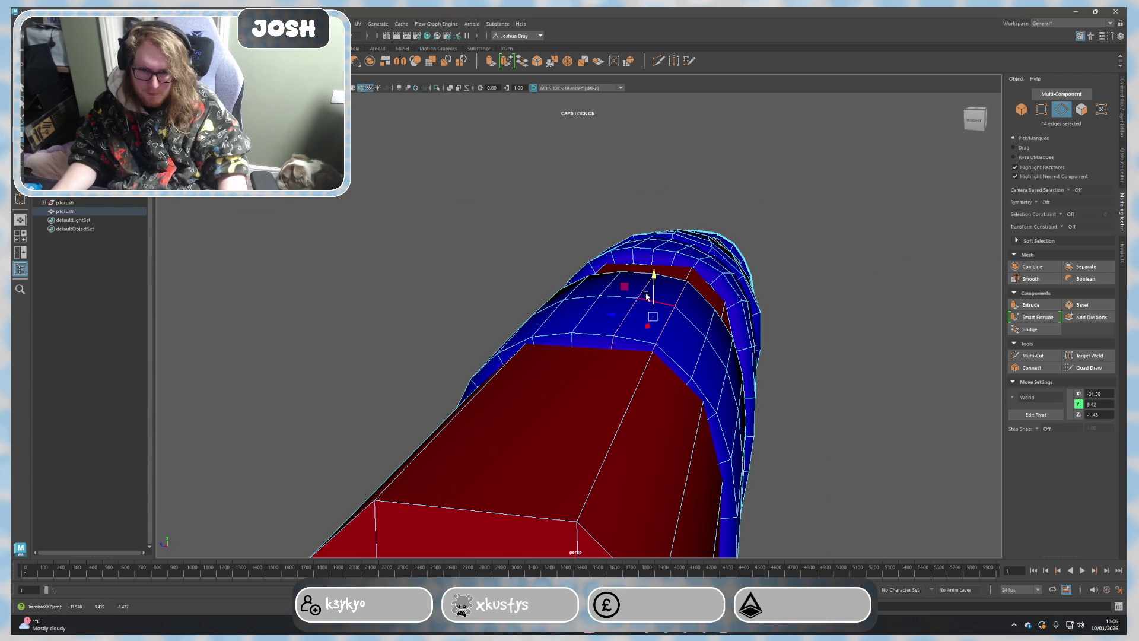
Step: Nudge individual band edges sideways and raise the band rim edge loop
click(703, 360)
drag(690, 352, 705, 309)
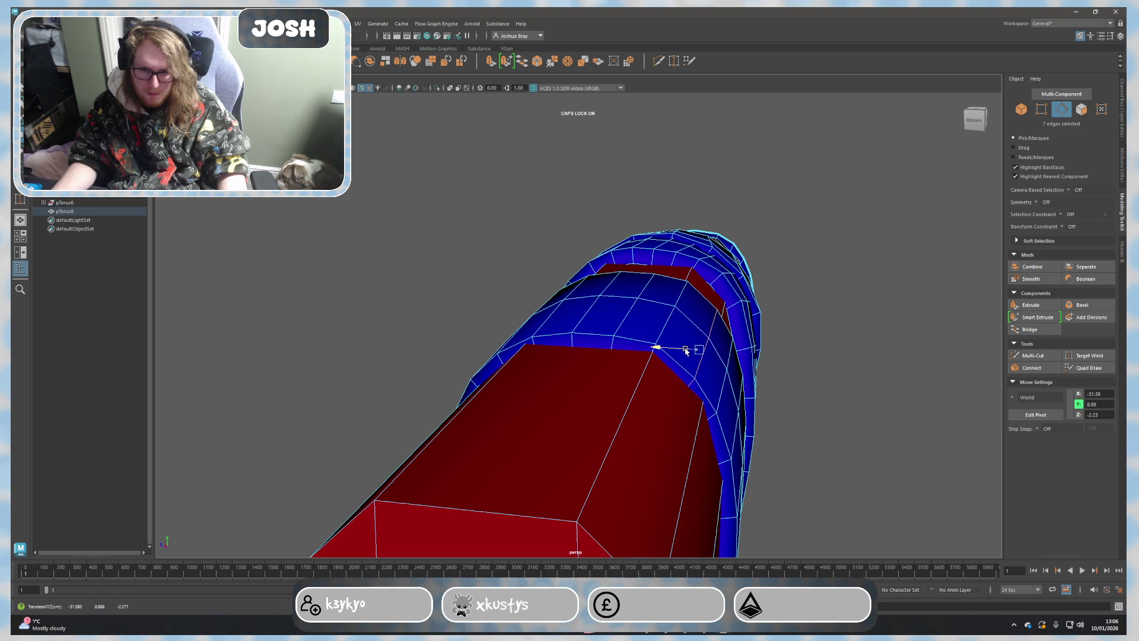
click(661, 326)
drag(665, 305, 578, 373)
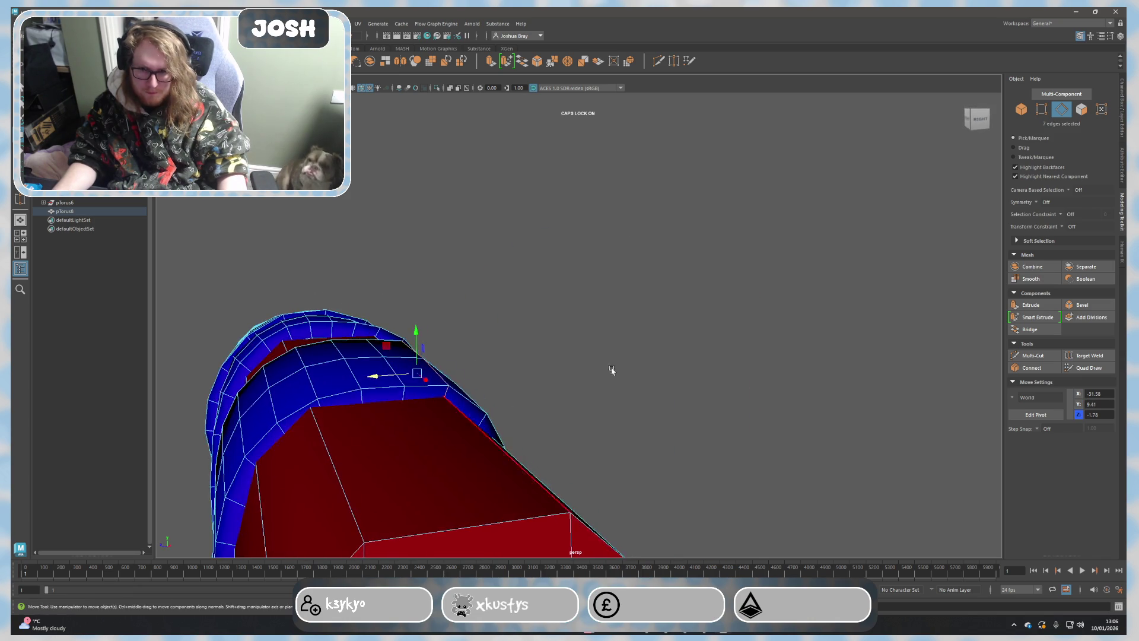
shift+double_click(360, 398)
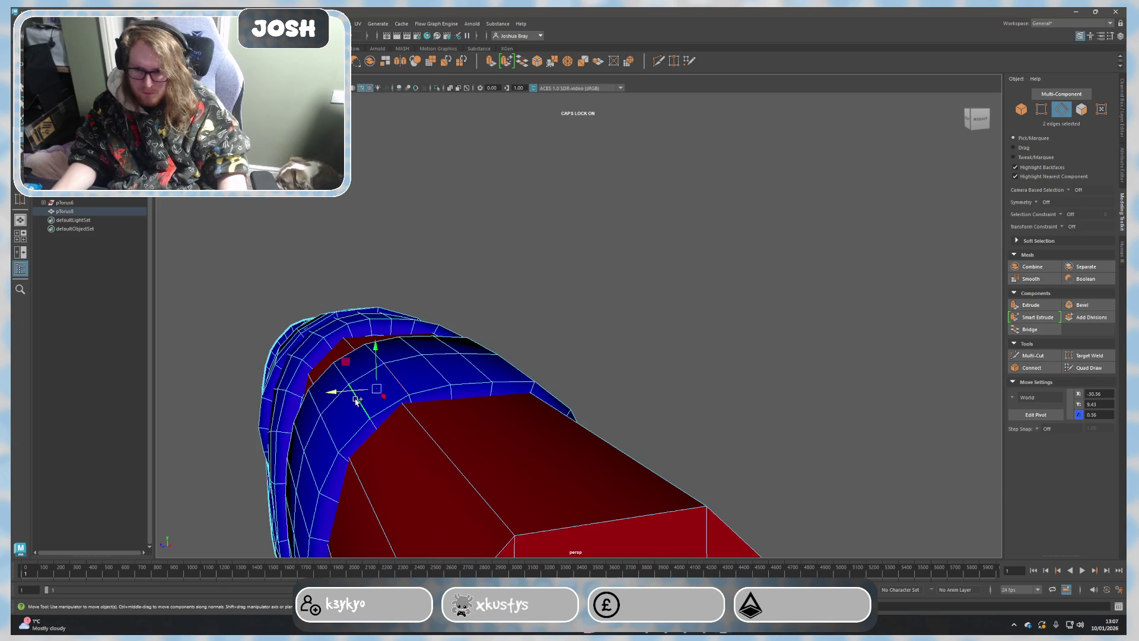
click(372, 357)
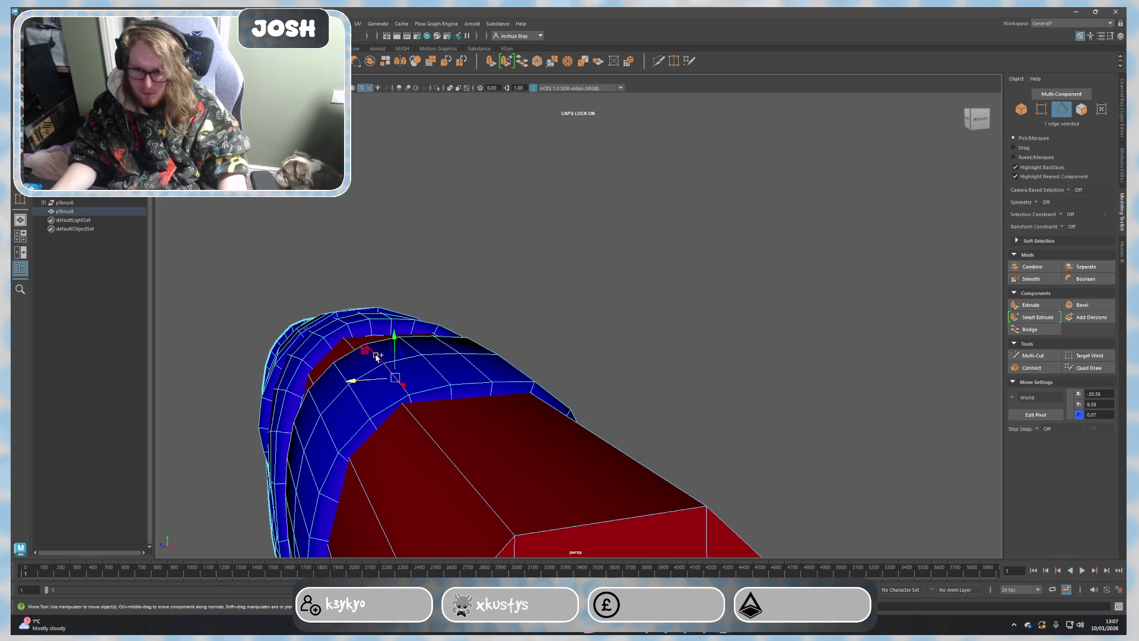
shift+double_click(358, 391)
drag(371, 348, 369, 342)
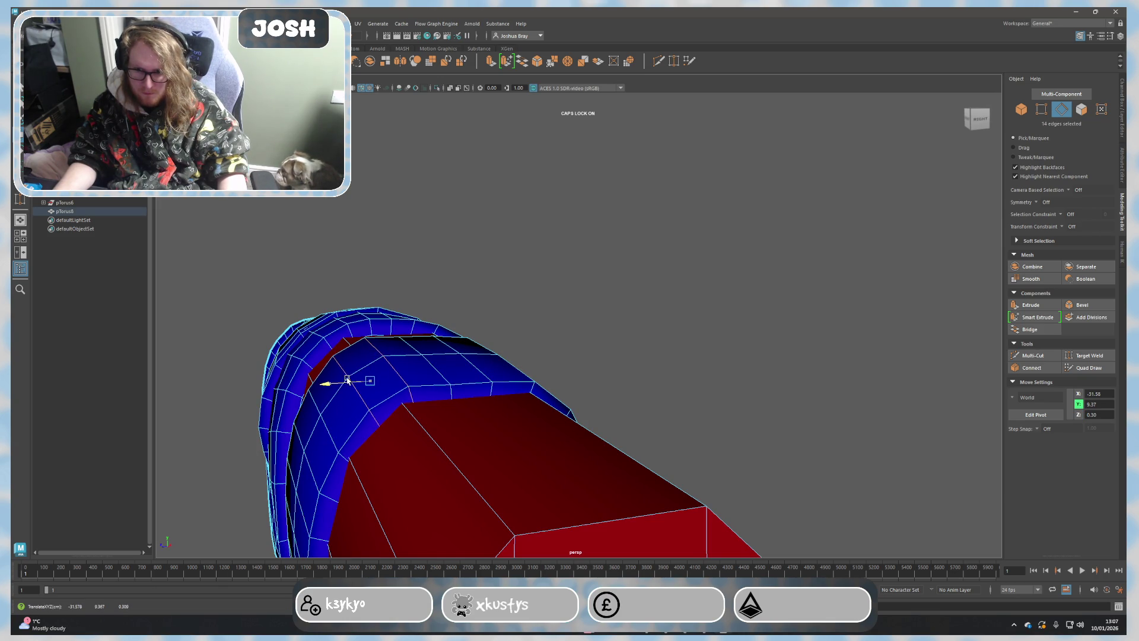
Step: Shift another band edge loop along the handle and review the band from several angles
double_click(417, 346)
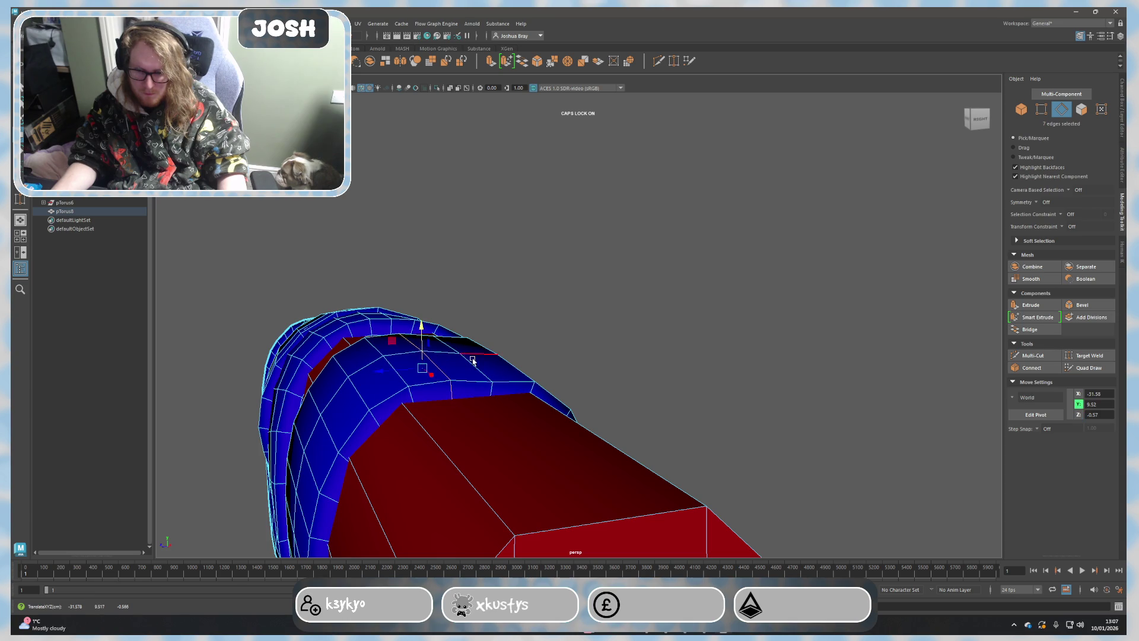
middle_drag(458, 331, 457, 326)
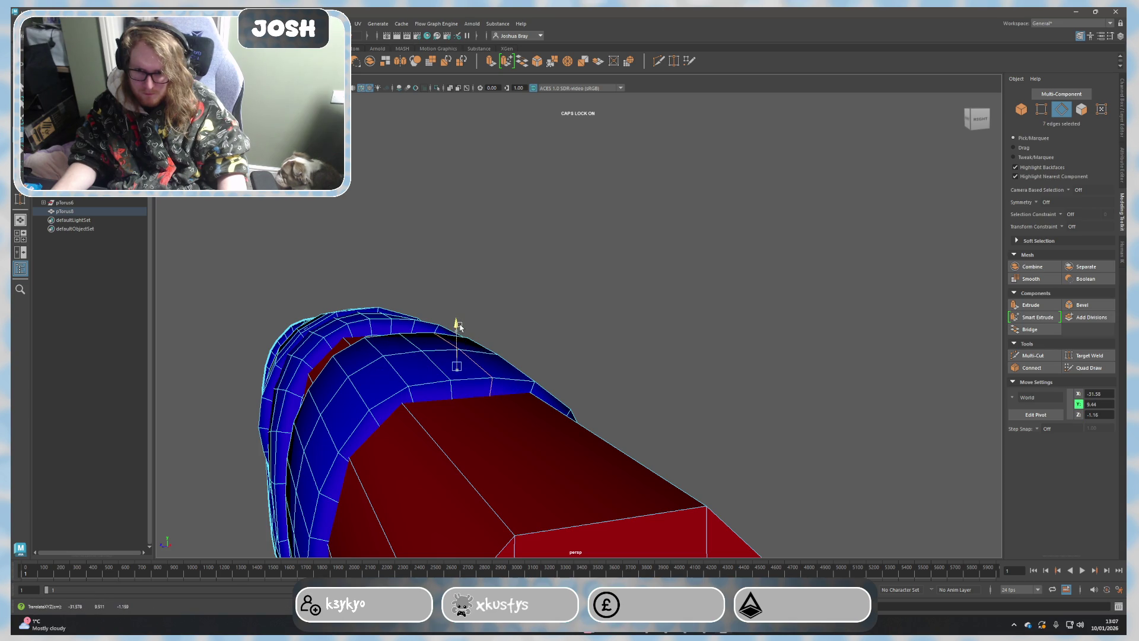
alt+drag(458, 326, 641, 383)
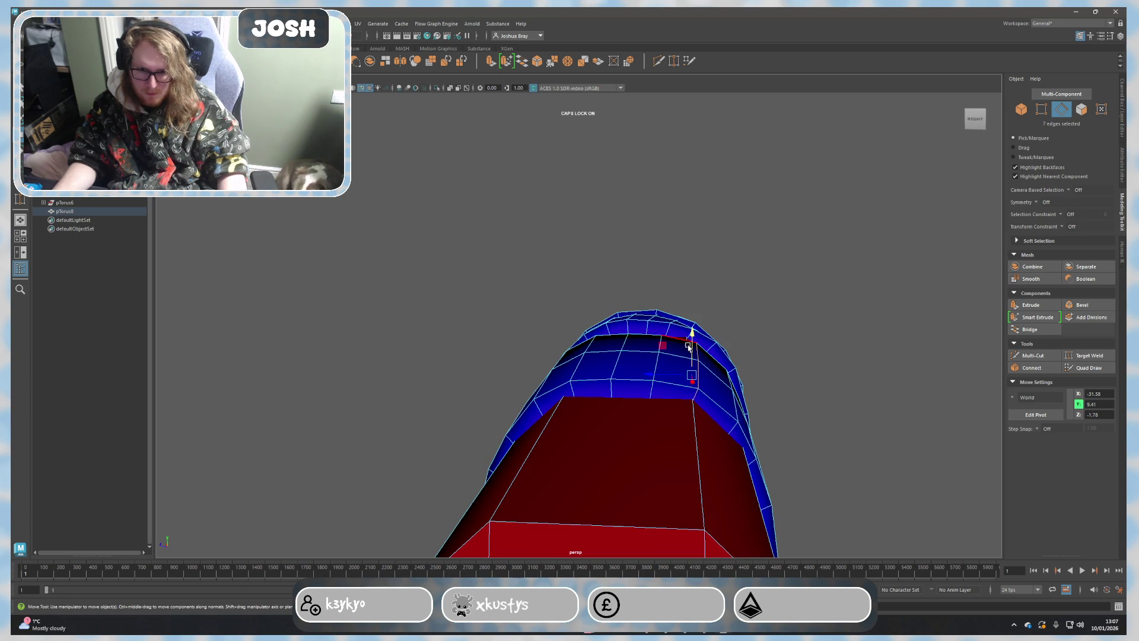
drag(691, 338, 693, 335)
mouse_move(603, 400)
alt+mouse_down()
mouse_move(513, 369)
mouse_move(461, 385)
alt+mouse_up()
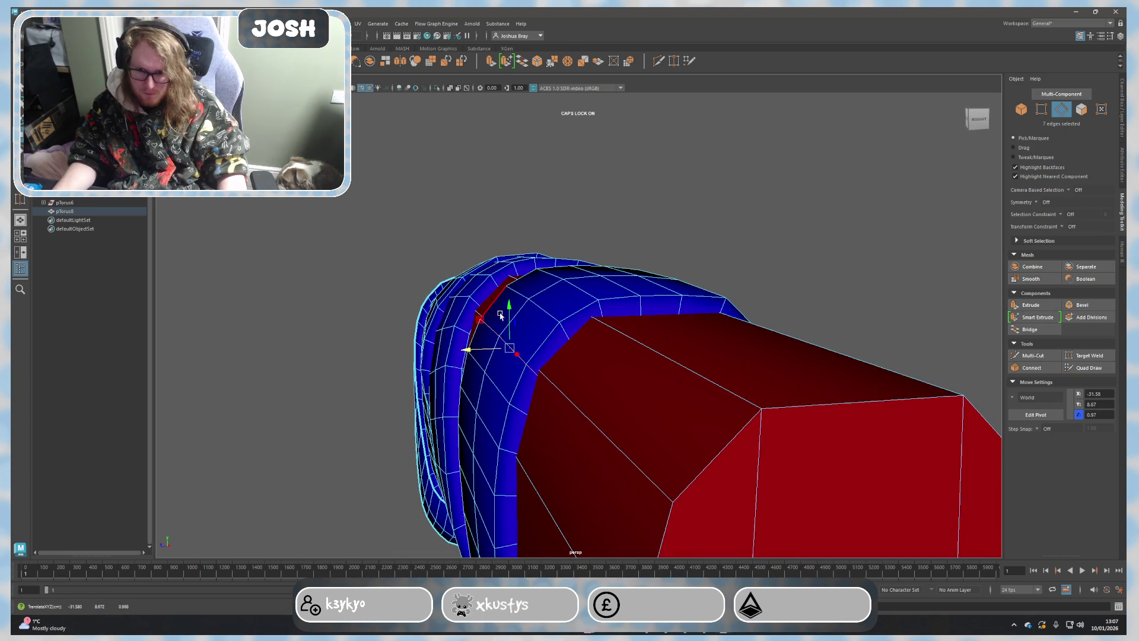
mouse_move(615, 422)
alt+mouse_down()
mouse_move(733, 445)
mouse_move(820, 446)
mouse_move(377, 287)
mouse_move(613, 376)
alt+mouse_up()
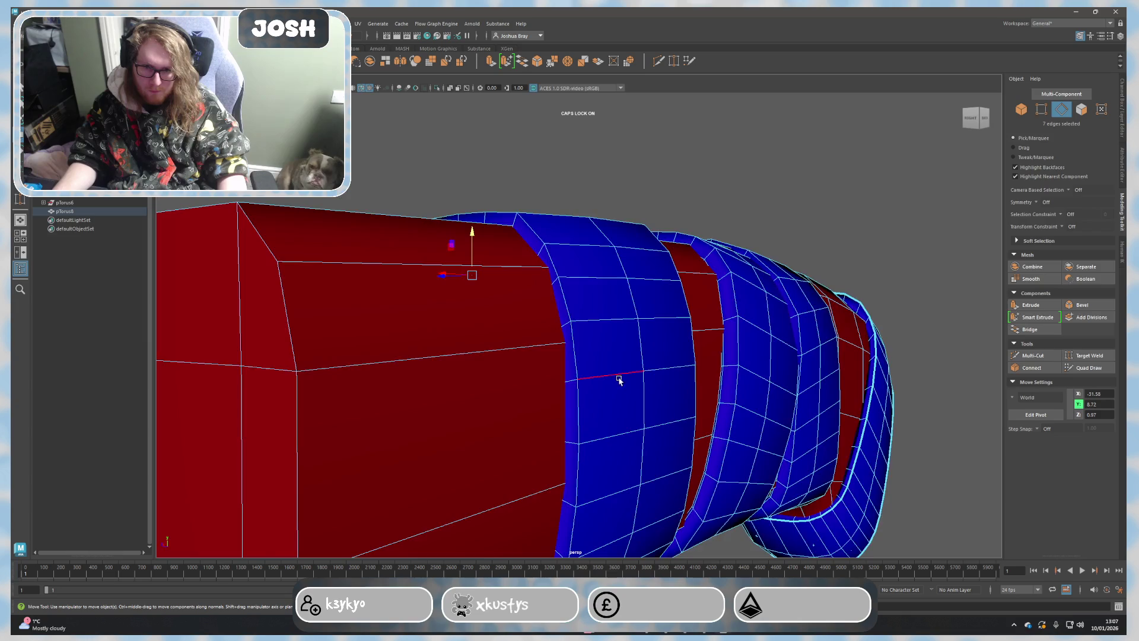
scroll(692, 412, down, 2)
alt+drag(693, 412, 647, 425)
mouse_move(801, 400)
alt+mouse_down()
mouse_move(590, 453)
mouse_move(517, 280)
mouse_move(523, 362)
mouse_move(570, 428)
mouse_move(557, 463)
mouse_move(534, 285)
alt+mouse_up()
scroll(545, 274, up, 2)
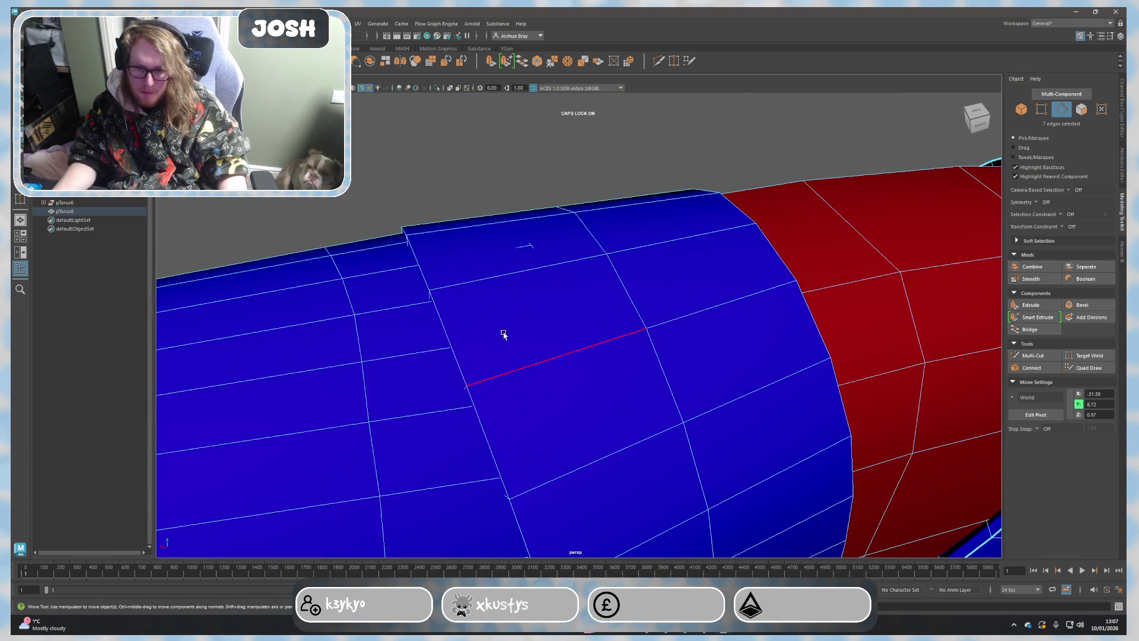
scroll(503, 339, down, 3)
alt+drag(503, 339, 440, 338)
scroll(555, 421, up, 3)
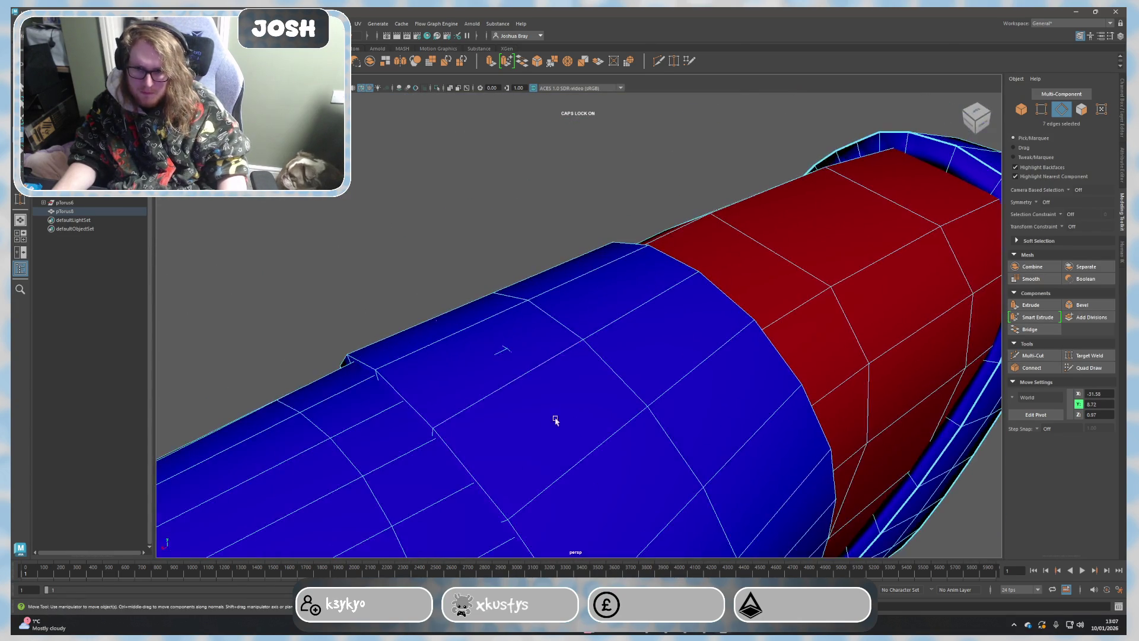
Step: Check a vertex on the blue band and return to edge editing with F10
click(507, 348)
mouse_move(506, 352)
alt+mouse_down()
mouse_move(508, 433)
mouse_move(745, 191)
mouse_move(659, 322)
mouse_move(589, 326)
mouse_move(681, 368)
mouse_move(511, 311)
alt+mouse_up()
key(F10)
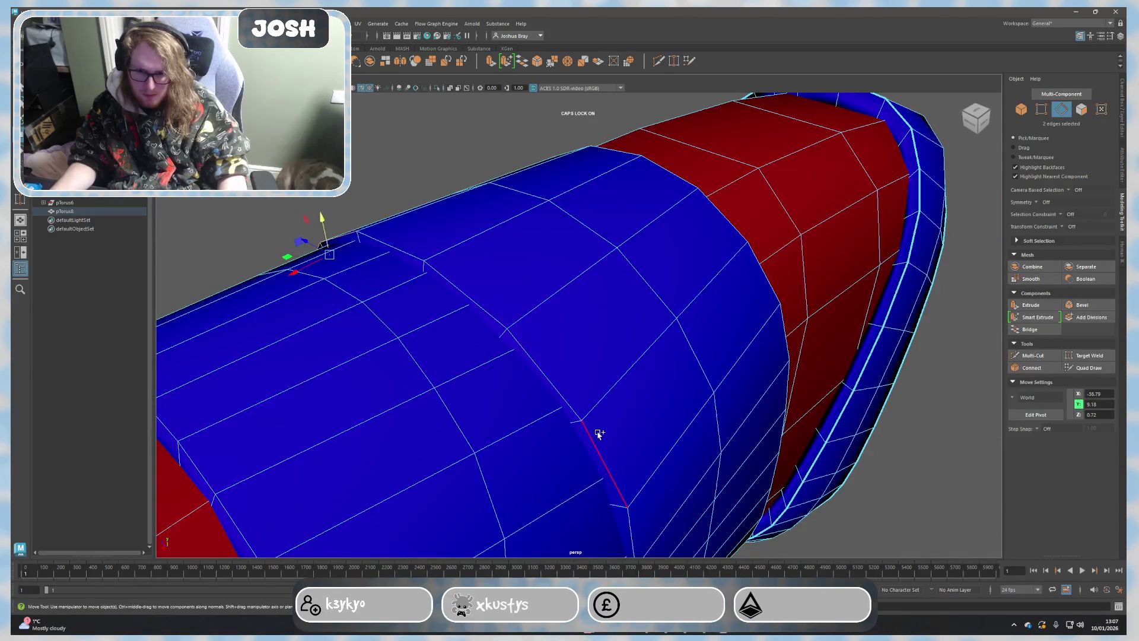
mouse_move(593, 437)
alt+mouse_down()
mouse_move(564, 297)
mouse_move(534, 242)
mouse_move(534, 321)
mouse_move(440, 283)
alt+mouse_up()
right_click(442, 280)
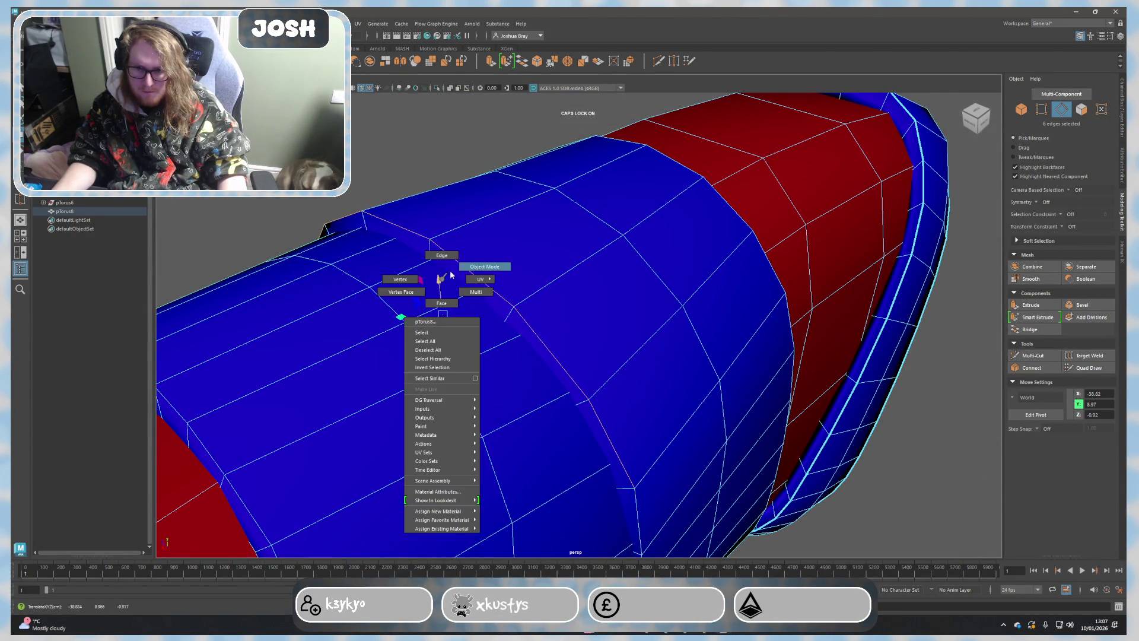
Step: Return the handle to Object Mode, deselect it and orbit to view it beside the blade
right_drag(445, 279, 479, 264)
ctrl+click(335, 277)
mouse_move(336, 277)
alt+mouse_down()
mouse_move(458, 356)
mouse_move(572, 352)
alt+mouse_up()
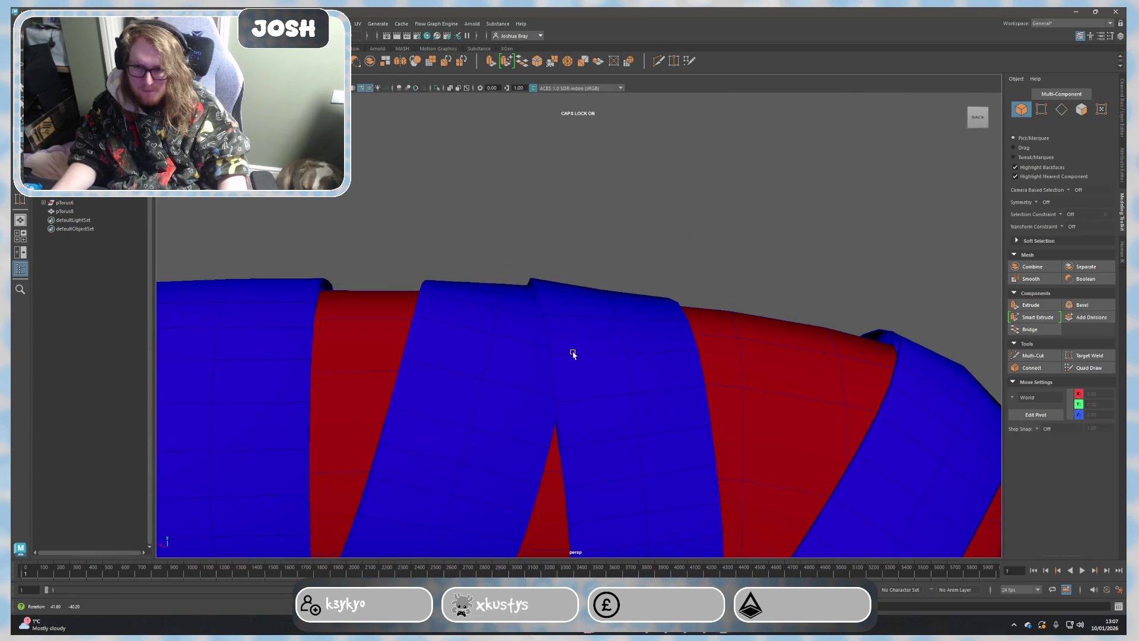
scroll(565, 366, down, 5)
mouse_move(565, 366)
alt+right_down()
mouse_move(546, 386)
mouse_move(817, 407)
mouse_move(364, 374)
alt+right_up()
mouse_move(381, 380)
alt+mouse_down()
mouse_move(732, 438)
mouse_move(591, 427)
mouse_move(725, 349)
mouse_move(665, 391)
alt+mouse_up()
alt+drag(582, 410, 573, 400)
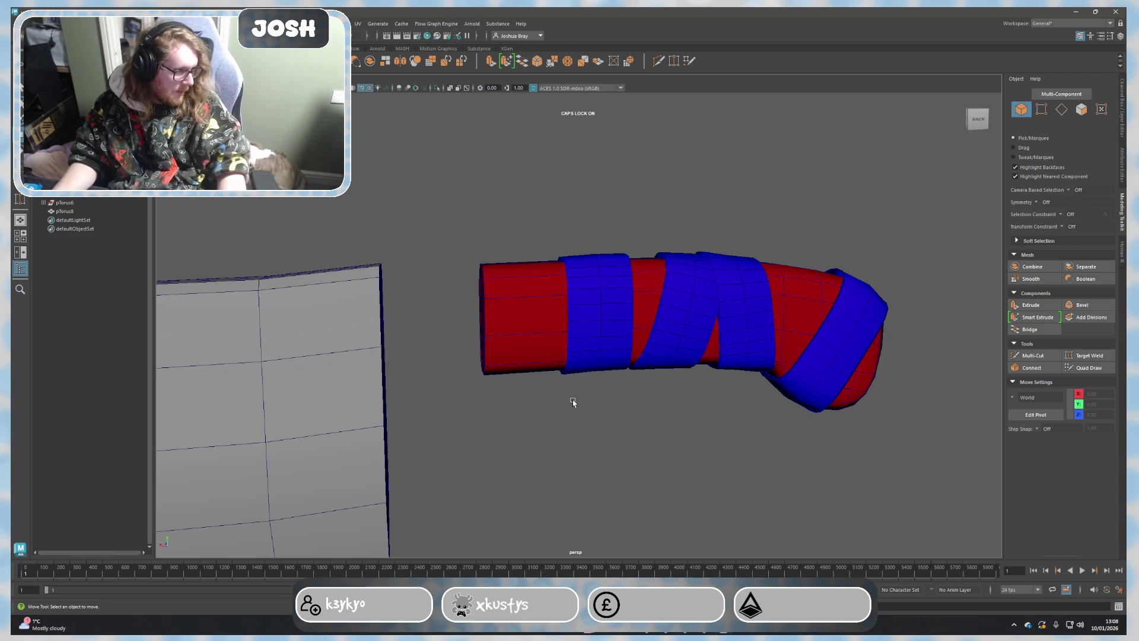
alt+middle_drag(508, 427, 661, 416)
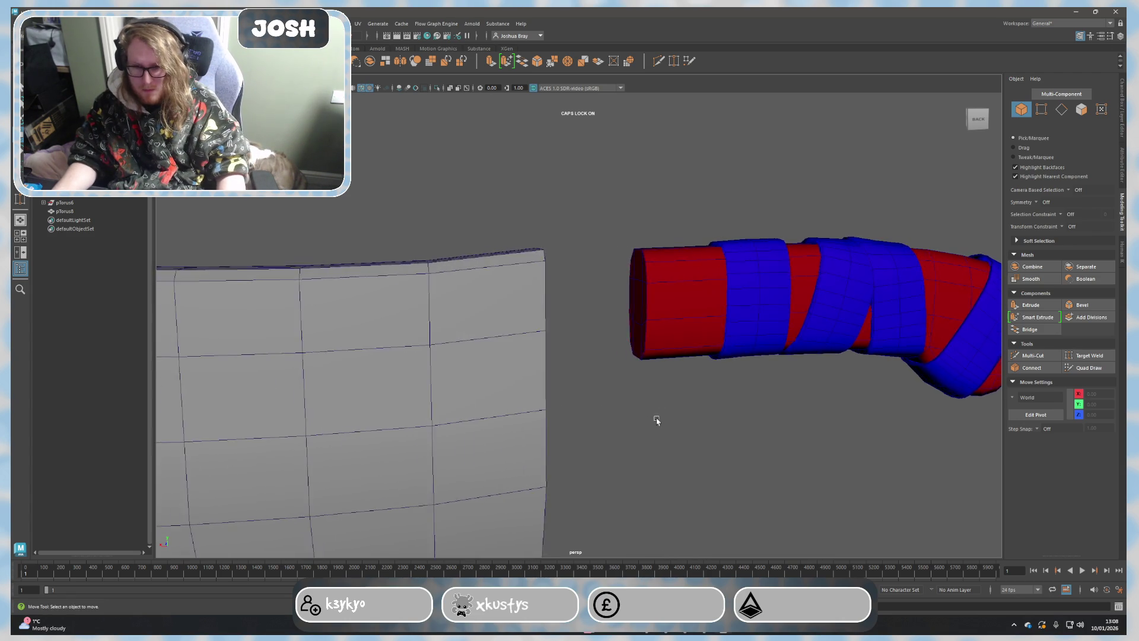
Step: Add a polygon cube between blade and handle and move and scale it into a tall guard block
alt+drag(662, 415, 635, 420)
click(490, 355)
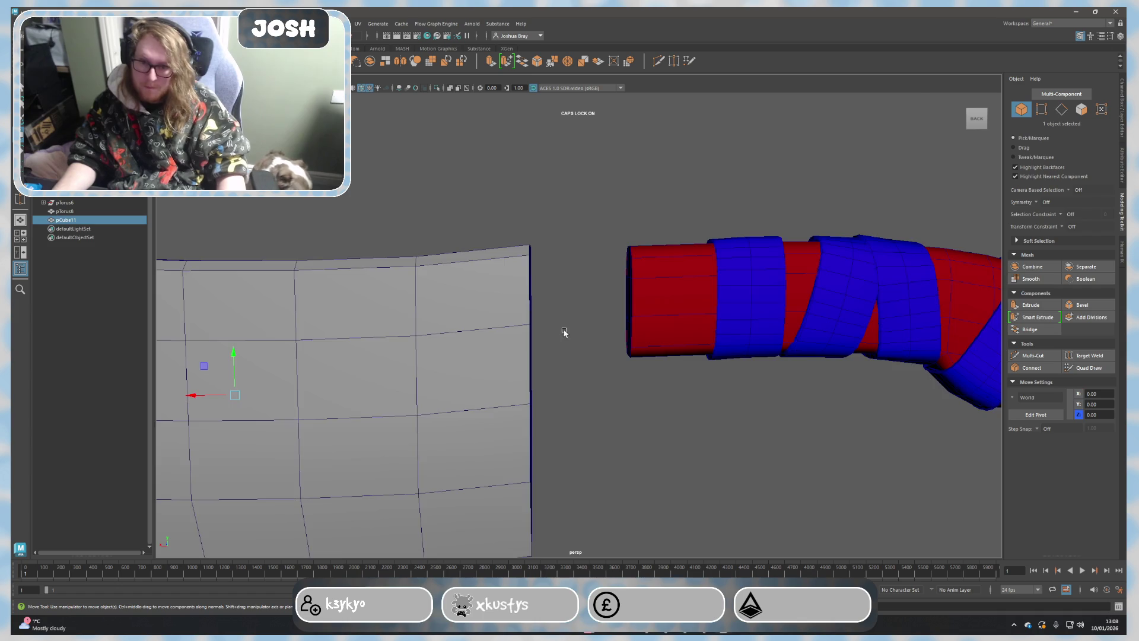
scroll(490, 355, down, 5)
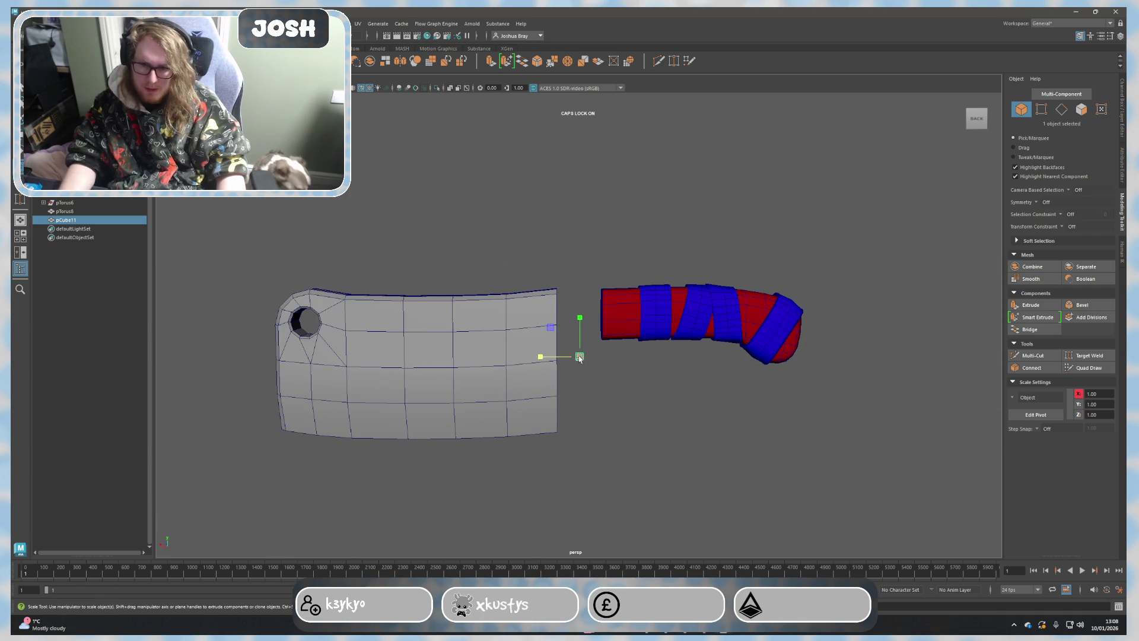
drag(566, 354, 624, 360)
mouse_move(577, 321)
mouse_down()
mouse_move(578, 249)
mouse_move(543, 294)
mouse_move(570, 294)
mouse_move(552, 311)
mouse_move(563, 304)
mouse_move(400, 316)
mouse_up()
scroll(583, 303, up, 3)
key(r)
key(w)
drag(595, 303, 610, 305)
key(r)
key(w)
click(1033, 356)
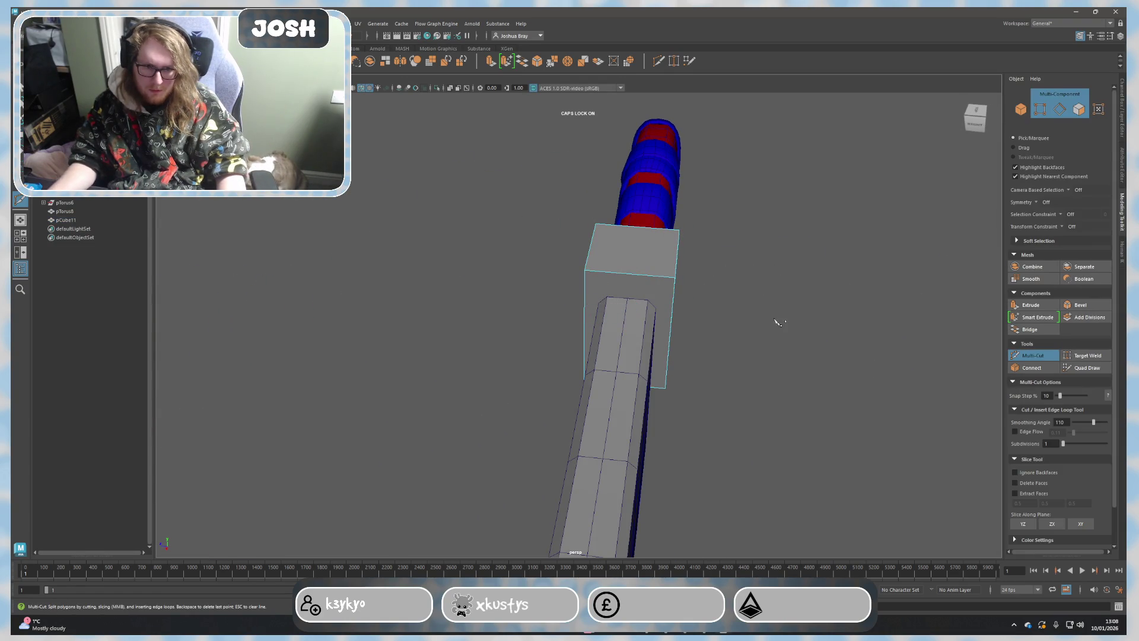
Step: Cut extra edge loops across the guard cube with Multi-Cut, viewed top-down
alt+drag(717, 347, 630, 333)
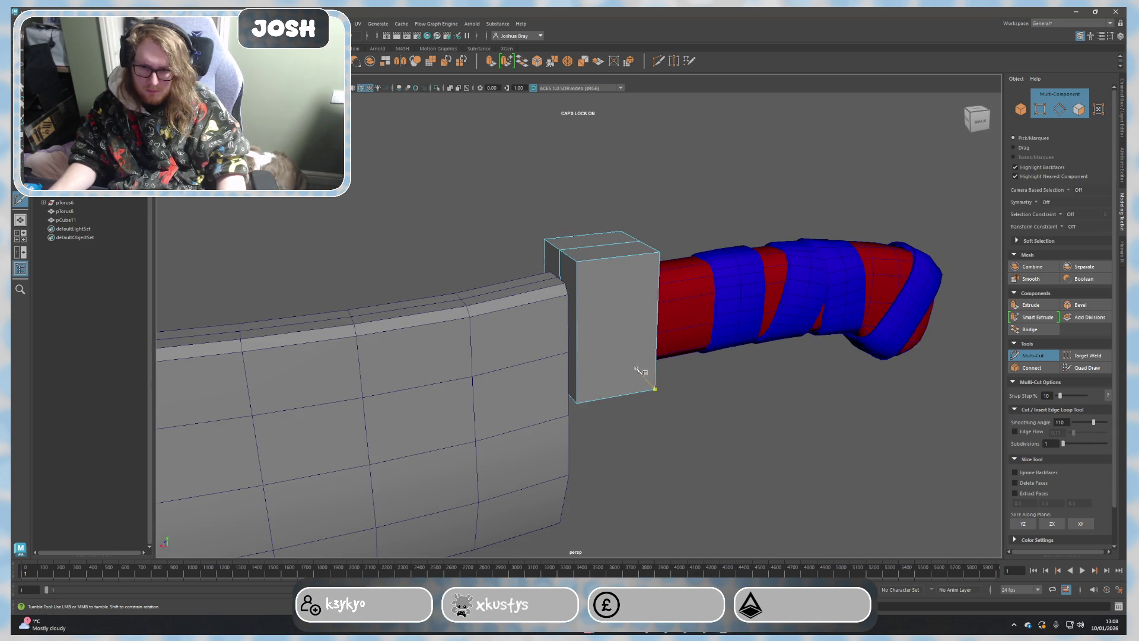
alt+drag(644, 372, 604, 317)
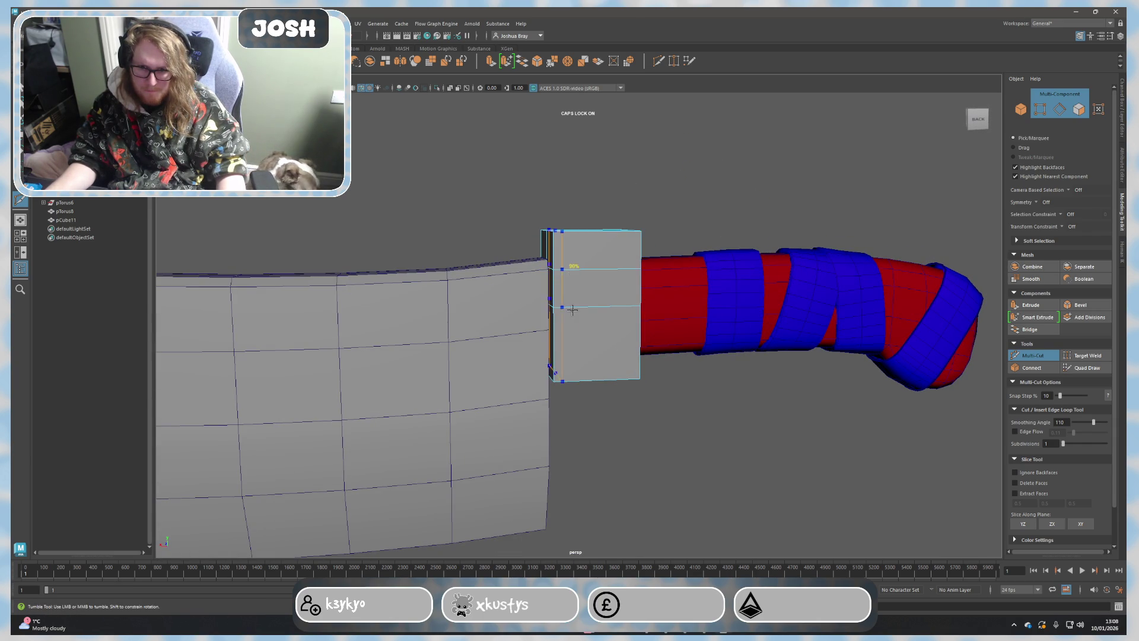
mouse_move(555, 338)
alt+mouse_down()
mouse_move(646, 378)
mouse_move(643, 281)
alt+mouse_up()
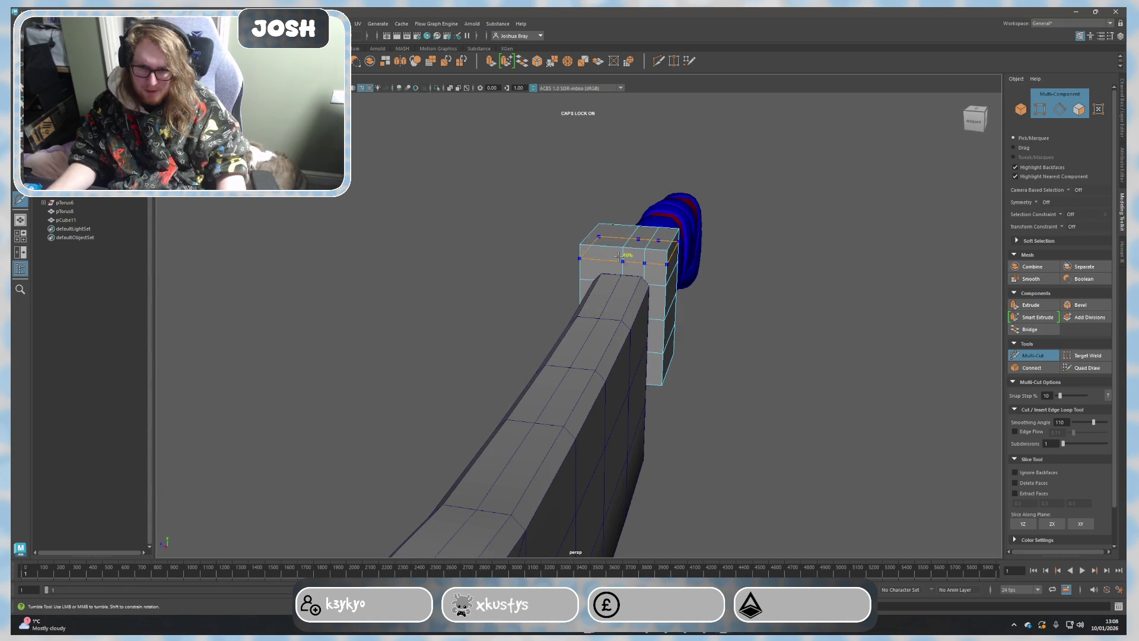
mouse_move(601, 253)
alt+mouse_down()
mouse_move(690, 329)
mouse_move(680, 310)
alt+mouse_up()
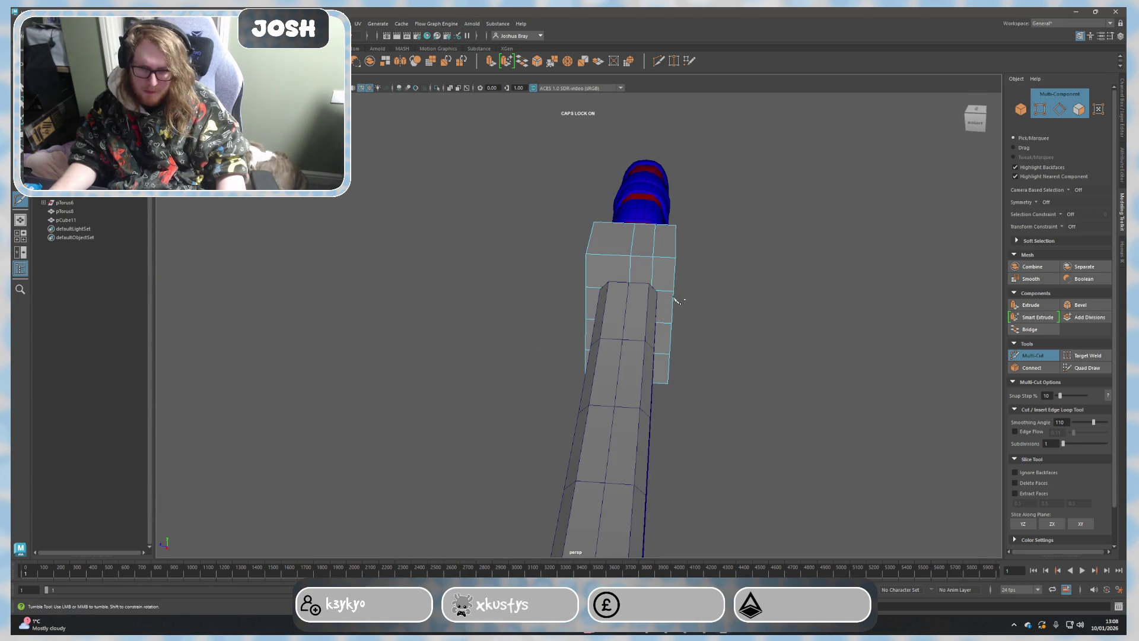
key(q)
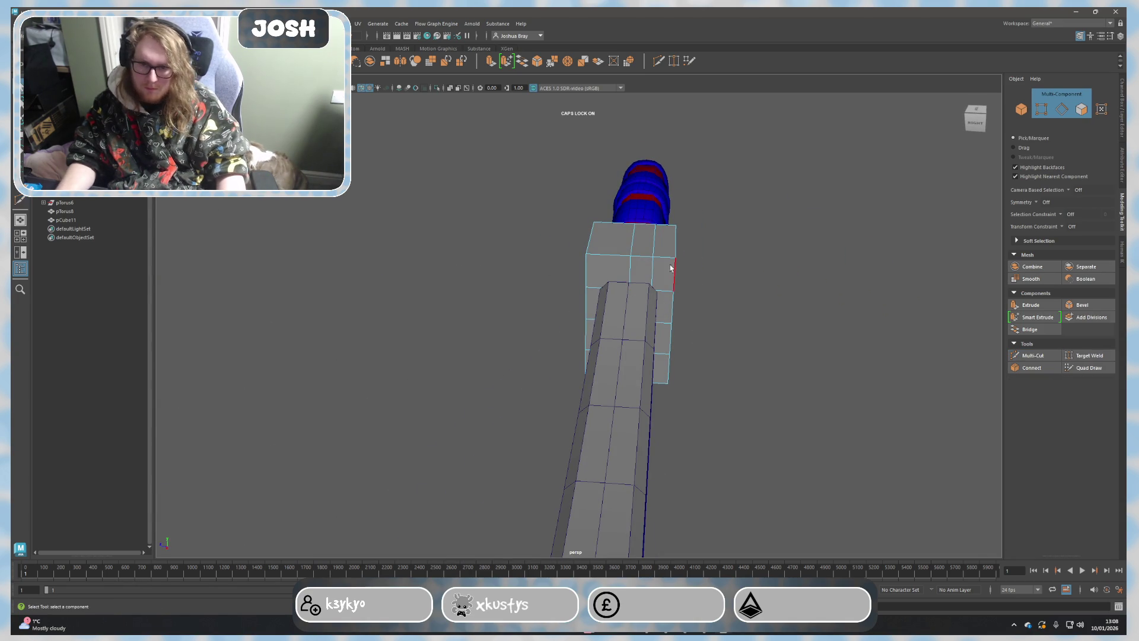
Step: Select guard edges and slide them sideways with the Move tool, then pick a side face
click(660, 272)
right_drag(661, 272, 655, 245)
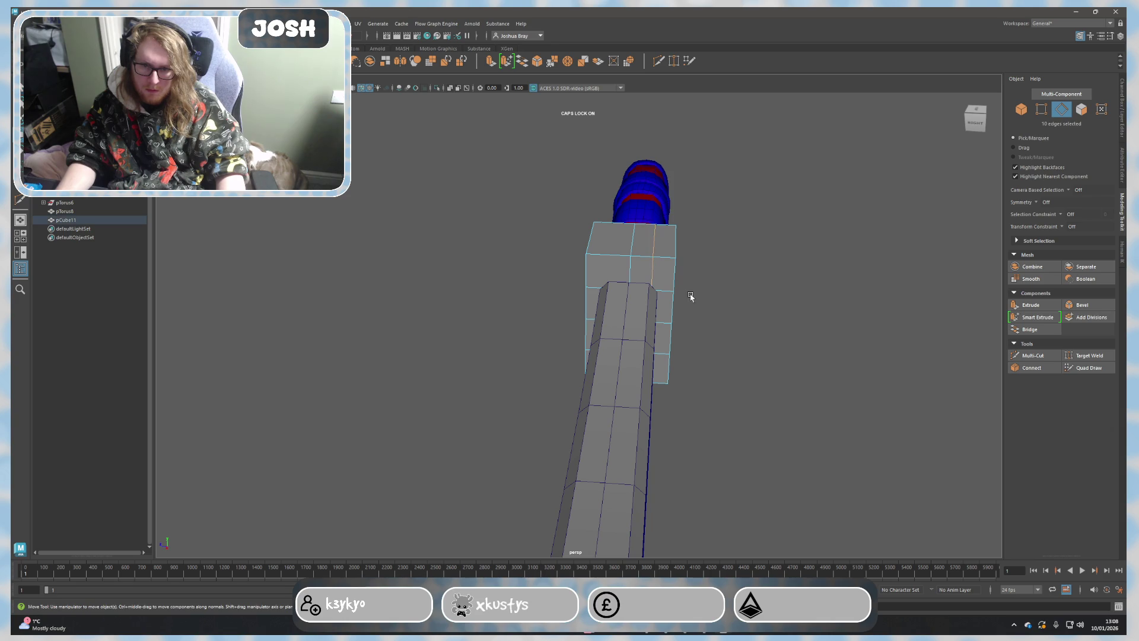
key(w)
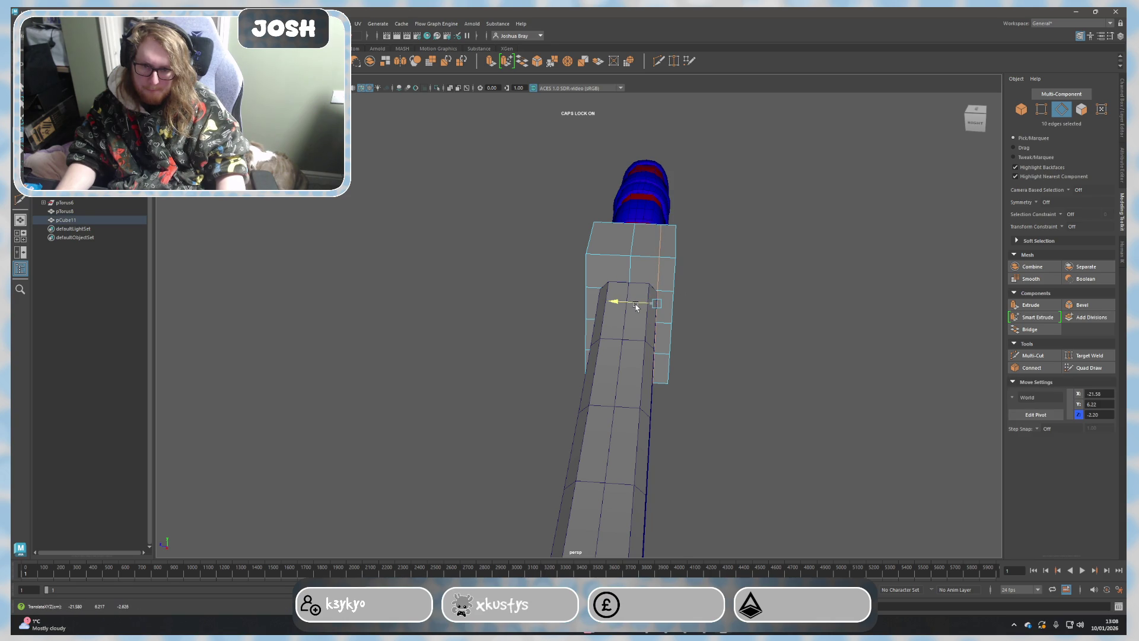
click(632, 251)
mouse_move(601, 303)
mouse_down()
mouse_move(580, 299)
mouse_move(649, 331)
mouse_up()
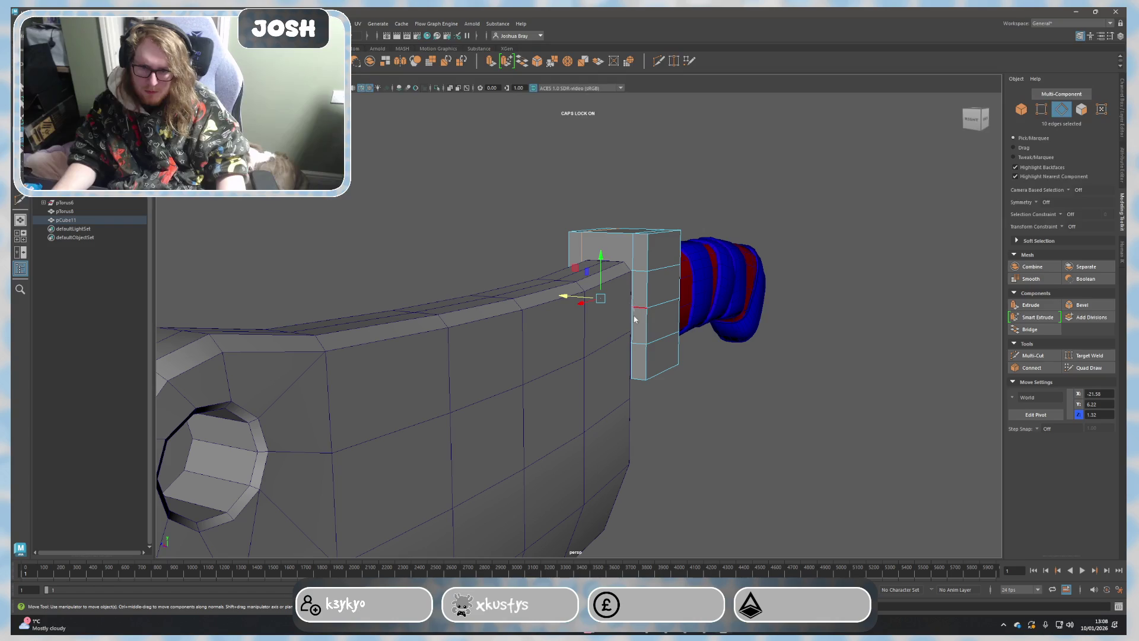
mouse_move(635, 314)
right_down()
mouse_move(657, 294)
mouse_move(661, 344)
right_up()
click(657, 294)
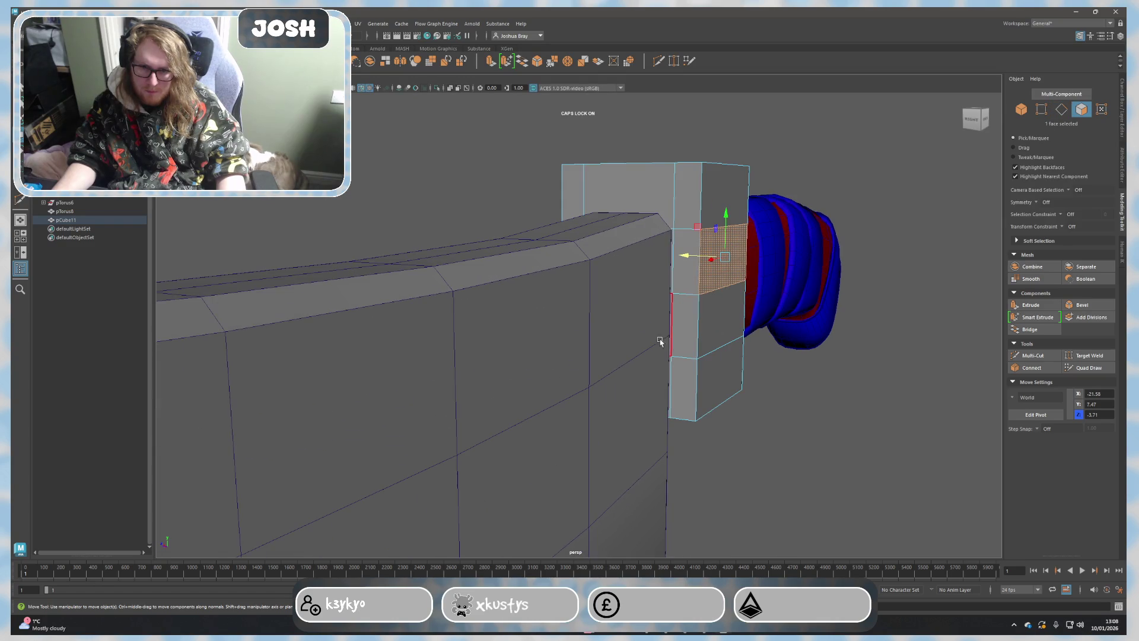
Step: Scale the guard's two middle edge loops together in Y and nudge them into place
shift+click(680, 323)
mouse_move(680, 323)
alt+mouse_down()
mouse_move(718, 344)
mouse_move(561, 288)
alt+mouse_up()
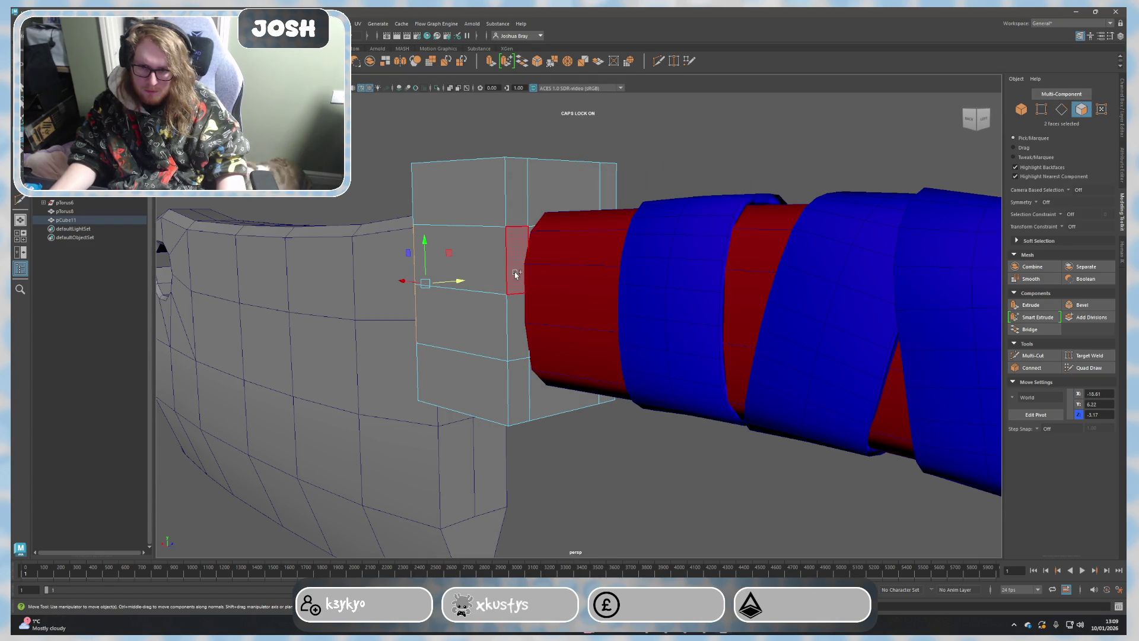
alt+drag(513, 313, 483, 298)
alt+right_drag(483, 298, 495, 211)
right_click(497, 234)
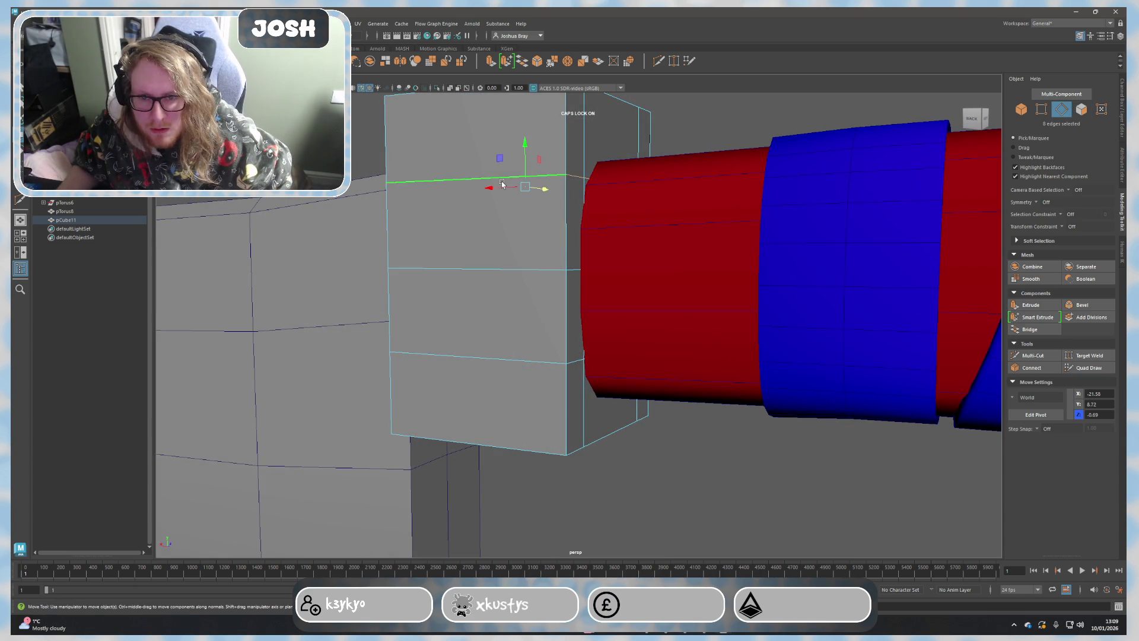
shift+double_click(506, 353)
key(r)
drag(525, 230, 494, 298)
key(w)
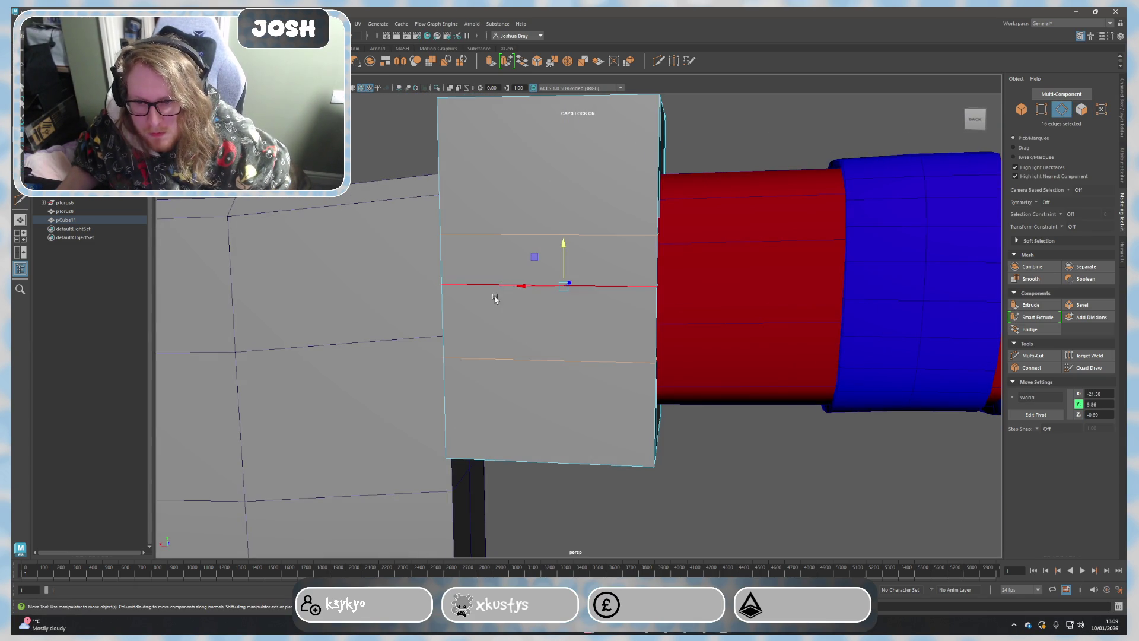
drag(562, 233, 613, 290)
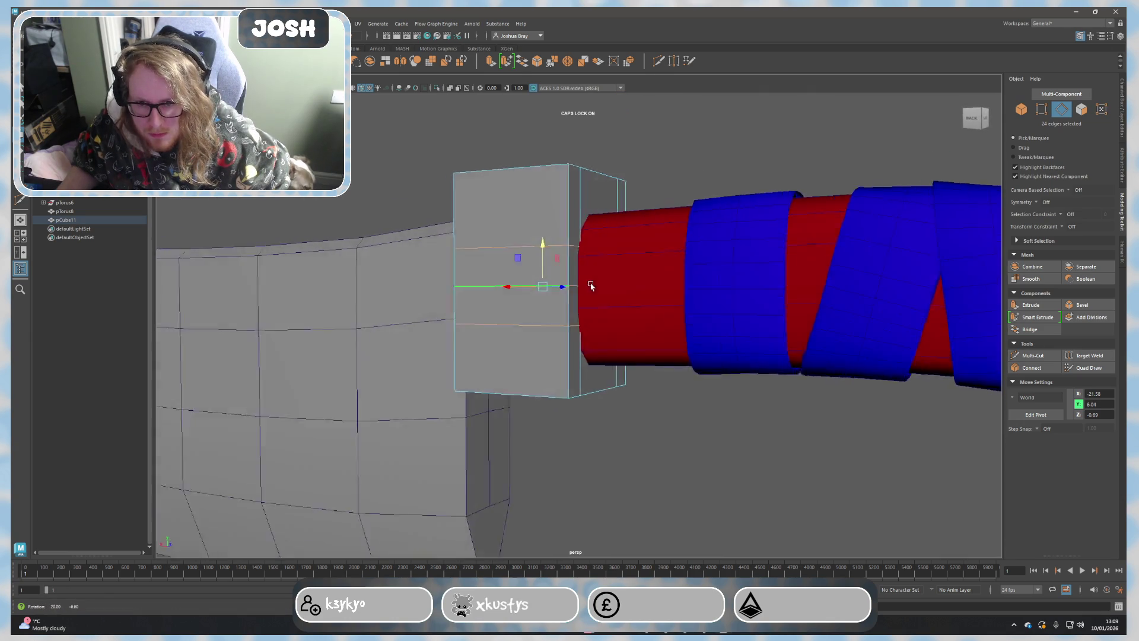
Step: Select the narrow middle-band faces around the guard's sides for extrusion
key(e)
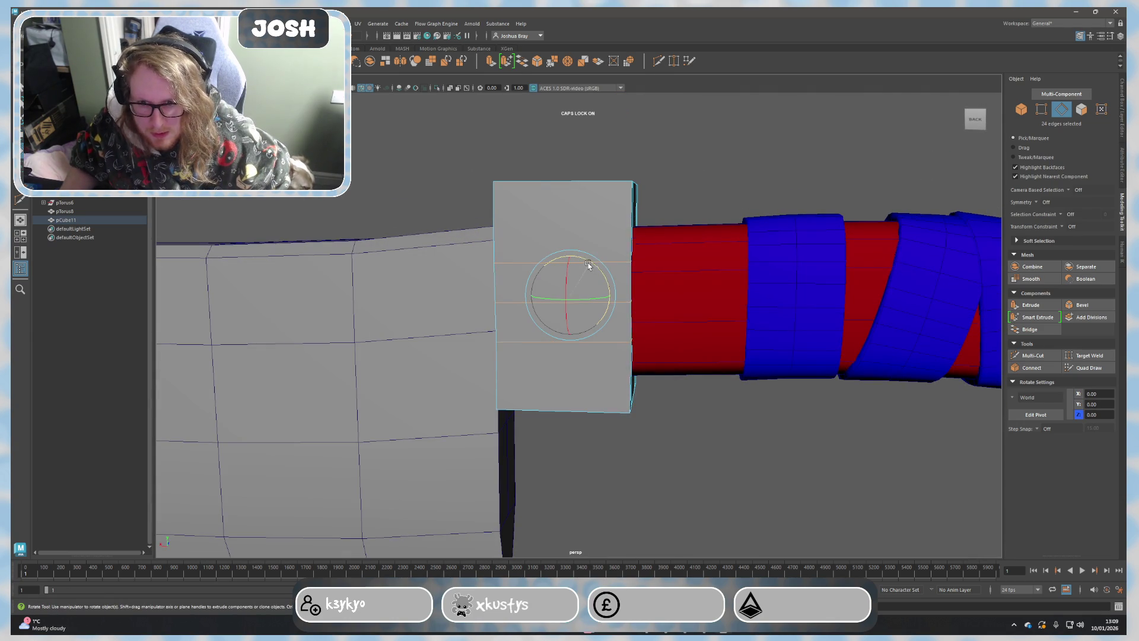
alt+drag(603, 295, 610, 321)
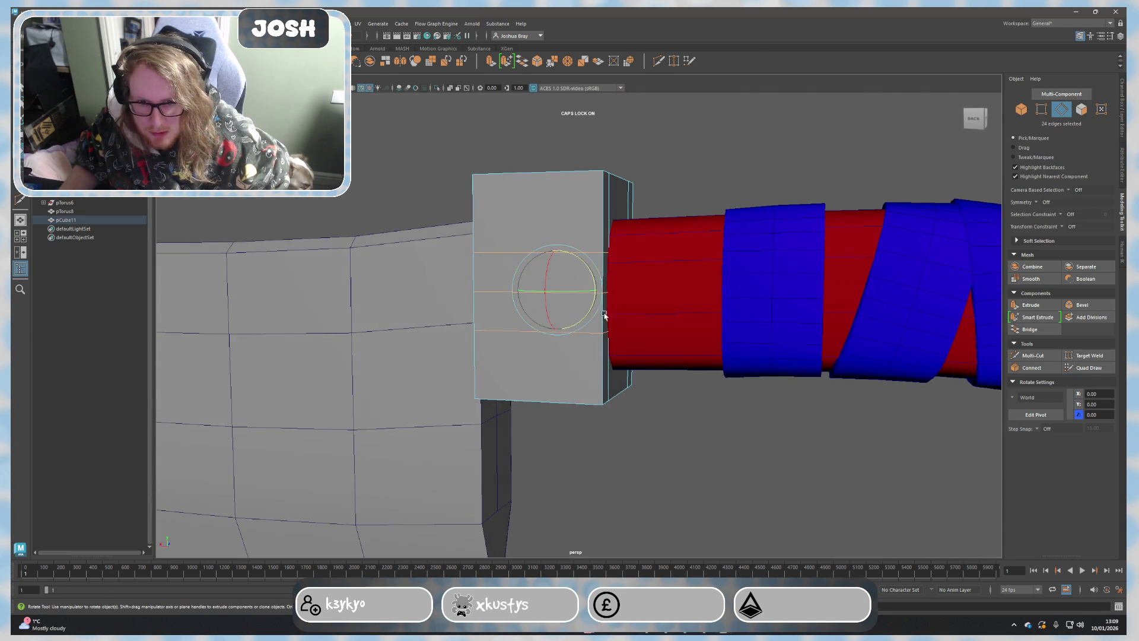
key(F11)
click(605, 272)
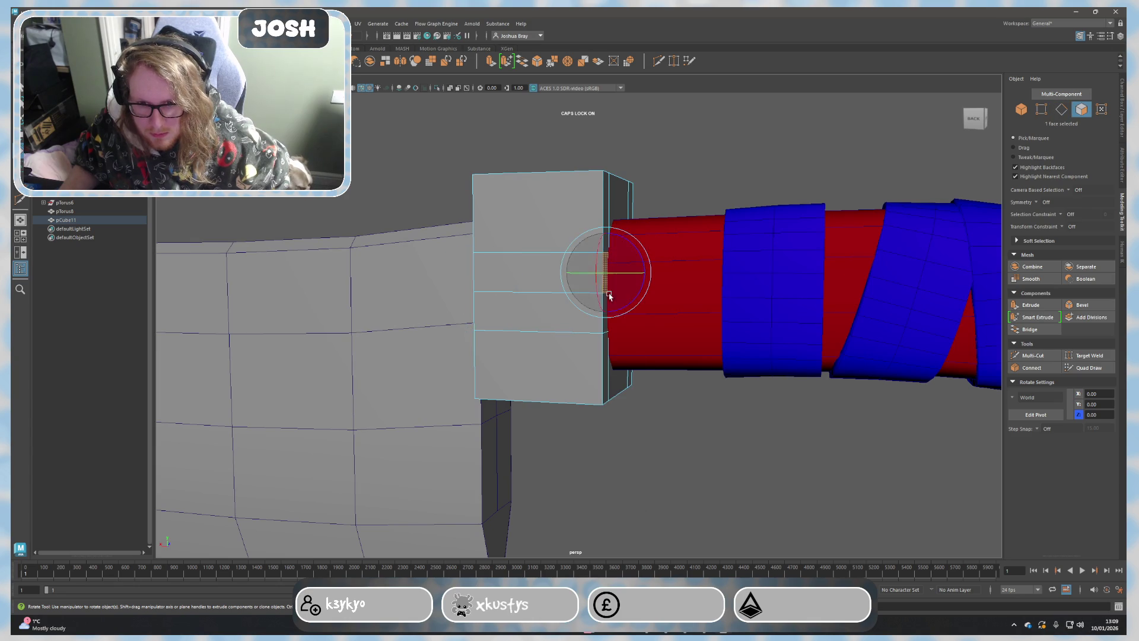
scroll(603, 327, up, 3)
alt+drag(603, 327, 587, 290)
key(F10)
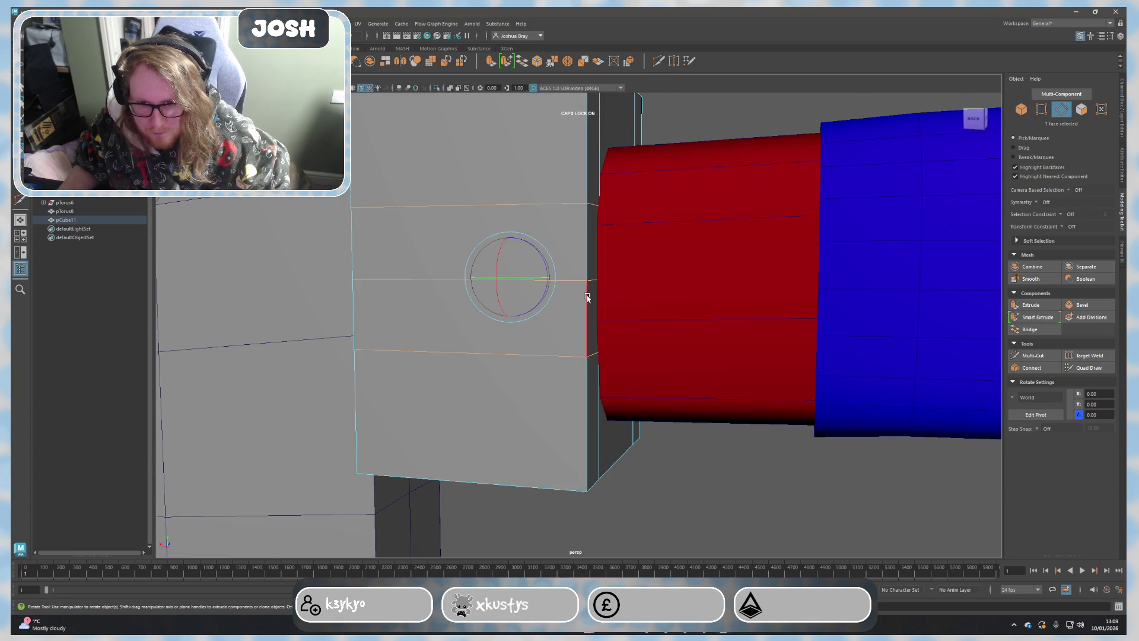
click(567, 332)
mouse_move(567, 332)
alt+mouse_down()
mouse_move(456, 255)
mouse_move(681, 301)
alt+mouse_up()
key(F11)
mouse_move(704, 361)
alt+mouse_down()
mouse_move(590, 356)
mouse_move(661, 322)
mouse_move(534, 282)
alt+mouse_up()
key(f)
click(500, 314)
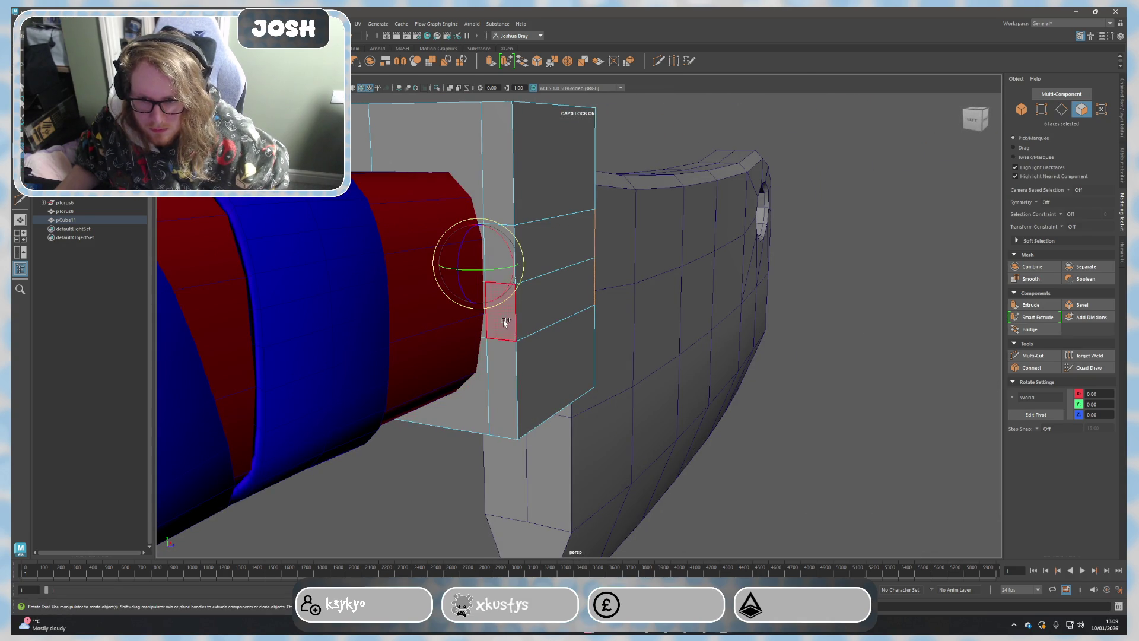
alt+drag(510, 231, 485, 227)
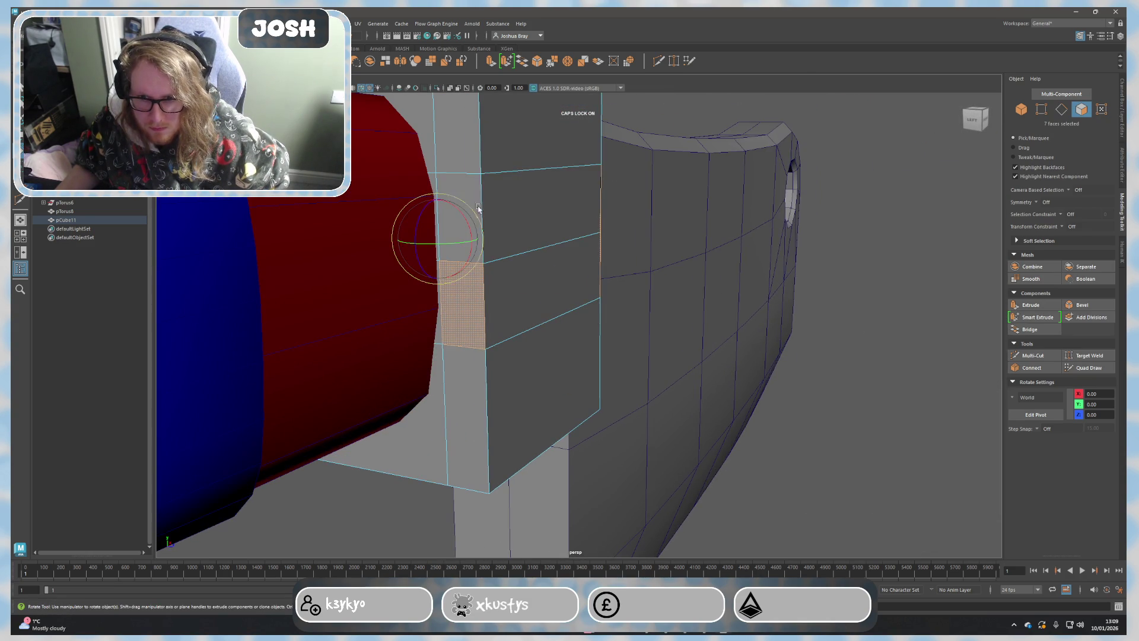
alt+drag(463, 180, 590, 338)
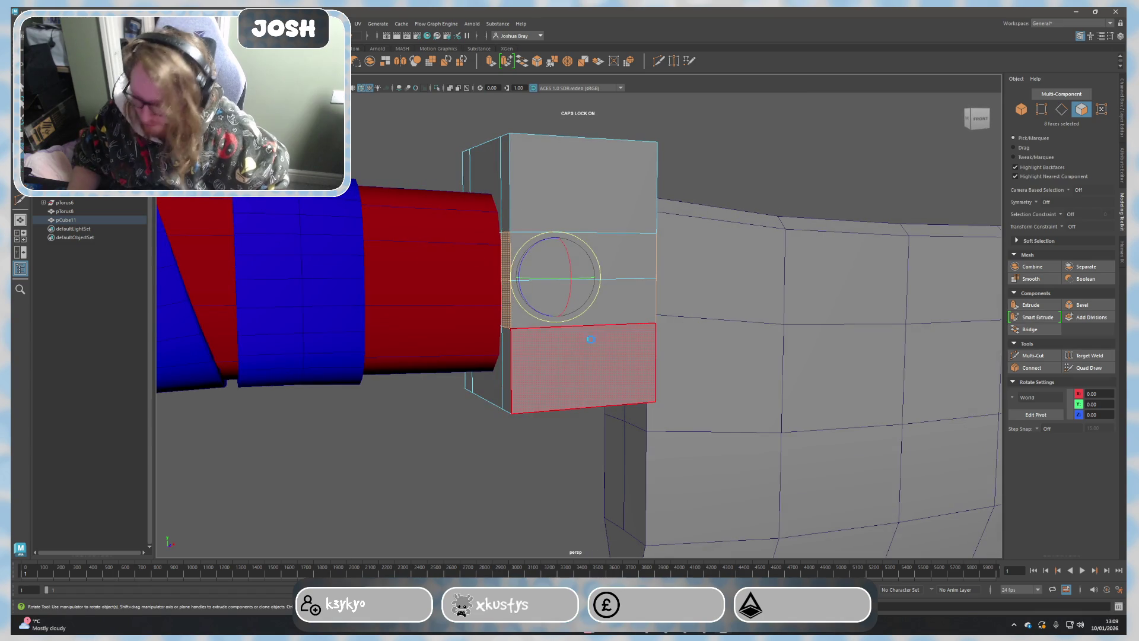
Step: Extrude the middle-band faces into a thin bar reaching the blade and handle, then return to object mode
key(ctrl+e)
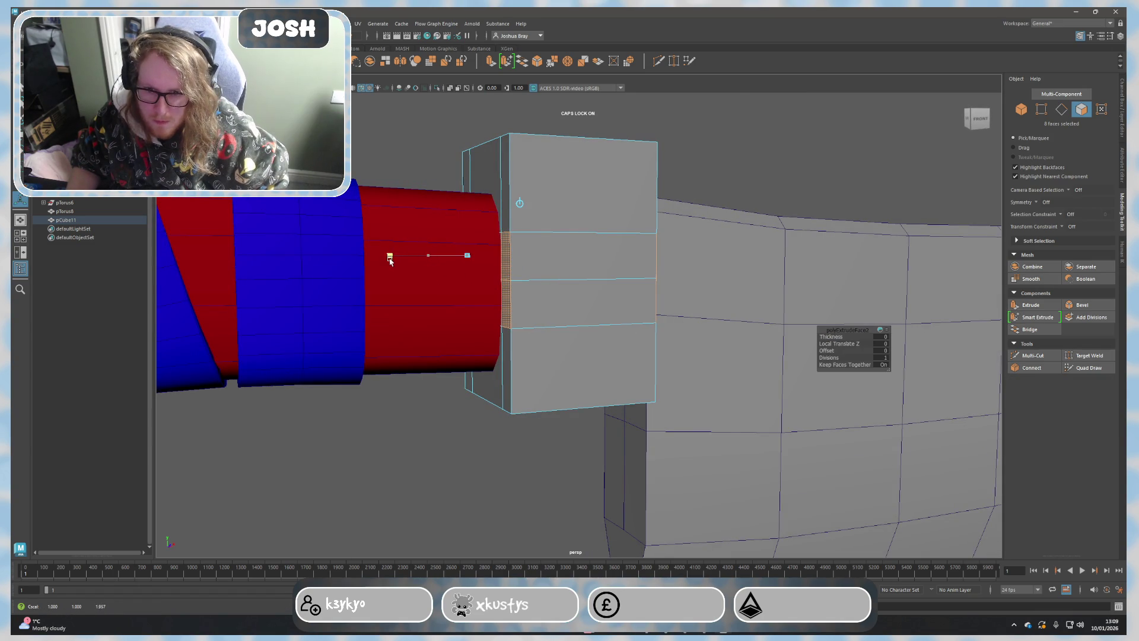
click(534, 271)
mouse_move(589, 277)
mouse_down()
mouse_move(630, 276)
mouse_move(594, 329)
mouse_move(612, 443)
mouse_up()
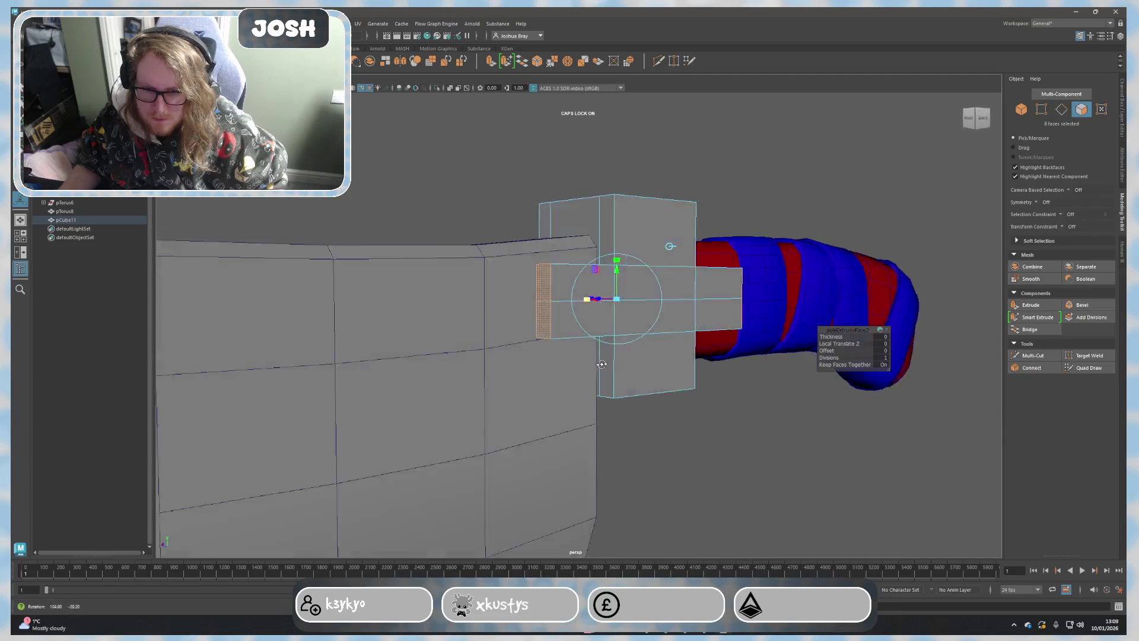
right_click(618, 365)
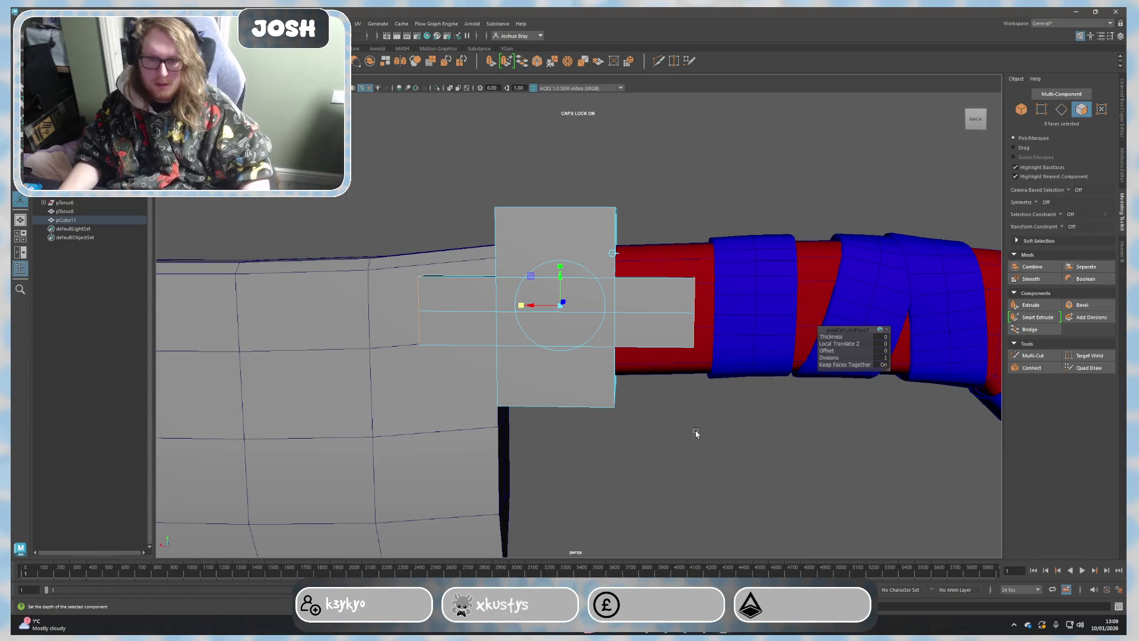
mouse_move(711, 365)
right_down()
mouse_move(725, 394)
mouse_move(722, 461)
right_up()
mouse_move(722, 461)
alt+mouse_down()
mouse_move(615, 444)
mouse_move(334, 460)
mouse_move(702, 425)
mouse_move(611, 402)
mouse_move(678, 417)
alt+mouse_up()
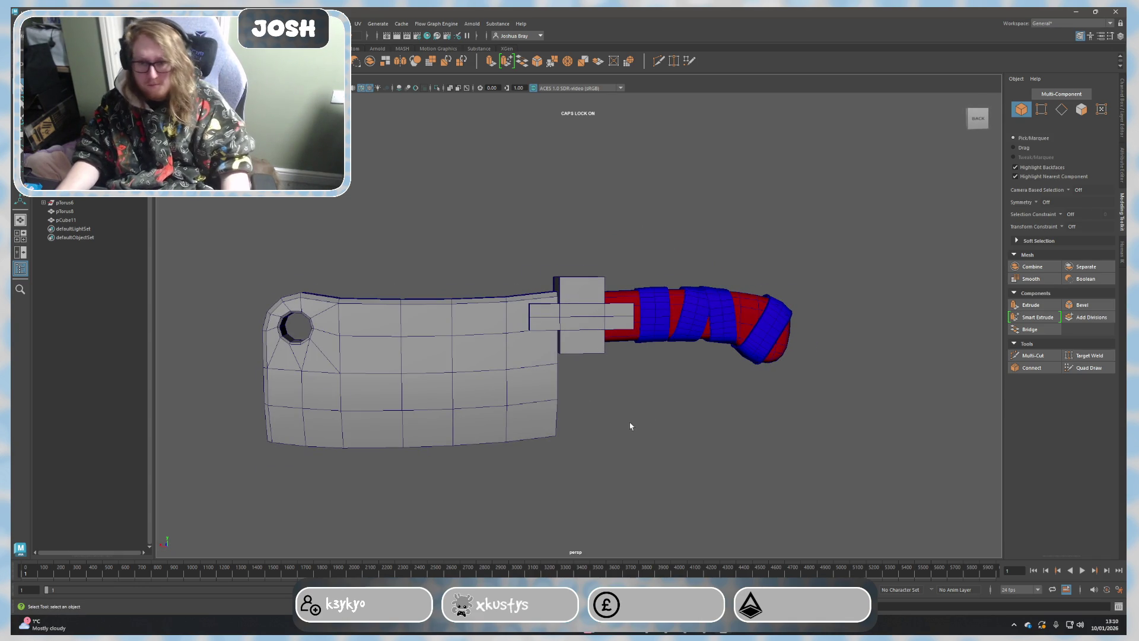
scroll(629, 419, up, 3)
Step: Slide the handle wraps along the grip and narrow the guard cube
mouse_move(602, 450)
alt+mouse_down()
mouse_move(399, 460)
mouse_move(409, 432)
mouse_move(387, 440)
mouse_move(403, 455)
alt+mouse_up()
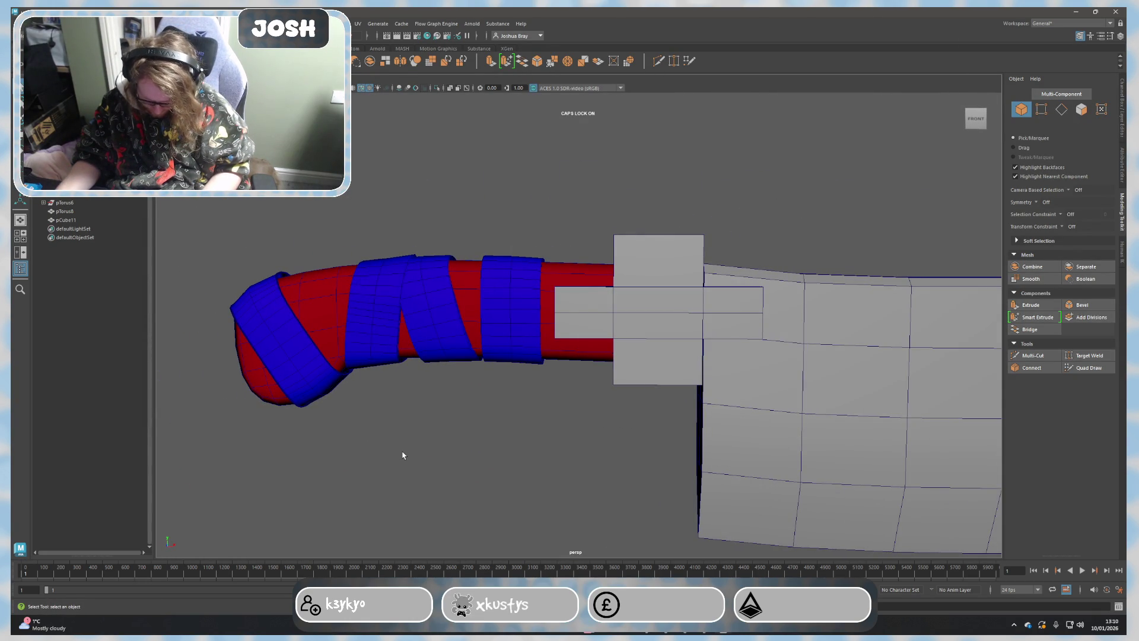
scroll(632, 443, down, 3)
mouse_move(633, 443)
alt+mouse_down()
mouse_move(515, 437)
mouse_move(497, 452)
alt+mouse_up()
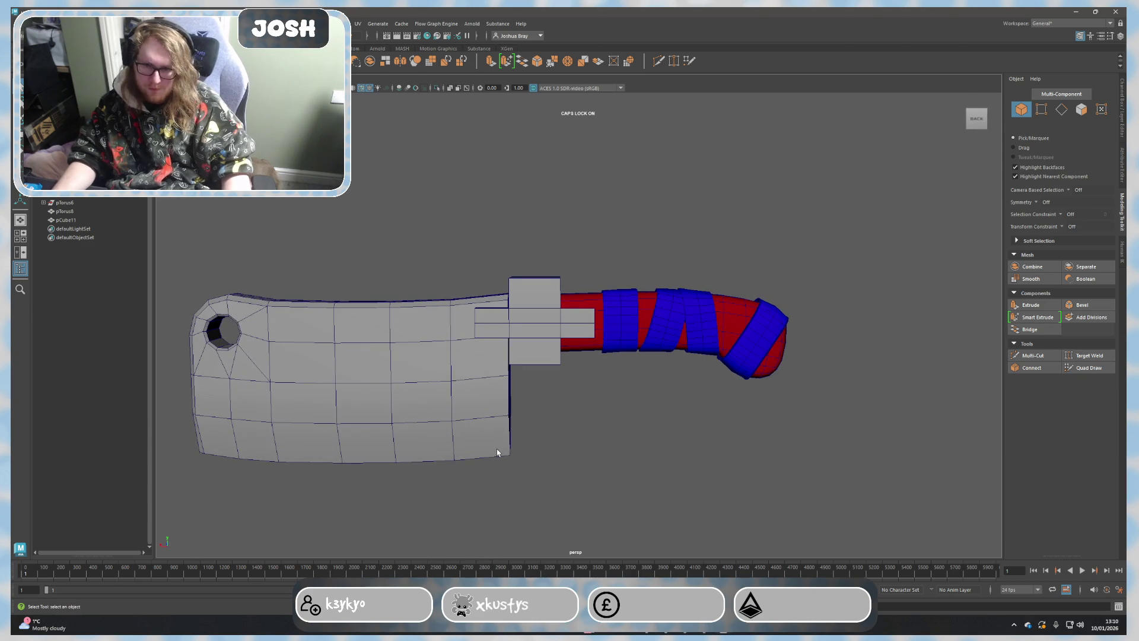
alt+drag(598, 428, 605, 437)
click(631, 342)
key(w)
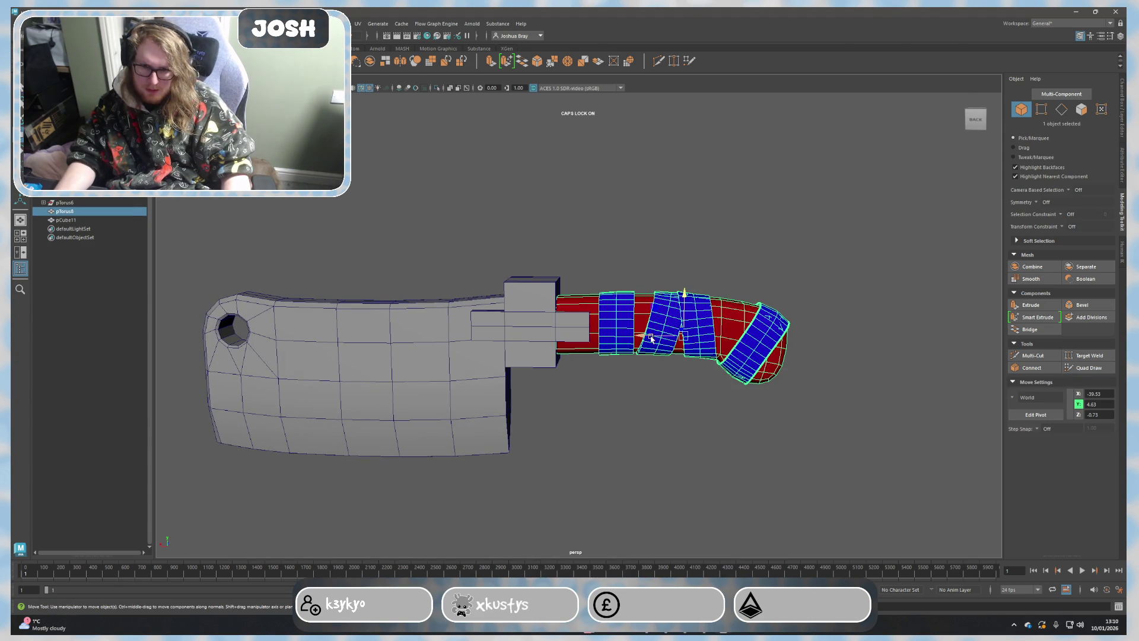
drag(651, 340, 632, 336)
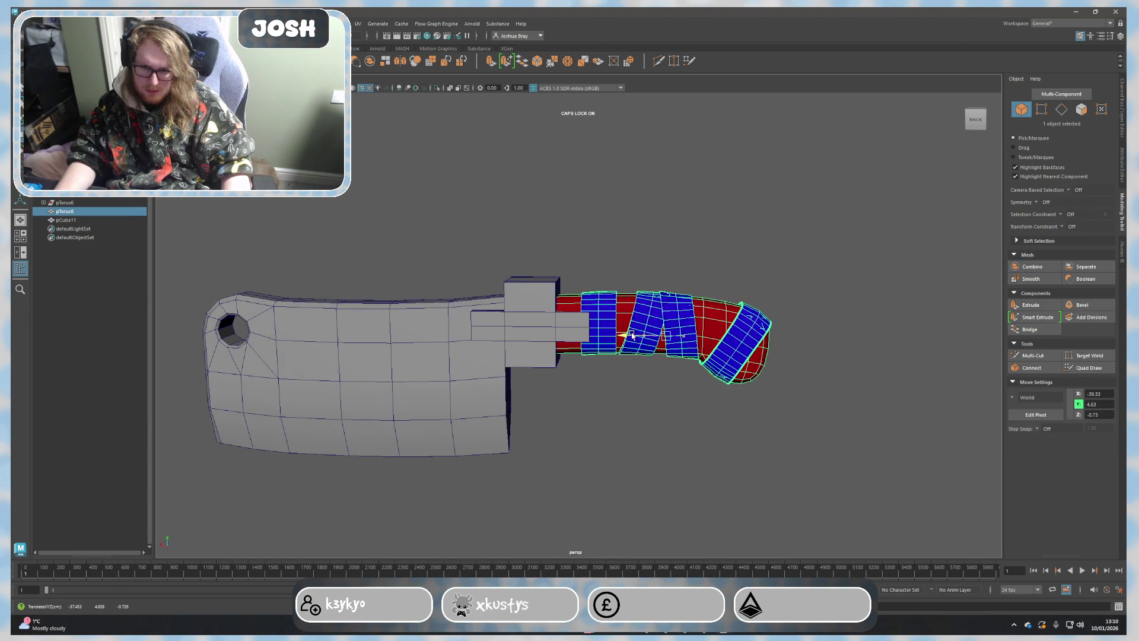
drag(630, 334, 508, 322)
click(558, 332)
key(r)
key(w)
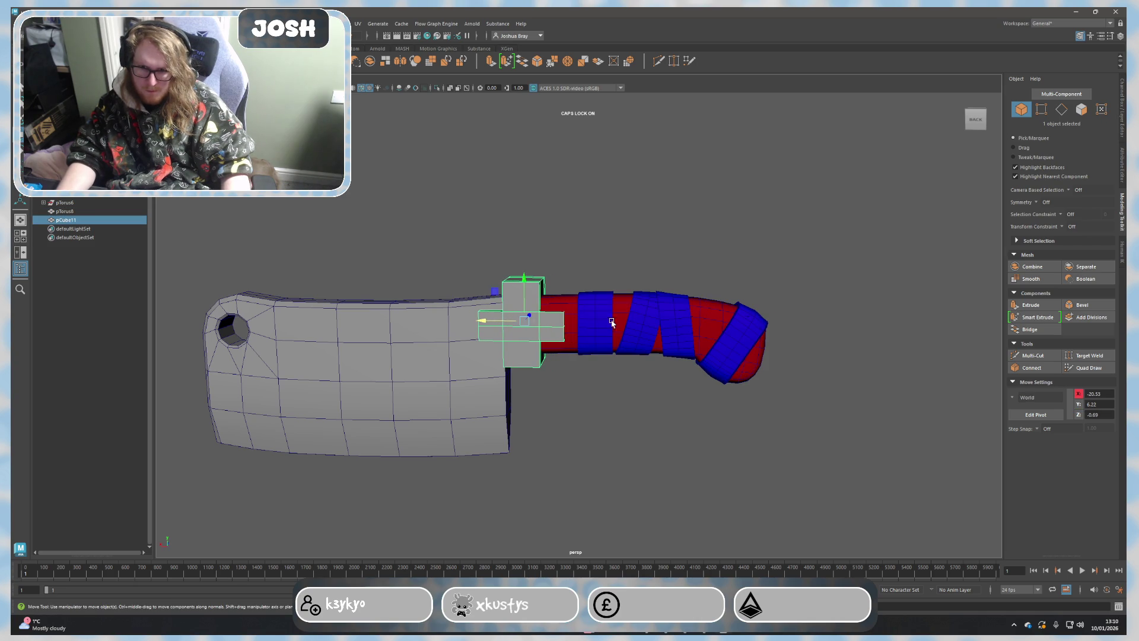
click(612, 324)
drag(622, 335, 607, 333)
click(578, 398)
Step: Scale the guard's faces and rotate the guard so it sits aligned between blade and handle
mouse_move(573, 436)
alt+mouse_down()
mouse_move(412, 432)
mouse_move(562, 394)
mouse_move(551, 337)
alt+mouse_up()
scroll(562, 394, up, 3)
scroll(563, 397, up, 3)
click(555, 361)
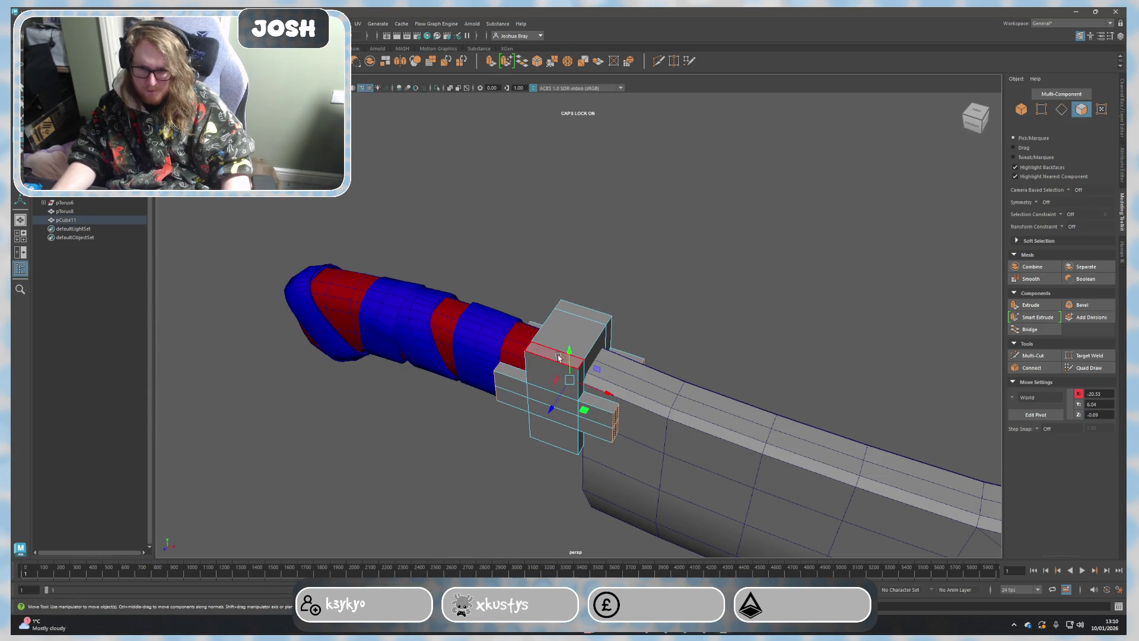
key(F8)
click(560, 353)
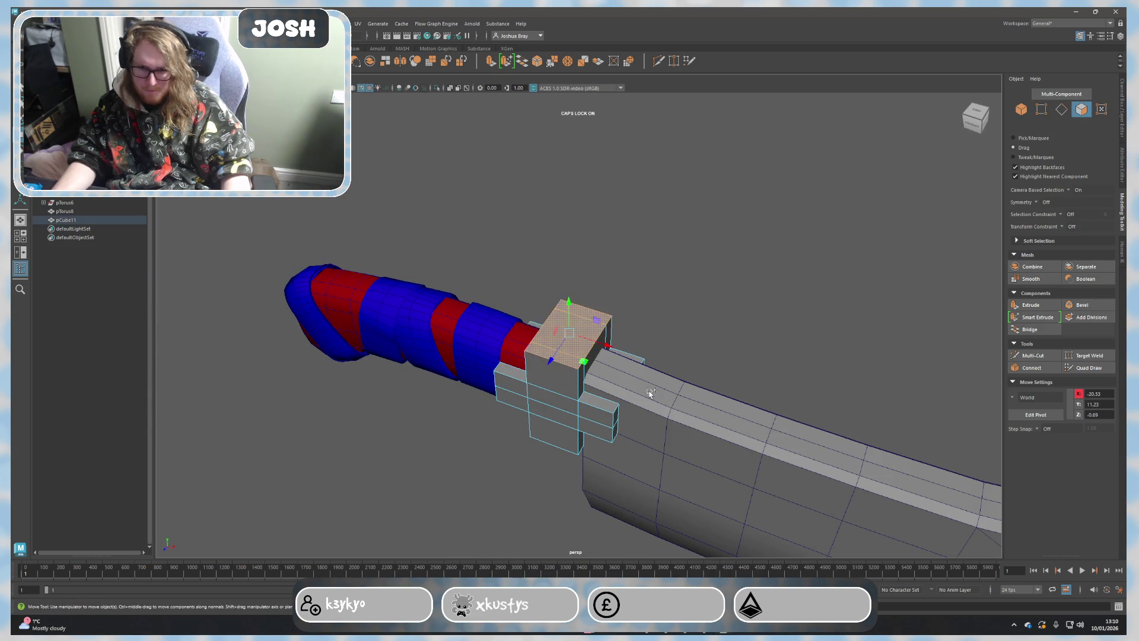
alt+drag(559, 354, 597, 319)
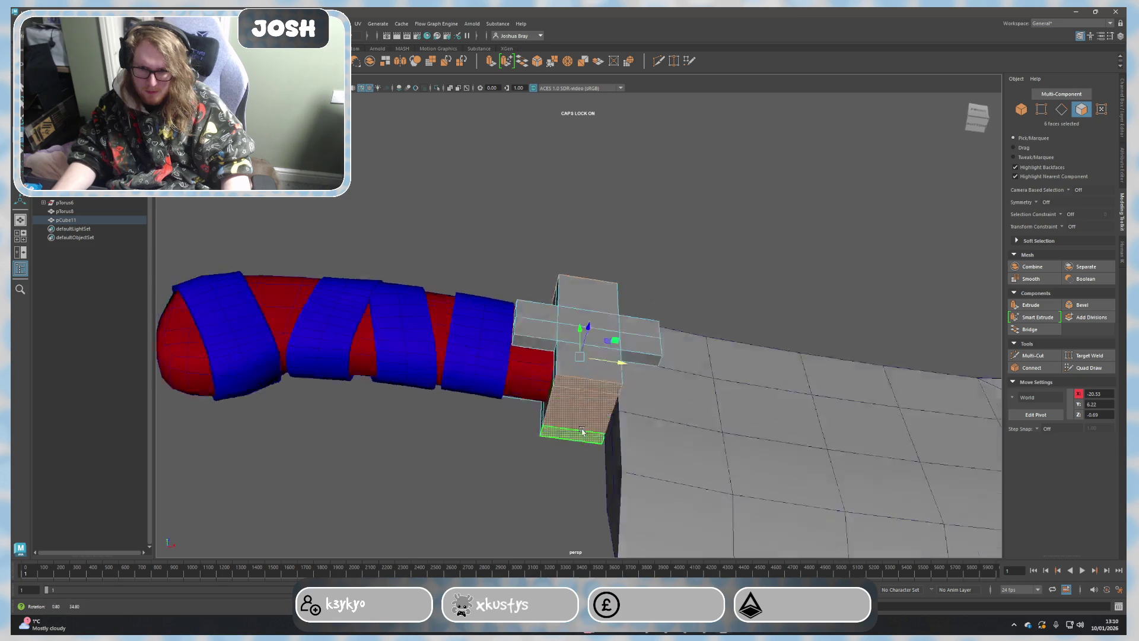
key(r)
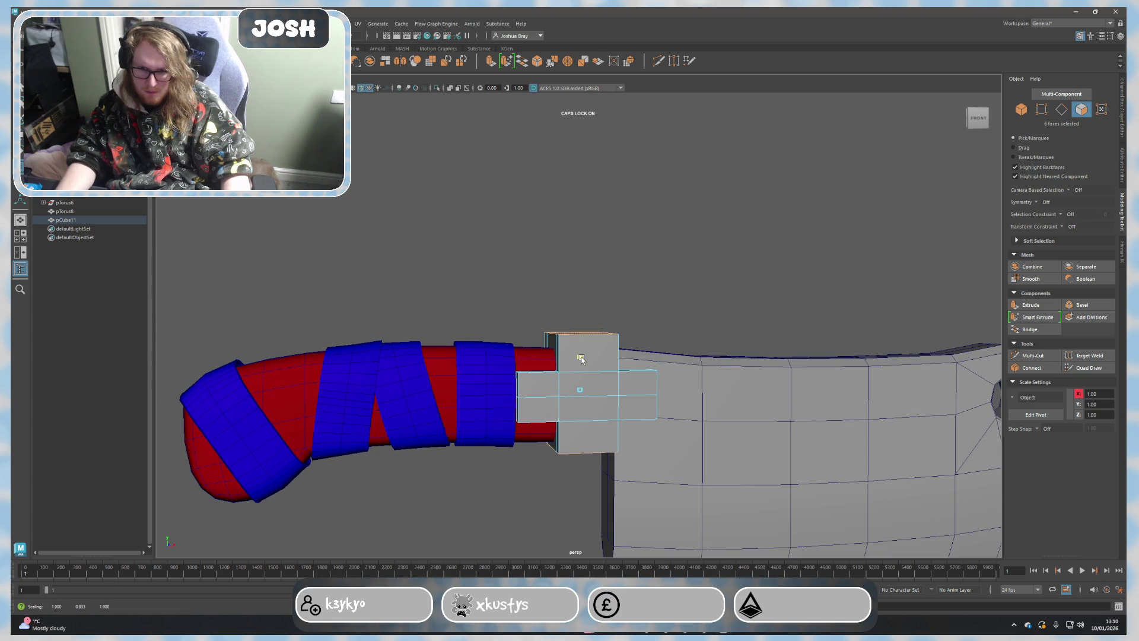
alt+drag(581, 359, 569, 348)
click(569, 348)
key(e)
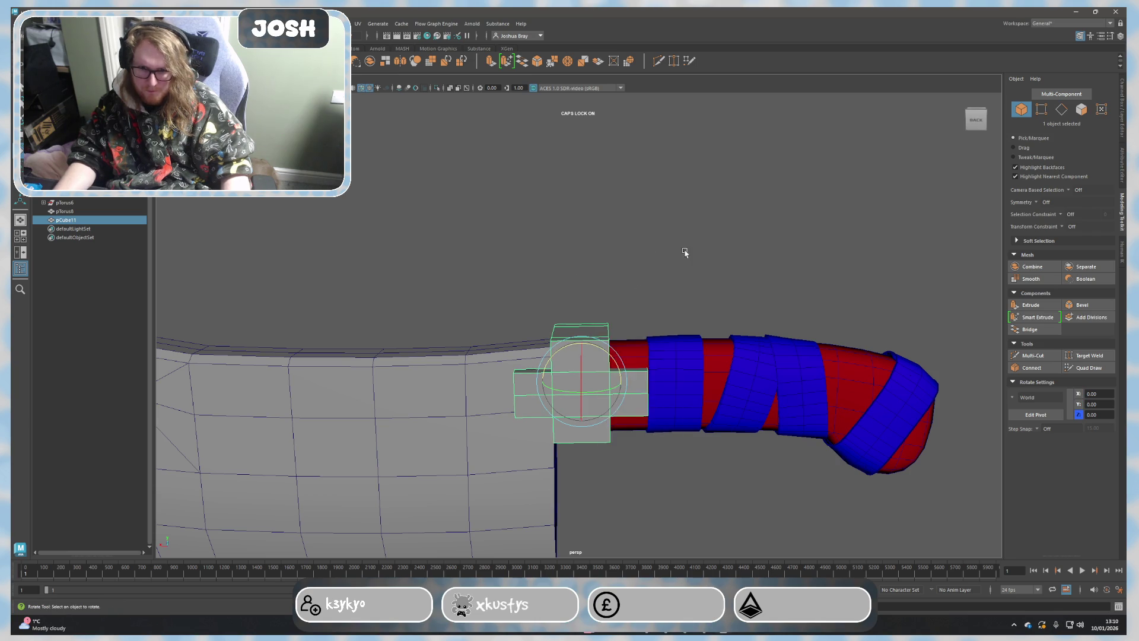
click(682, 256)
scroll(663, 418, down, 5)
mouse_move(661, 437)
alt+mouse_down()
mouse_move(640, 409)
mouse_move(597, 408)
mouse_move(825, 397)
mouse_move(636, 428)
mouse_move(655, 459)
alt+mouse_up()
scroll(661, 461, up, 2)
scroll(654, 451, up, 2)
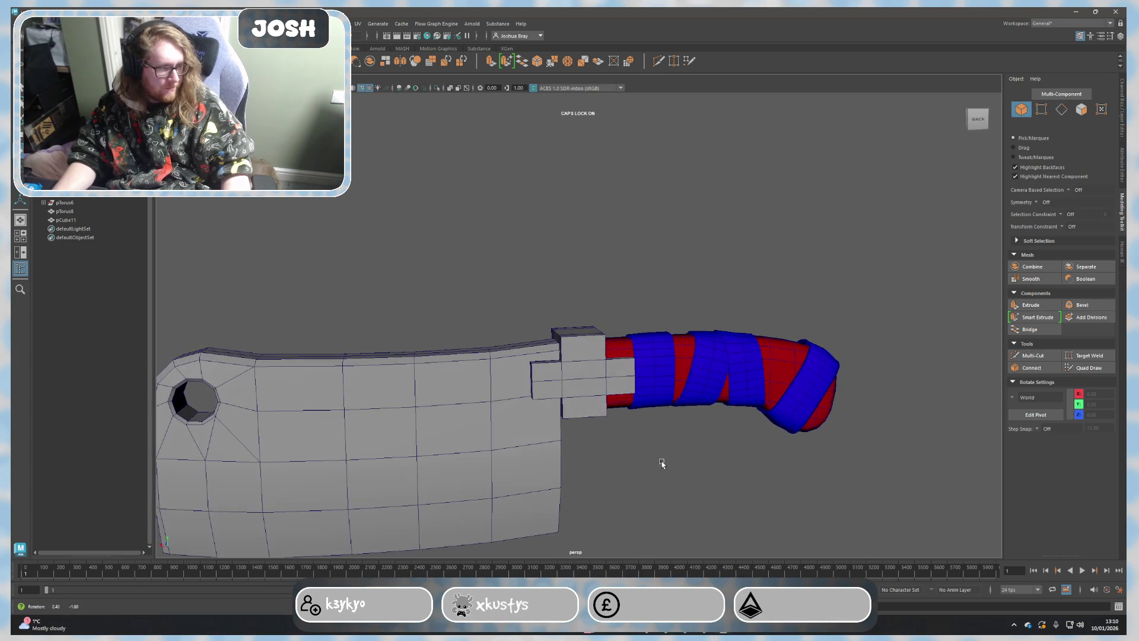
mouse_move(662, 461)
alt+mouse_down()
mouse_move(650, 460)
mouse_move(704, 468)
alt+mouse_up()
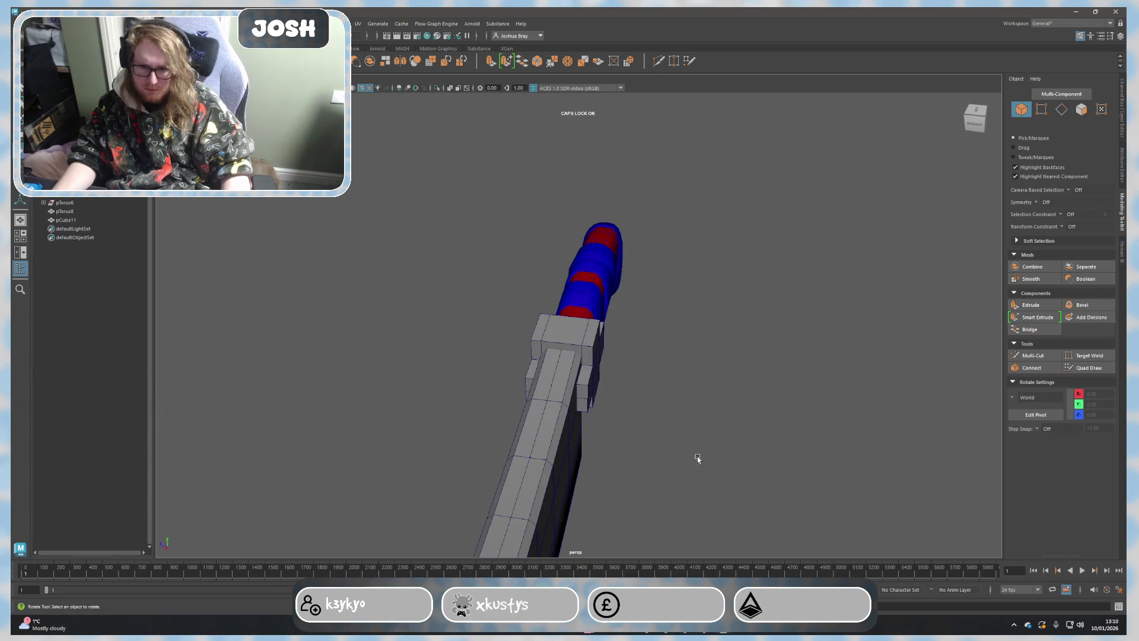
Step: Scale the guard's top faces to resize its upper section
right_click(573, 332)
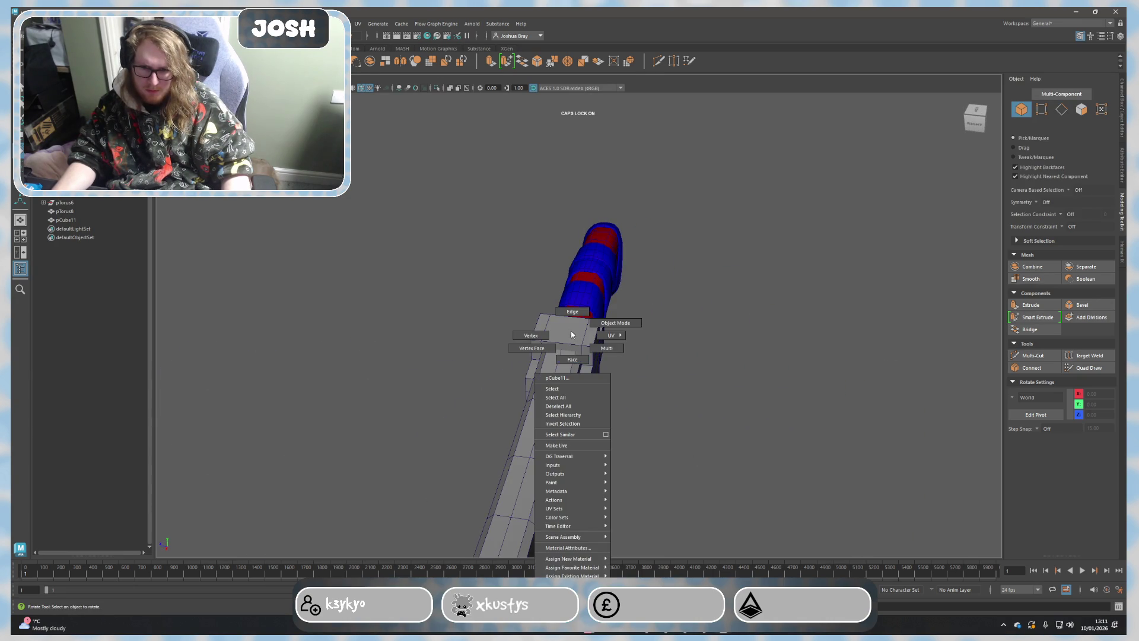
click(572, 349)
alt+drag(715, 412, 663, 378)
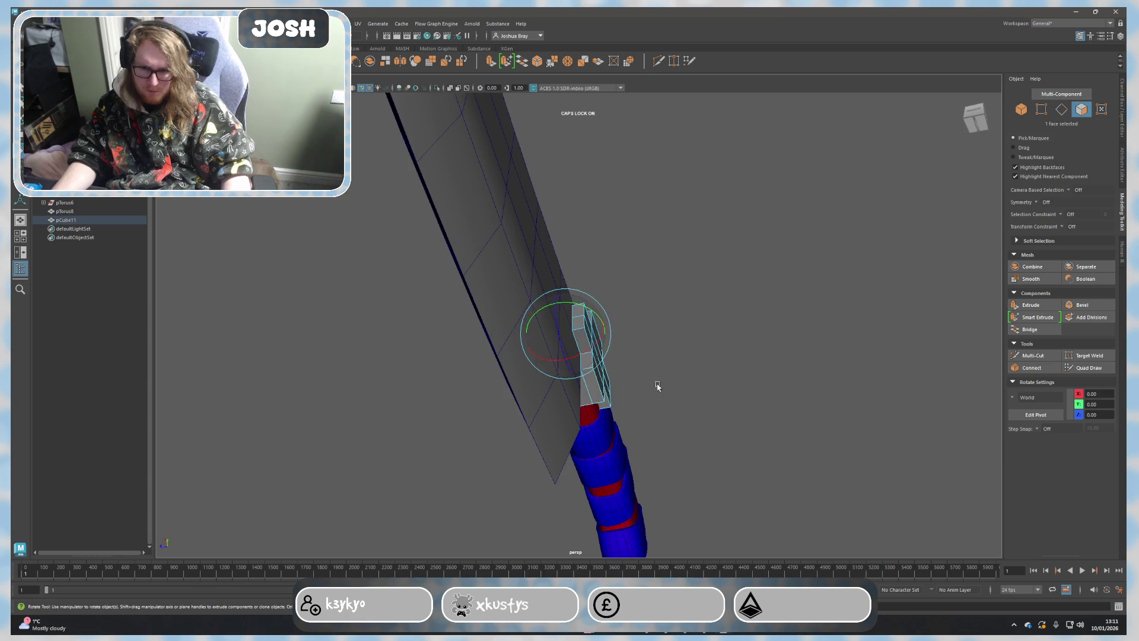
alt+drag(589, 398, 570, 338)
shift+click(568, 333)
key(r)
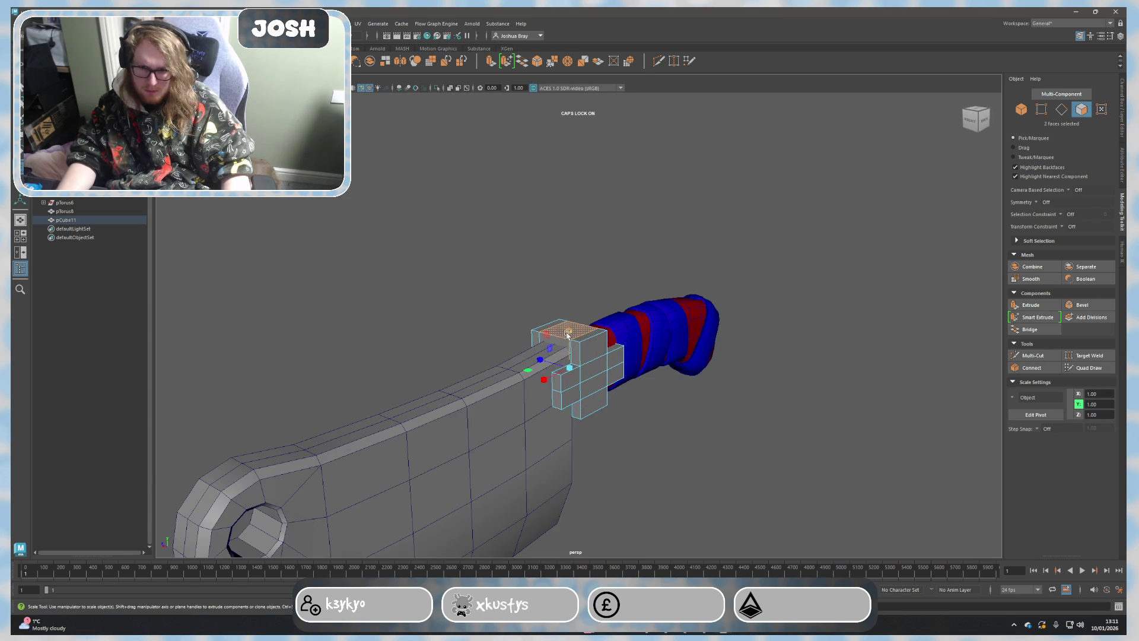
right_click(712, 403)
click(748, 361)
mouse_move(748, 360)
alt+mouse_down()
mouse_move(660, 482)
mouse_move(757, 490)
alt+mouse_up()
Step: Raise the guard's top face so it caps the blade's spine above the handle
click(570, 386)
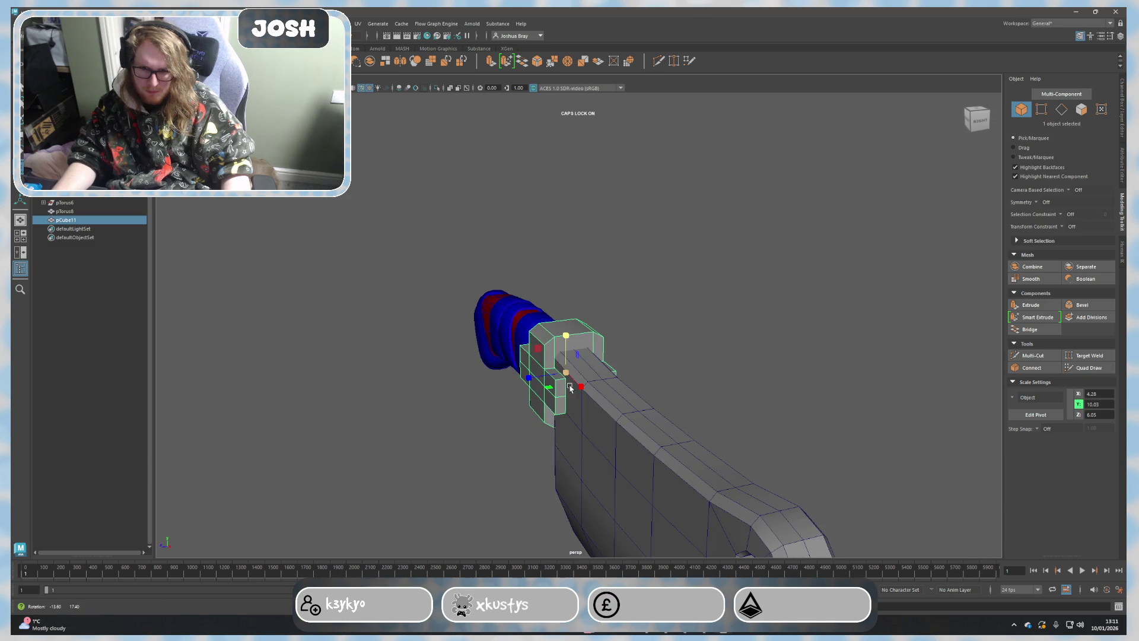
right_drag(570, 386, 546, 341)
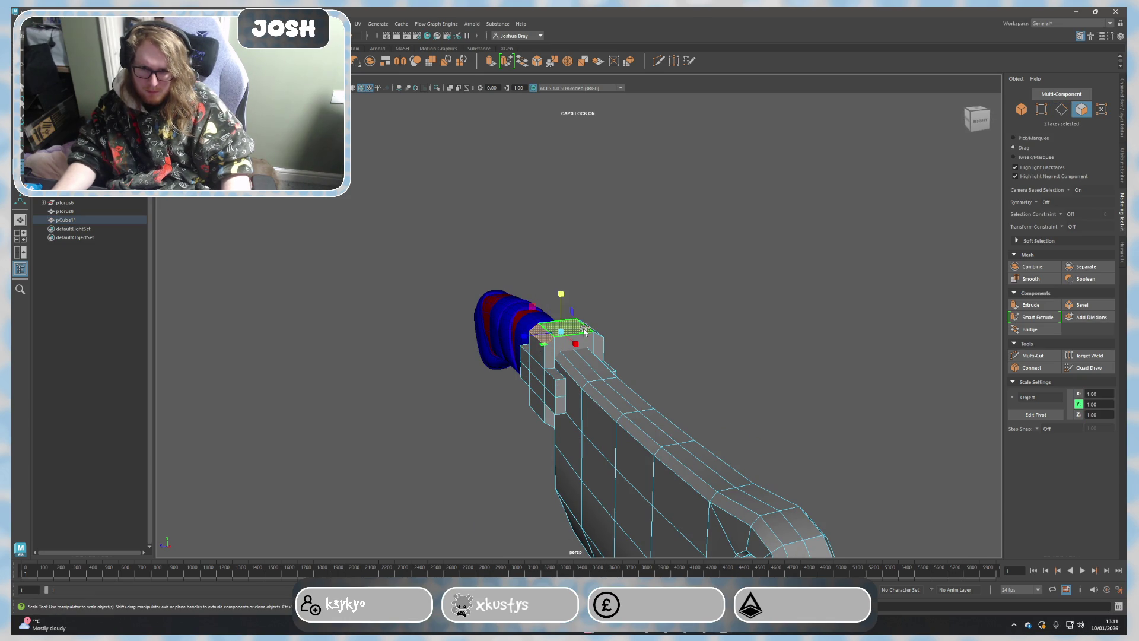
mouse_move(626, 354)
alt+mouse_down()
mouse_move(641, 365)
mouse_move(579, 302)
mouse_move(570, 327)
alt+mouse_up()
key(w)
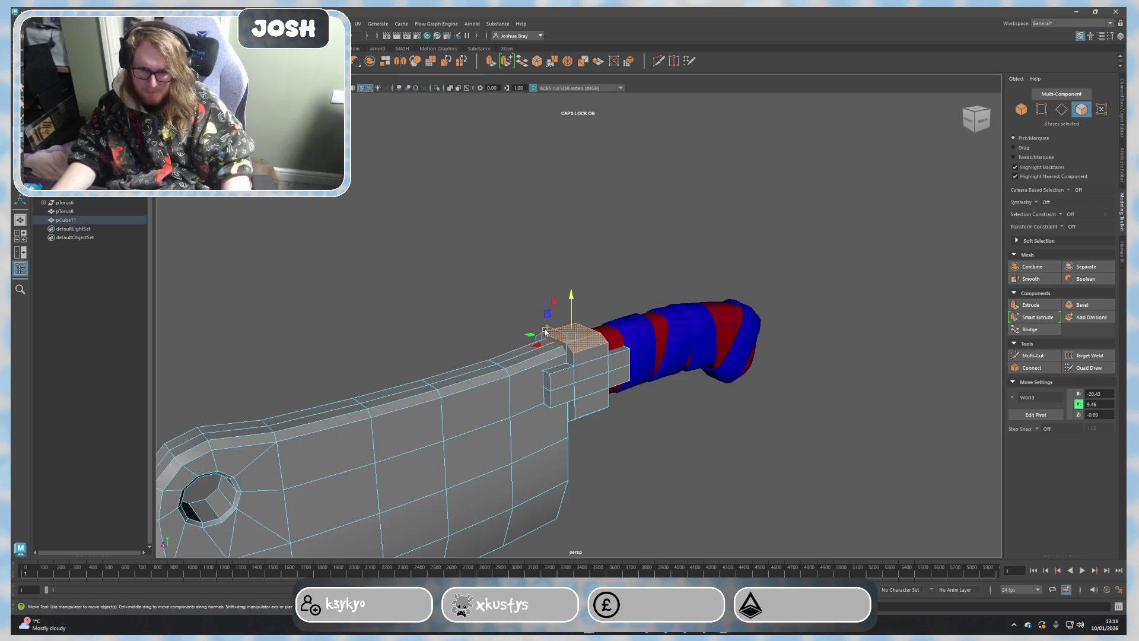
click(571, 327)
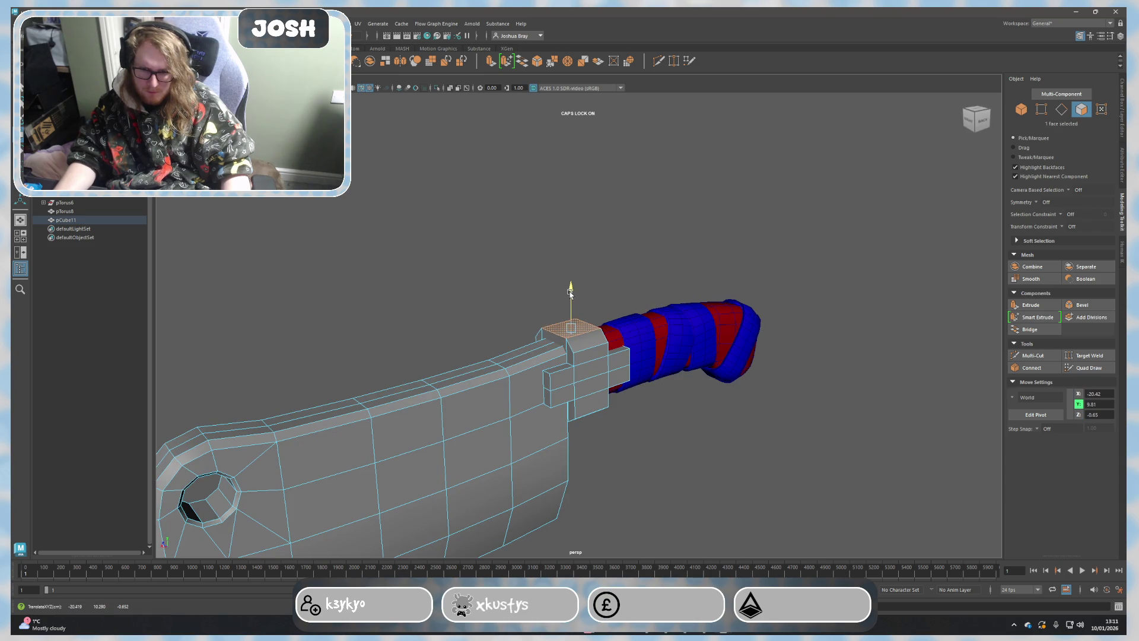
mouse_move(639, 376)
alt+mouse_down()
mouse_move(626, 305)
mouse_move(669, 365)
mouse_move(656, 369)
mouse_move(908, 369)
mouse_move(903, 377)
alt+mouse_up()
click(674, 293)
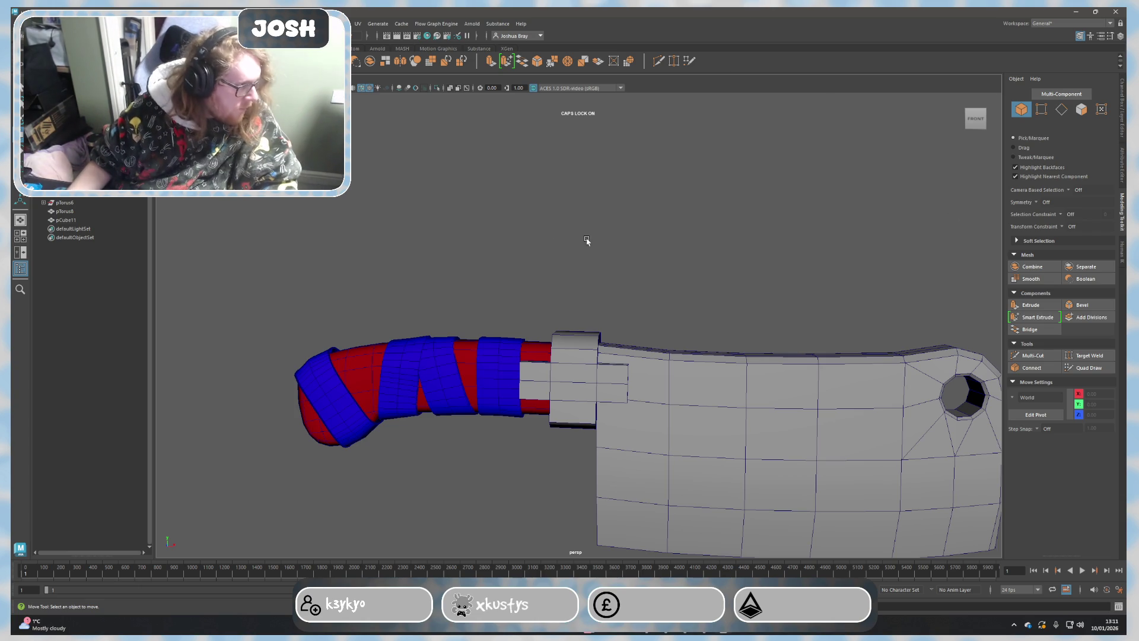
mouse_move(437, 226)
alt+mouse_down()
mouse_move(625, 310)
mouse_move(544, 283)
mouse_move(607, 381)
mouse_move(610, 339)
alt+mouse_up()
scroll(607, 381, down, 3)
scroll(576, 399, up, 3)
scroll(595, 387, up, 2)
scroll(591, 350, up, 2)
Step: Select the guard's small side face next to the blade
click(610, 340)
key(F11)
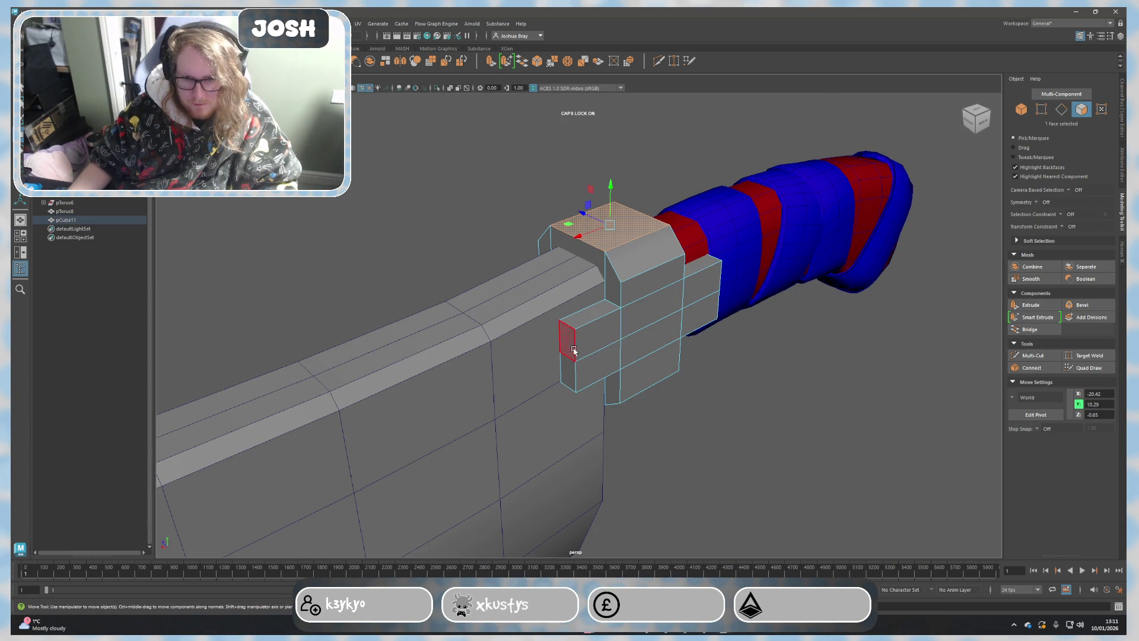
click(587, 338)
click(566, 362)
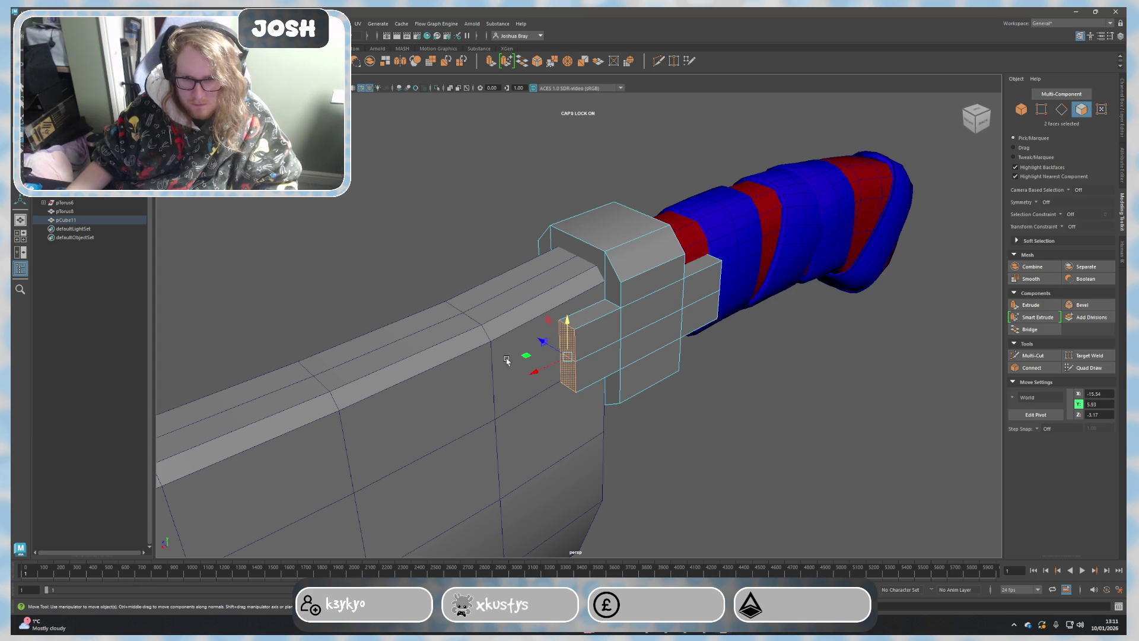
alt+drag(505, 362, 604, 343)
alt+drag(493, 377, 544, 411)
key(r)
key(ctrl+a)
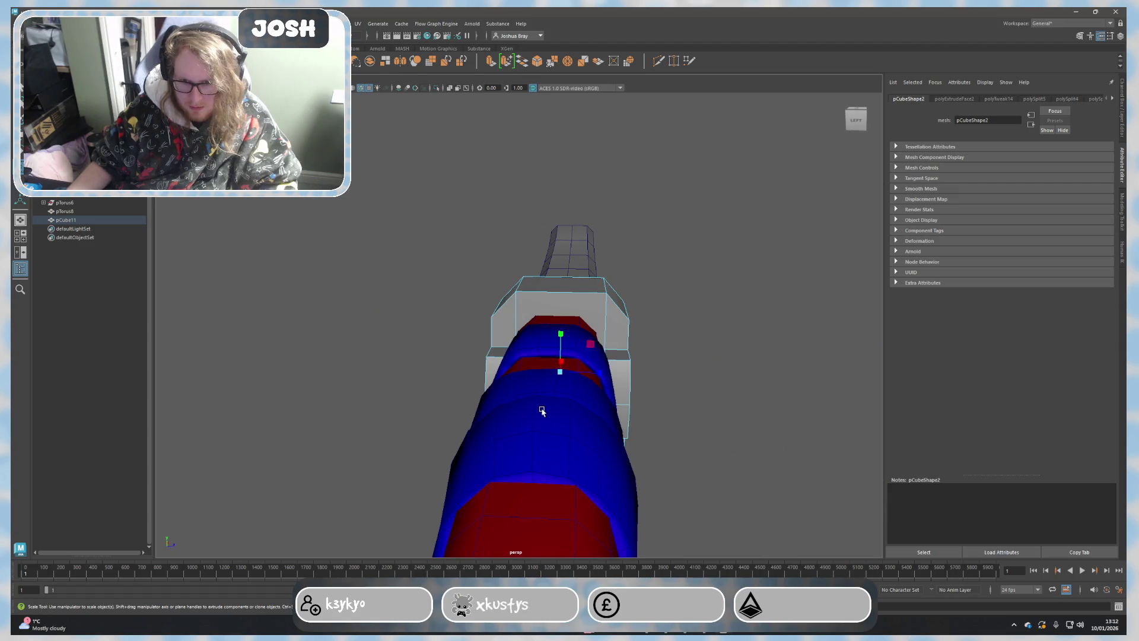
Step: Extrude the side face into an extra block and return to object mode
key(ctrl+e)
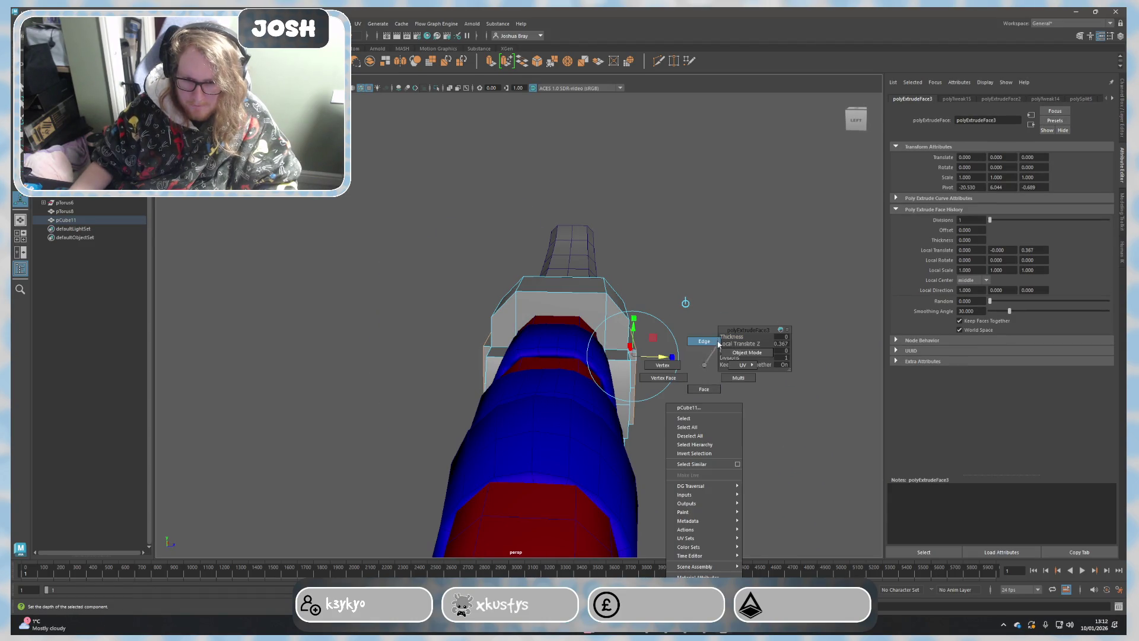
right_drag(702, 392, 719, 338)
click(720, 339)
mouse_move(720, 339)
alt+mouse_down()
mouse_move(604, 286)
mouse_move(426, 267)
alt+mouse_up()
right_drag(462, 234, 463, 235)
mouse_move(463, 234)
alt+mouse_down()
mouse_move(550, 370)
mouse_move(596, 384)
alt+mouse_up()
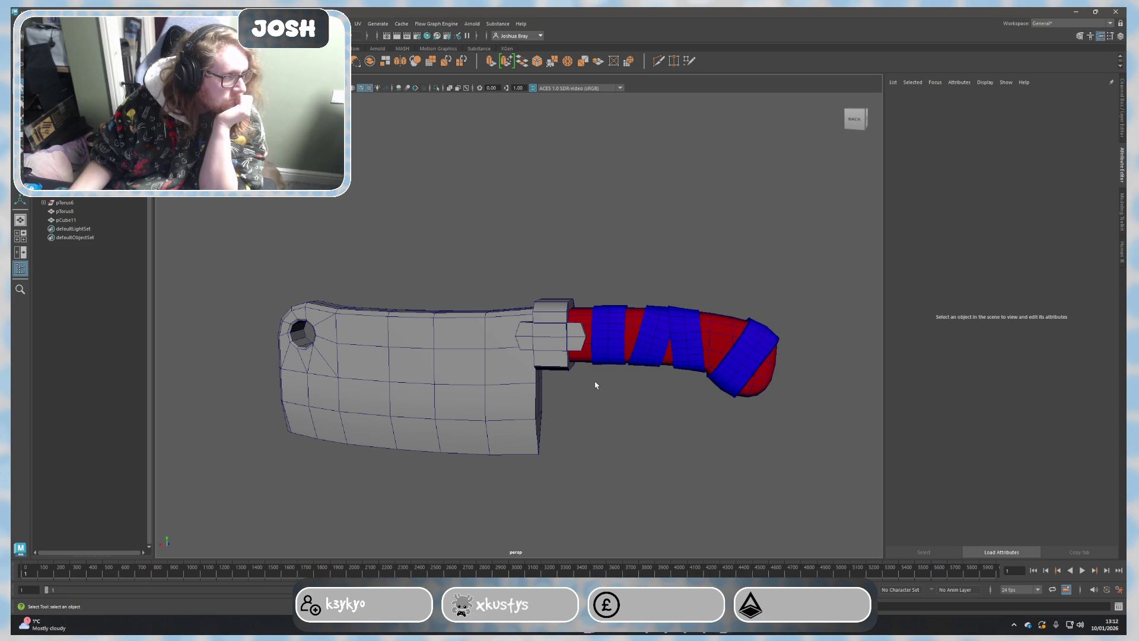
Step: Orbit around the cleaver to inspect the blade and guard
mouse_move(608, 473)
alt+mouse_down()
mouse_move(690, 422)
mouse_move(631, 395)
mouse_move(326, 331)
mouse_move(268, 353)
alt+mouse_up()
click(632, 394)
scroll(590, 418, up, 3)
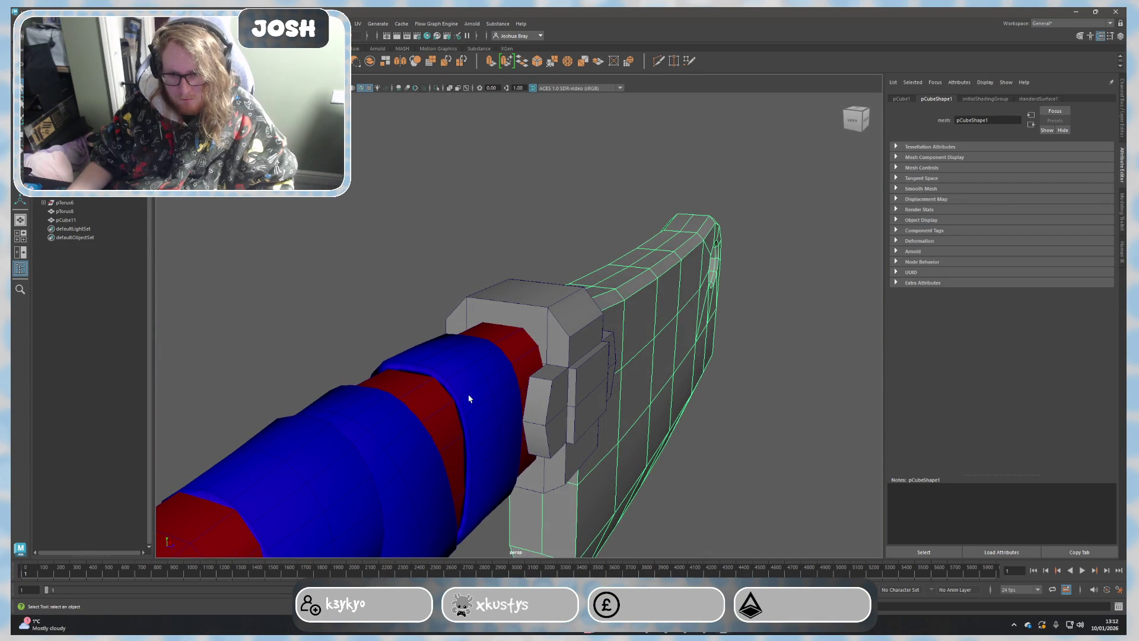
scroll(466, 399, up, 2)
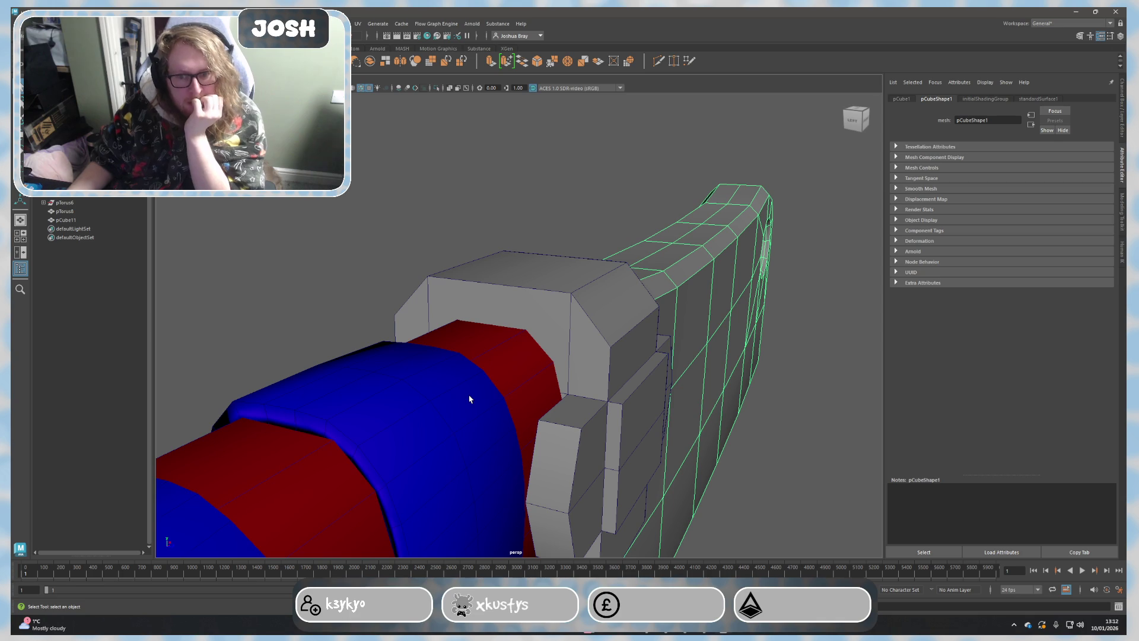
mouse_move(605, 312)
alt+mouse_down()
mouse_move(760, 233)
mouse_move(556, 352)
alt+mouse_up()
scroll(740, 246, down, 5)
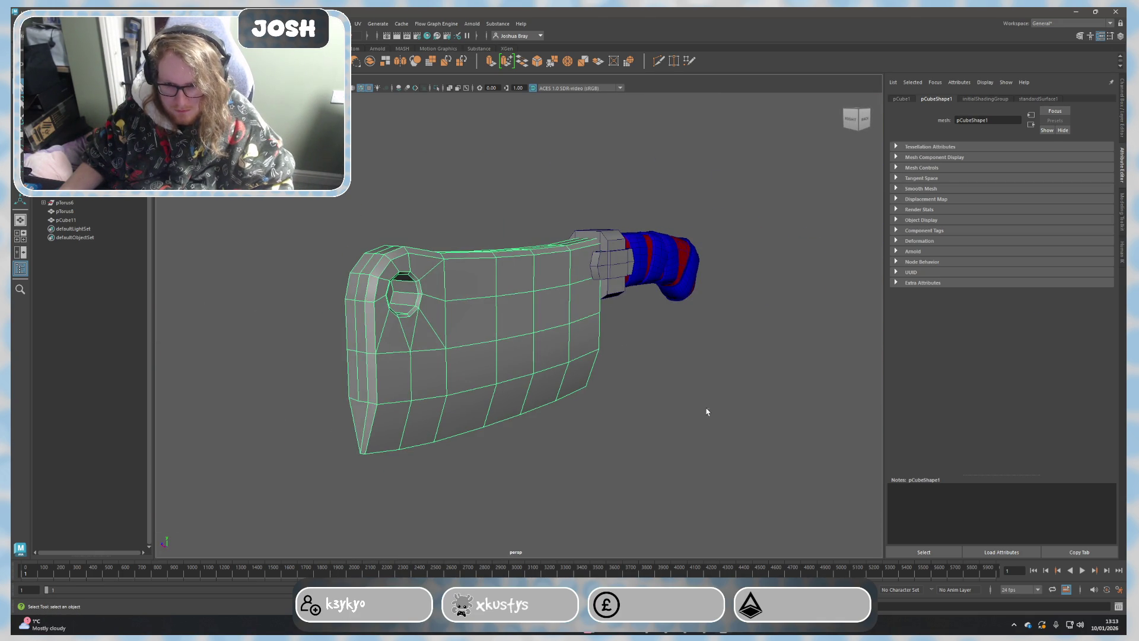
click(709, 411)
mouse_move(677, 379)
alt+mouse_down()
mouse_move(529, 357)
mouse_move(587, 378)
alt+mouse_up()
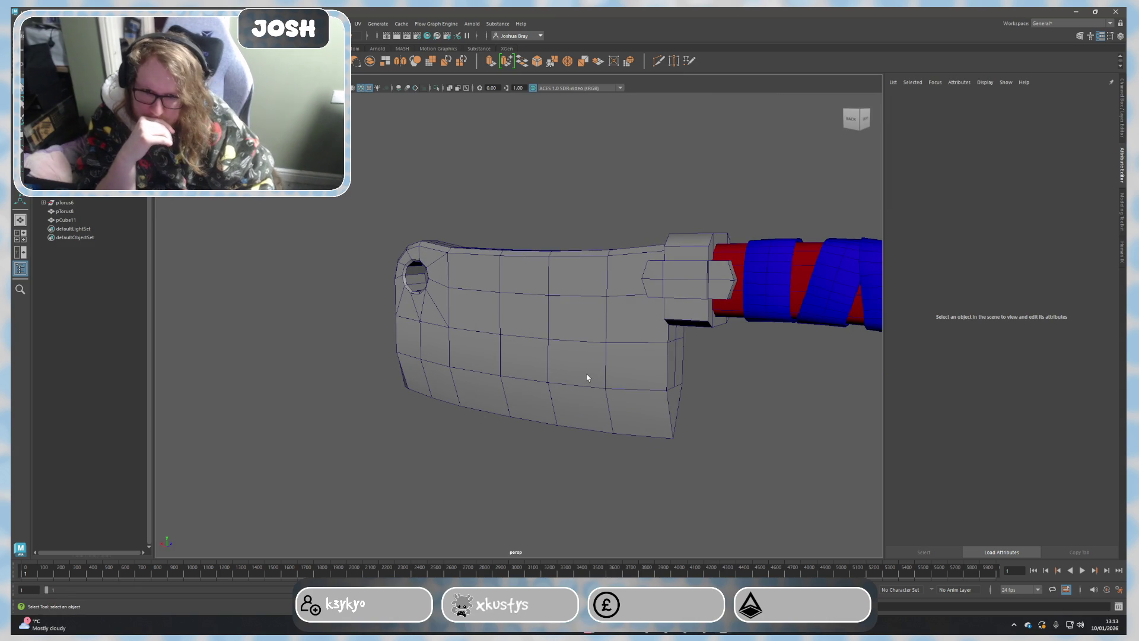
scroll(586, 379, down, 3)
mouse_move(641, 356)
alt+mouse_down()
mouse_move(703, 419)
mouse_move(714, 412)
mouse_move(595, 372)
mouse_move(485, 351)
alt+mouse_up()
Step: Marquee-select the blade's upper faces above the bottom edge strip
click(547, 350)
right_drag(508, 330, 514, 342)
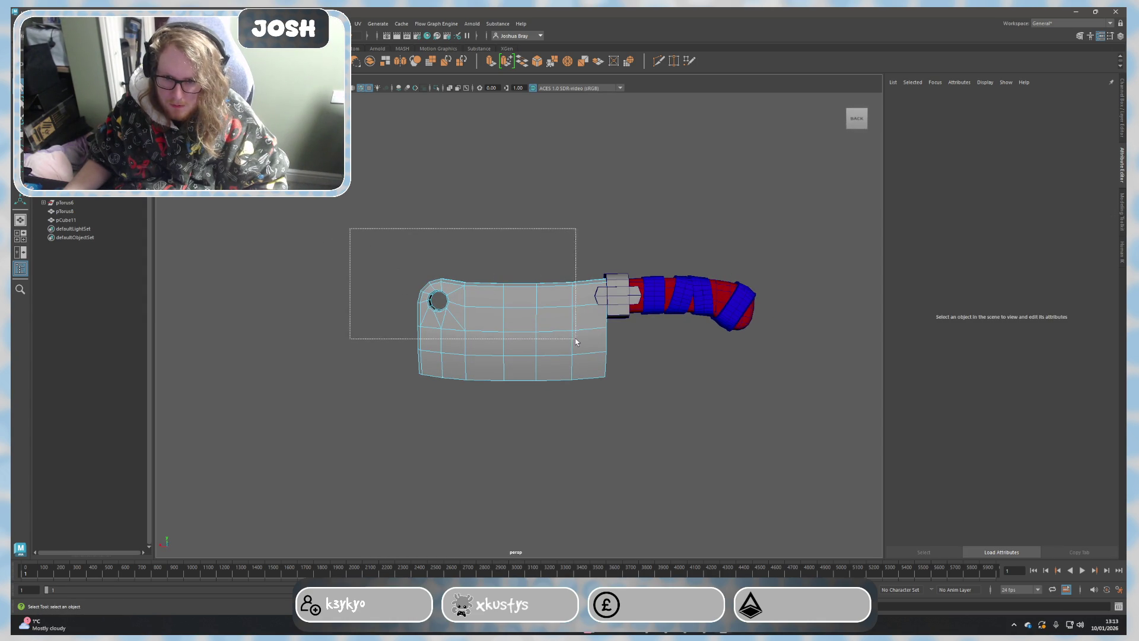
mouse_move(591, 344)
mouse_down()
mouse_move(691, 356)
mouse_move(593, 344)
mouse_up()
right_click(593, 345)
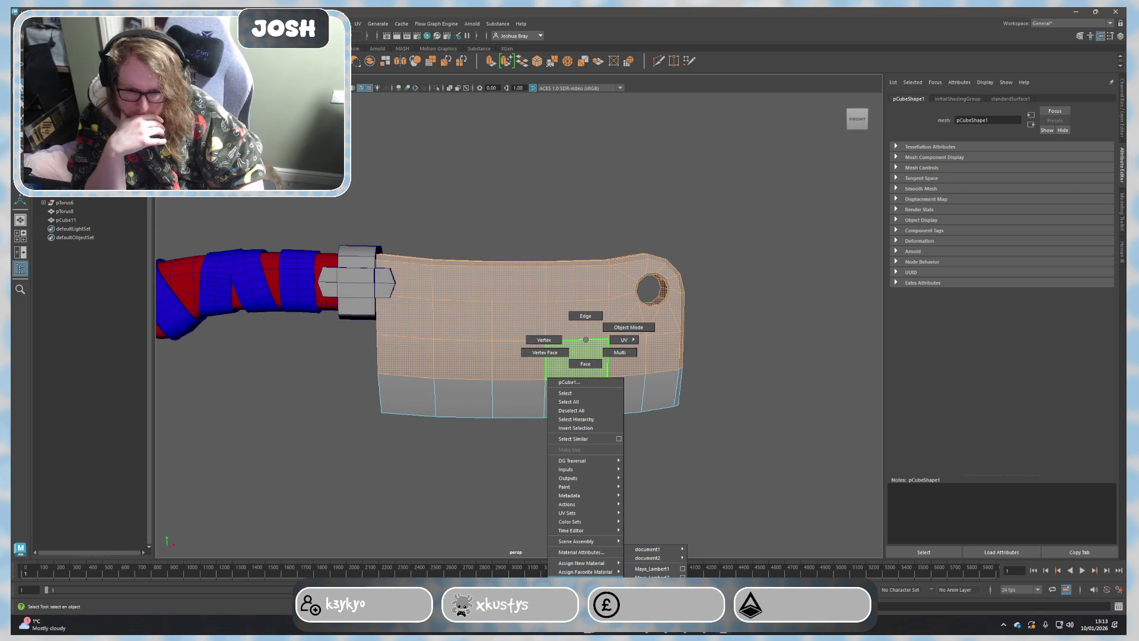
mouse_move(583, 562)
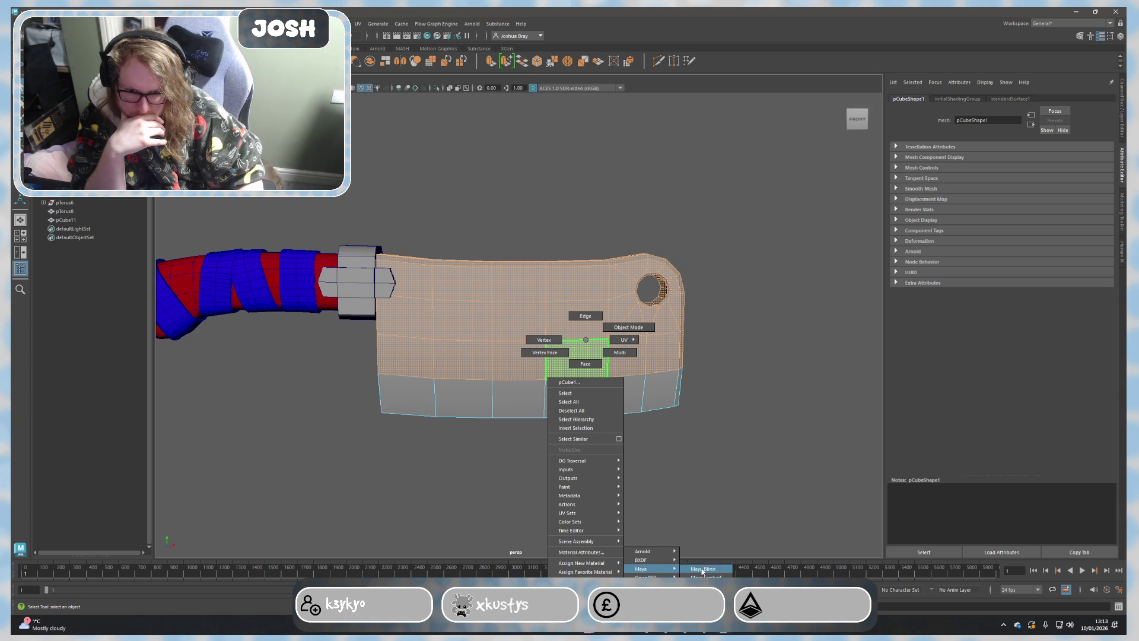
Step: Assign the upper blade faces a new Lambert material with a pale greyish colour
click(705, 577)
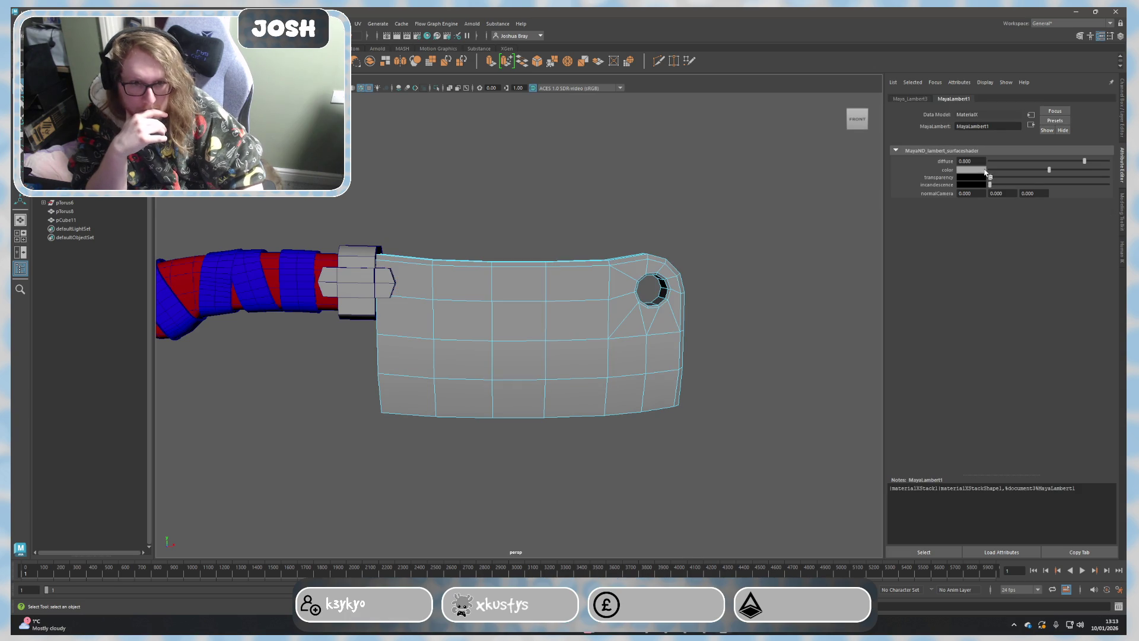
click(969, 171)
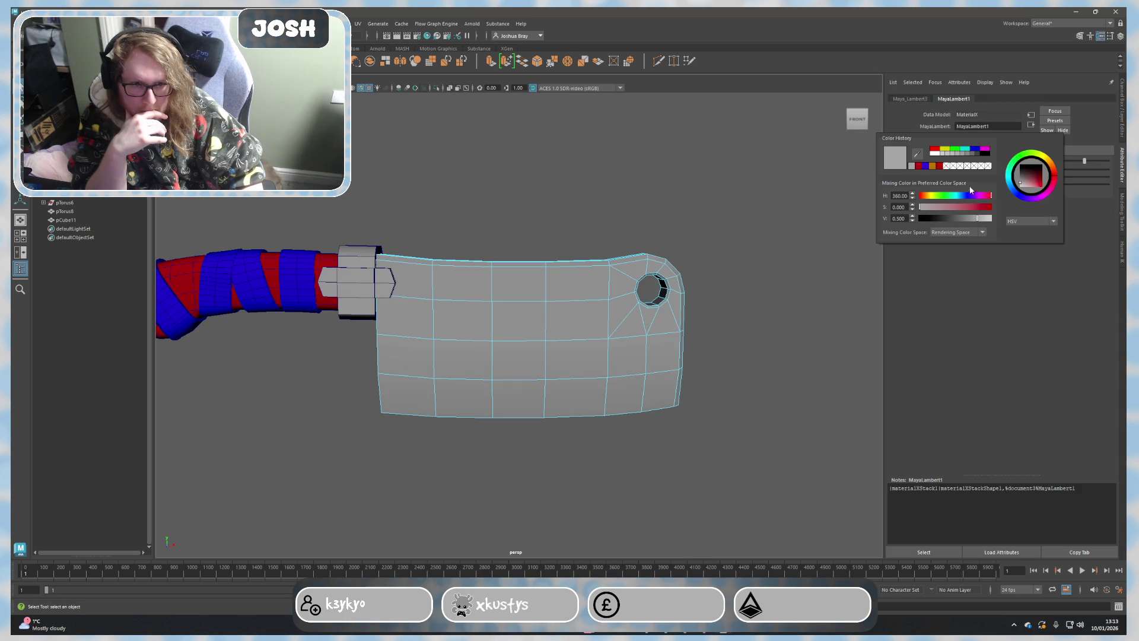
click(953, 220)
click(939, 208)
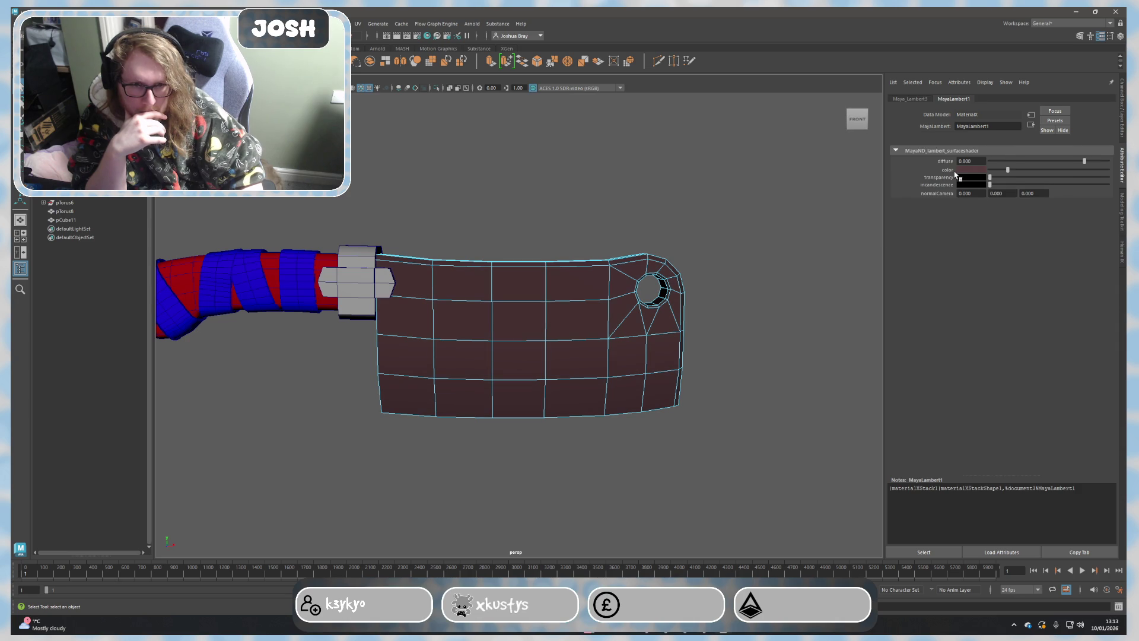
click(966, 169)
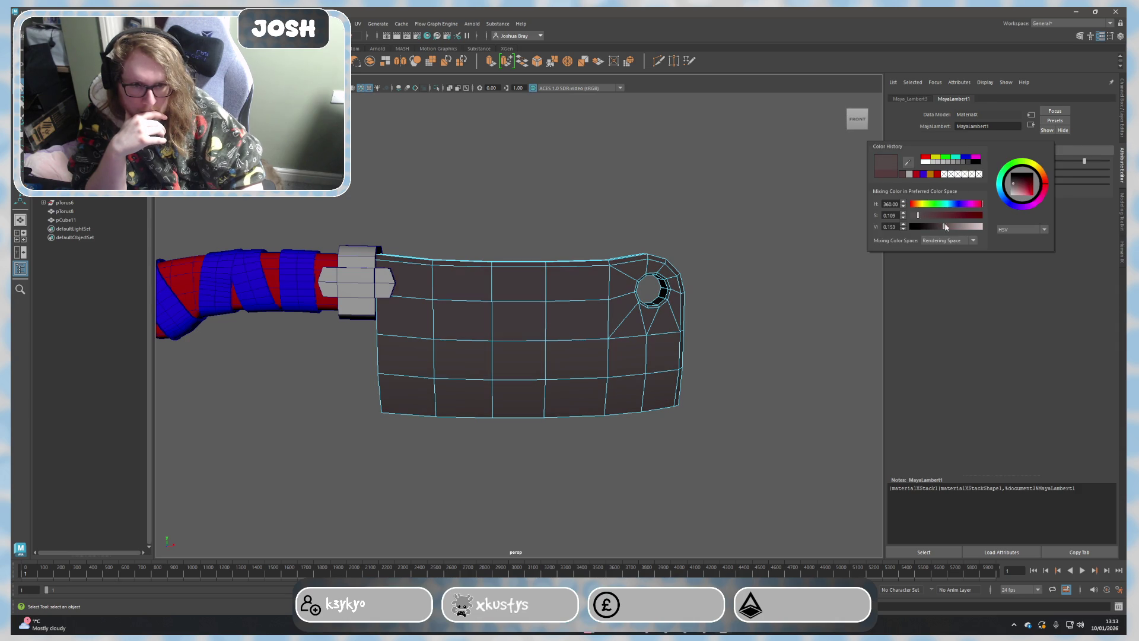
mouse_move(957, 229)
mouse_down()
mouse_move(969, 228)
mouse_move(958, 228)
mouse_up()
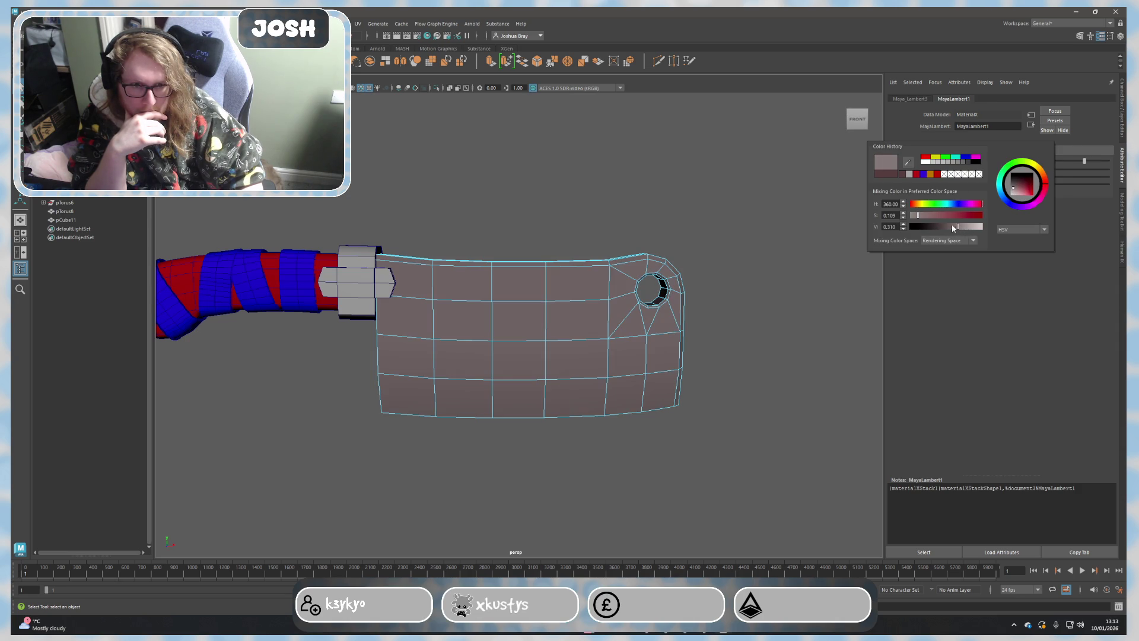
Step: Select the whole bottom row of blade faces for the edge strip
click(574, 397)
click(640, 390)
alt+drag(642, 397, 654, 461)
drag(737, 457, 346, 407)
Step: Assign the bottom blade faces a bright light-grey Lambert material
right_click(550, 356)
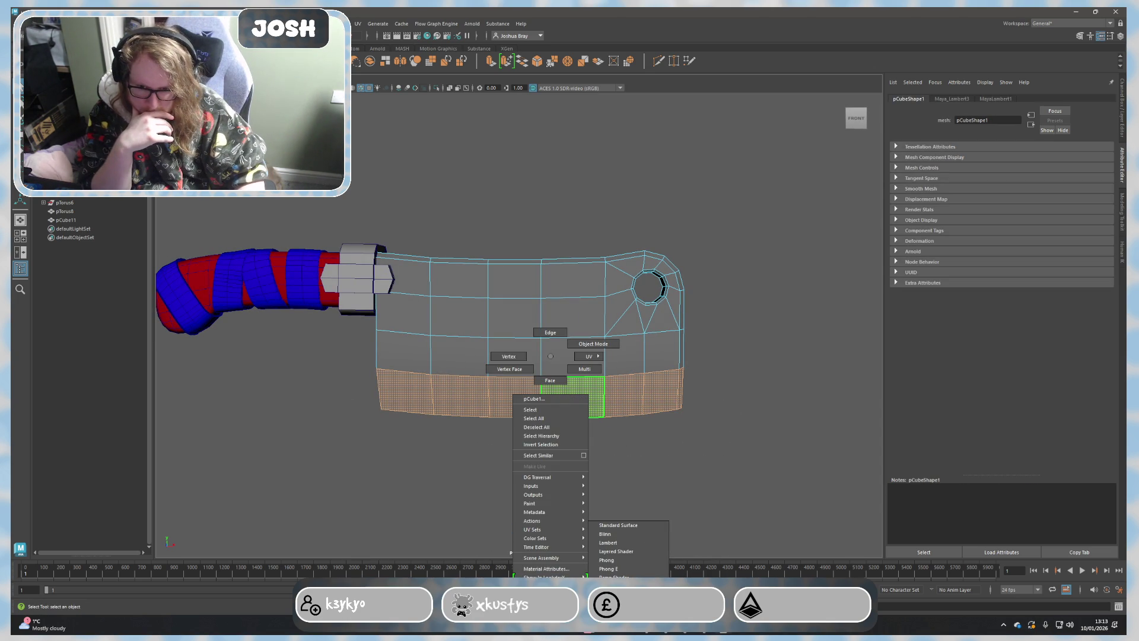
click(623, 545)
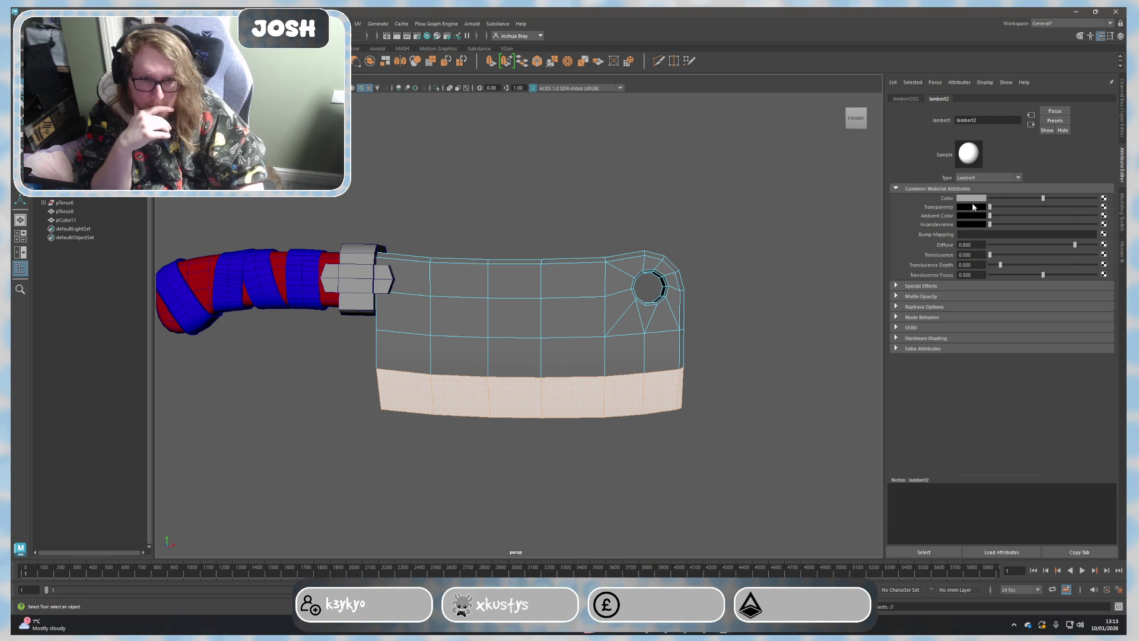
click(971, 198)
drag(947, 248, 977, 248)
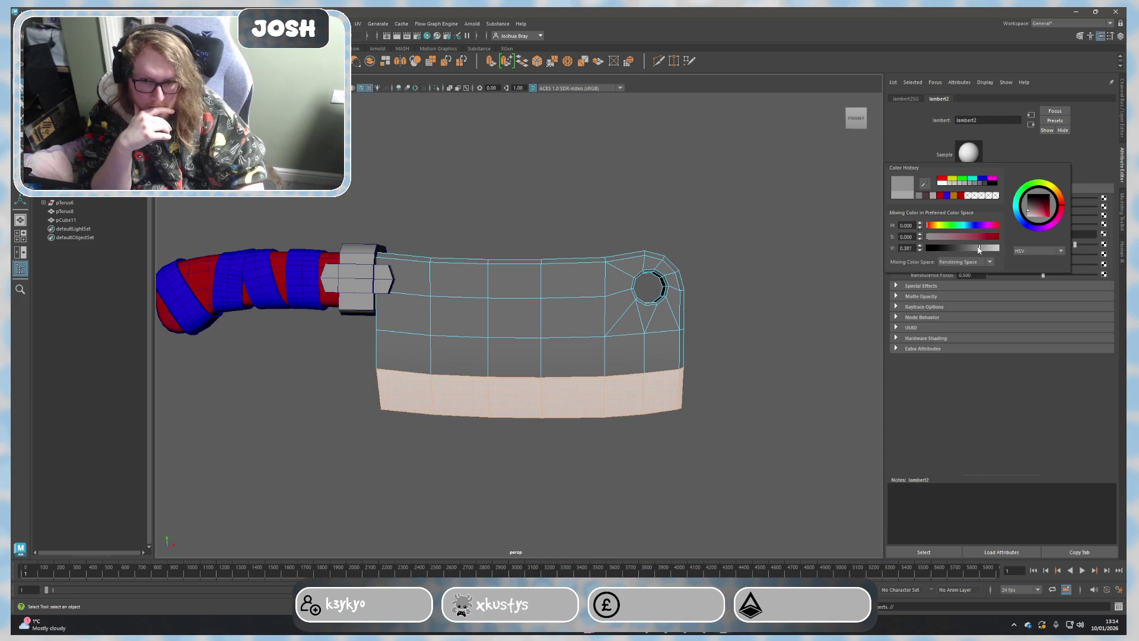
click(769, 329)
scroll(768, 329, down, 2)
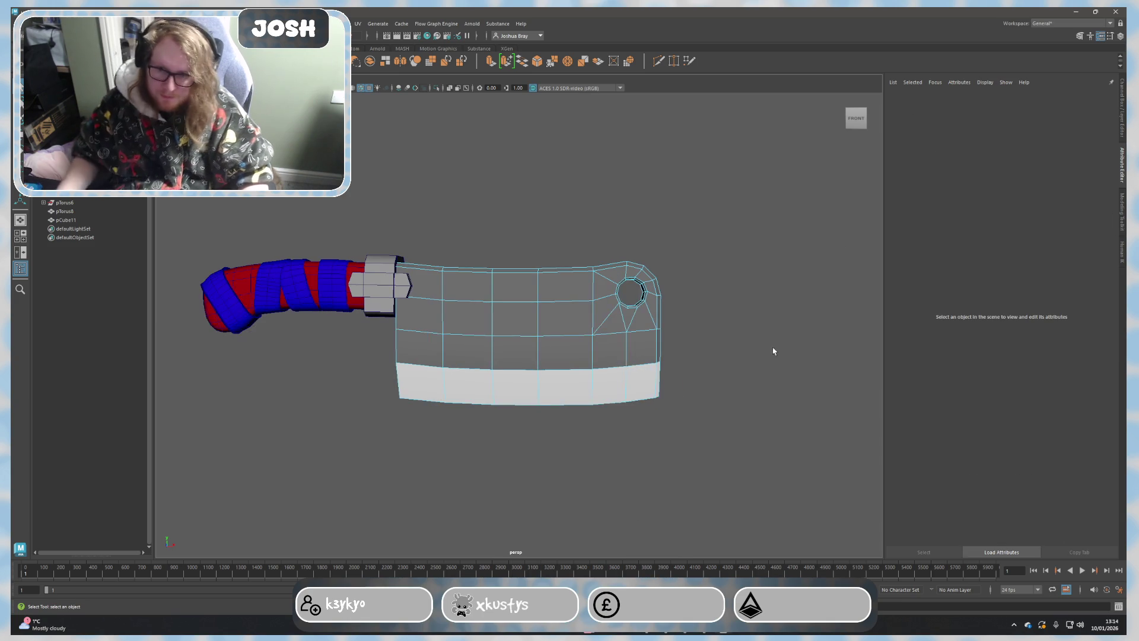
Step: Select the wrapped handle from the back view
alt+drag(788, 378, 698, 285)
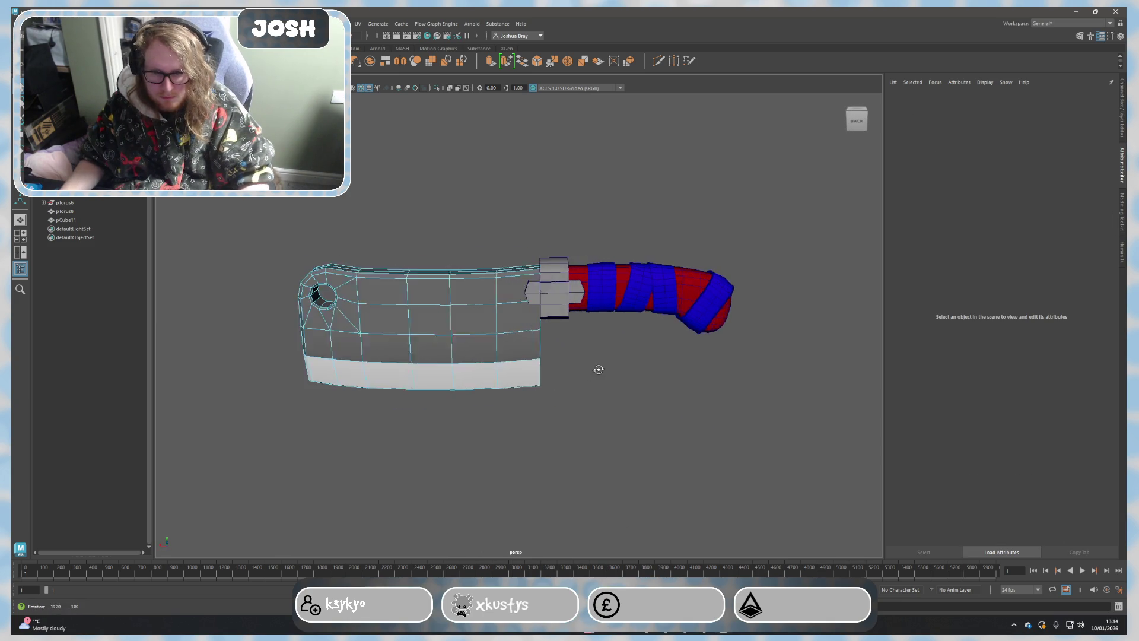
click(699, 285)
right_click(699, 285)
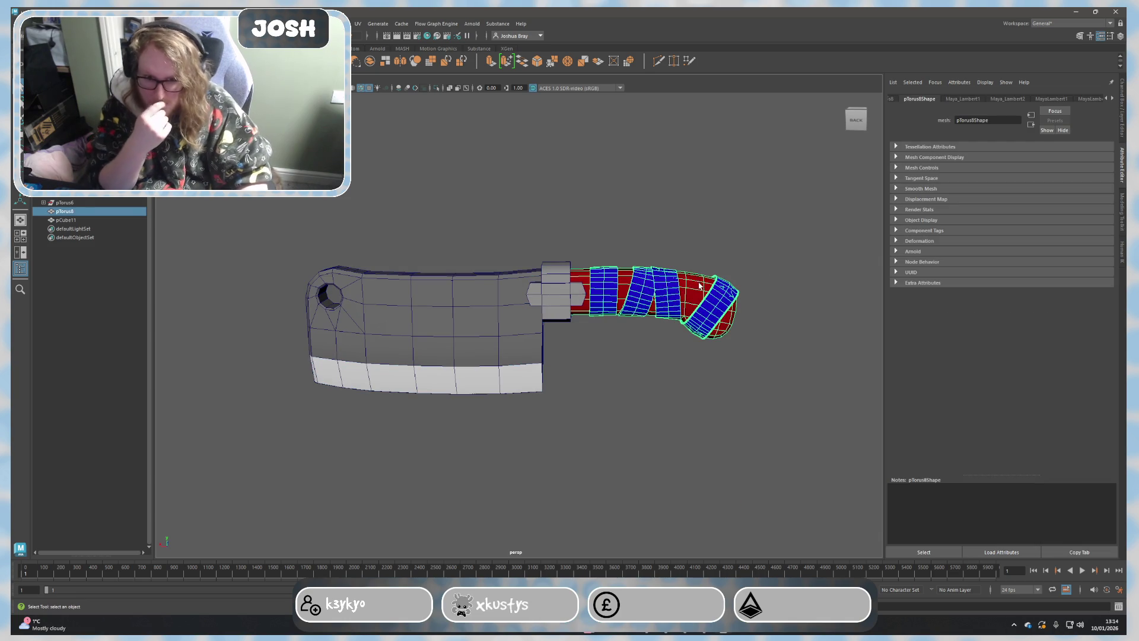
Step: Separate the handle mesh into its grip and individual wrapping bands
click(1122, 121)
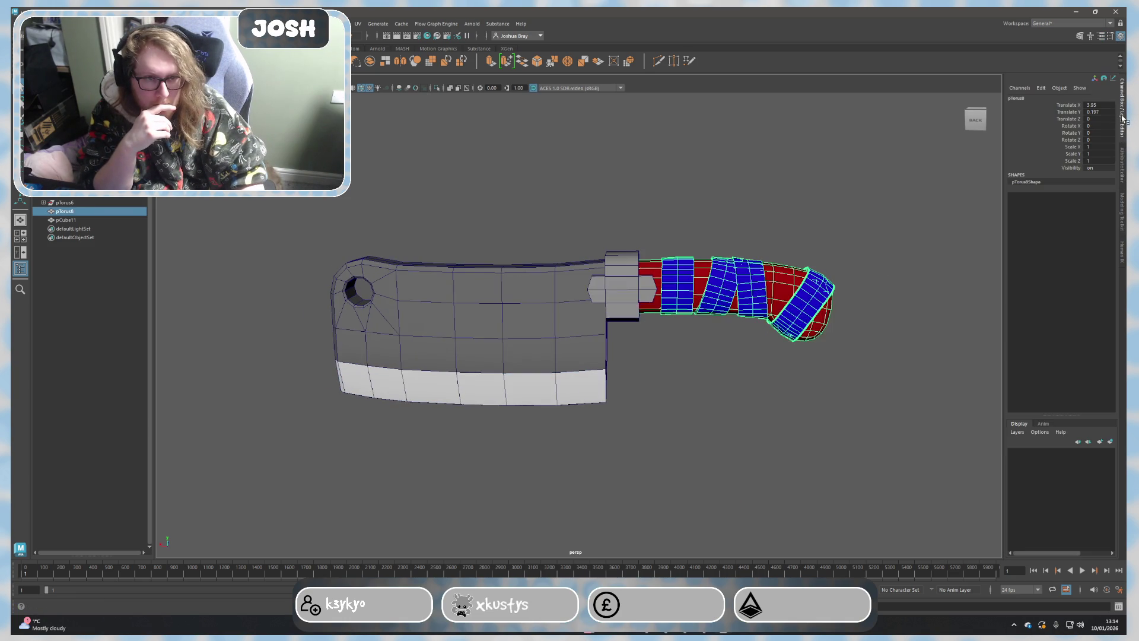
scroll(944, 288, up, 5)
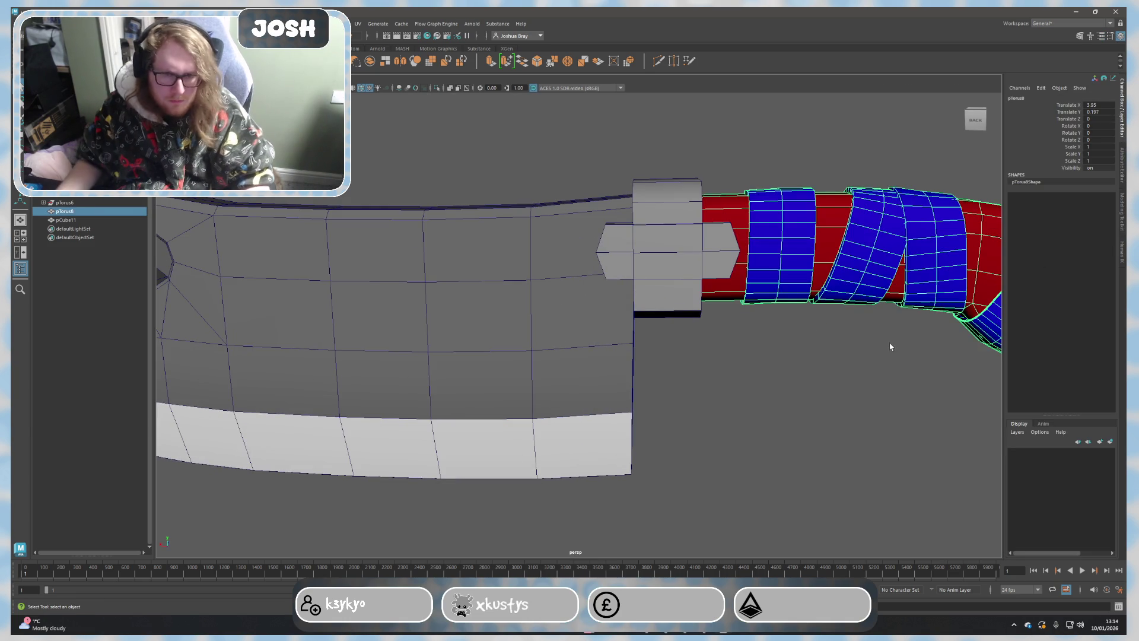
alt+middle_drag(890, 344, 656, 389)
scroll(750, 433, up, 5)
mouse_move(751, 433)
alt+middle_down()
mouse_move(763, 394)
mouse_move(945, 317)
alt+middle_up()
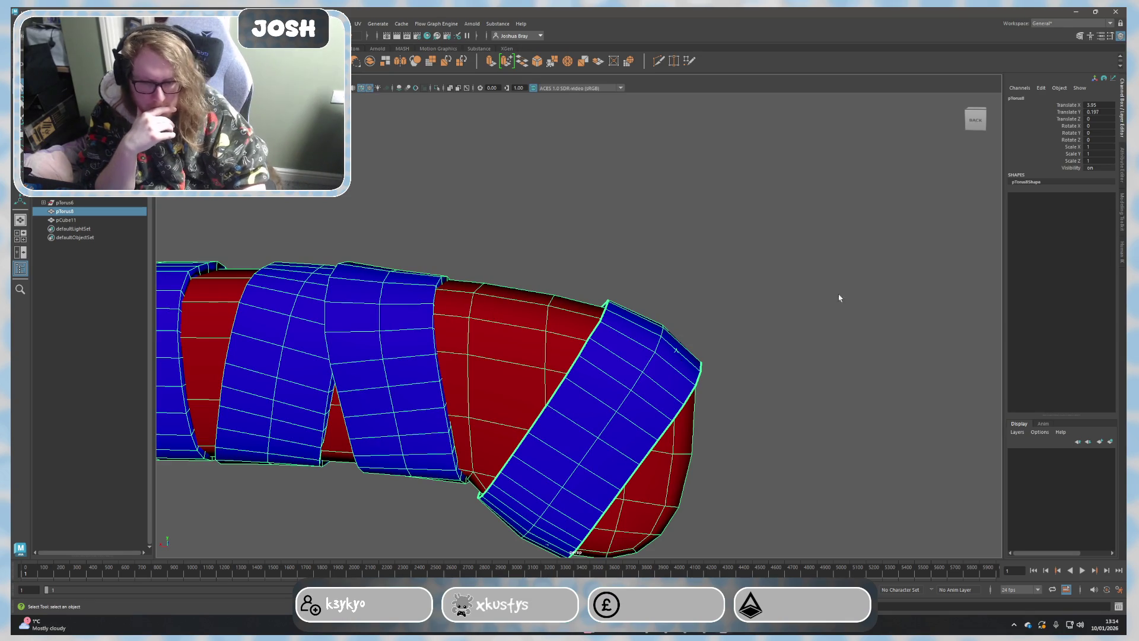
click(1119, 164)
click(1122, 211)
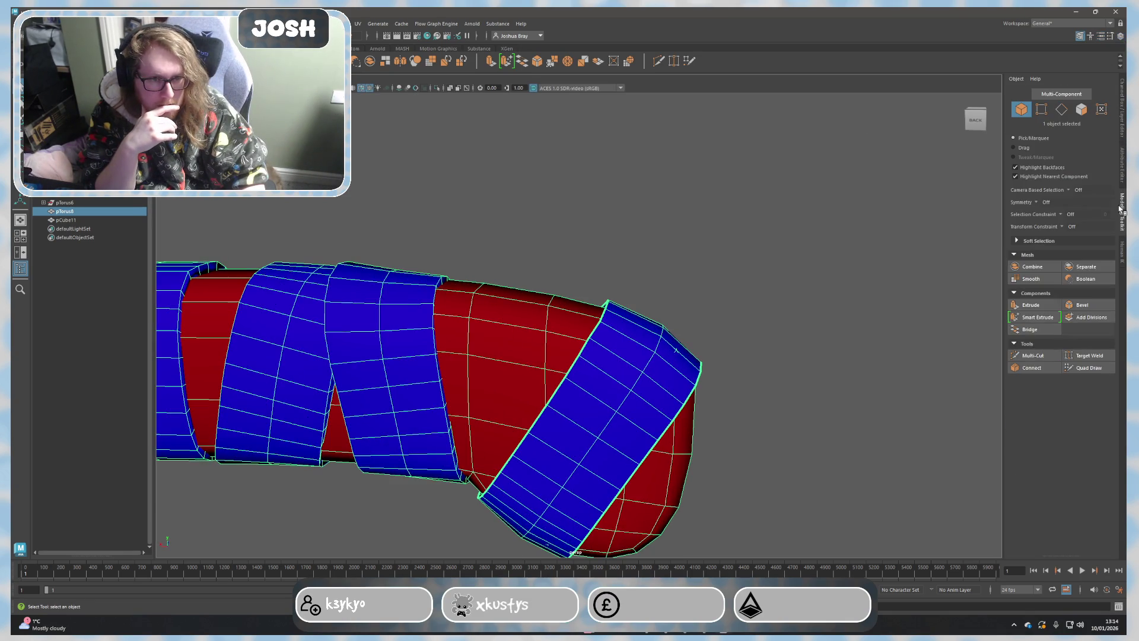
click(1077, 268)
Step: Select the separated wrapping bands together, ready to assign a shared material
click(621, 401)
click(348, 400)
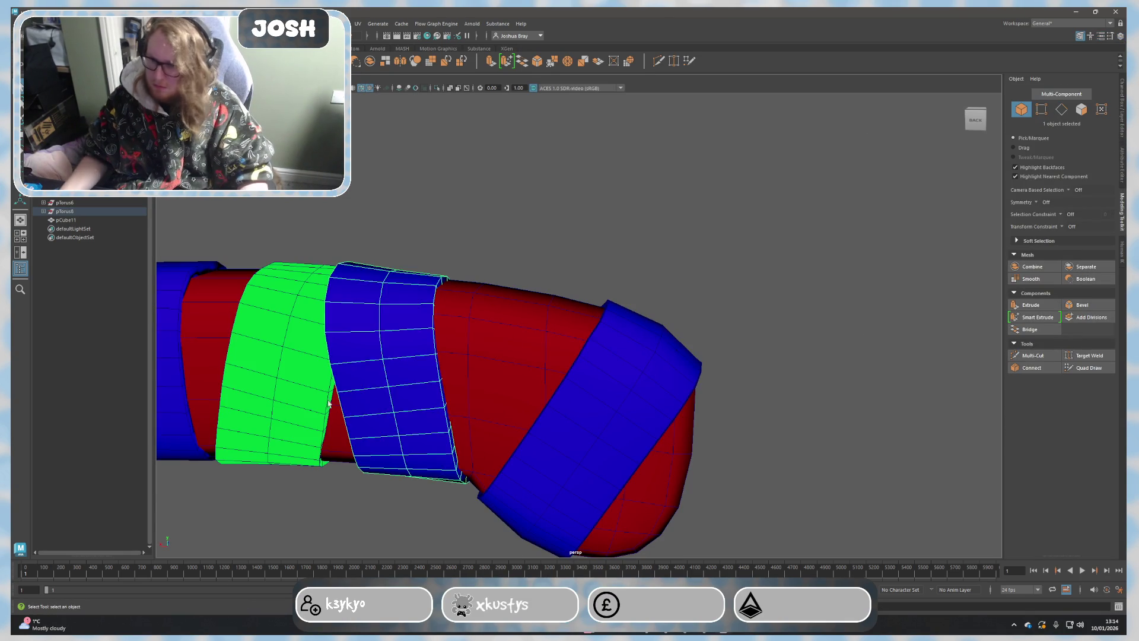
click(297, 400)
scroll(298, 400, down, 5)
key(w)
scroll(422, 414, down, 5)
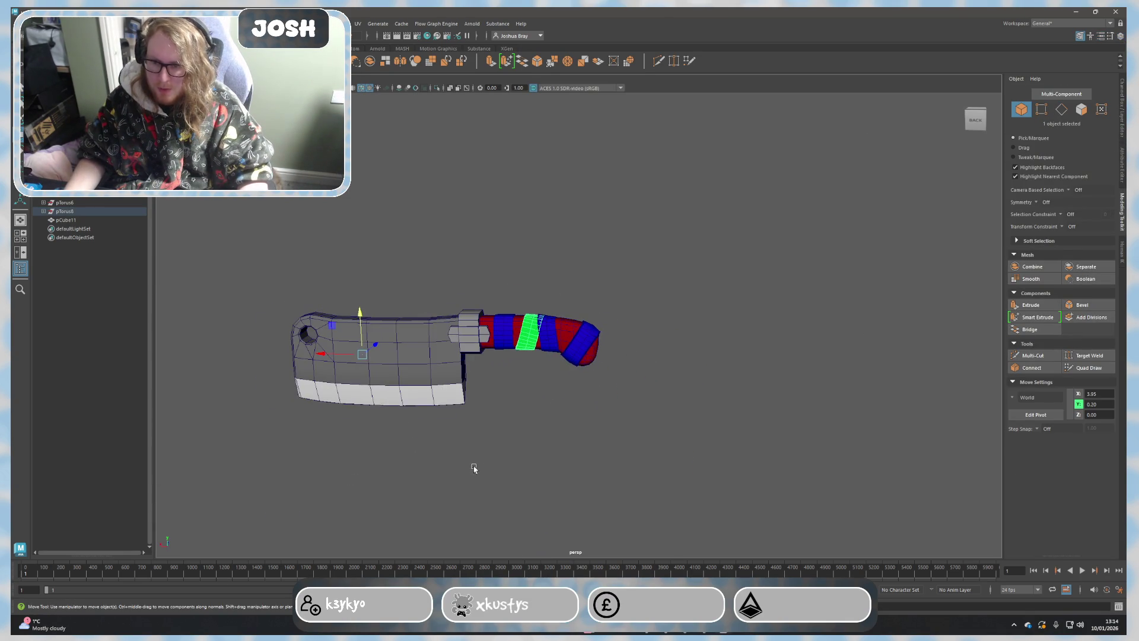
middle_drag(478, 466, 474, 341)
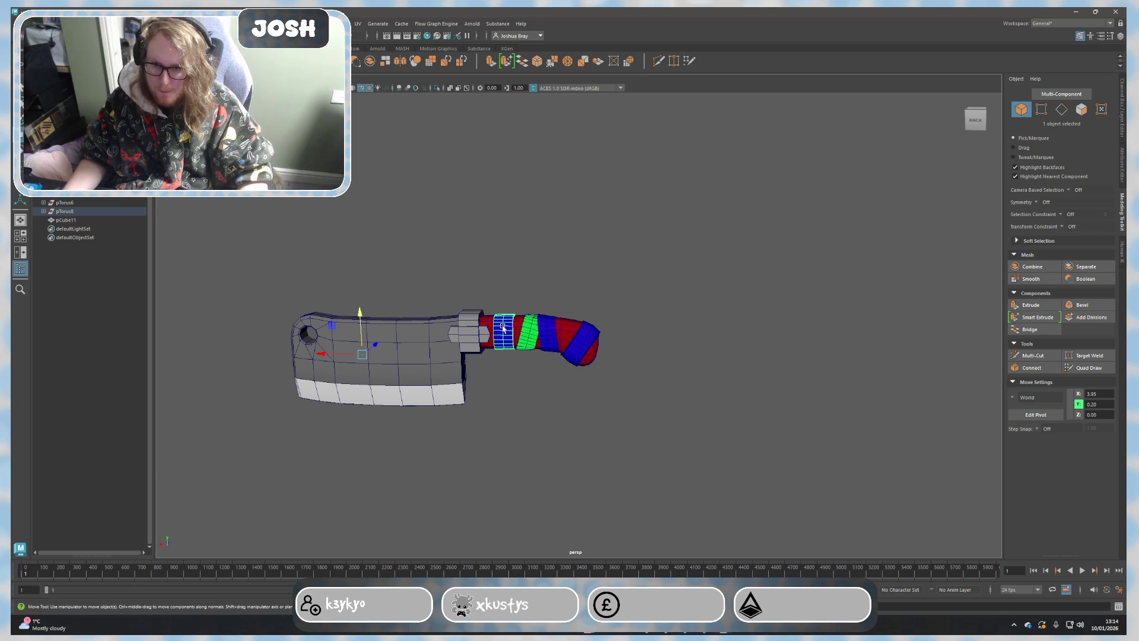
shift+click(544, 338)
shift+click(583, 343)
shift+click(531, 338)
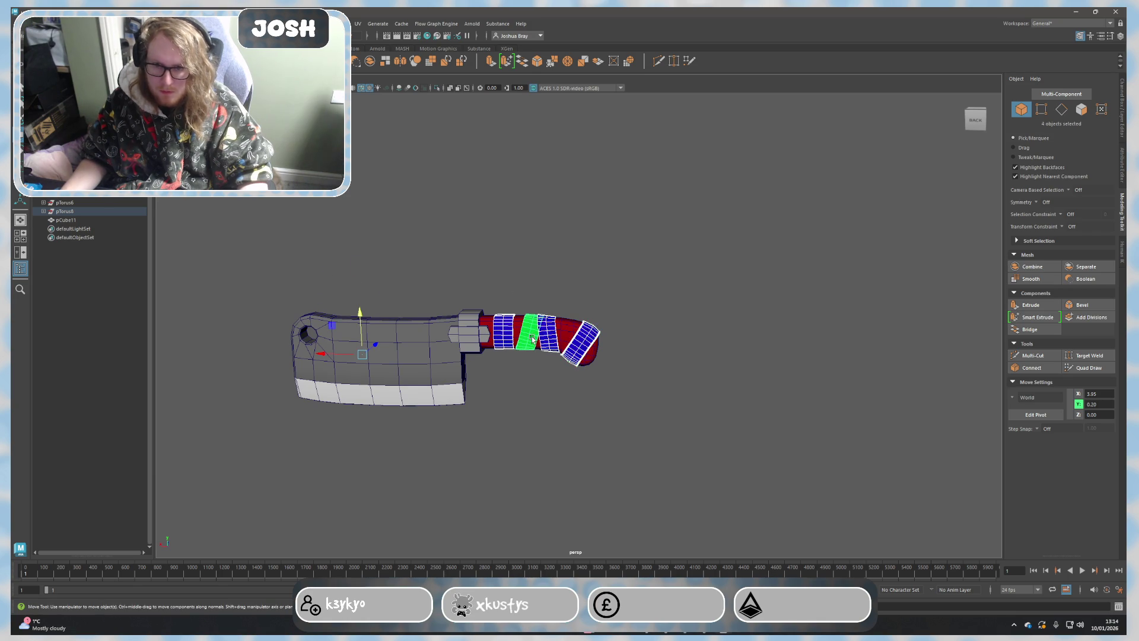
right_click(549, 339)
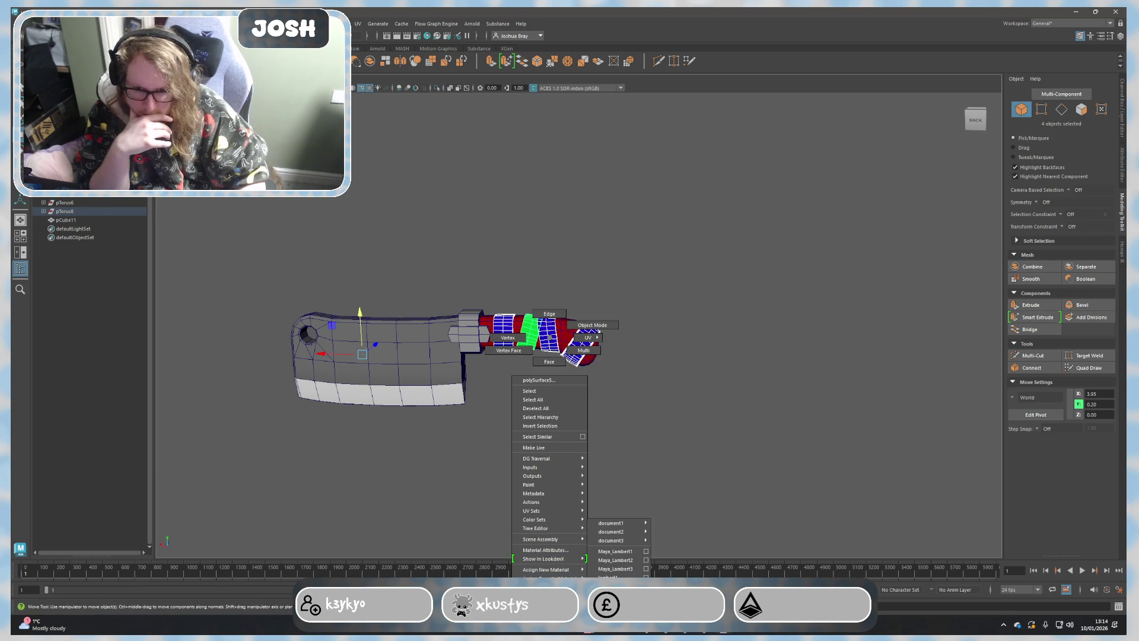
Step: Assign the existing Lambert material to the handle bands and bring up its colour chooser
click(625, 561)
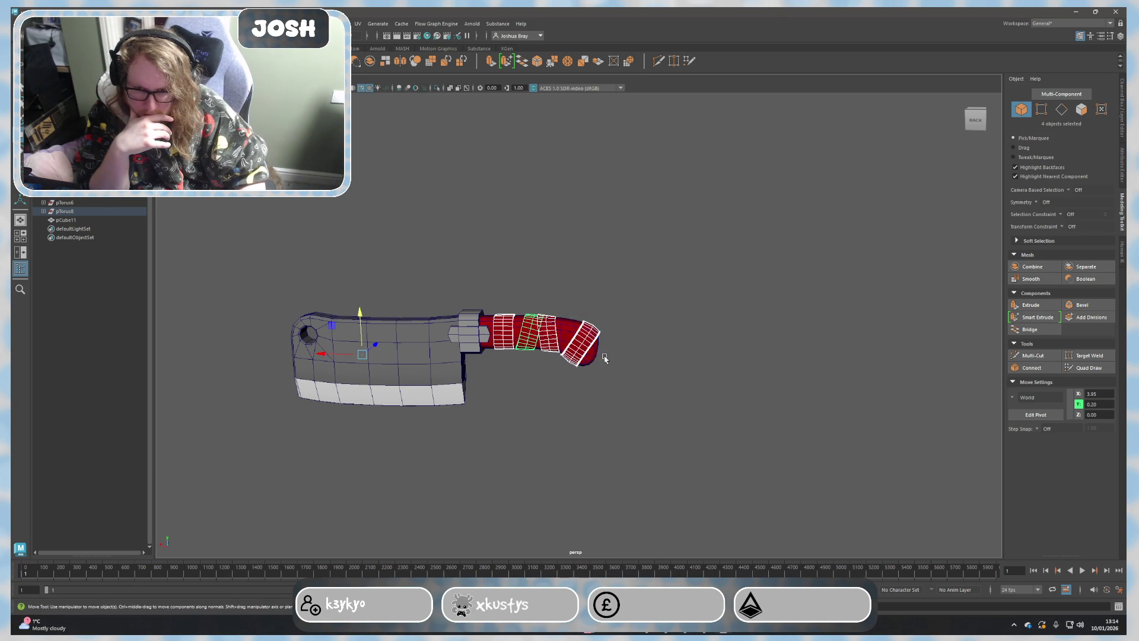
right_click(588, 349)
mouse_move(585, 576)
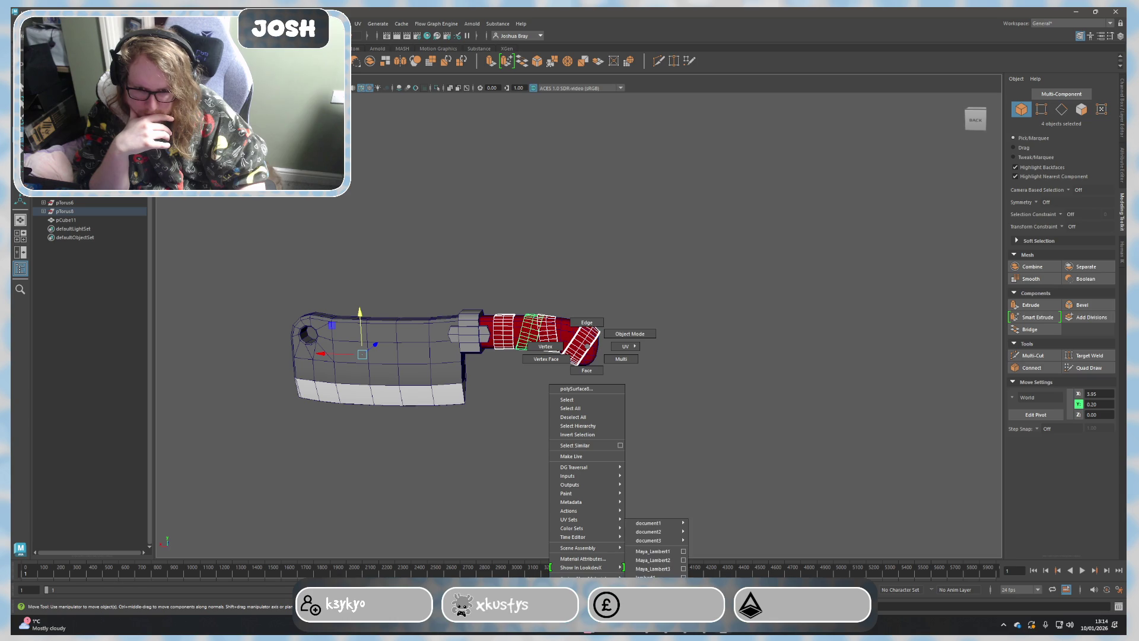
click(653, 551)
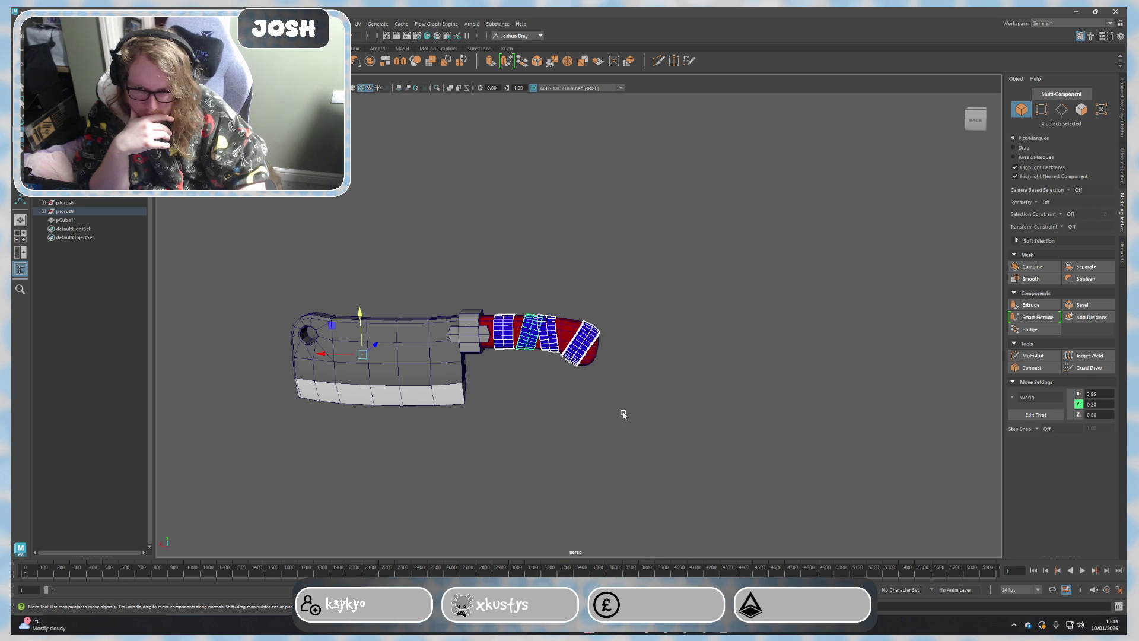
right_click(588, 349)
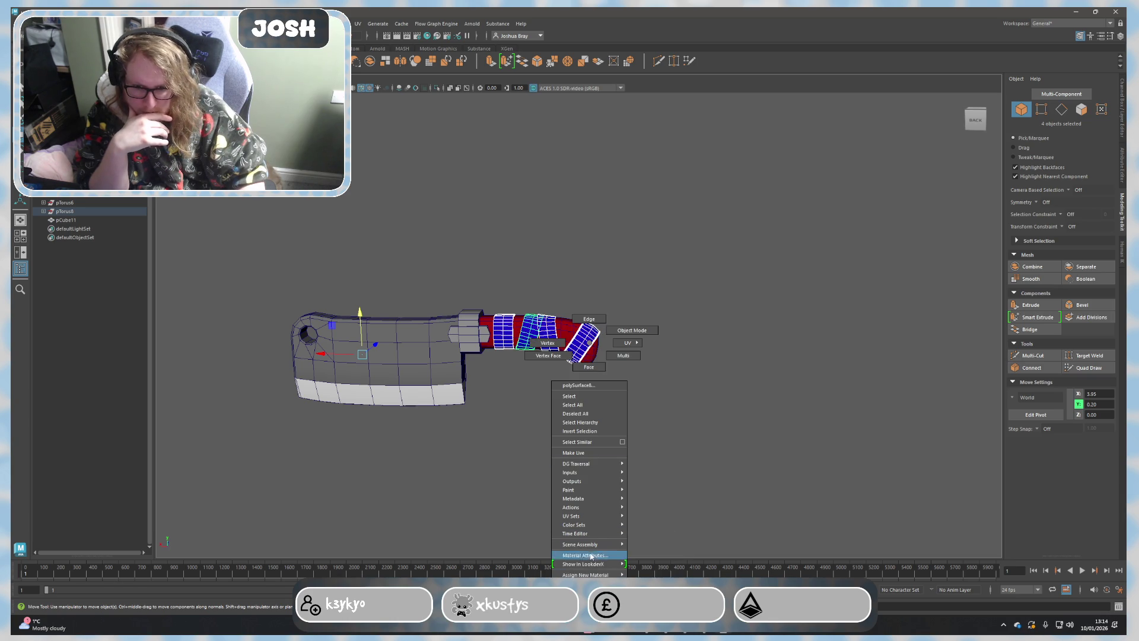
click(588, 555)
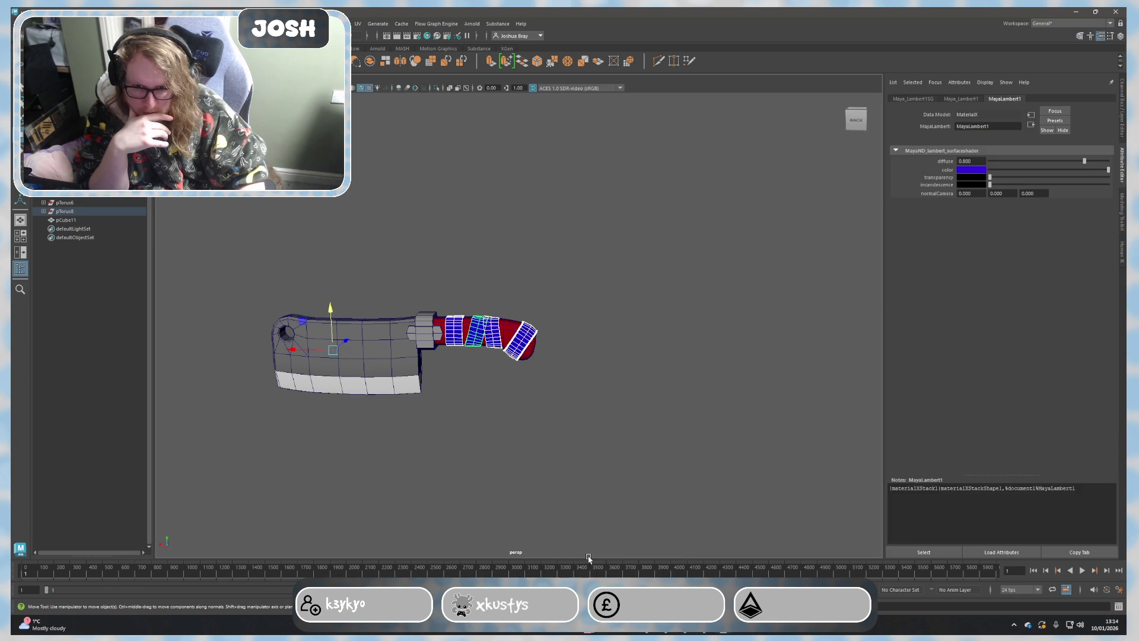
click(973, 171)
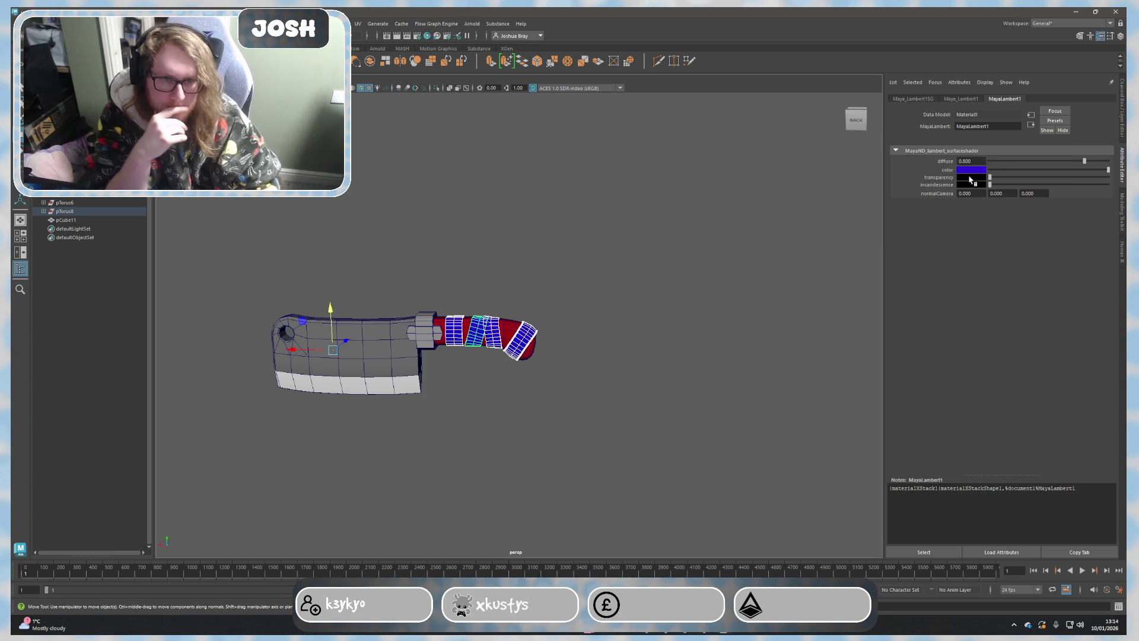
click(971, 170)
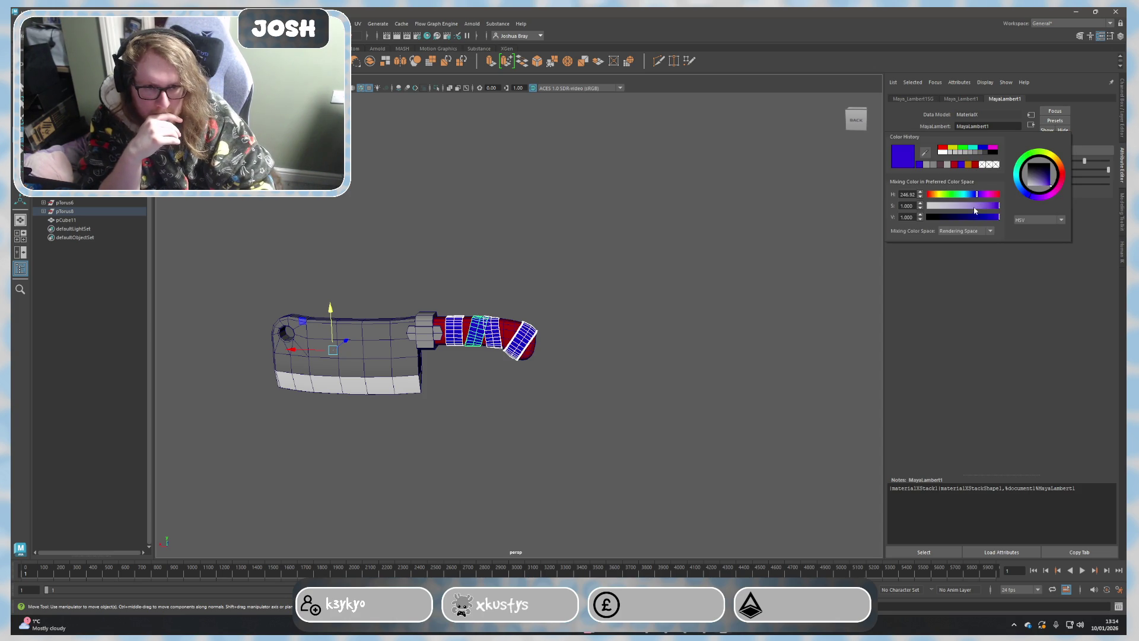
Step: Shift the band material's hue through cyan and yellow to a darkened magenta
click(970, 195)
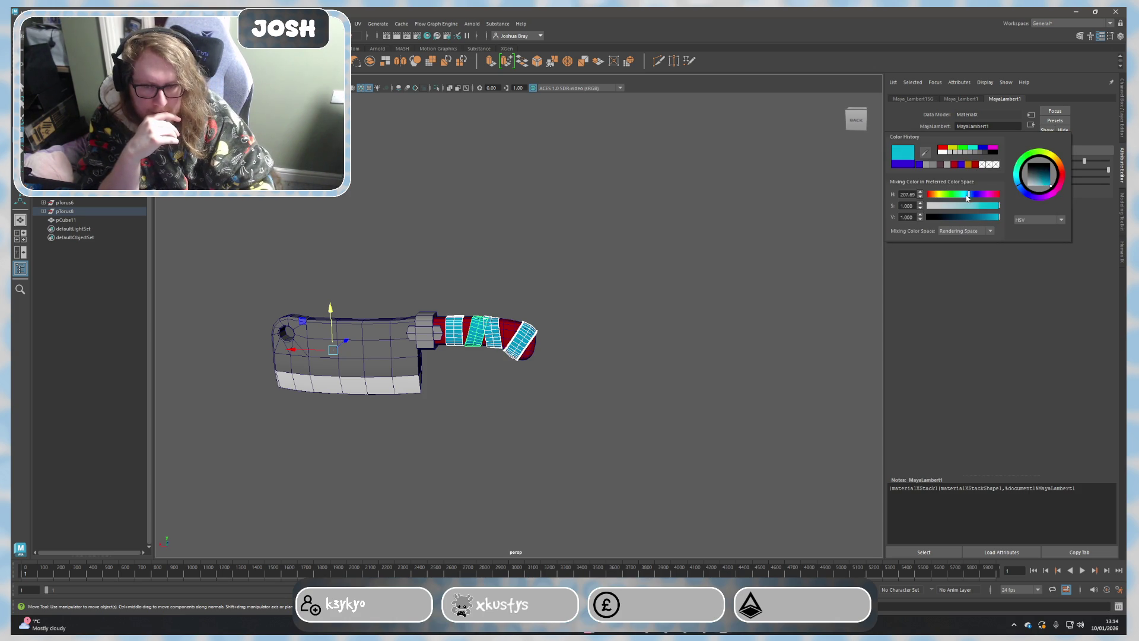
drag(943, 195, 934, 194)
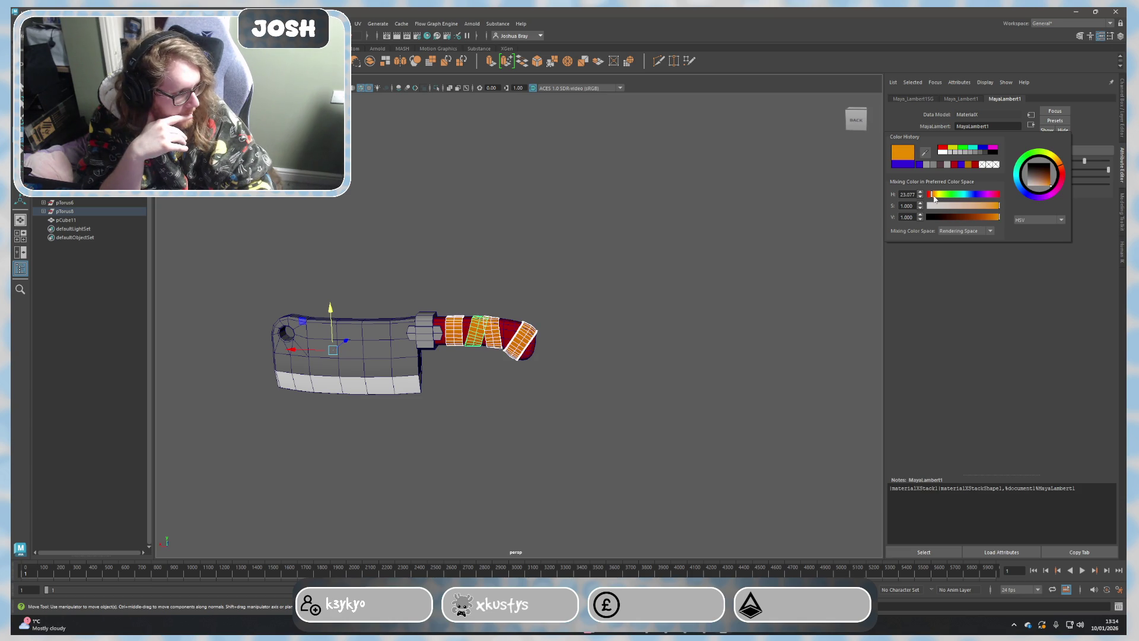
drag(933, 194, 937, 194)
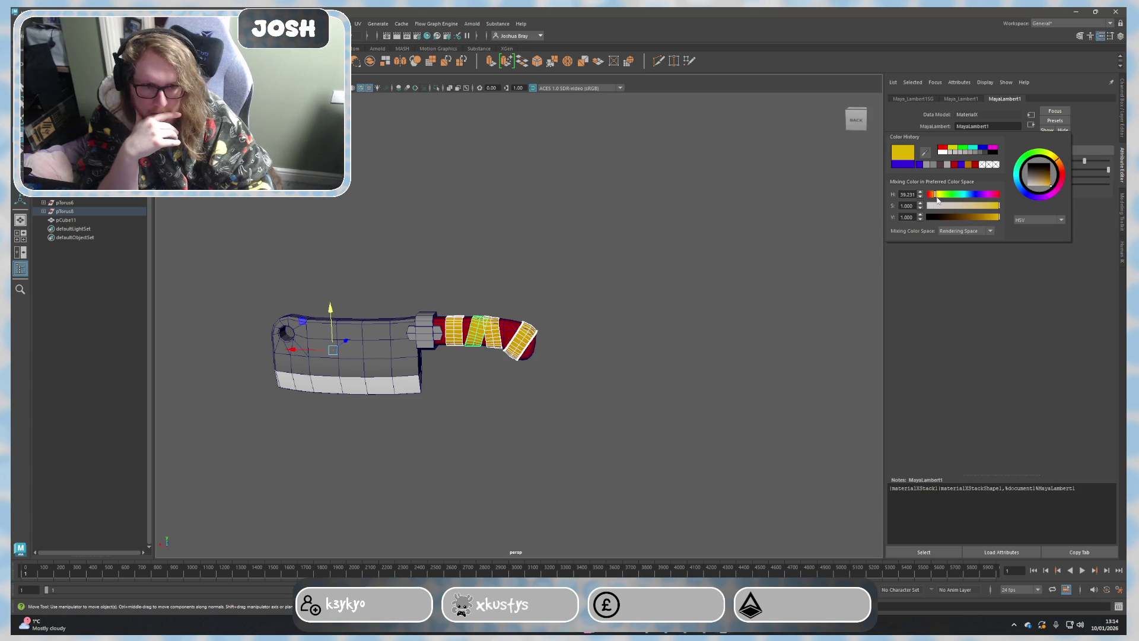
click(983, 195)
drag(991, 219, 965, 220)
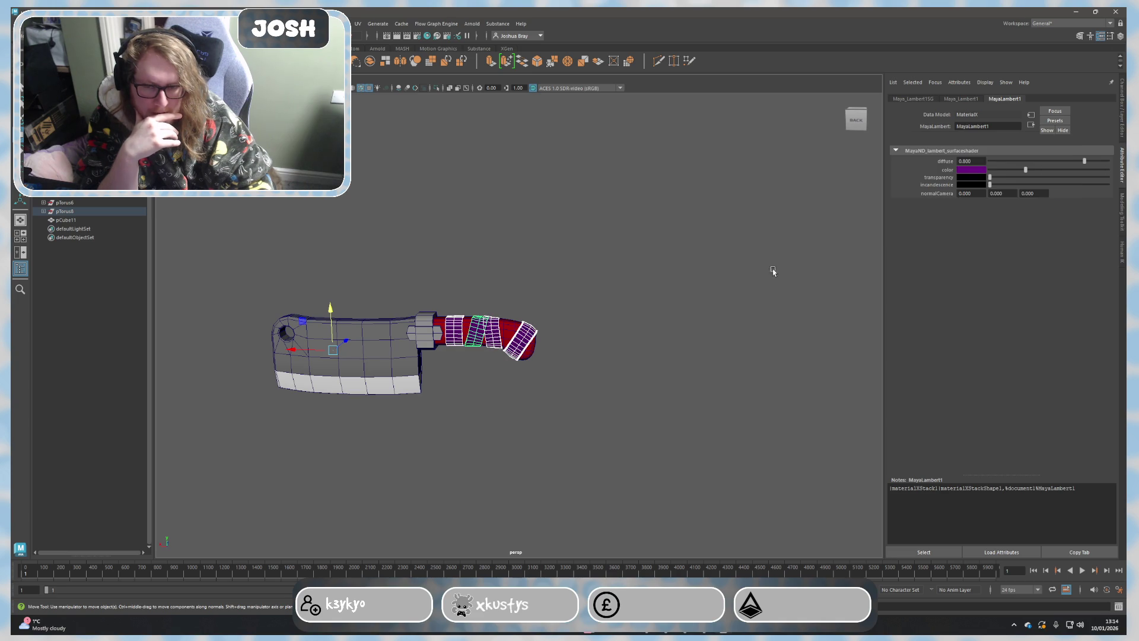
click(516, 325)
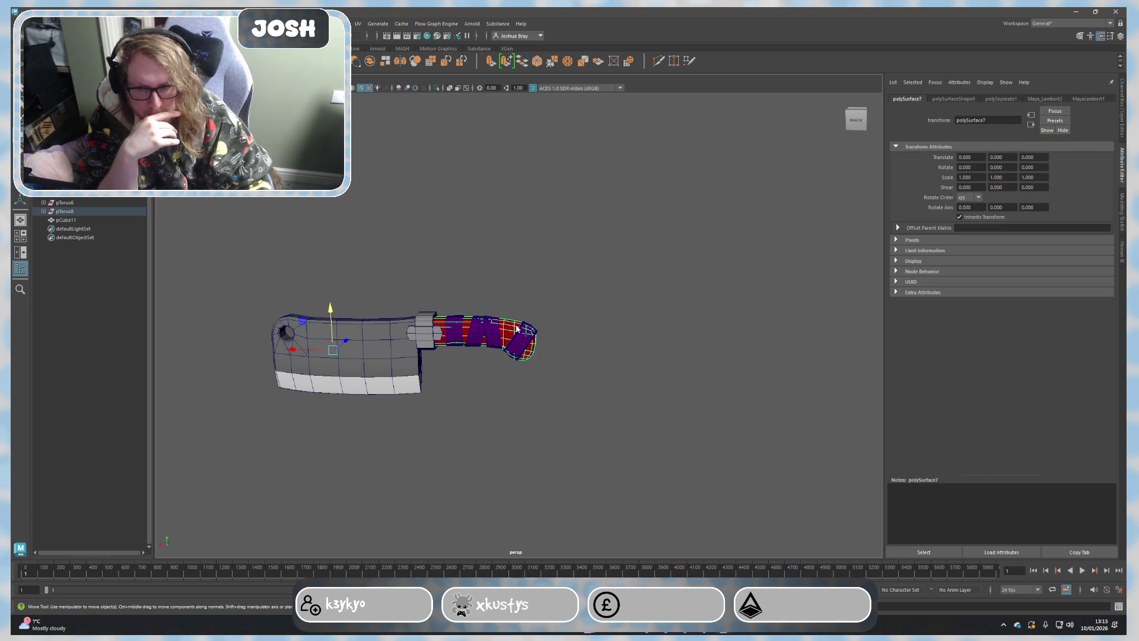
Step: Change the handle grip material's colour from magenta to blue
right_drag(517, 328, 521, 538)
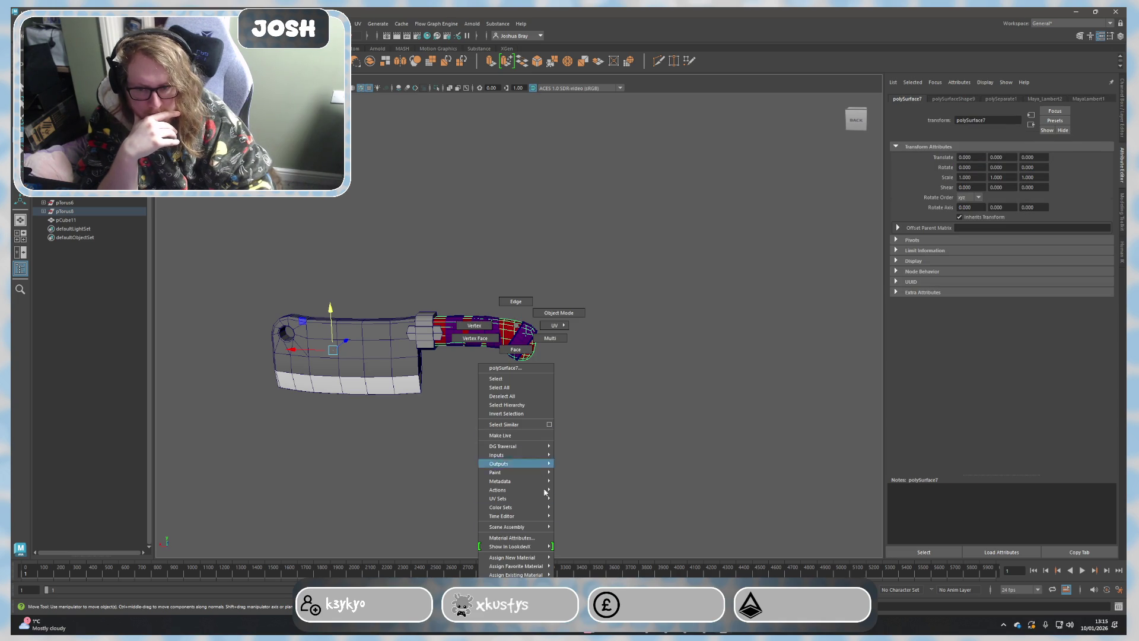
click(521, 538)
click(973, 175)
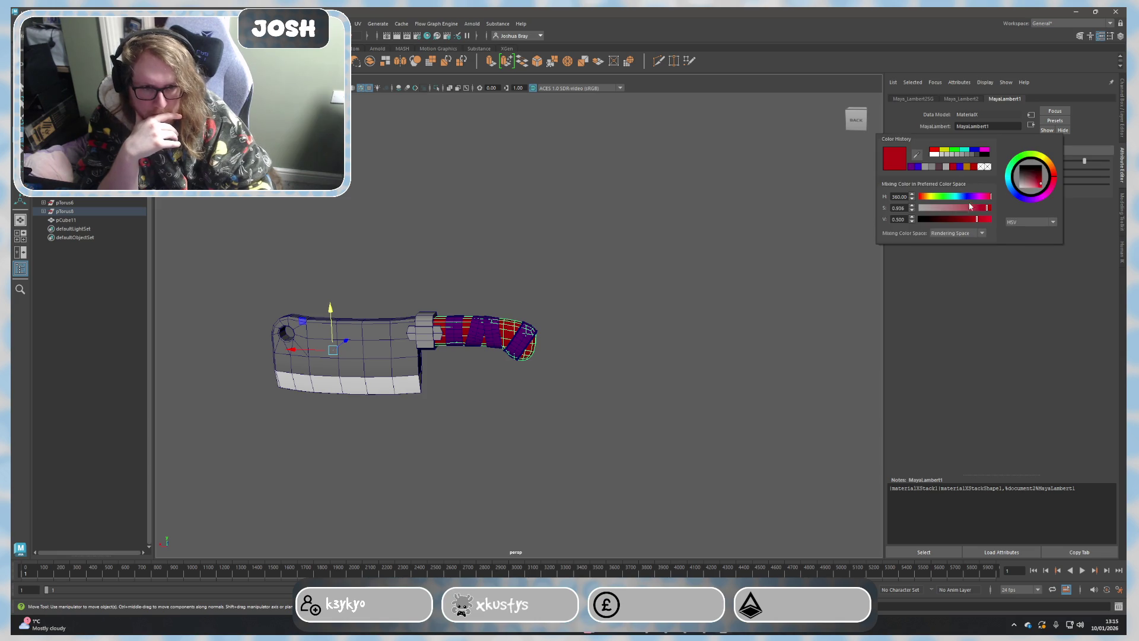
drag(977, 200, 957, 200)
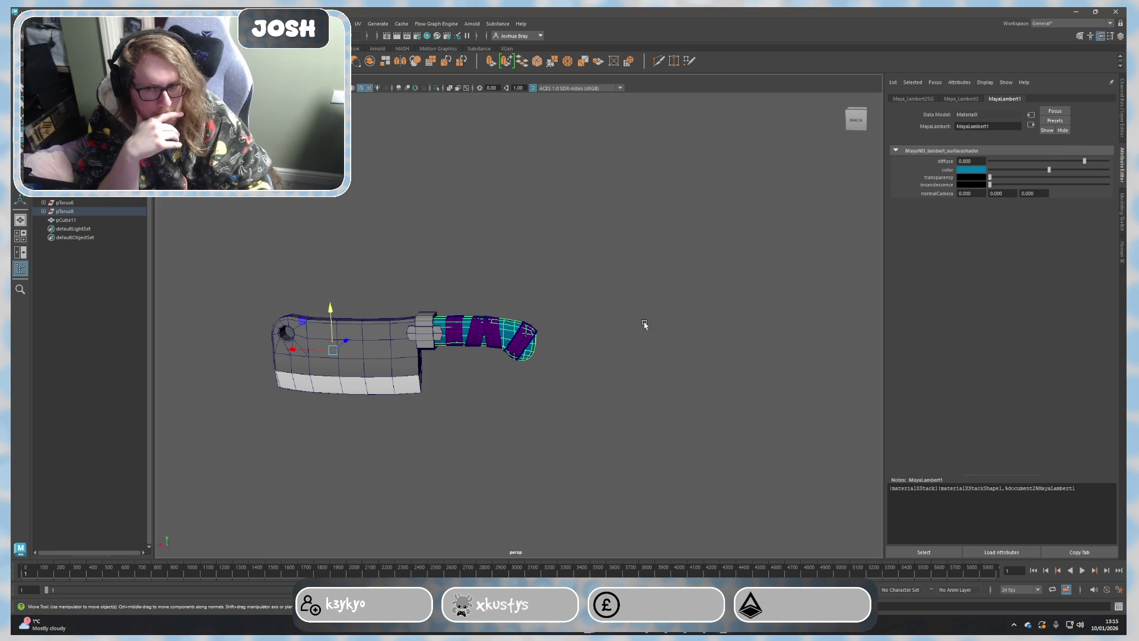
scroll(477, 344, up, 3)
Step: Select the three handle bands and set their material colour to orange
click(477, 345)
click(415, 338)
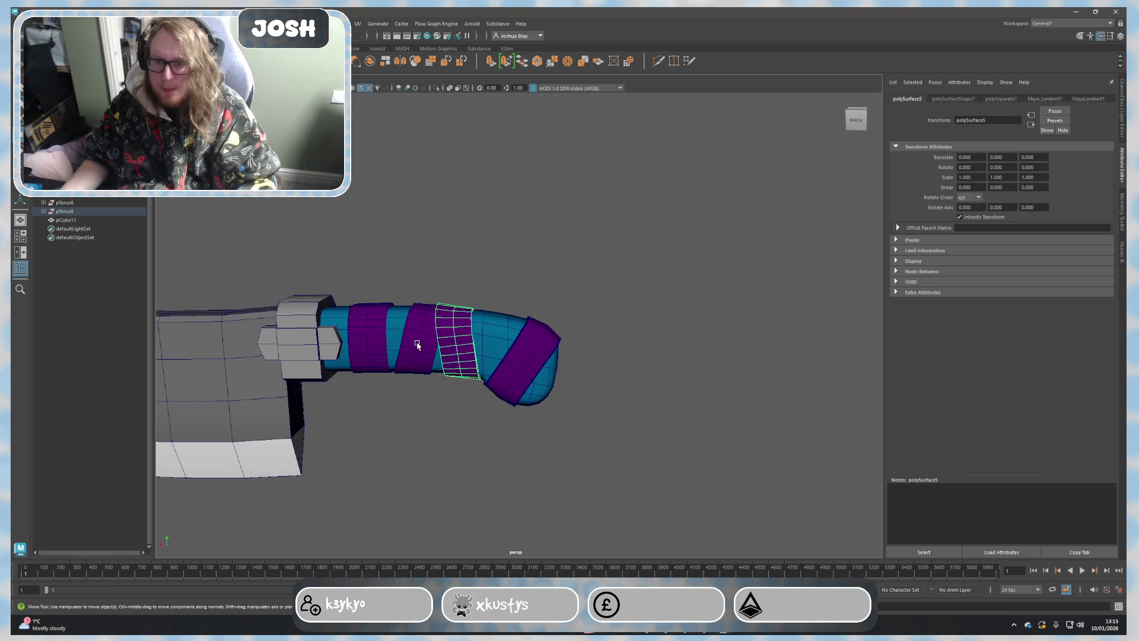
shift+click(374, 349)
right_click(532, 359)
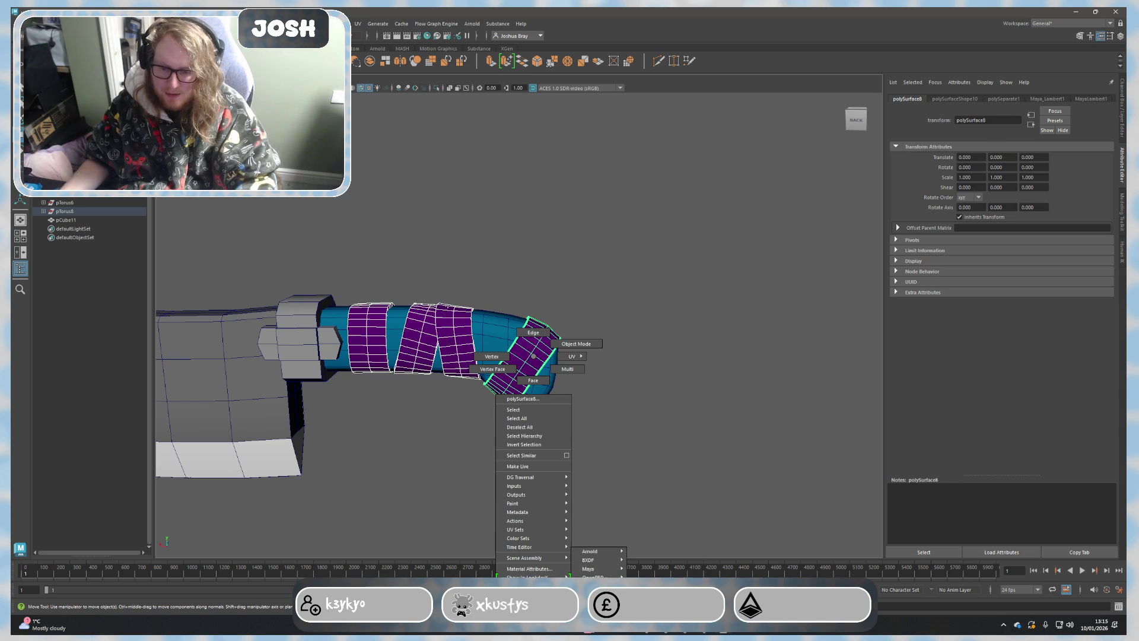
click(532, 568)
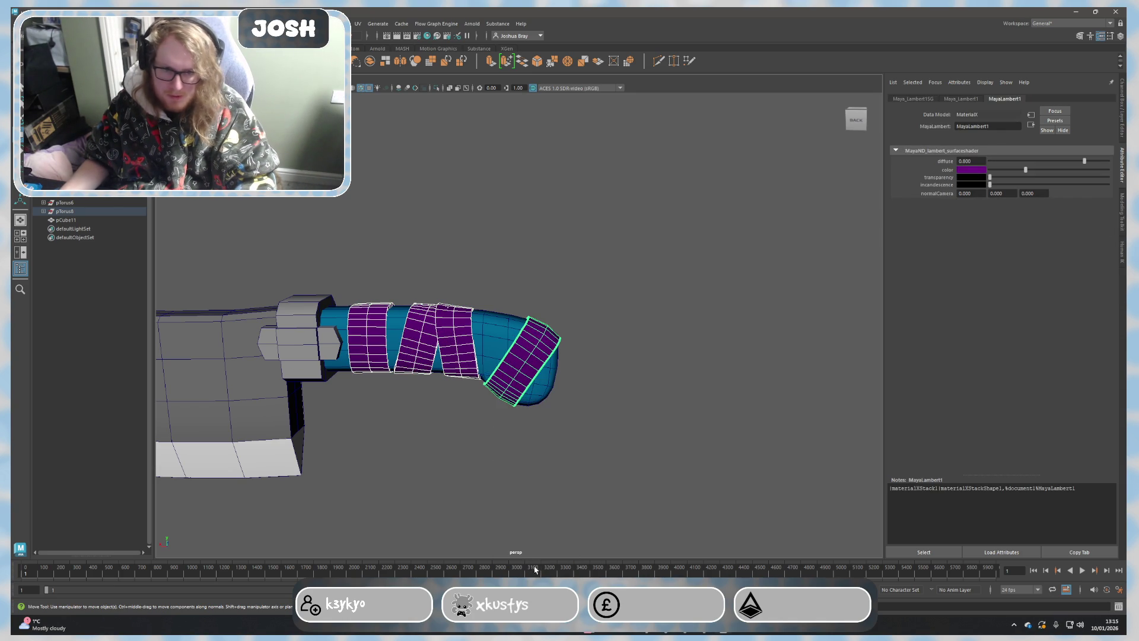
click(976, 173)
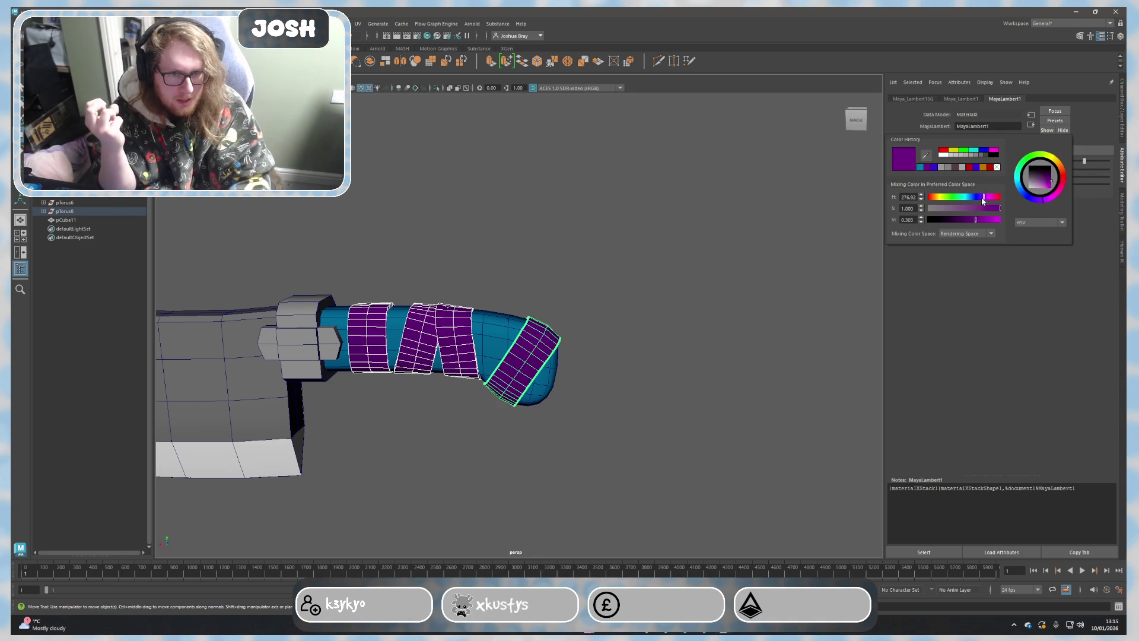
click(985, 167)
Step: Darken the handle body's material to a dark reddish brown beneath the orange bands
click(715, 297)
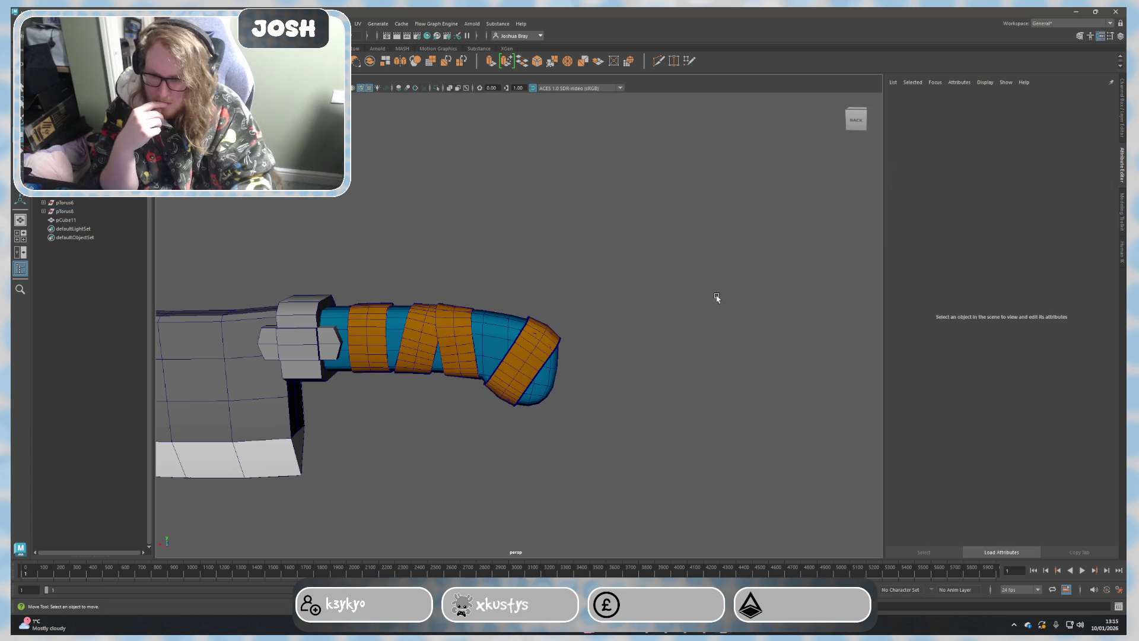
click(499, 332)
right_click(499, 332)
mouse_move(494, 560)
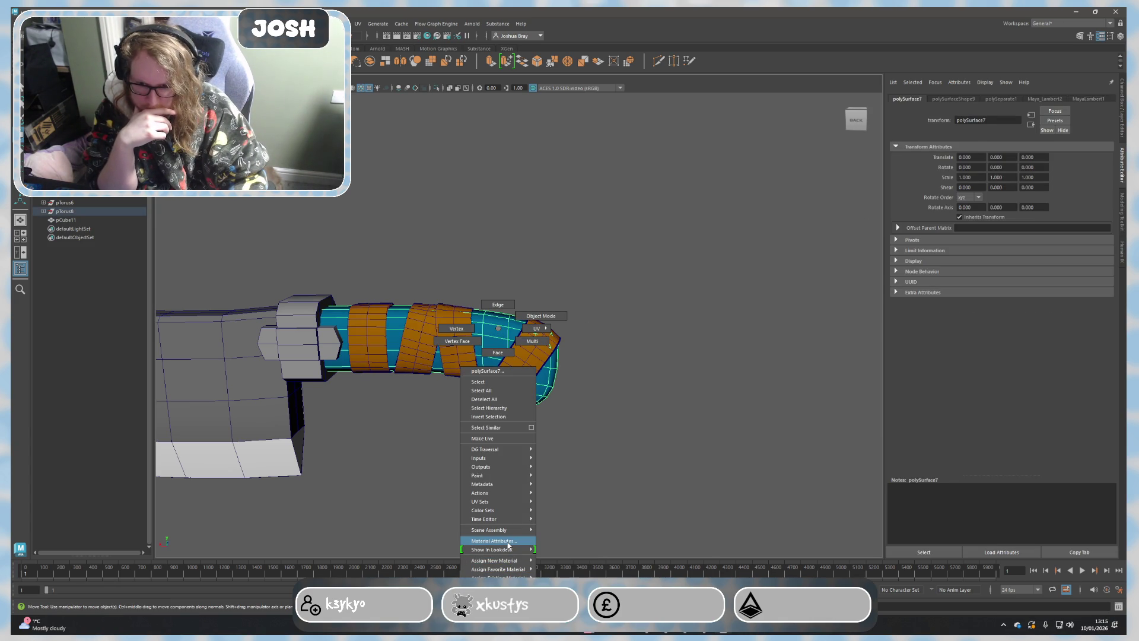
click(508, 541)
click(981, 172)
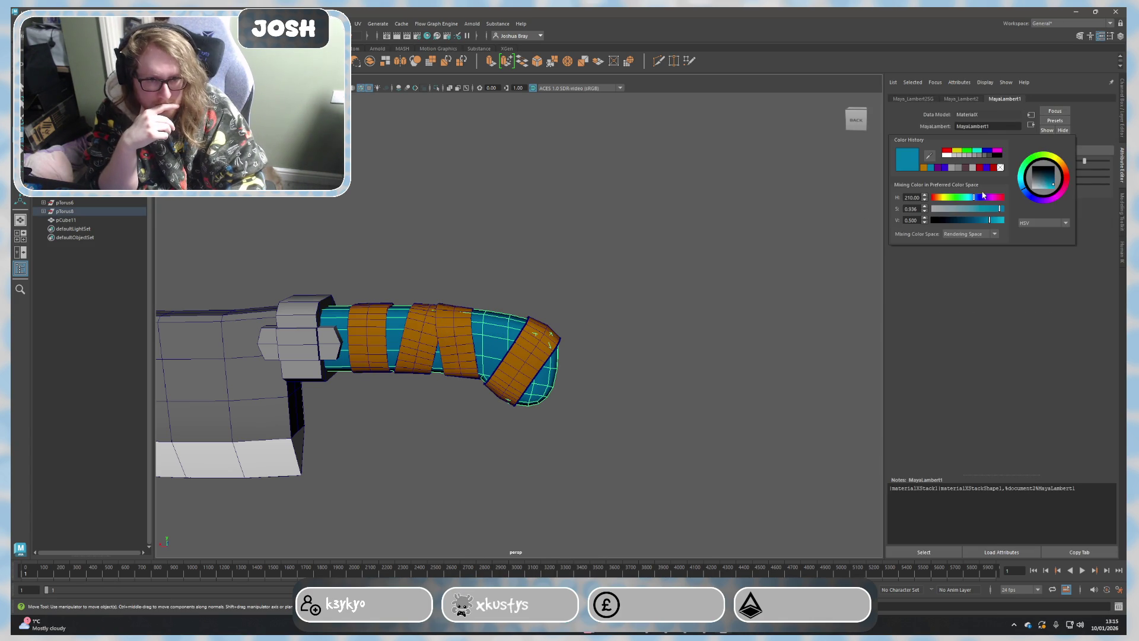
mouse_move(955, 204)
mouse_down()
mouse_move(942, 198)
mouse_move(957, 219)
mouse_up()
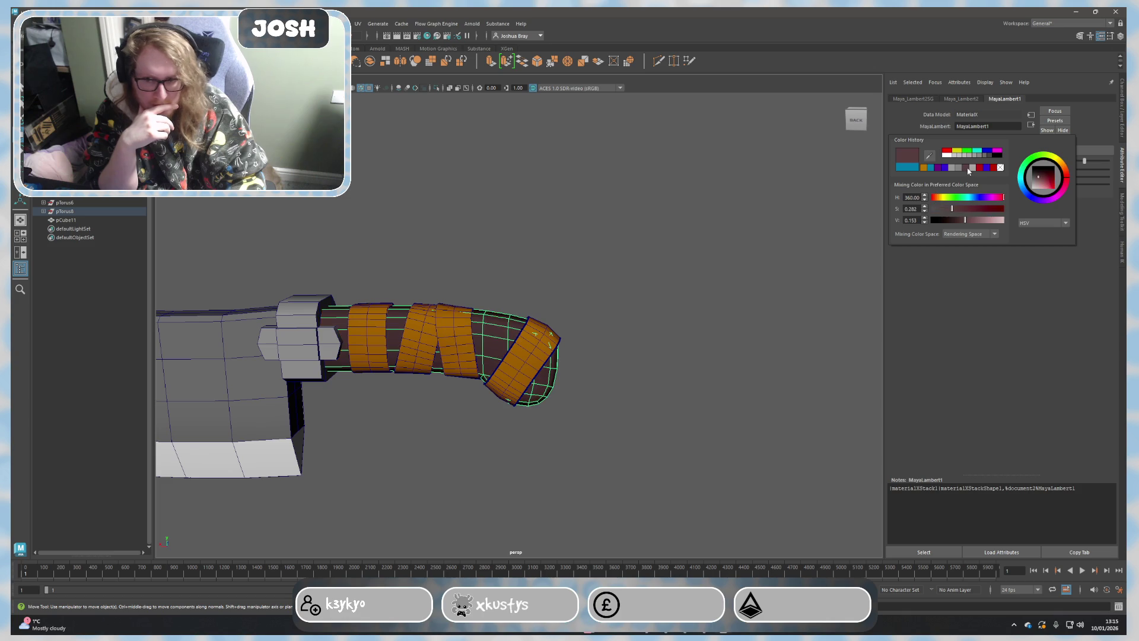
click(746, 265)
scroll(638, 353, down, 3)
mouse_move(639, 354)
alt+mouse_down()
mouse_move(570, 433)
mouse_move(624, 347)
mouse_move(593, 428)
mouse_move(739, 332)
mouse_move(675, 335)
alt+mouse_up()
scroll(674, 335, up, 3)
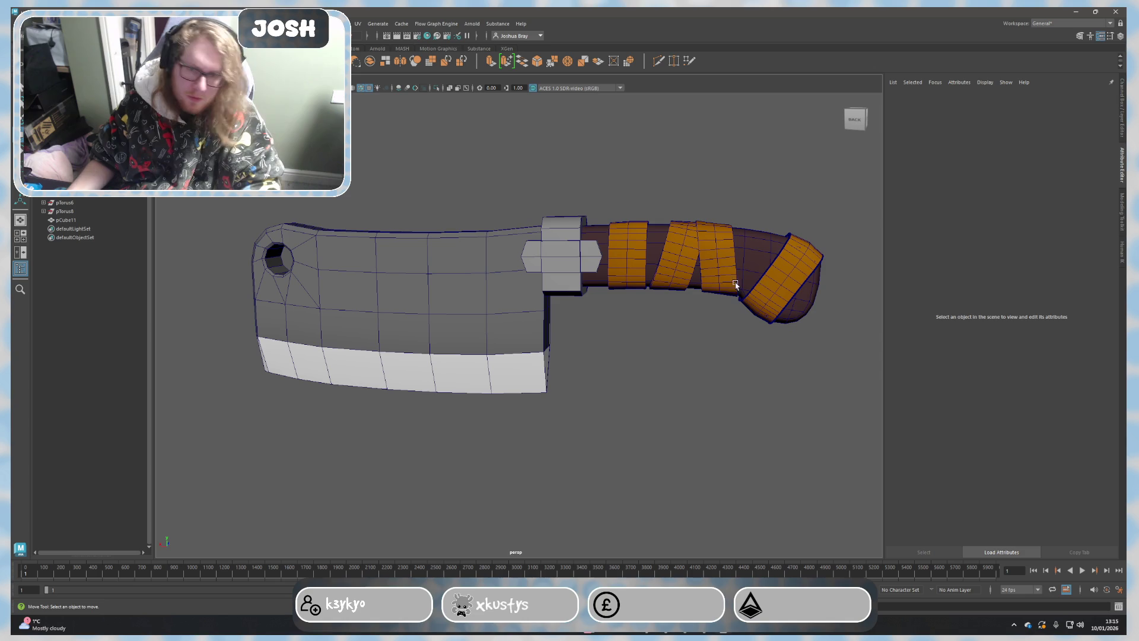
click(789, 283)
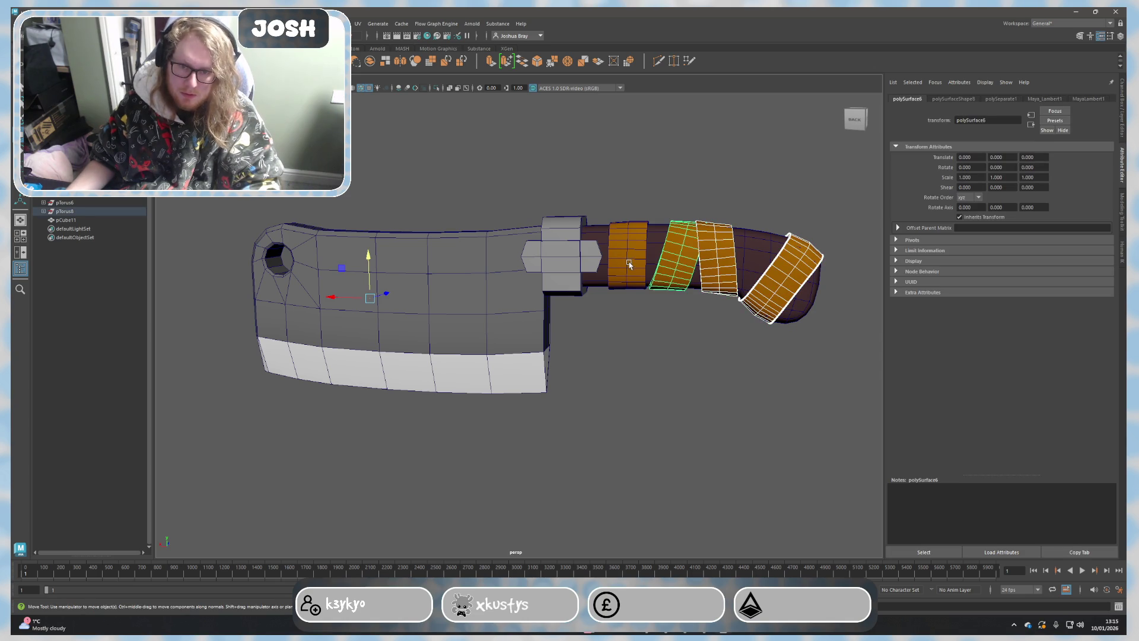
right_drag(629, 261, 625, 510)
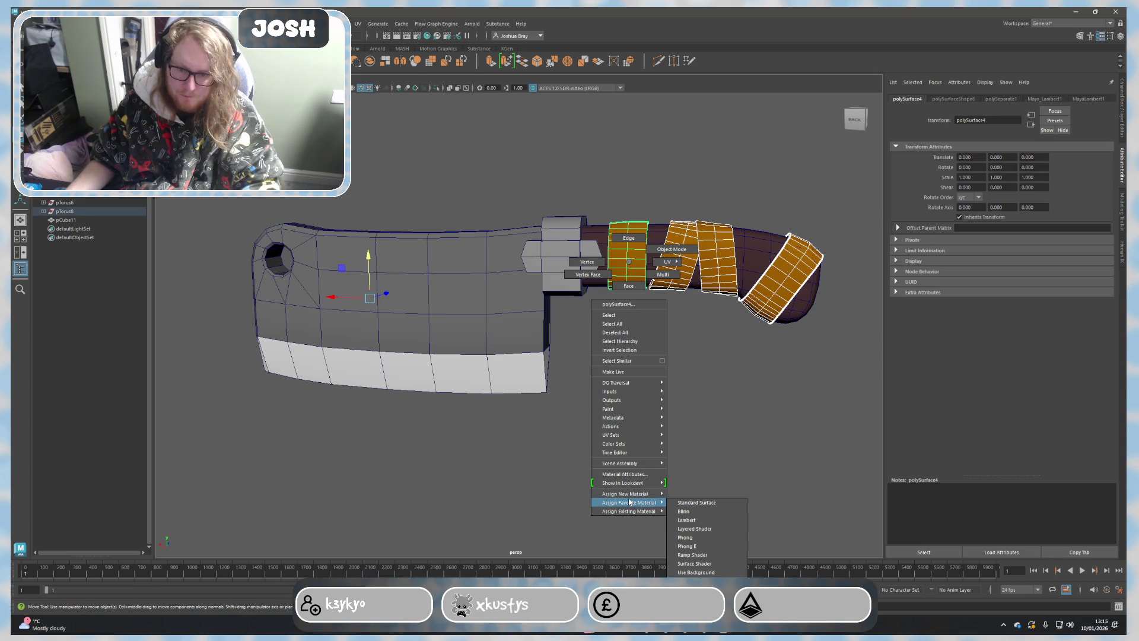
click(627, 477)
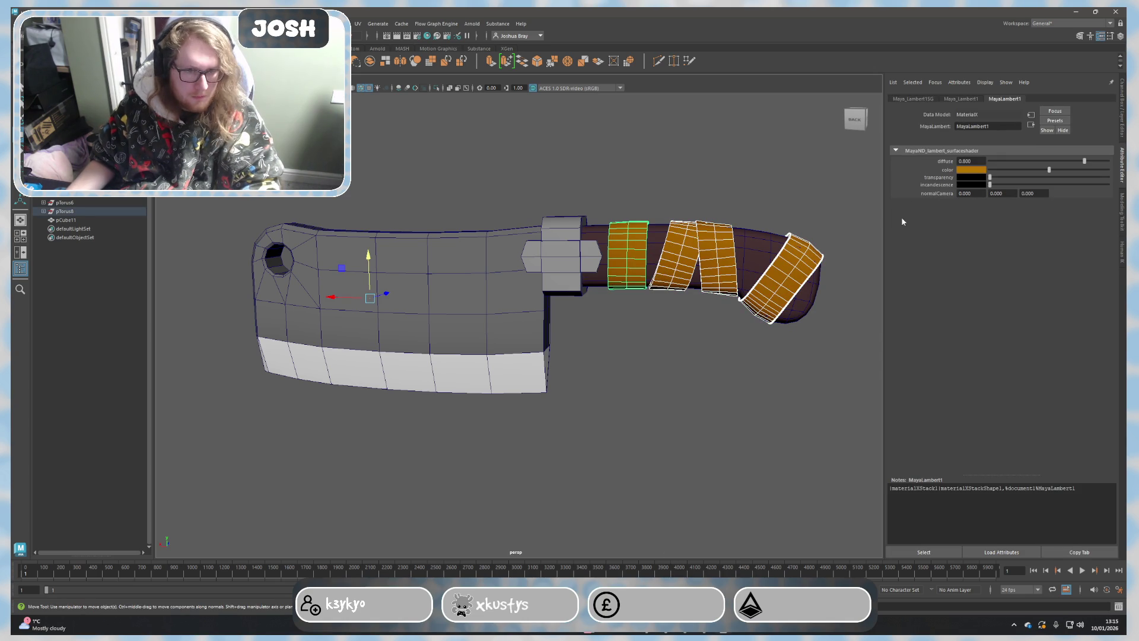
click(984, 177)
click(999, 195)
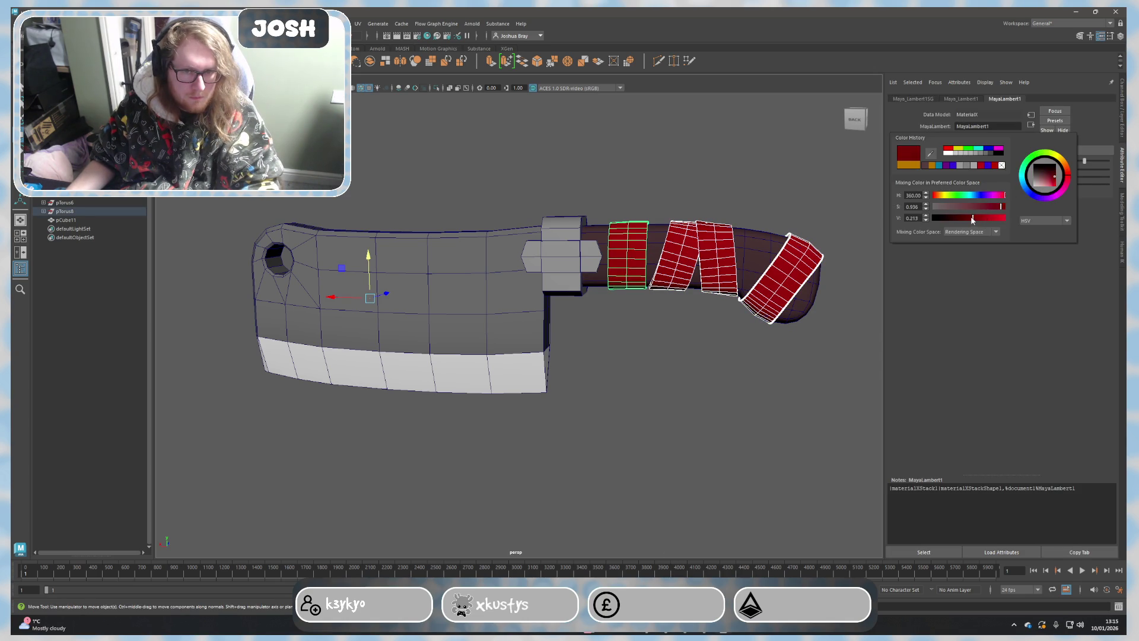
drag(973, 219, 973, 220)
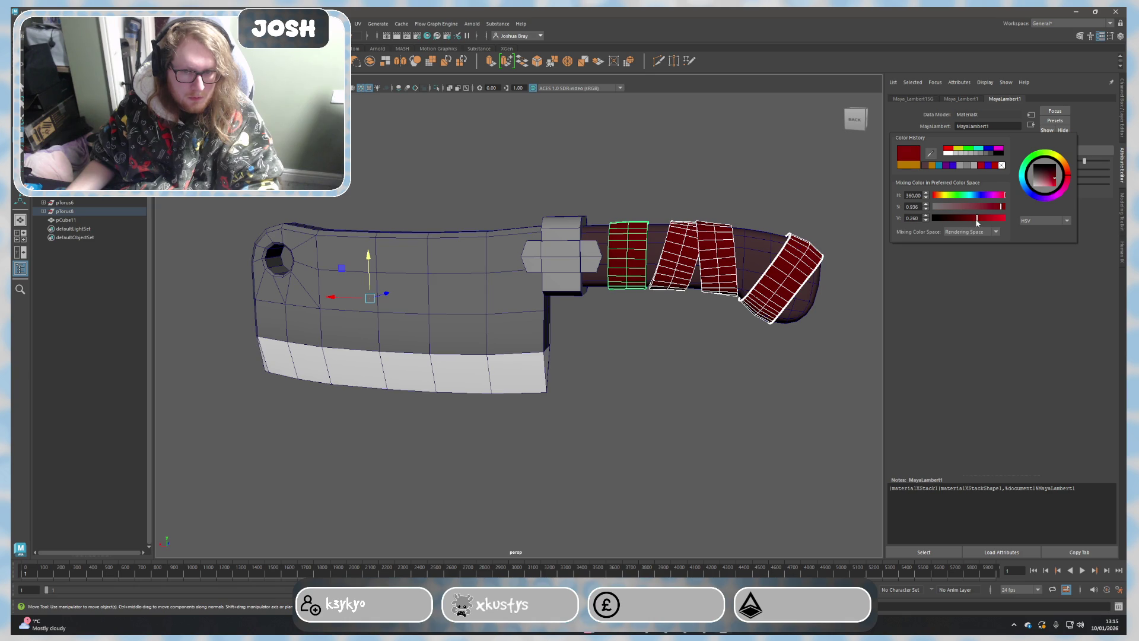
click(784, 186)
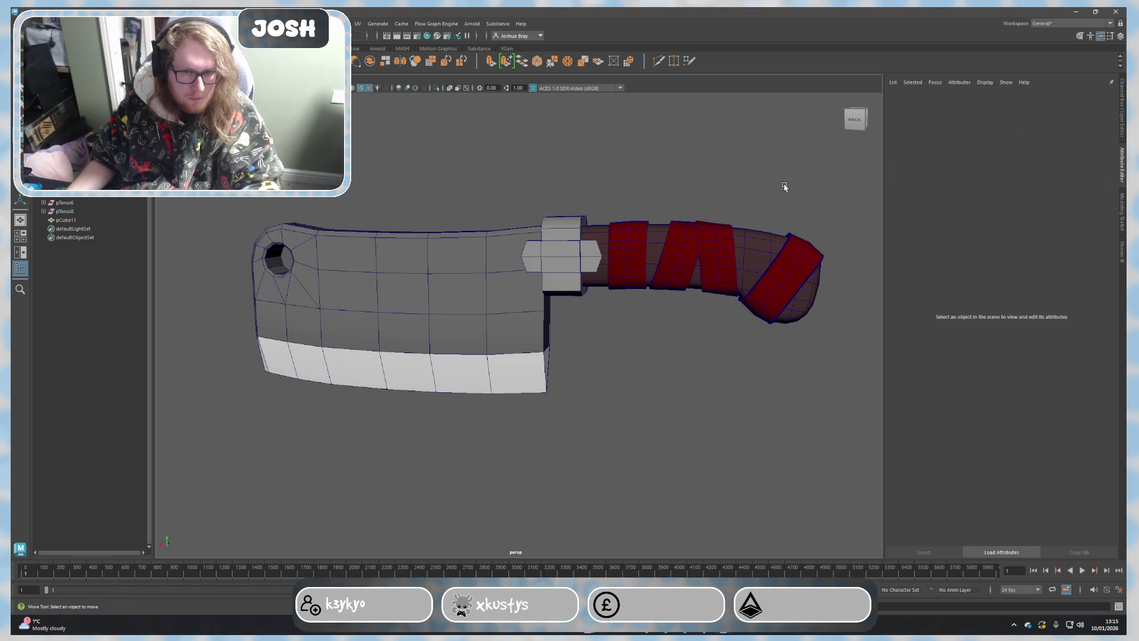
mouse_move(774, 223)
alt+mouse_down()
mouse_move(768, 252)
mouse_move(747, 256)
alt+mouse_up()
click(708, 252)
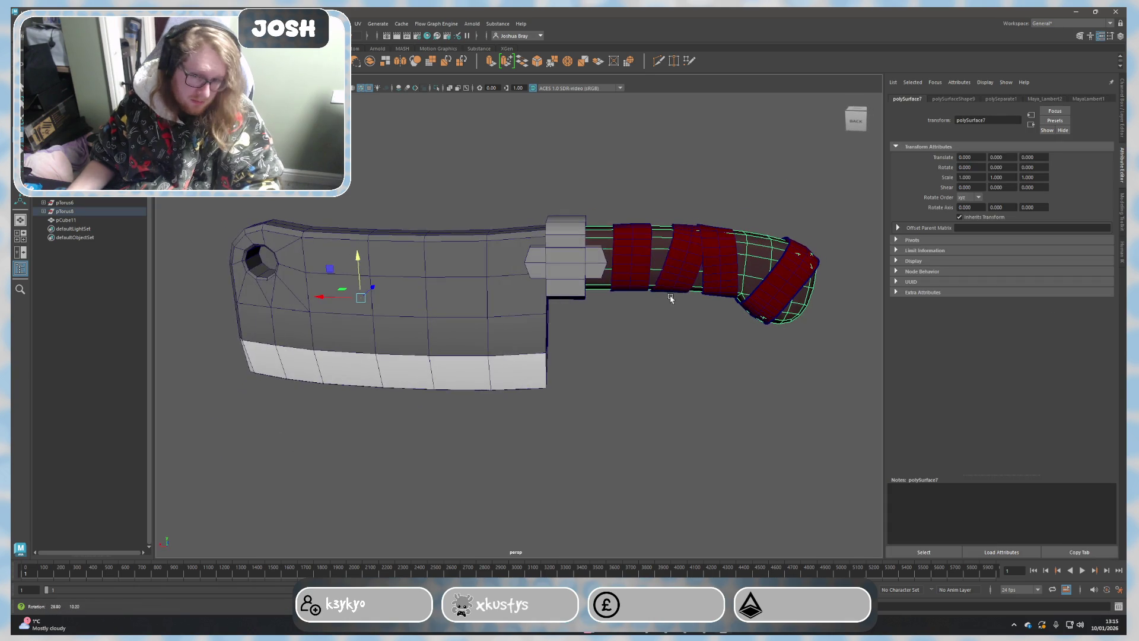
click(705, 373)
scroll(704, 392, down, 3)
mouse_move(703, 394)
alt+mouse_down()
mouse_move(730, 387)
mouse_move(700, 387)
alt+mouse_up()
key(ctrl+z)
key(ctrl+z)
key(ctrl+z)
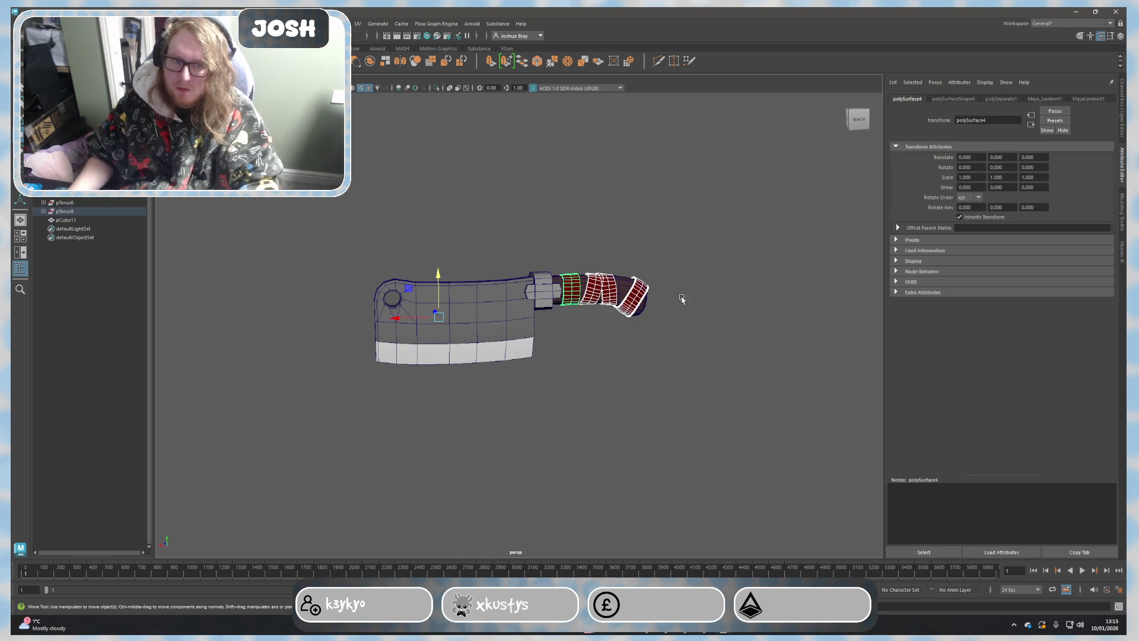
right_click(636, 303)
mouse_move(633, 534)
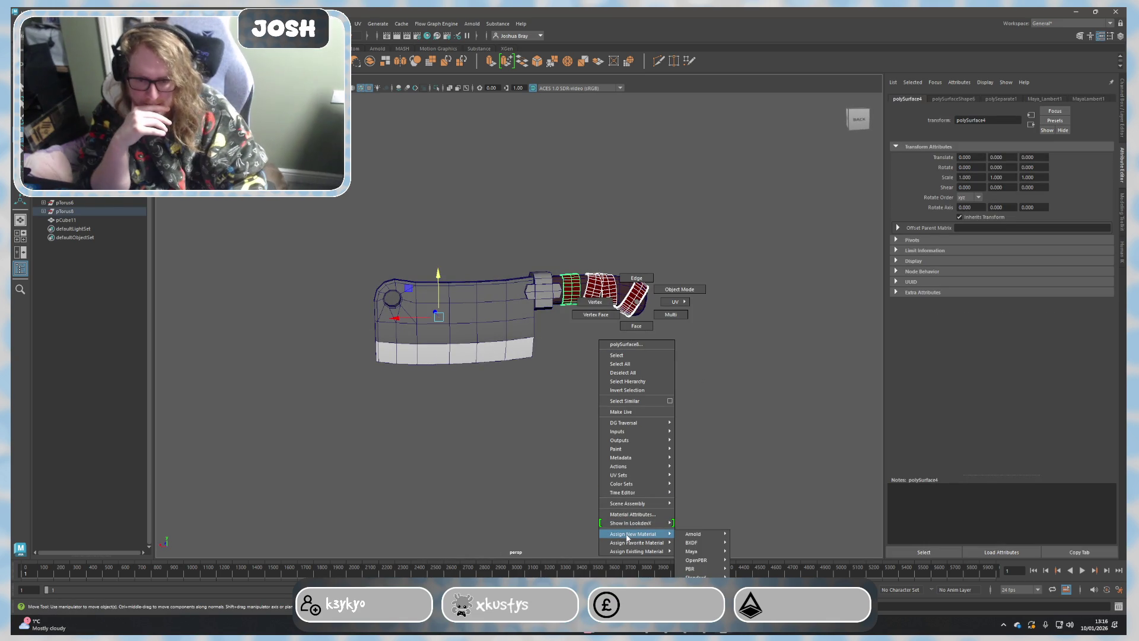
click(632, 515)
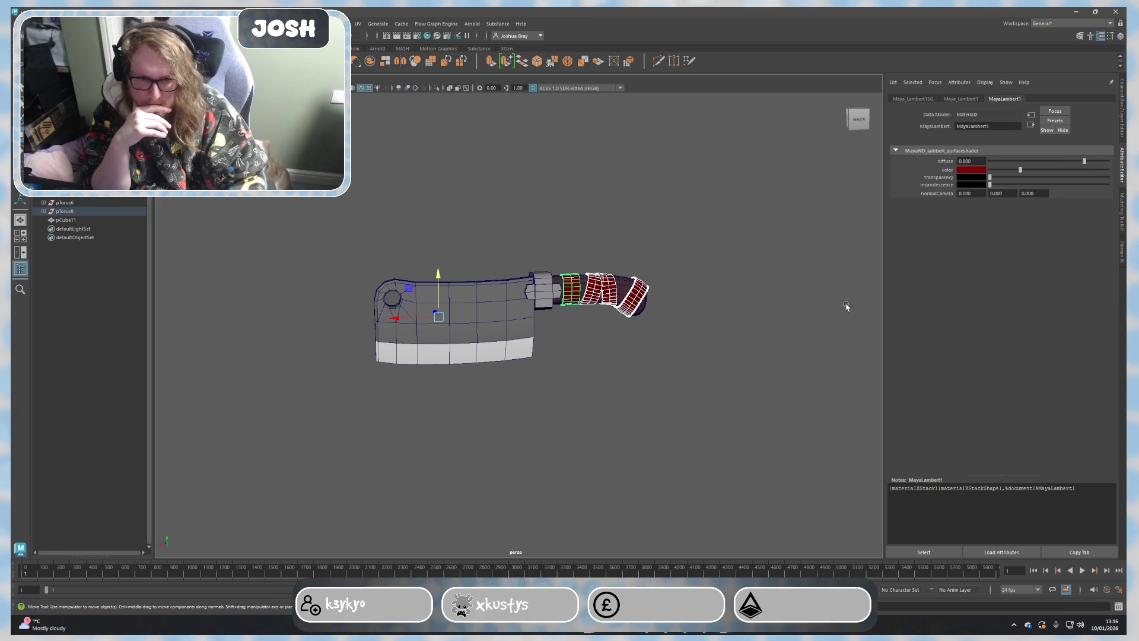
click(964, 178)
click(942, 167)
click(756, 222)
scroll(732, 323, up, 3)
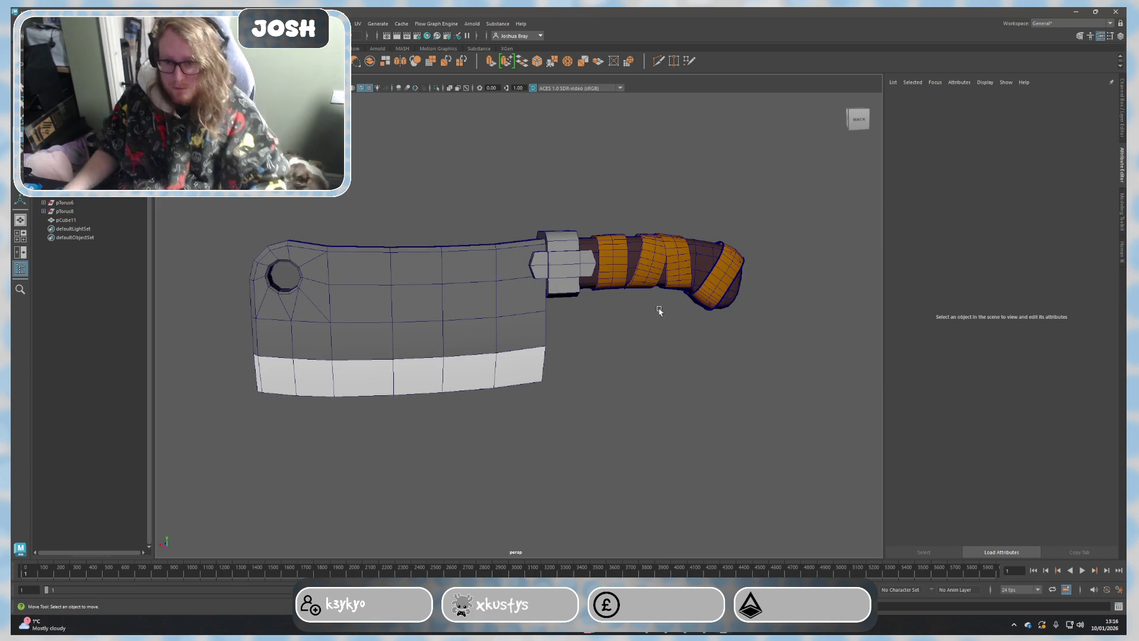
scroll(618, 300, up, 2)
alt+drag(617, 300, 573, 265)
click(574, 265)
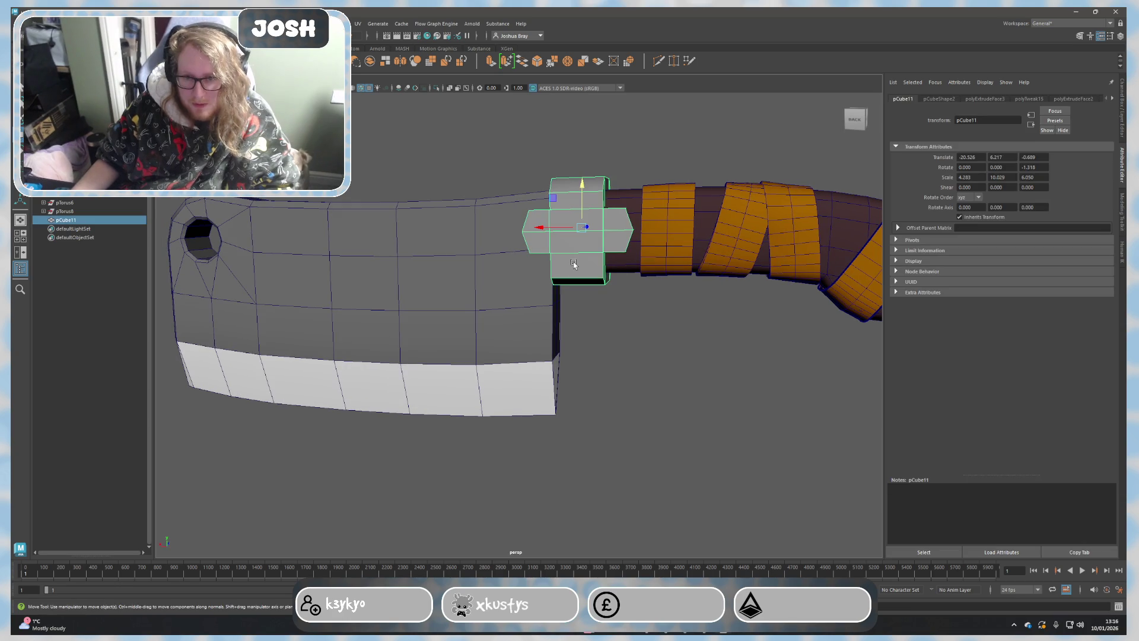
right_click(568, 272)
mouse_move(566, 510)
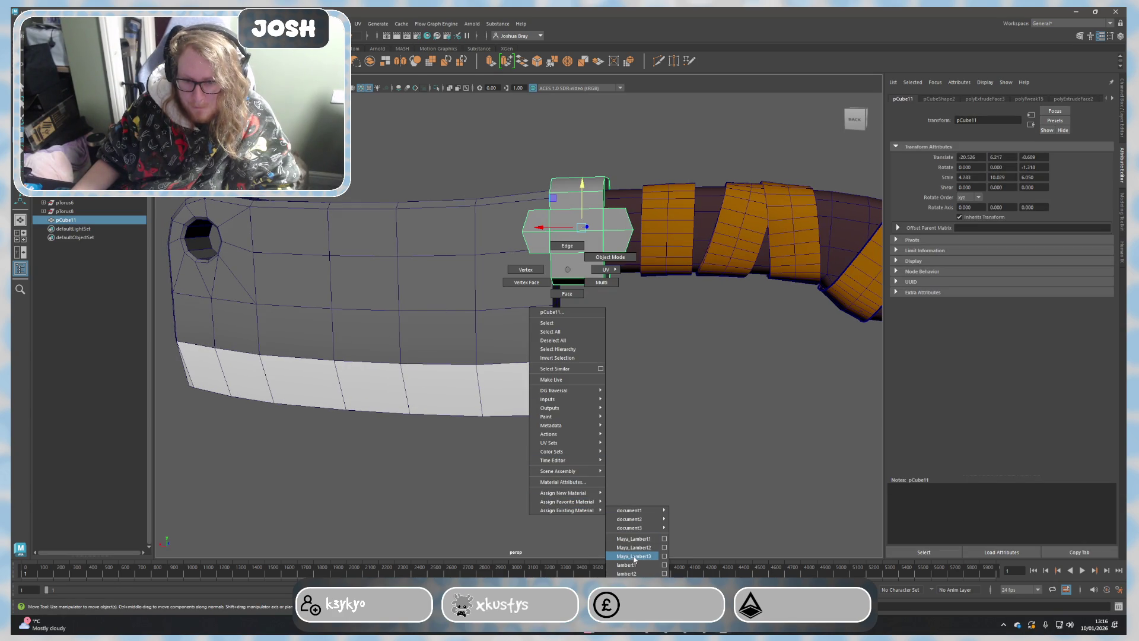
click(634, 547)
scroll(633, 516, down, 5)
mouse_move(633, 499)
alt+mouse_down()
mouse_move(614, 472)
mouse_move(651, 475)
alt+mouse_up()
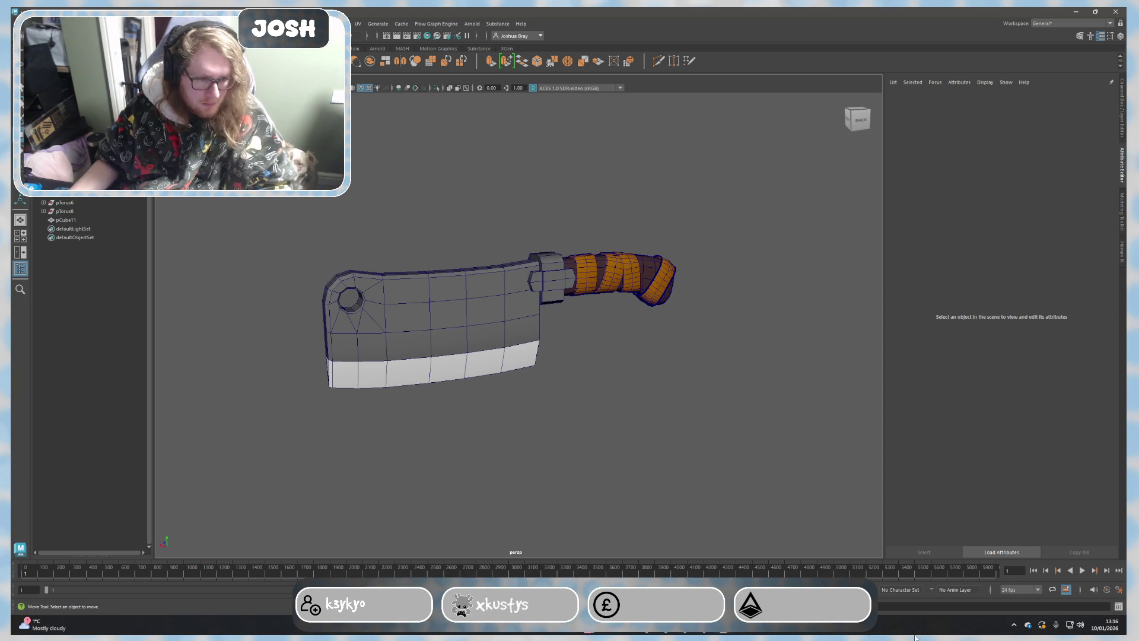
Step: Launch Snipping Tool, capture a rectangle around the cleaver and copy the image
key(super)
text(sn)
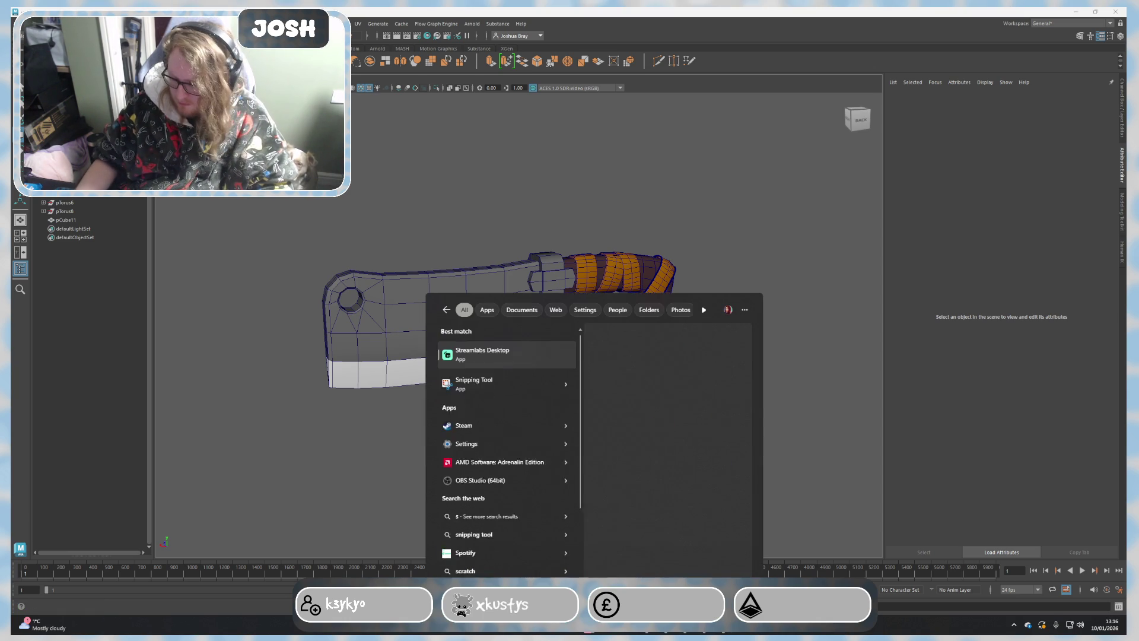
click(510, 365)
click(455, 227)
drag(216, 152, 798, 510)
right_click(595, 317)
click(625, 350)
key(alt+Tab)
key(alt+Tab)
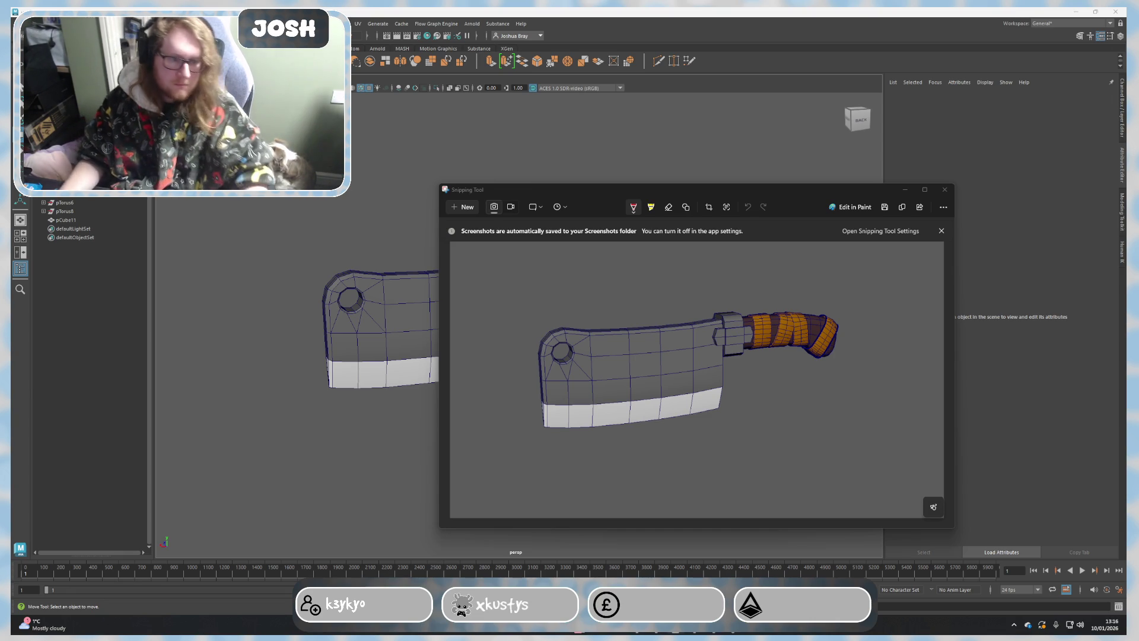
Step: Minimize Snipping Tool and view the cleaver from the back in Maya
click(906, 190)
mouse_move(830, 240)
alt+mouse_down()
mouse_move(860, 281)
mouse_move(886, 283)
alt+mouse_up()
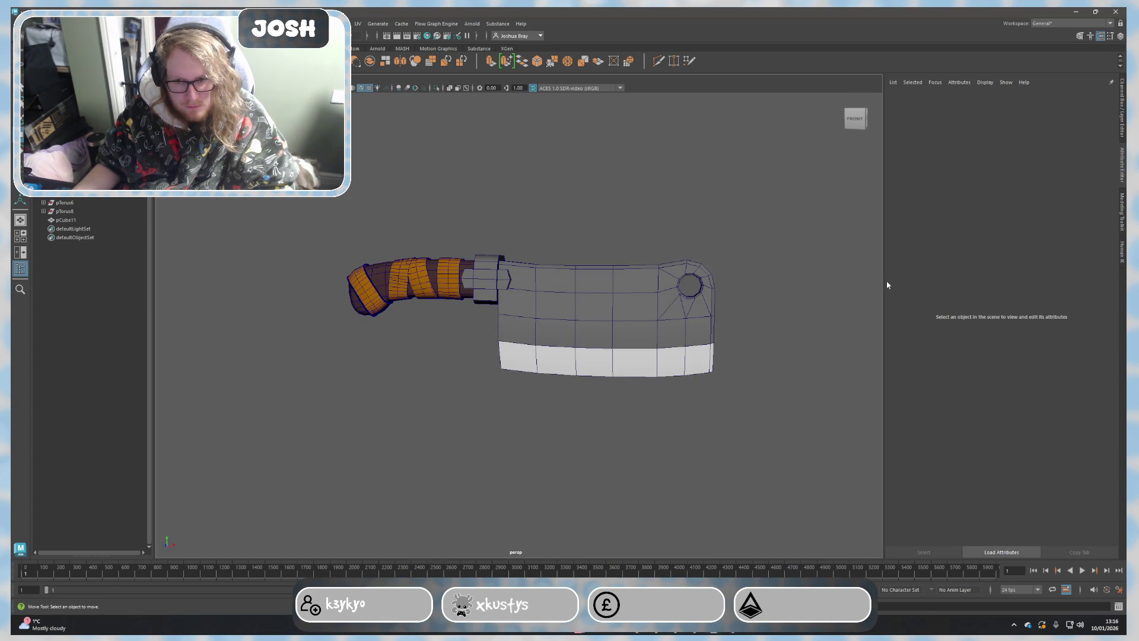
click(855, 119)
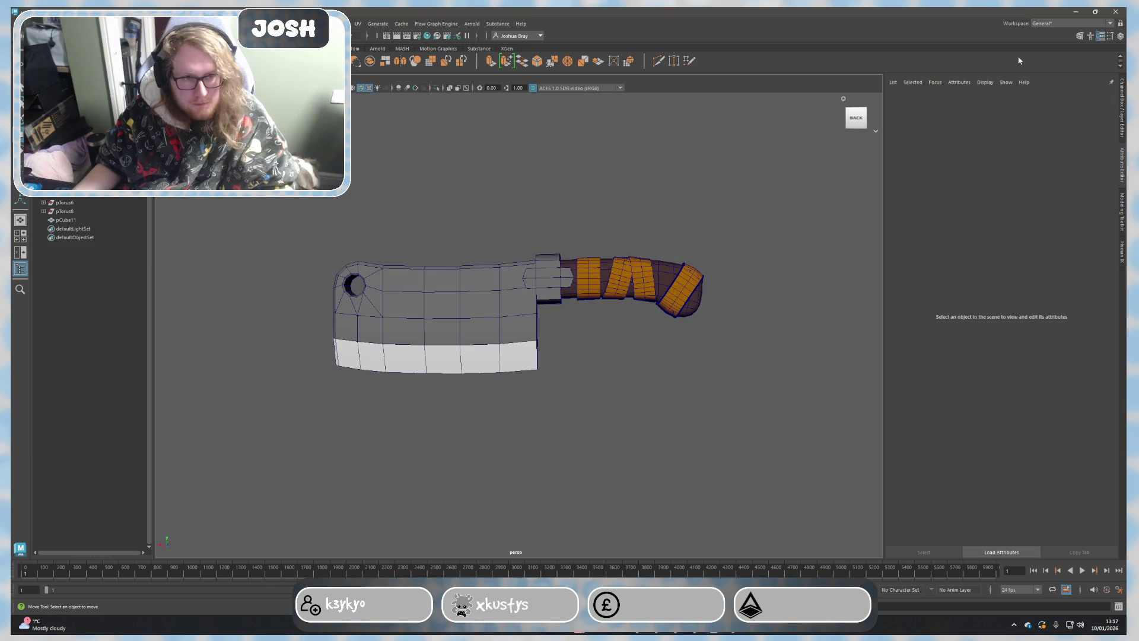
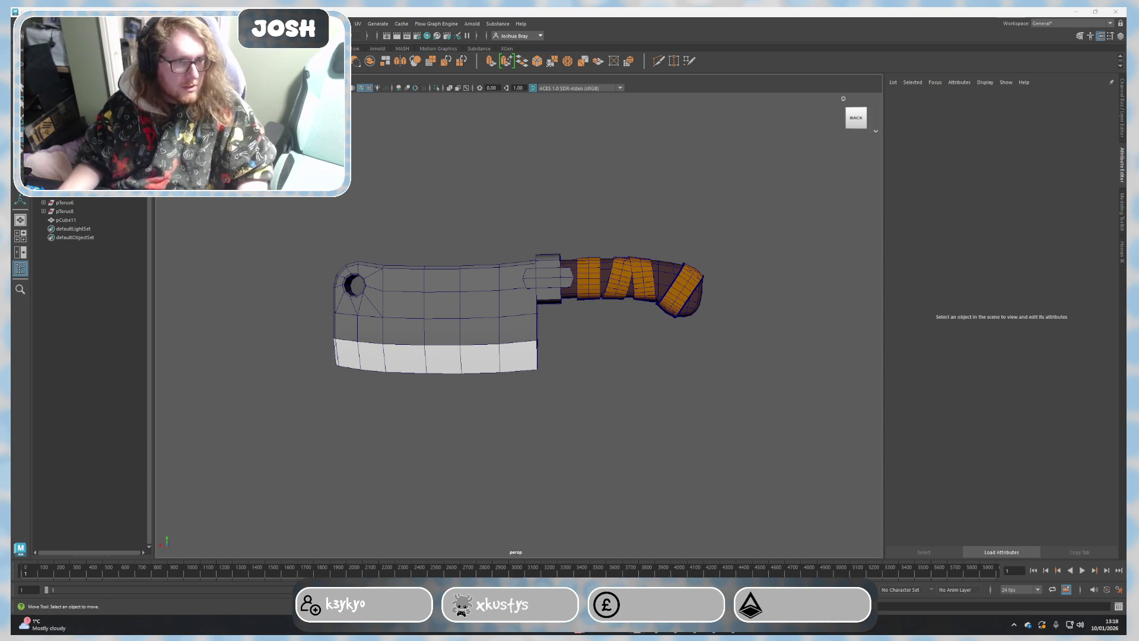
Step: Remove the guard block pCube11 sitting between the blade and the handle
click(536, 283)
mouse_move(599, 305)
alt+mouse_down()
mouse_move(808, 324)
mouse_move(791, 312)
alt+mouse_up()
click(791, 311)
click(486, 280)
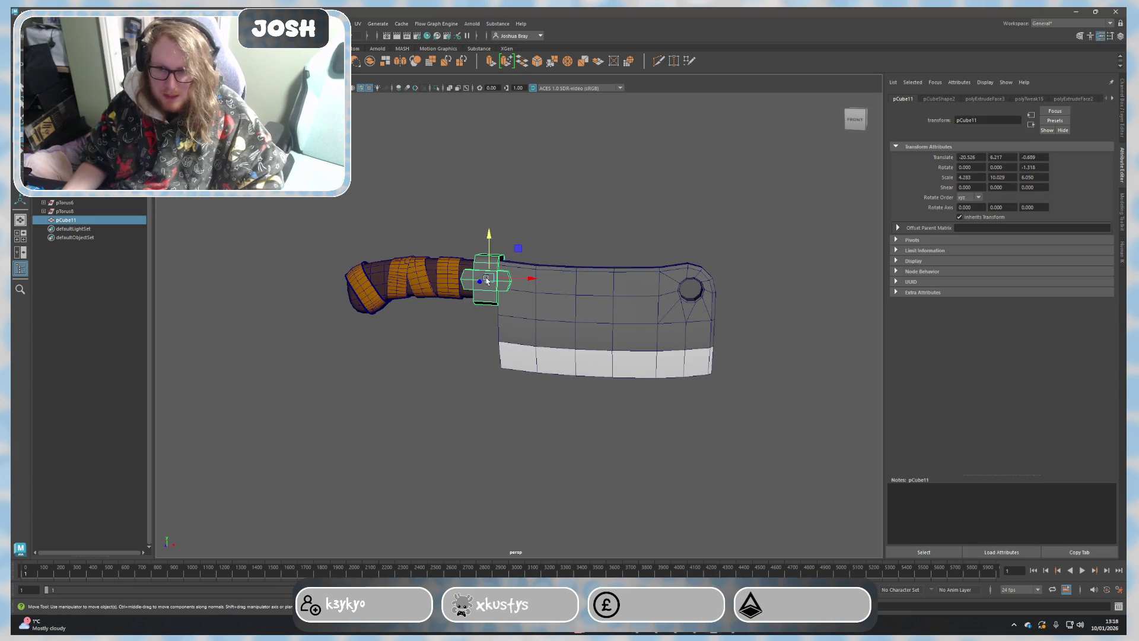
click(534, 223)
scroll(618, 279, up, 5)
Step: Select the handle's blade-side end face in face mode
mouse_move(618, 280)
alt+mouse_down()
mouse_move(739, 287)
mouse_move(793, 262)
mouse_move(822, 285)
mouse_move(768, 280)
alt+mouse_up()
scroll(767, 279, down, 5)
mouse_move(610, 315)
alt+mouse_down()
mouse_move(526, 353)
mouse_move(522, 344)
alt+mouse_up()
scroll(577, 307, up, 5)
right_drag(547, 300, 539, 261)
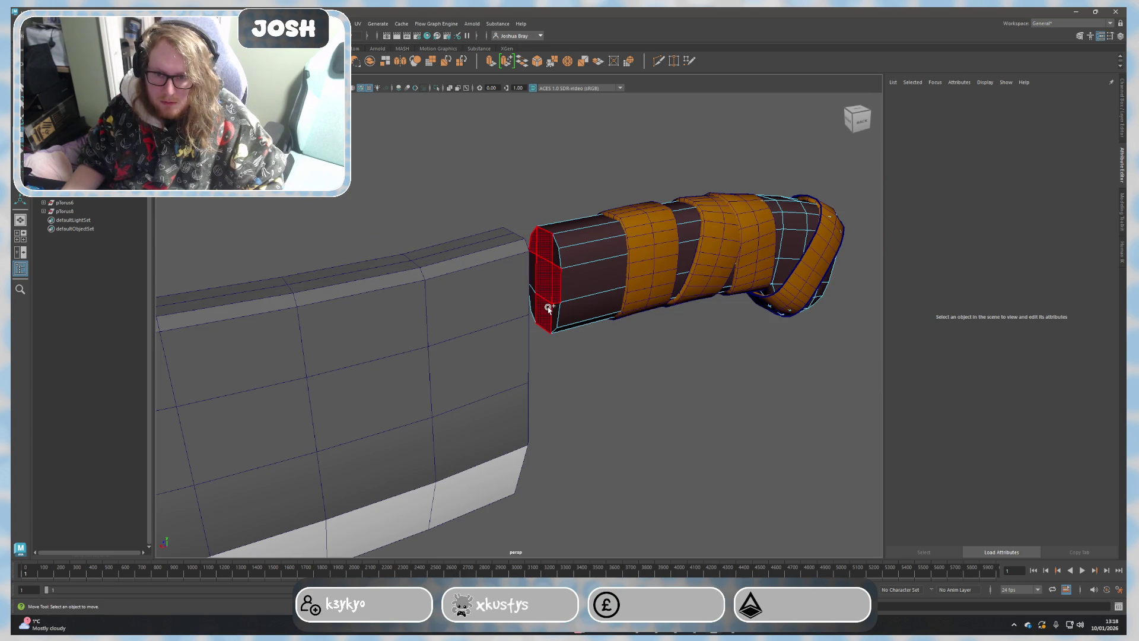
click(532, 277)
mouse_move(542, 247)
alt+mouse_down()
mouse_move(540, 374)
mouse_move(481, 302)
alt+mouse_up()
Step: Rotate the end face with E and scale it up with R to meet the blade
key(e)
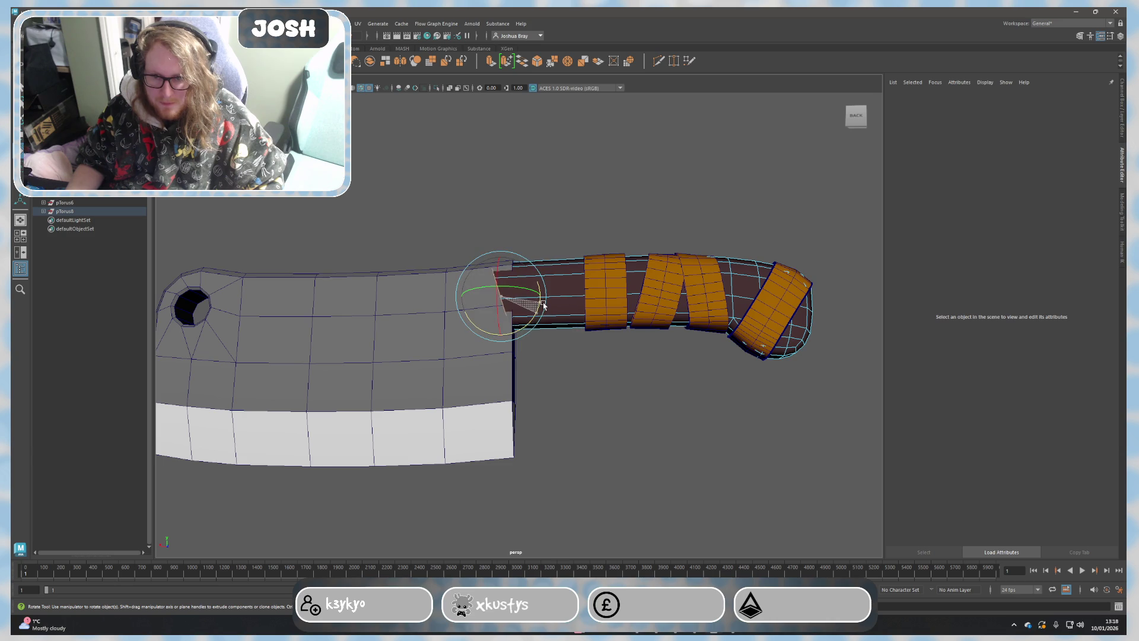
mouse_move(538, 322)
alt+mouse_down()
mouse_move(522, 328)
mouse_move(534, 299)
alt+mouse_up()
key(r)
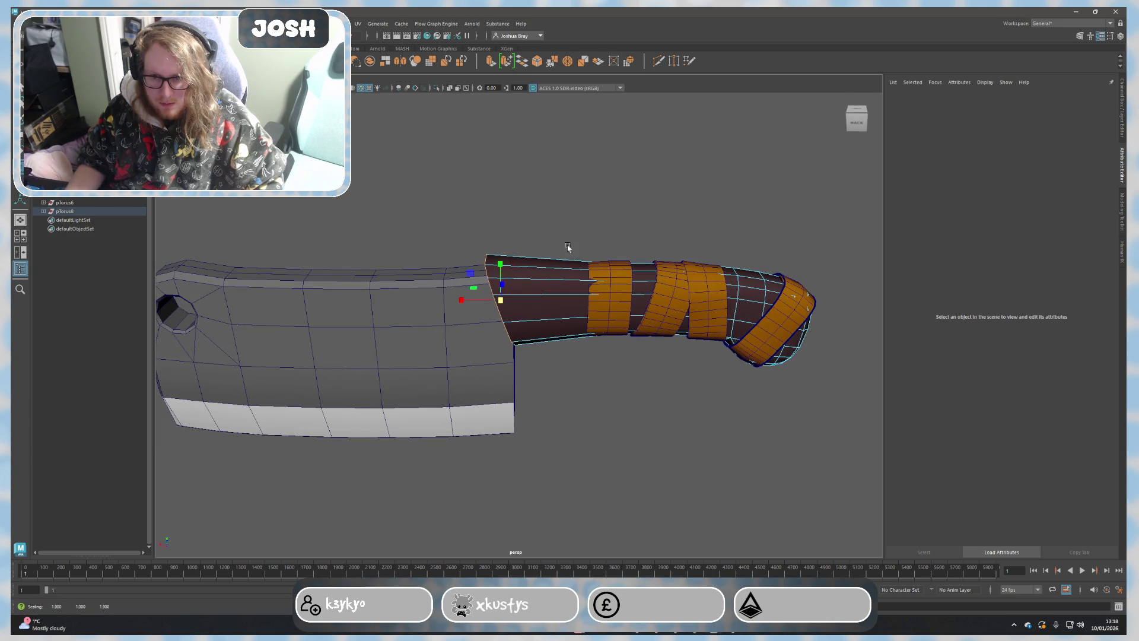
click(572, 235)
scroll(615, 232, down, 3)
scroll(595, 389, down, 3)
mouse_move(594, 389)
alt+mouse_down()
mouse_move(566, 391)
mouse_move(531, 244)
alt+mouse_up()
key(ctrl+z)
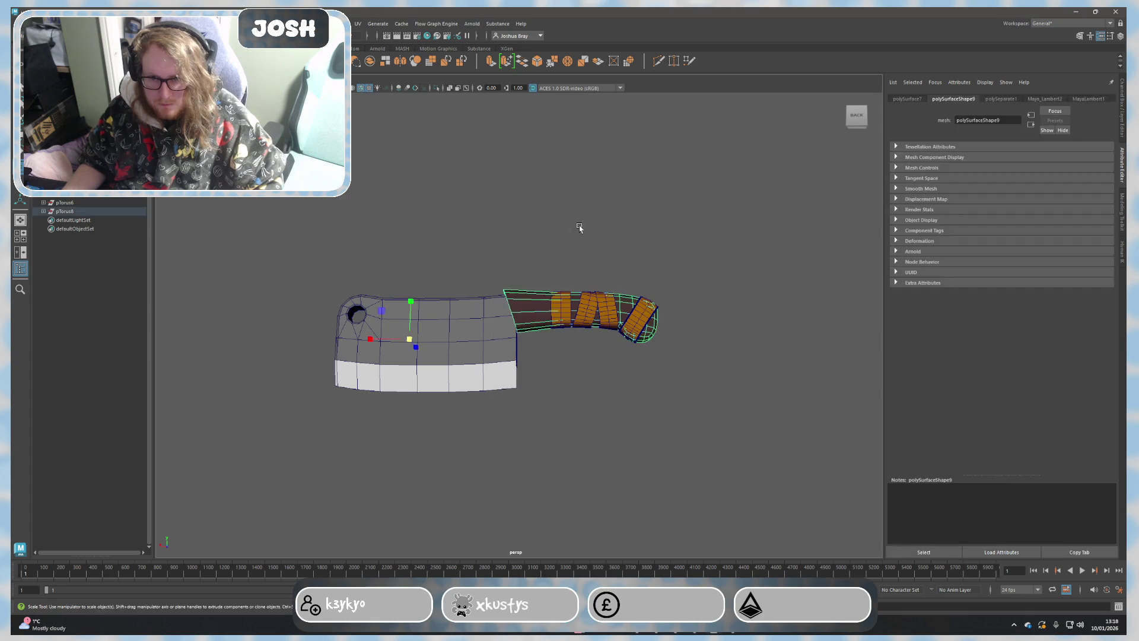
click(580, 227)
scroll(597, 396, down, 2)
alt+drag(597, 395, 788, 402)
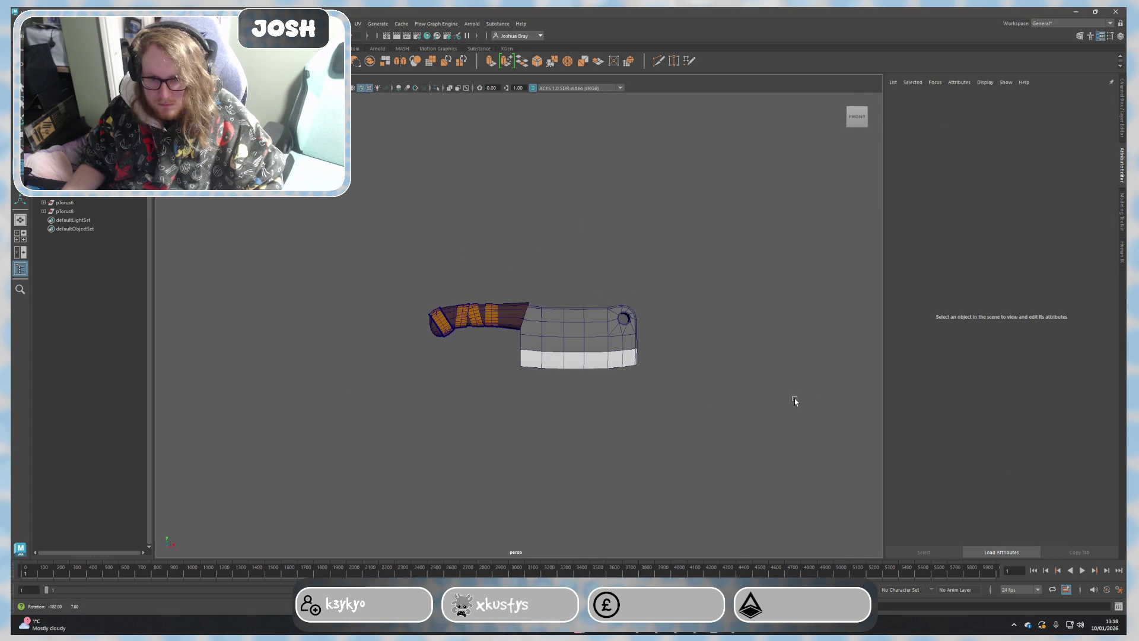
mouse_move(783, 402)
alt+mouse_down()
mouse_move(605, 412)
mouse_move(609, 405)
alt+mouse_up()
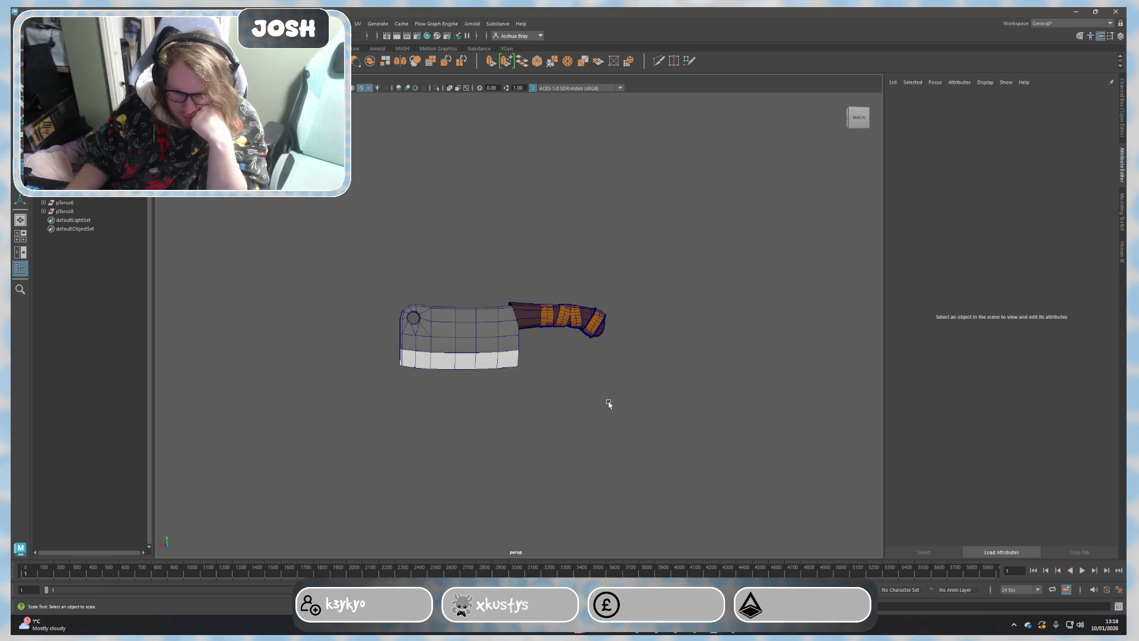
key(ctrl+z)
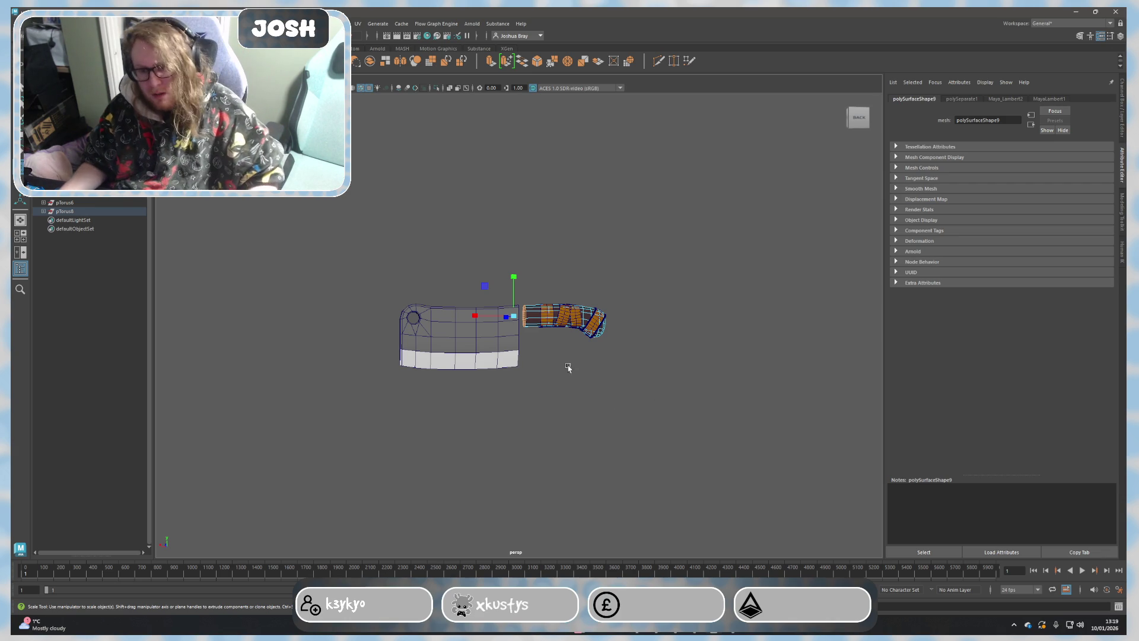
scroll(633, 386, up, 5)
Step: Move the torus handle along X farther away from the blade
mouse_move(558, 374)
alt+mouse_down()
mouse_move(599, 407)
mouse_move(527, 329)
alt+mouse_up()
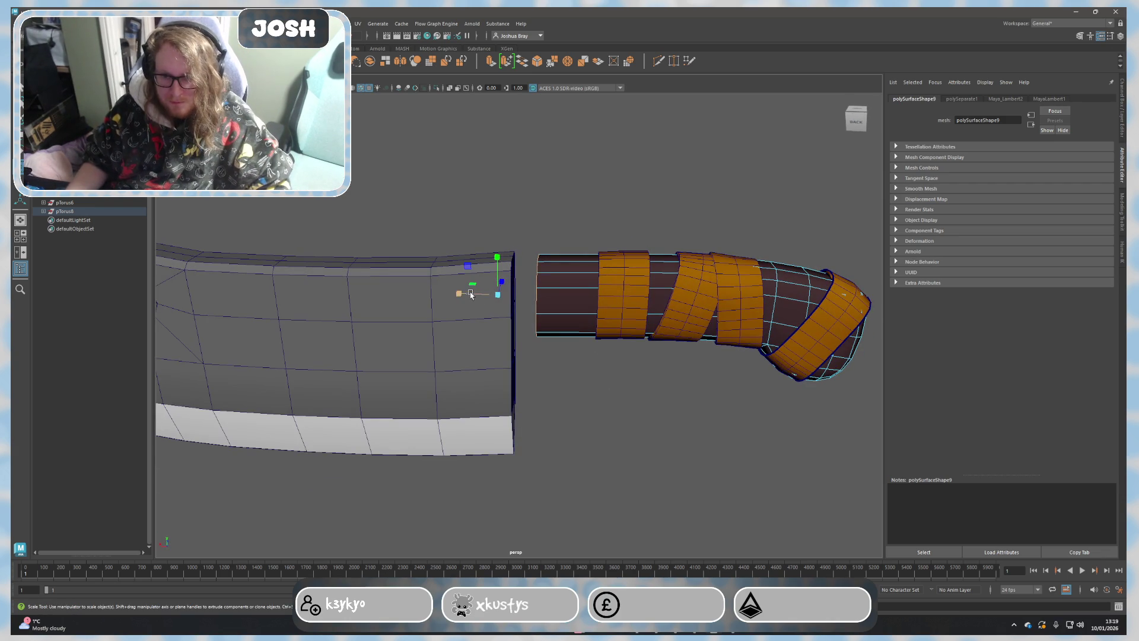
drag(490, 293, 590, 335)
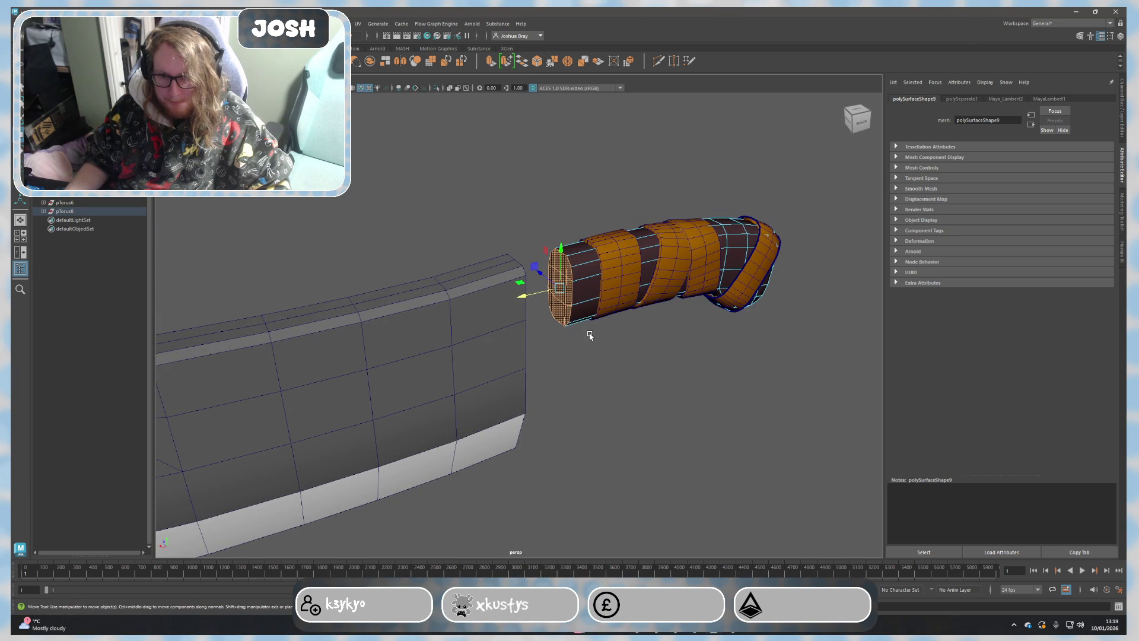
alt+drag(620, 348, 637, 359)
click(638, 359)
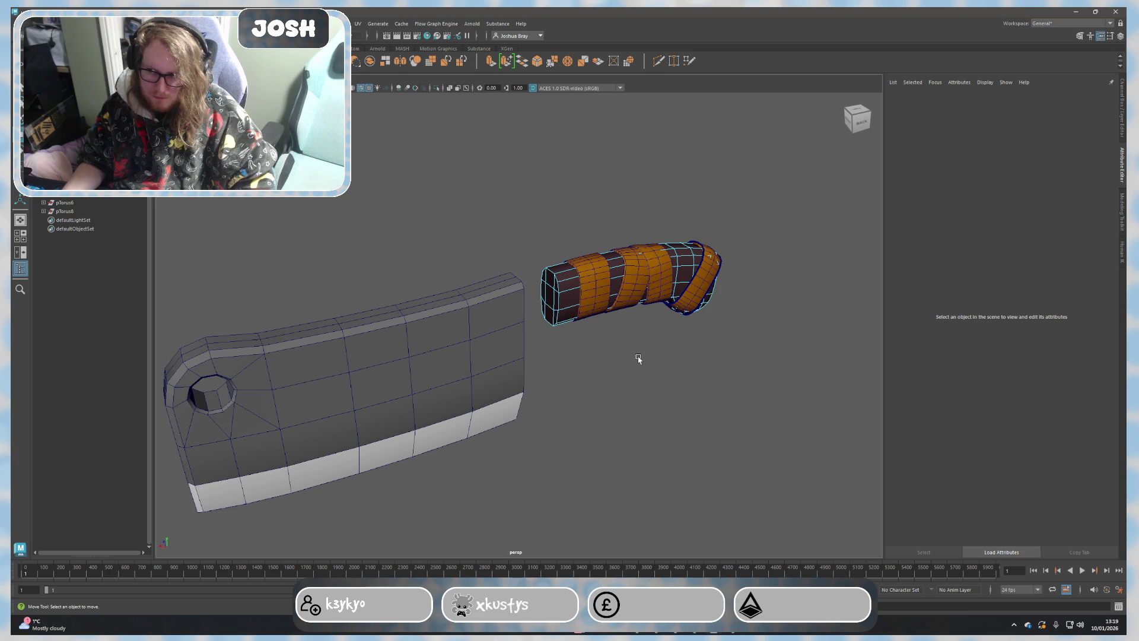
alt+drag(638, 359, 509, 293)
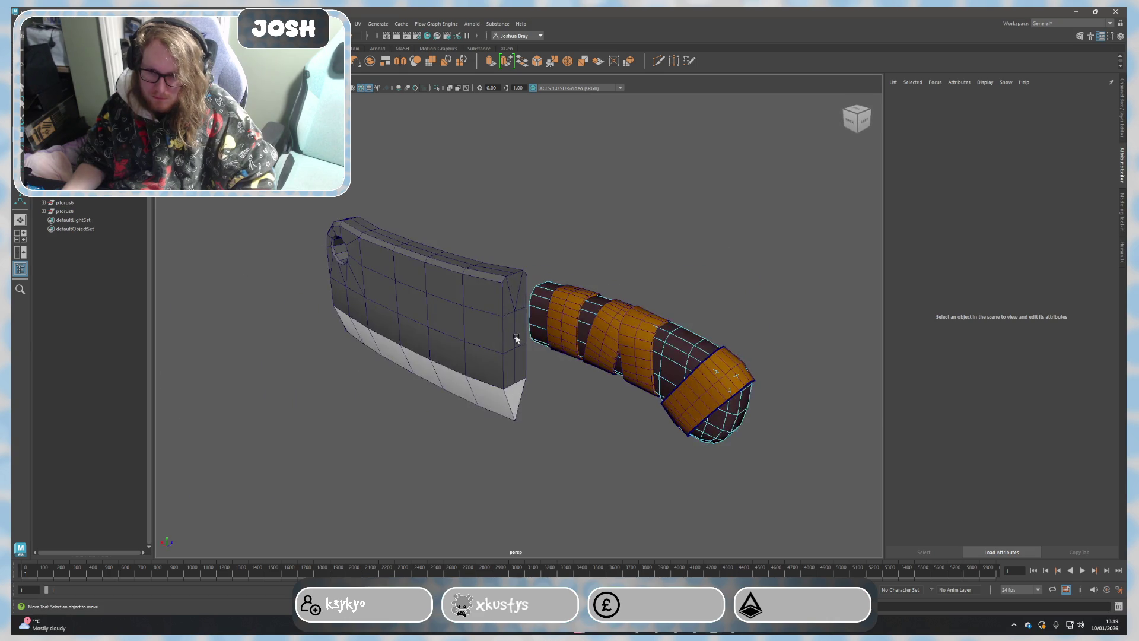
scroll(509, 293, up, 3)
Step: Select a face at the blade's handle end and stretch it along one axis
right_drag(512, 294, 504, 316)
click(503, 317)
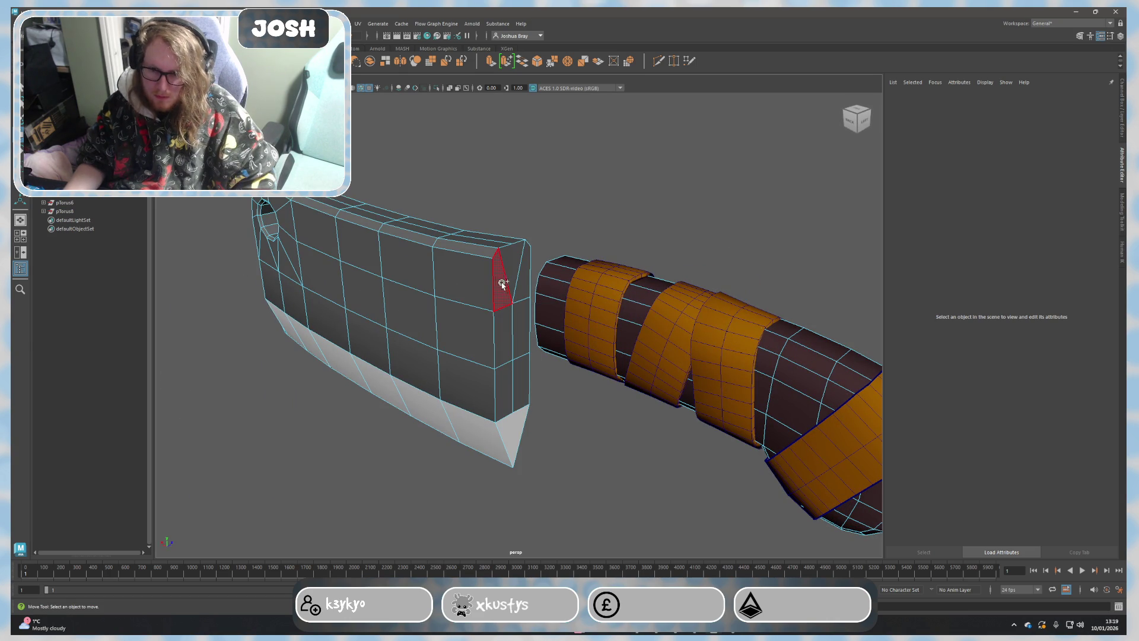
click(500, 286)
mouse_move(500, 285)
alt+mouse_down()
mouse_move(490, 331)
mouse_move(531, 342)
alt+mouse_up()
mouse_move(528, 301)
mouse_down()
mouse_move(682, 273)
mouse_move(692, 293)
mouse_move(654, 295)
mouse_move(592, 262)
mouse_move(508, 306)
mouse_move(522, 272)
mouse_move(503, 305)
mouse_move(532, 280)
mouse_up()
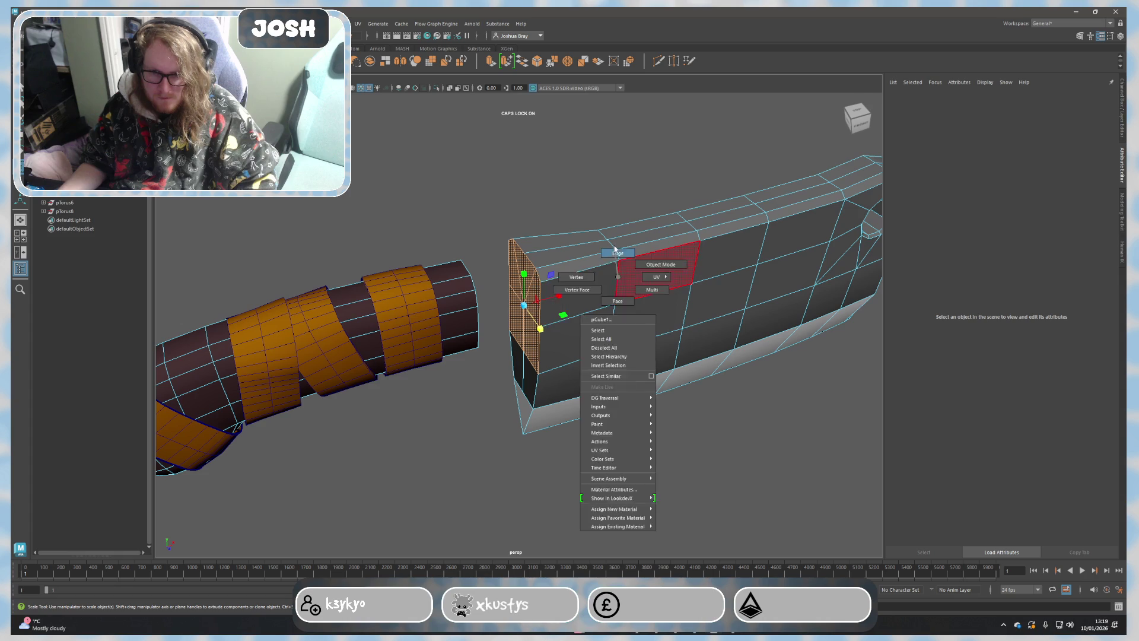
right_drag(612, 279, 656, 262)
alt+drag(536, 336, 682, 326)
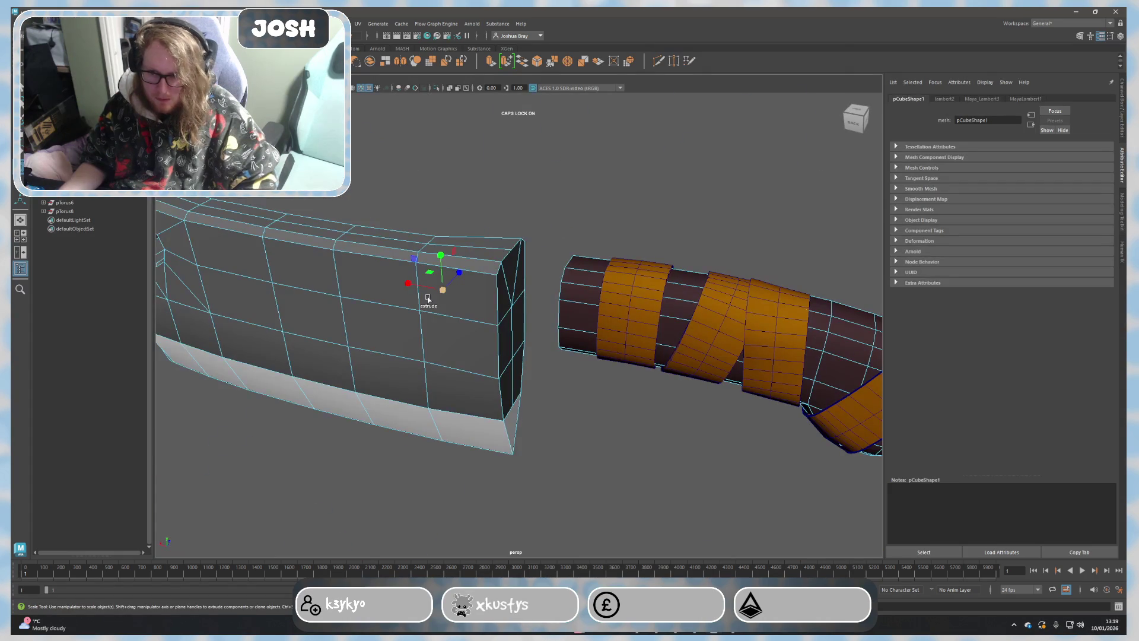
mouse_move(421, 330)
alt+mouse_down()
mouse_move(469, 248)
mouse_move(561, 240)
mouse_move(557, 339)
mouse_move(585, 315)
alt+mouse_up()
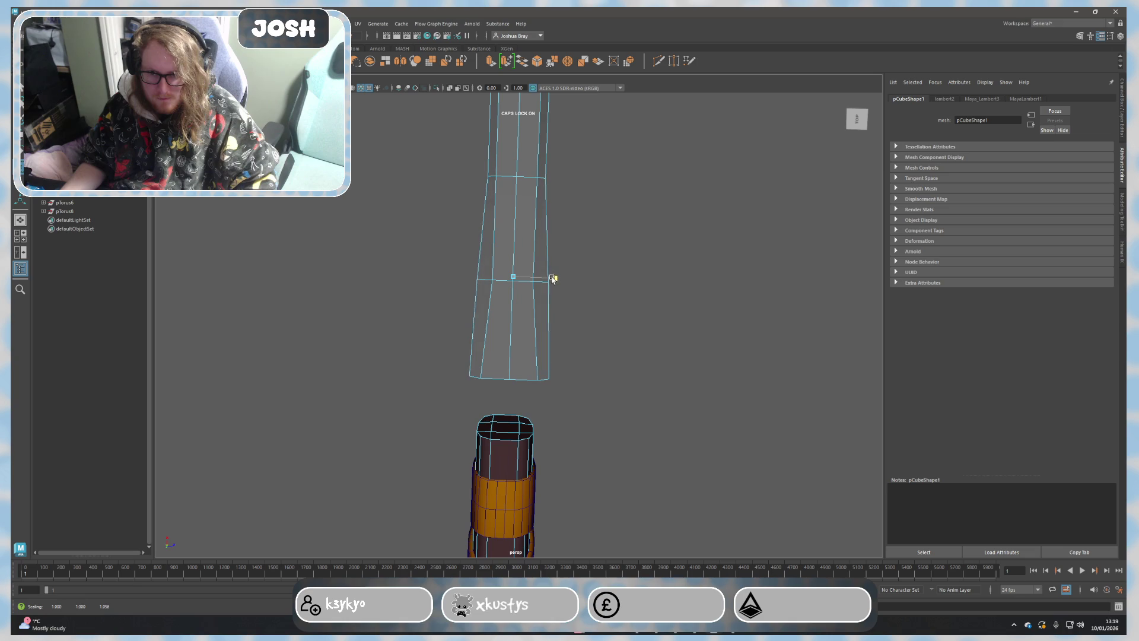
mouse_move(551, 279)
alt+mouse_down()
mouse_move(590, 300)
mouse_move(629, 285)
mouse_move(623, 249)
mouse_move(634, 238)
mouse_move(758, 252)
mouse_move(623, 229)
alt+mouse_up()
right_drag(623, 229, 690, 392)
click(690, 393)
key(f)
mouse_move(694, 394)
alt+mouse_down()
mouse_move(717, 387)
mouse_move(736, 399)
mouse_move(731, 424)
mouse_move(655, 377)
mouse_move(578, 364)
mouse_move(559, 390)
mouse_move(629, 386)
alt+mouse_up()
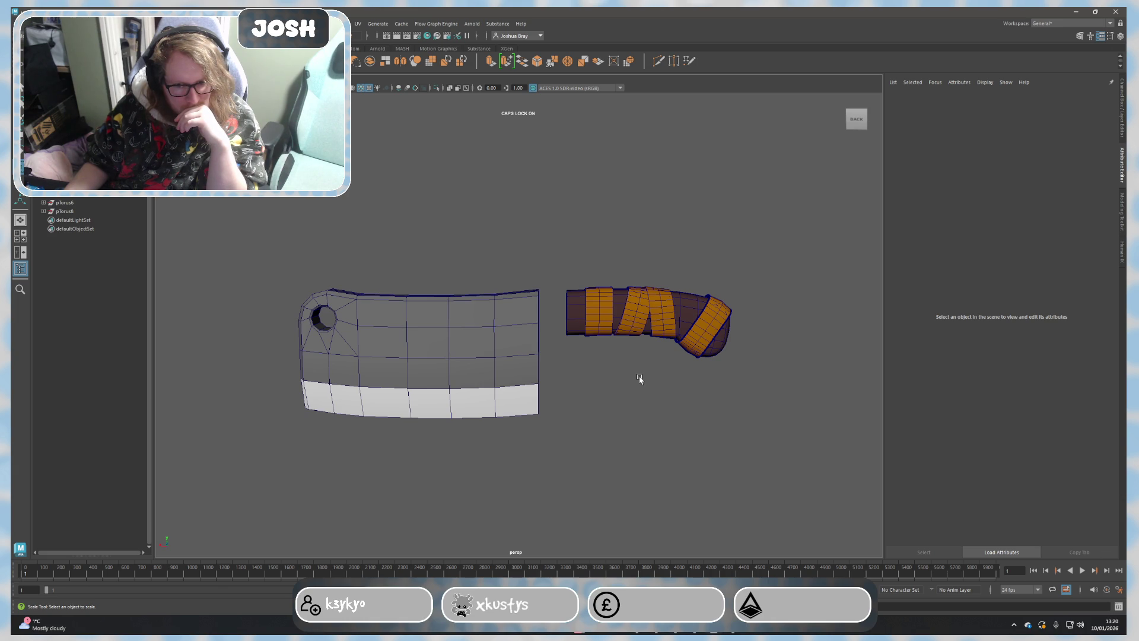
Step: Marquee-select the blade's handle-side end faces and shift them with the Move tool
mouse_move(638, 380)
alt+mouse_down()
mouse_move(634, 406)
mouse_move(708, 404)
mouse_move(704, 423)
mouse_move(616, 407)
mouse_move(601, 385)
mouse_move(608, 425)
mouse_move(600, 394)
mouse_move(565, 374)
mouse_move(537, 328)
mouse_move(529, 349)
alt+mouse_up()
scroll(564, 374, up, 5)
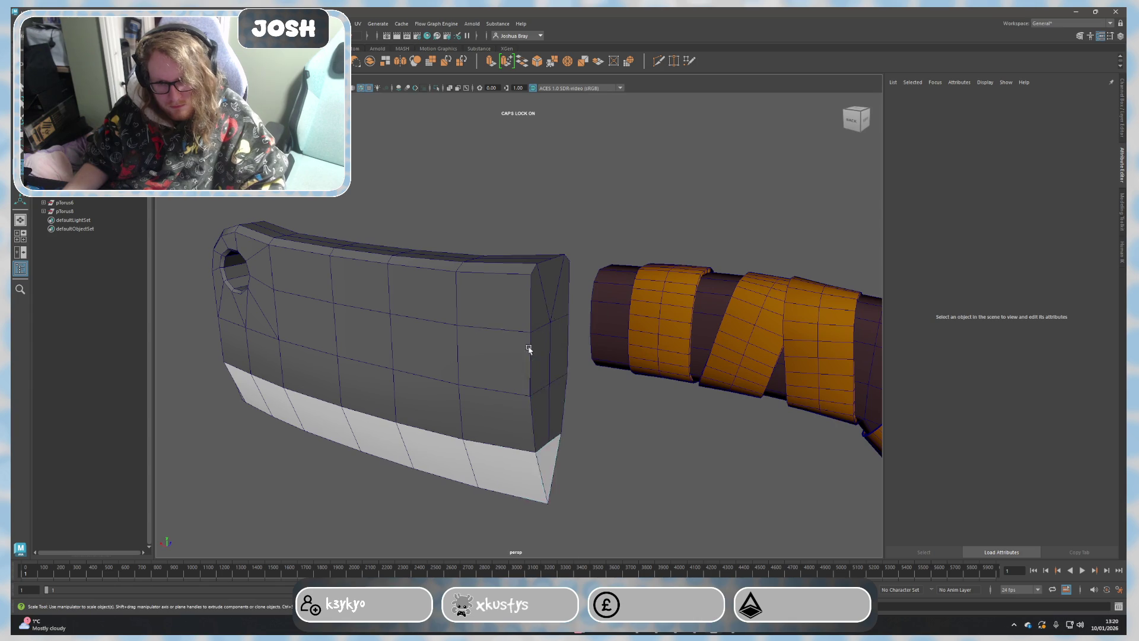
click(548, 321)
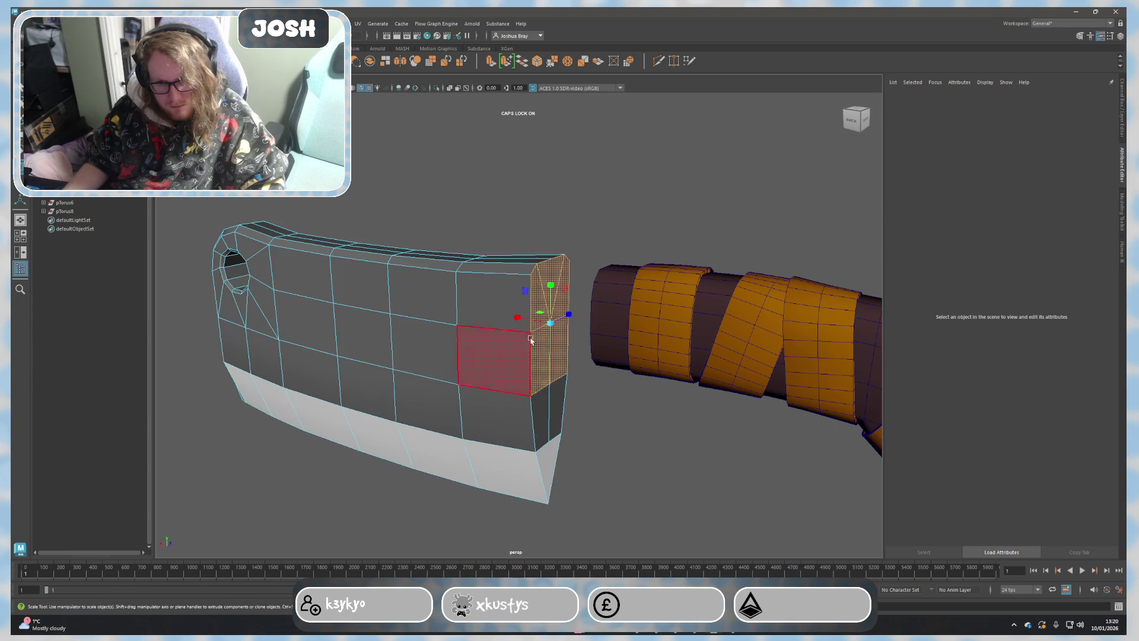
alt+drag(569, 402, 605, 376)
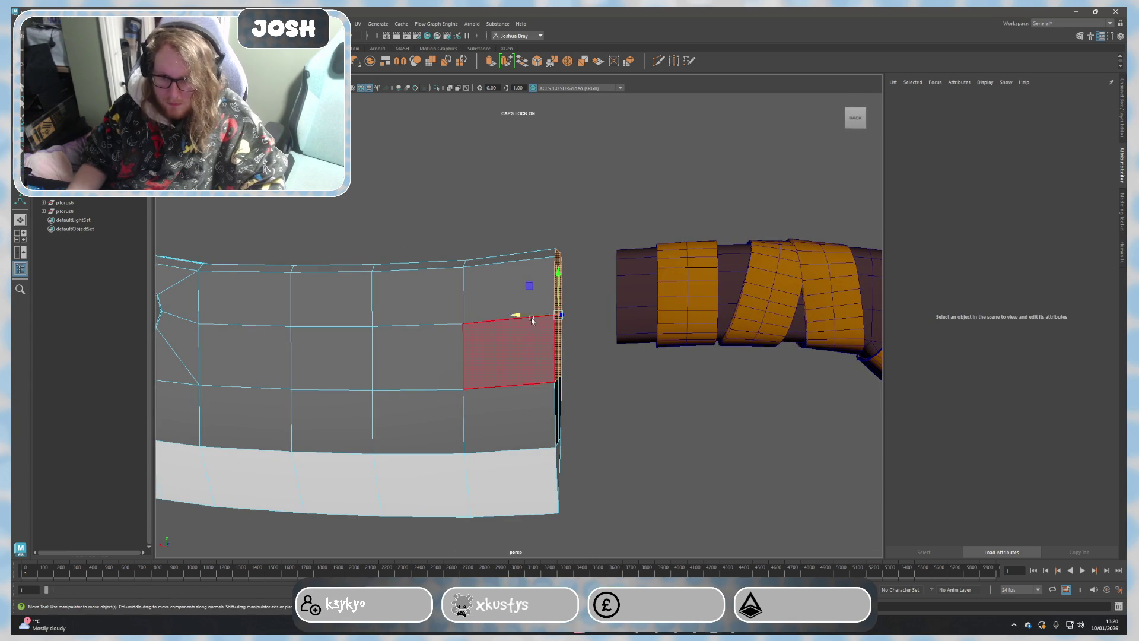
drag(463, 388, 556, 315)
key(w)
scroll(611, 408, down, 3)
mouse_move(611, 408)
alt+mouse_down()
mouse_move(585, 451)
mouse_move(611, 450)
alt+mouse_up()
scroll(630, 423, up, 1)
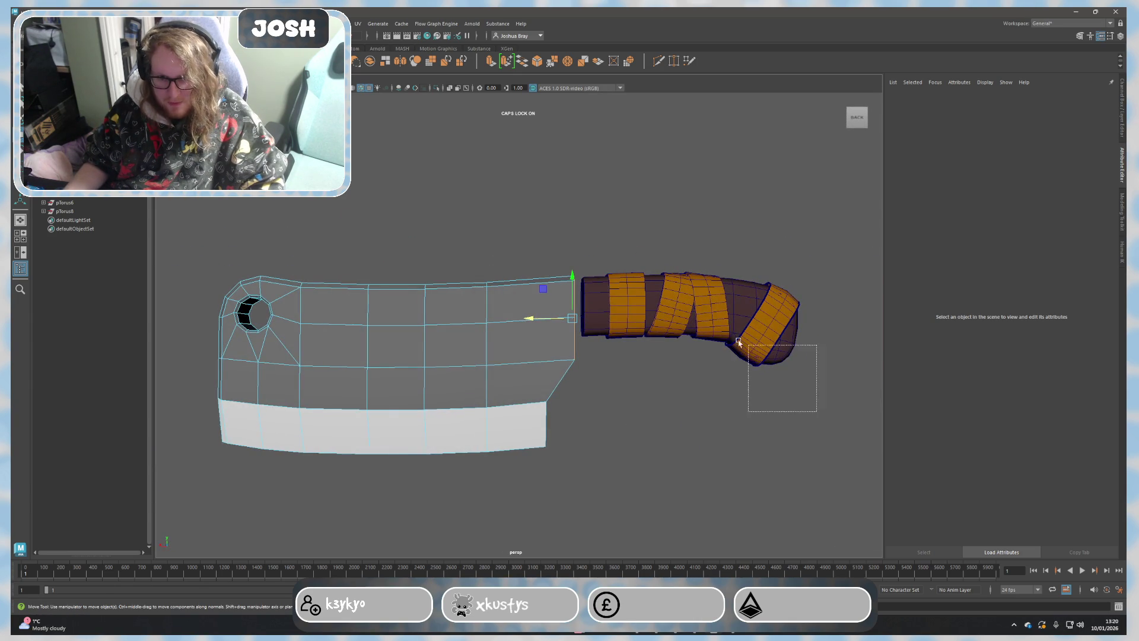
Step: Slide the handle along X toward the blade, then undo the move and clear selection
click(619, 309)
drag(317, 357, 304, 352)
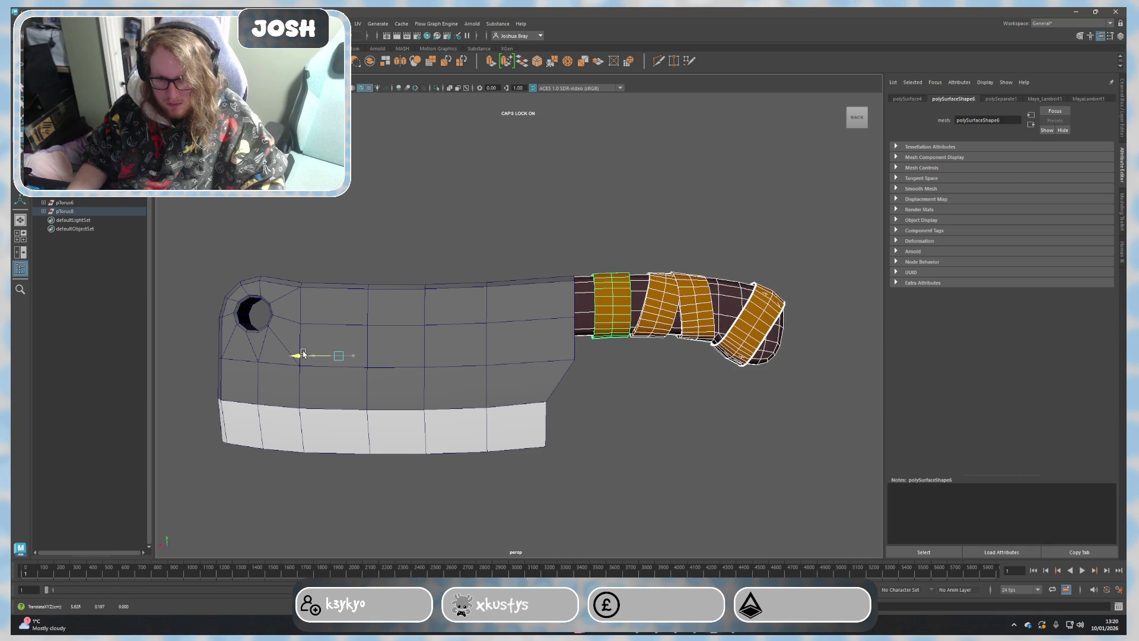
drag(340, 318, 339, 314)
click(730, 247)
mouse_move(730, 247)
alt+mouse_down()
mouse_move(679, 277)
mouse_move(565, 257)
mouse_move(753, 268)
alt+mouse_up()
alt+right_drag(754, 268, 631, 448)
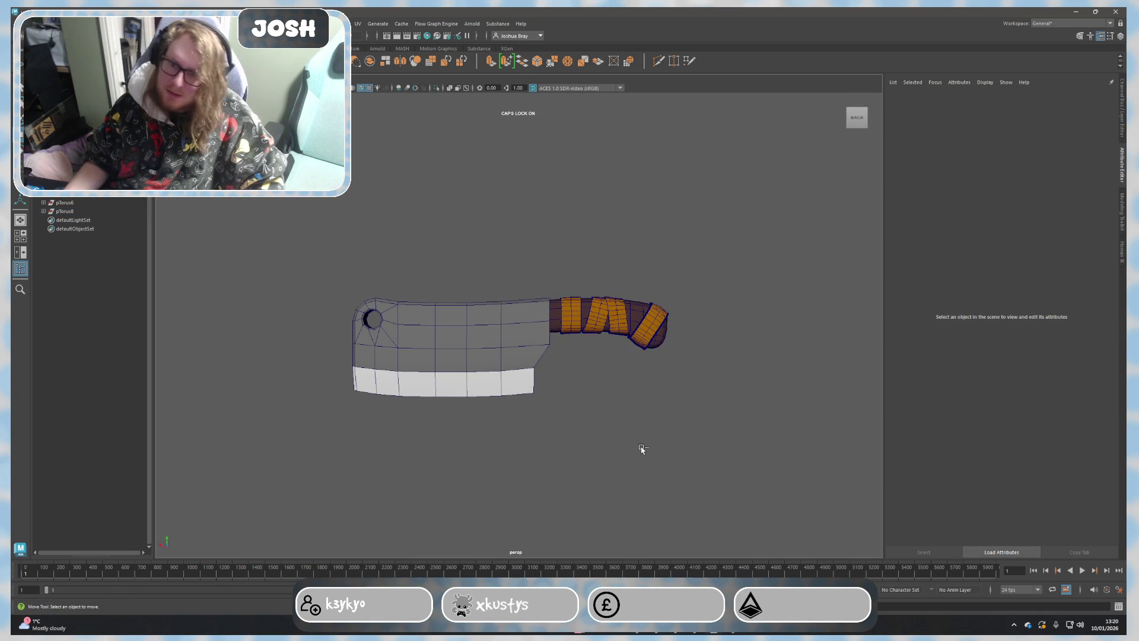
key(ctrl+z)
key(ctrl+z)
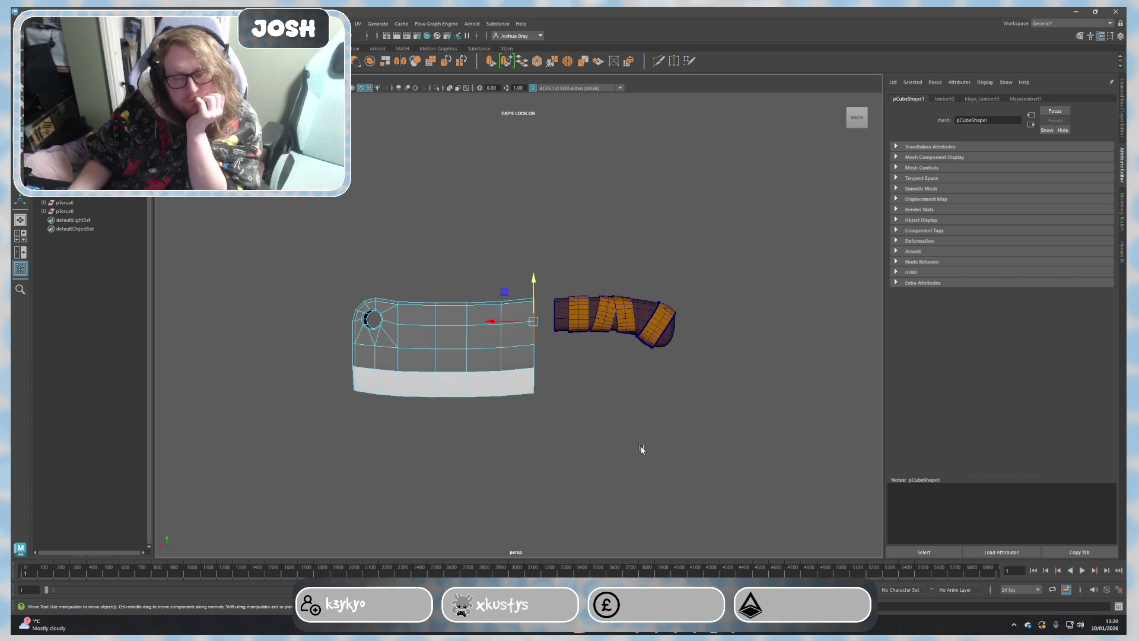
scroll(685, 481, up, 5)
click(703, 436)
mouse_move(703, 435)
alt+mouse_down()
mouse_move(657, 433)
mouse_move(656, 453)
mouse_move(679, 475)
mouse_move(791, 458)
mouse_move(728, 452)
mouse_move(683, 427)
mouse_move(682, 458)
alt+mouse_up()
key(w)
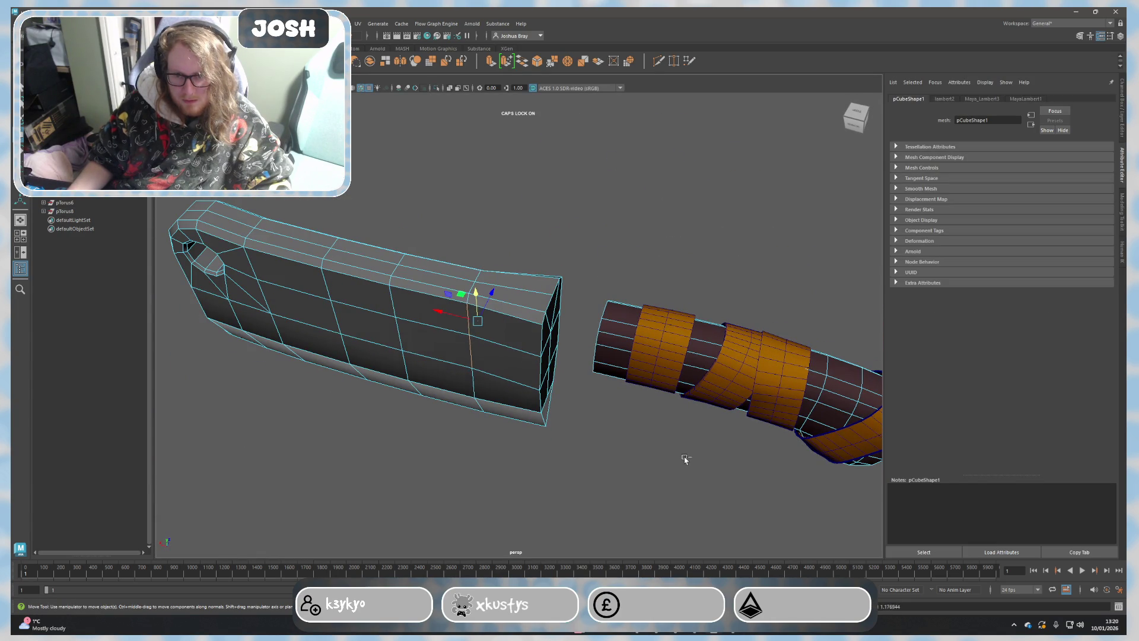
key(F11)
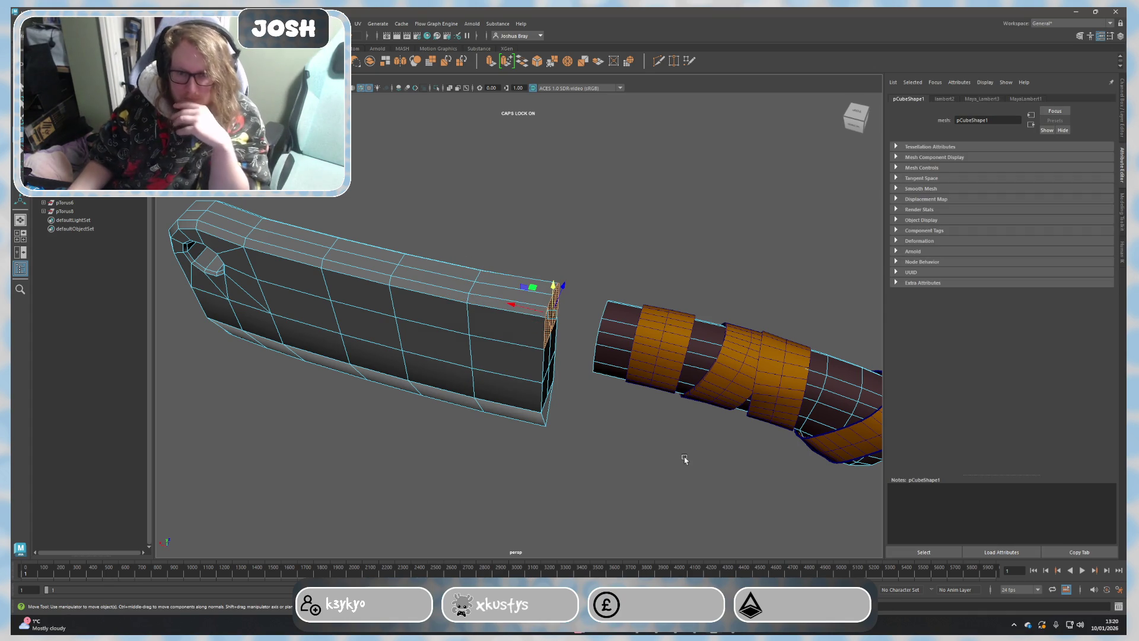
click(768, 358)
mouse_move(768, 358)
alt+mouse_down()
mouse_move(710, 374)
mouse_move(674, 364)
alt+mouse_up()
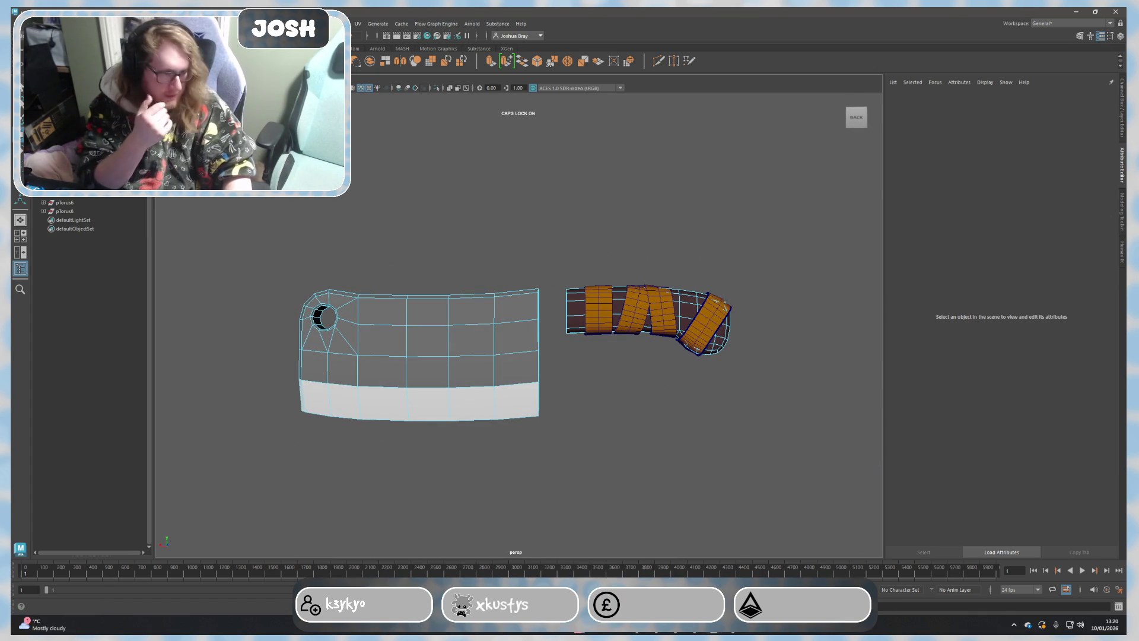
scroll(643, 453, up, 3)
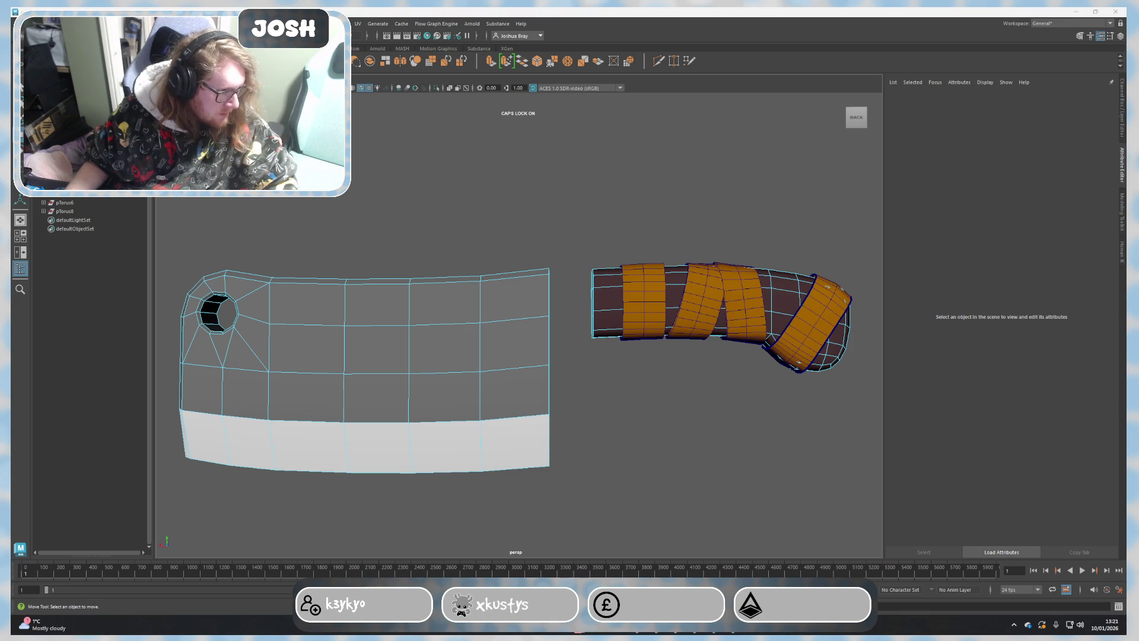
key(super+d)
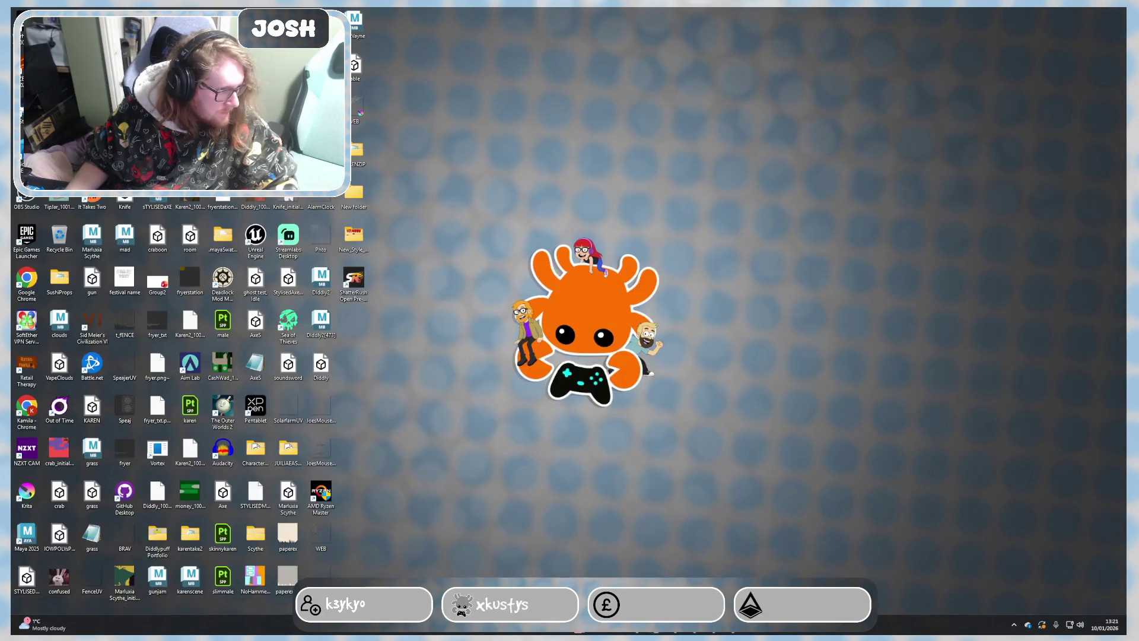
key(super+d)
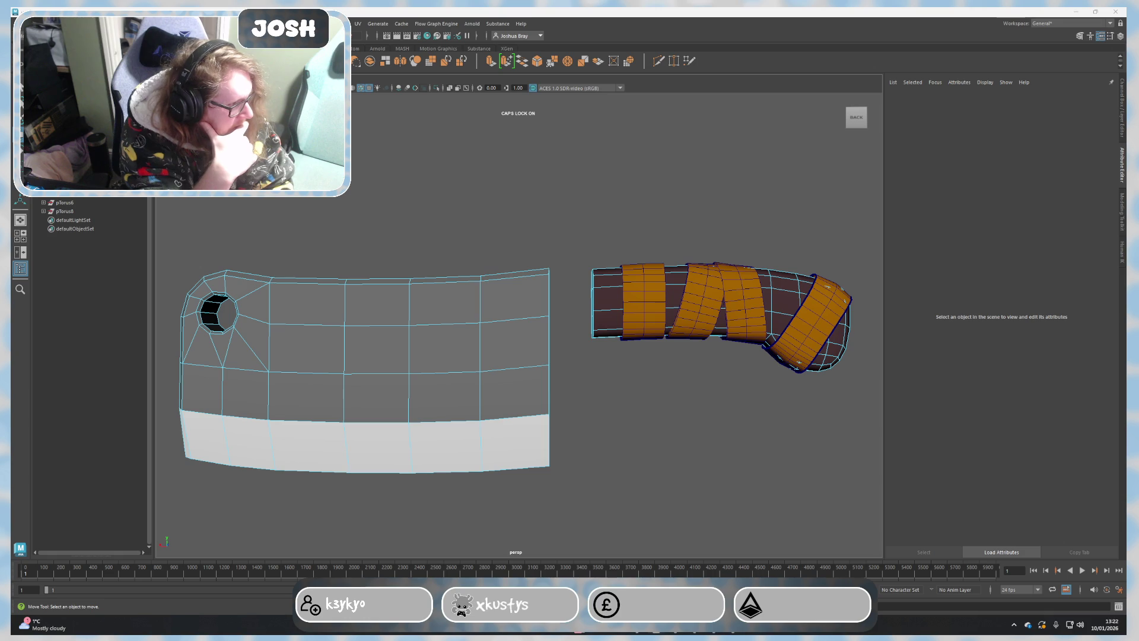
scroll(671, 389, up, 3)
scroll(674, 390, up, 2)
mouse_move(674, 389)
alt+mouse_down()
mouse_move(720, 453)
mouse_move(598, 396)
mouse_move(579, 400)
mouse_move(573, 362)
mouse_move(570, 376)
mouse_move(620, 410)
mouse_move(615, 374)
mouse_move(562, 363)
mouse_move(517, 386)
mouse_move(565, 371)
alt+mouse_up()
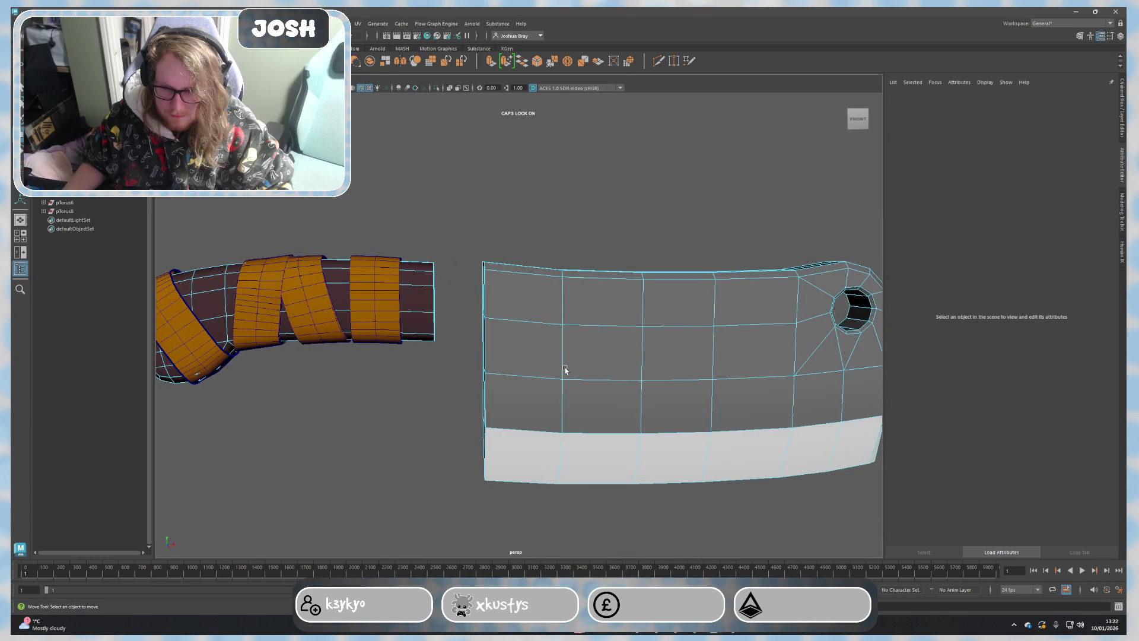
scroll(522, 363, down, 4)
right_drag(512, 367, 542, 356)
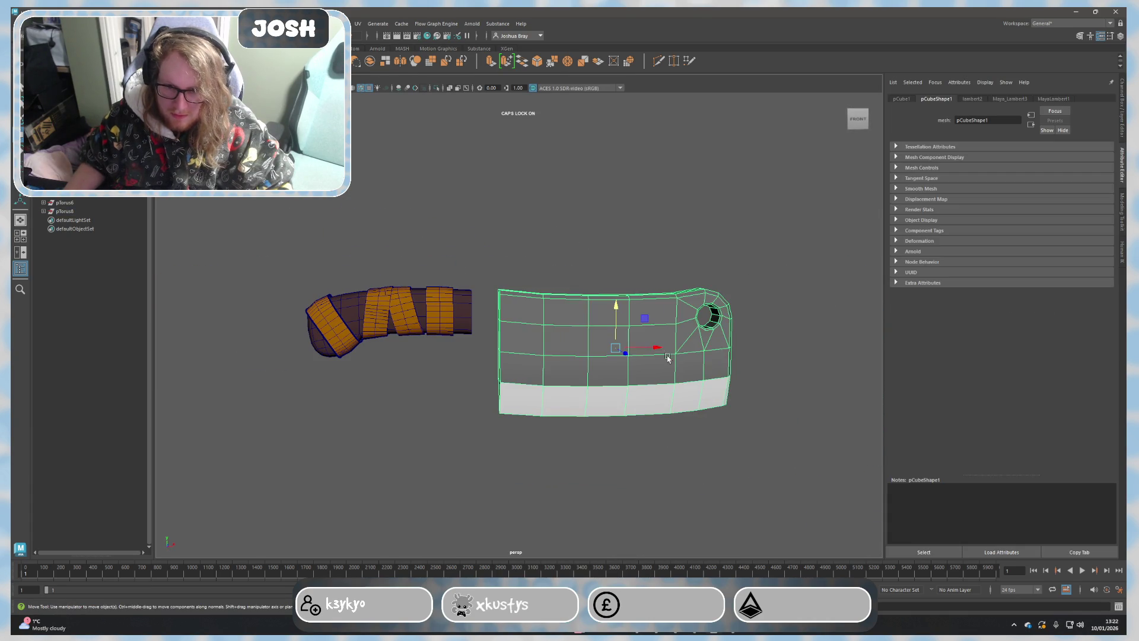
drag(657, 347, 630, 348)
click(567, 223)
mouse_move(567, 223)
alt+mouse_down()
mouse_move(597, 305)
mouse_move(729, 285)
alt+mouse_up()
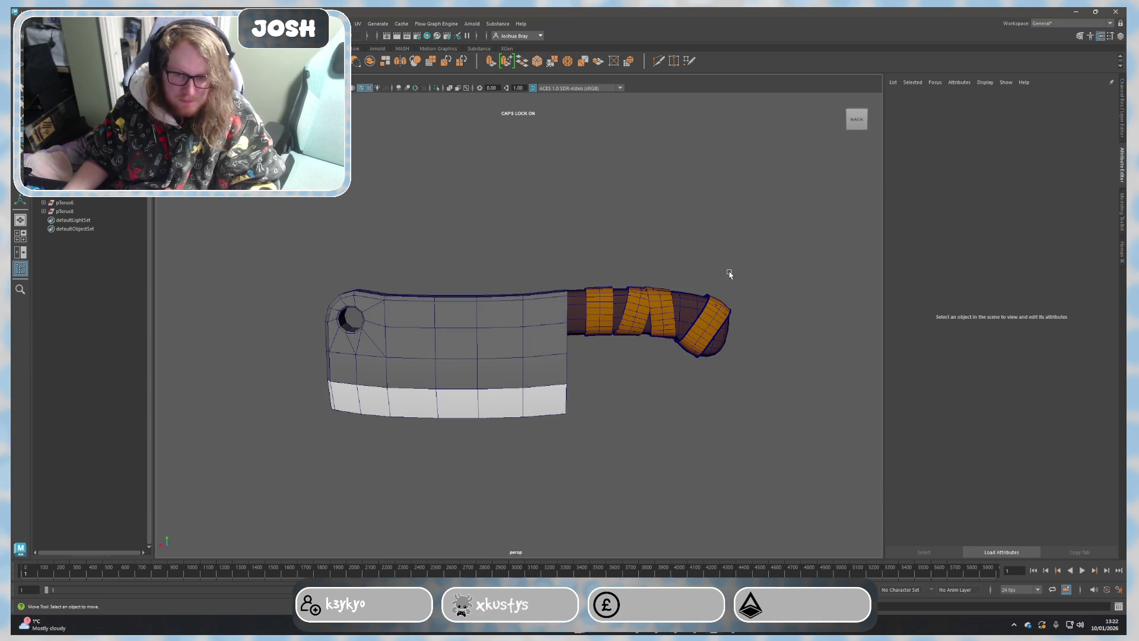
mouse_move(827, 272)
alt+mouse_down()
mouse_move(712, 318)
mouse_move(626, 287)
mouse_move(636, 299)
mouse_move(552, 287)
mouse_move(562, 286)
alt+mouse_up()
alt+drag(415, 251, 585, 266)
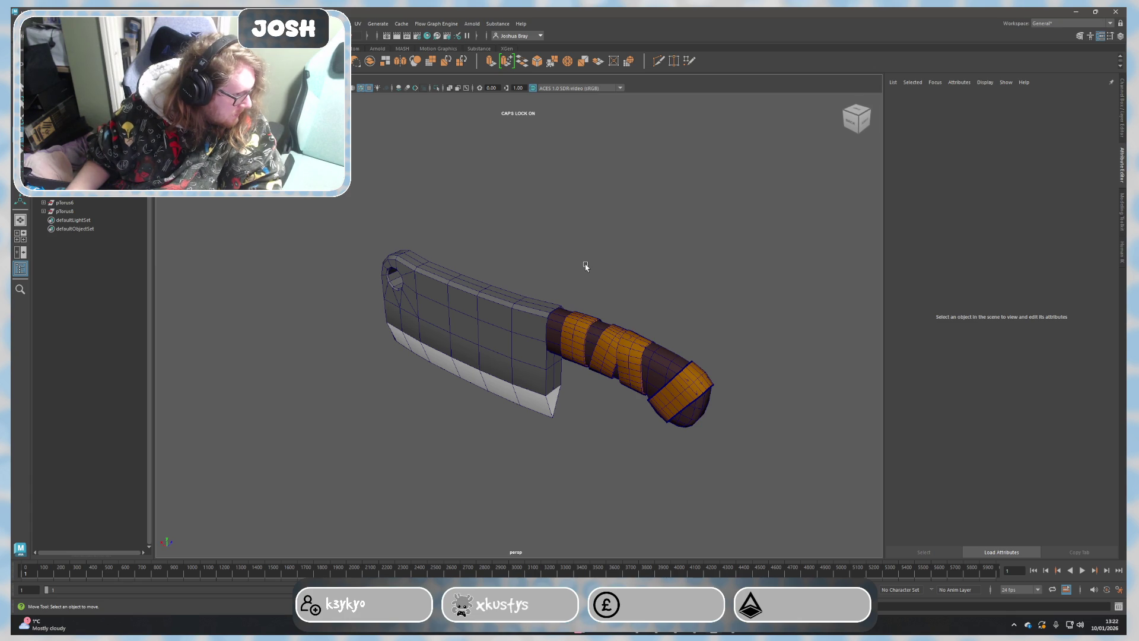
Step: Marquee-select the handle with its orange bands and slide them along X toward the blade
key(ctrl+z)
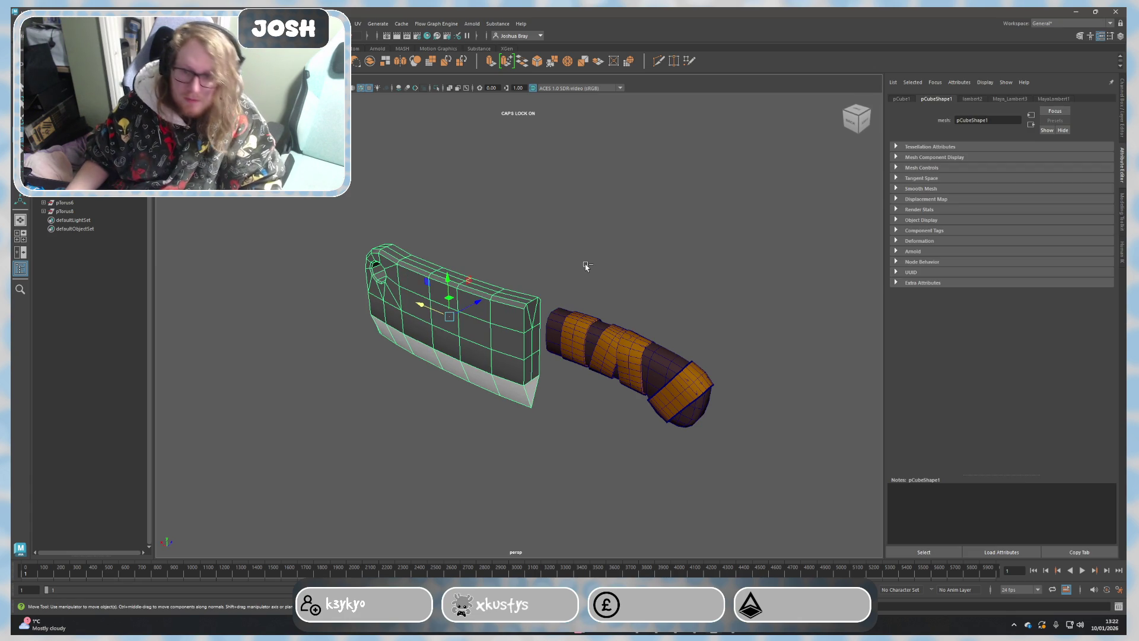
mouse_move(585, 265)
alt+mouse_down()
mouse_move(631, 293)
mouse_move(657, 289)
alt+mouse_up()
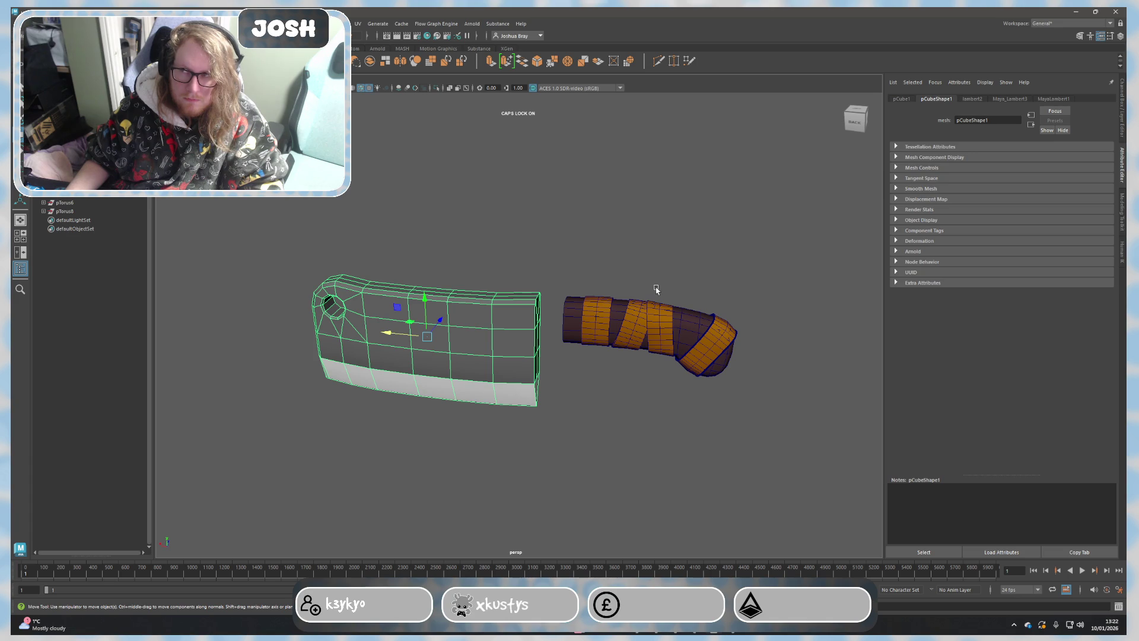
scroll(635, 264, up, 2)
click(636, 265)
click(603, 310)
mouse_move(557, 229)
alt+mouse_down()
mouse_move(576, 211)
mouse_move(534, 214)
mouse_move(570, 206)
alt+mouse_up()
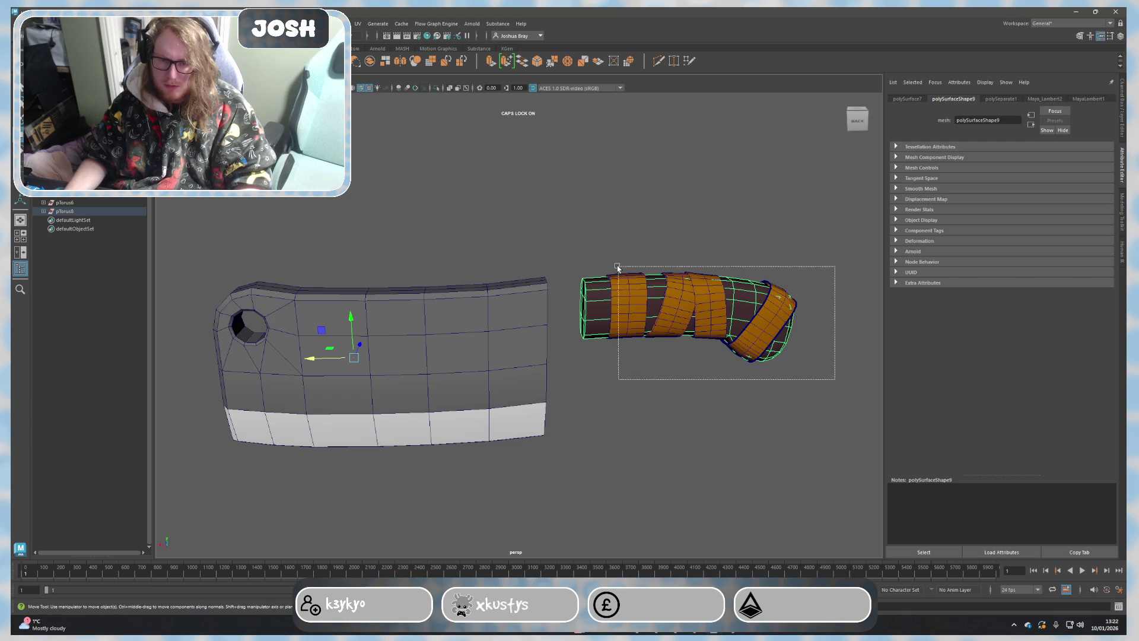
drag(834, 377, 587, 328)
drag(333, 359, 303, 358)
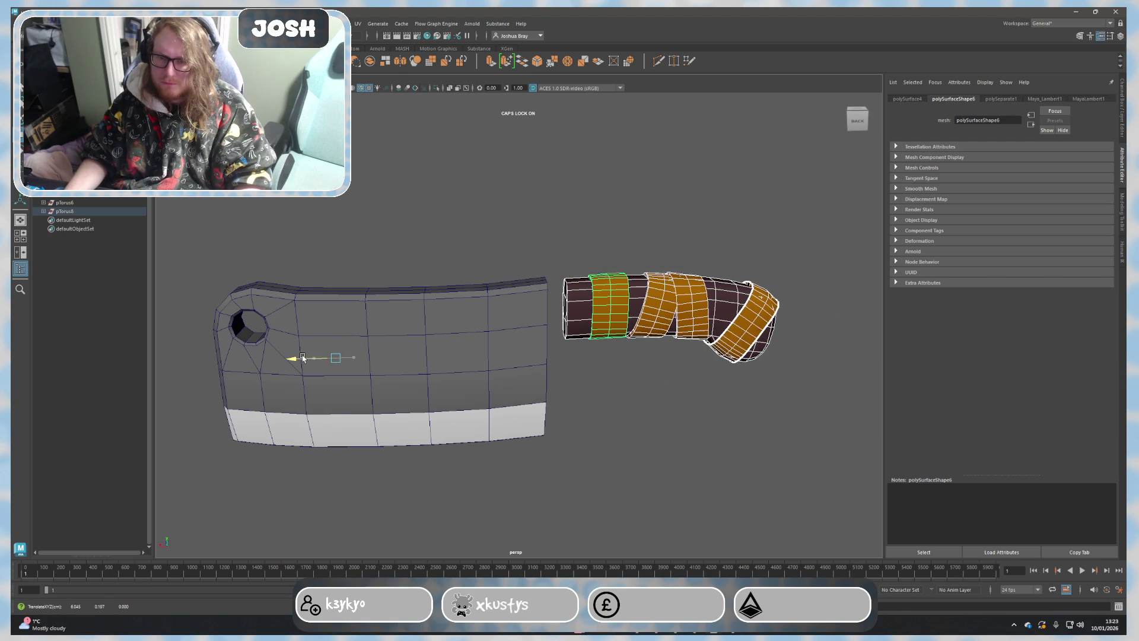
mouse_move(597, 387)
alt+mouse_down()
mouse_move(583, 361)
mouse_move(598, 394)
mouse_move(585, 372)
mouse_move(570, 399)
mouse_move(615, 397)
mouse_move(601, 389)
mouse_move(593, 401)
mouse_move(613, 425)
alt+mouse_up()
scroll(613, 434, down, 5)
Step: Select the handle and bands and nudge them along X slightly away from the blade
click(614, 434)
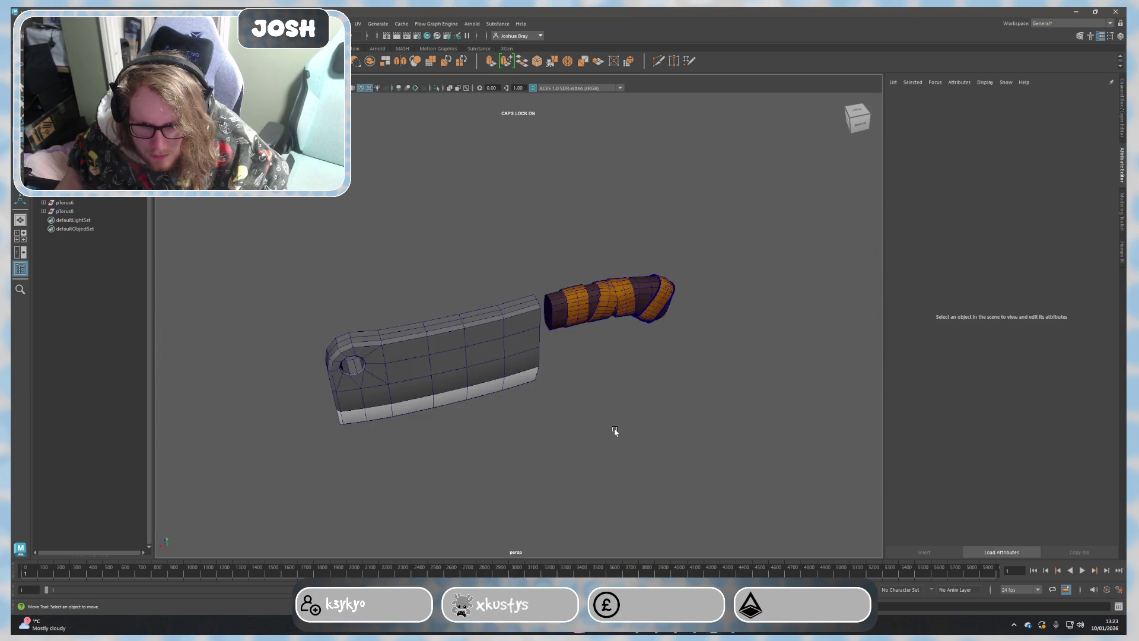
scroll(634, 393, up, 5)
alt+drag(635, 393, 608, 374)
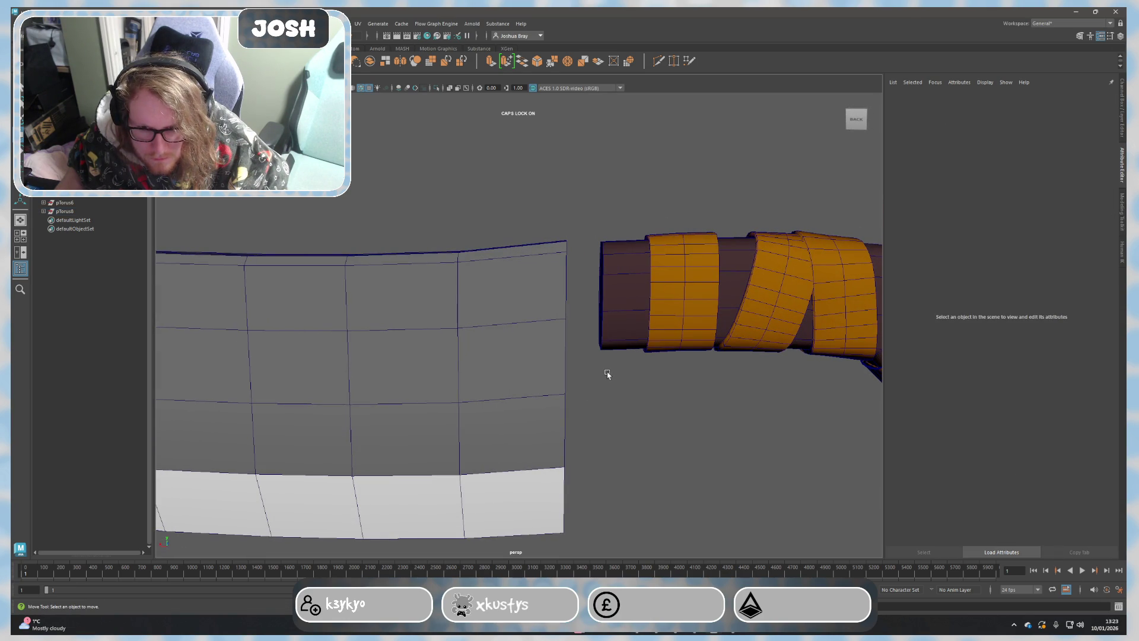
scroll(607, 374, down, 2)
scroll(592, 387, down, 2)
click(526, 335)
scroll(547, 370, down, 1)
drag(788, 383, 785, 381)
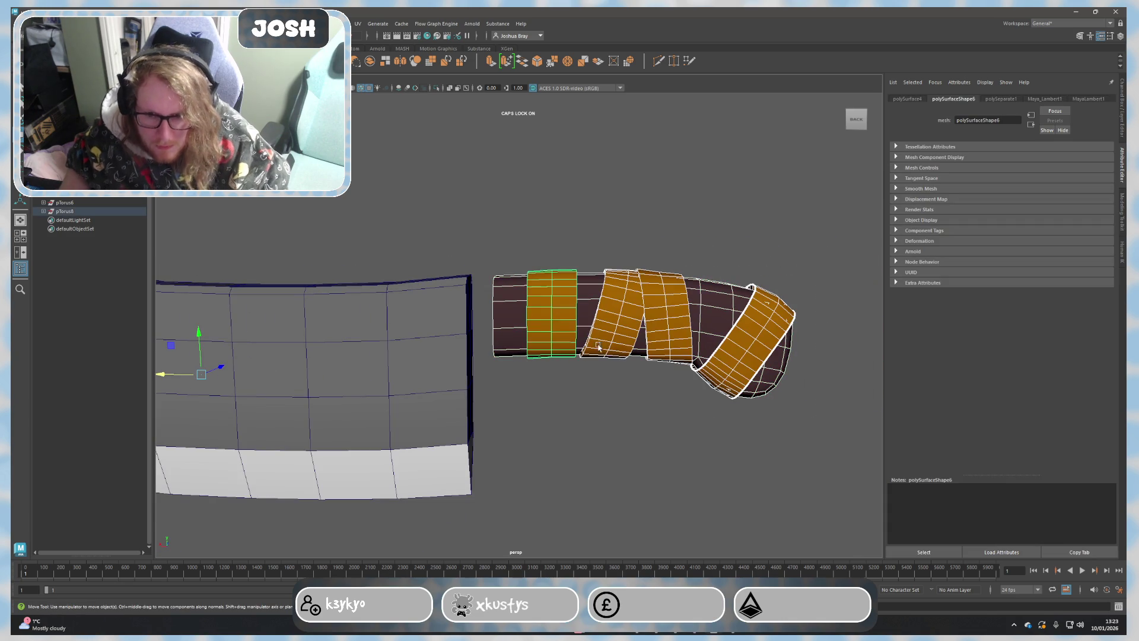
drag(168, 375, 198, 380)
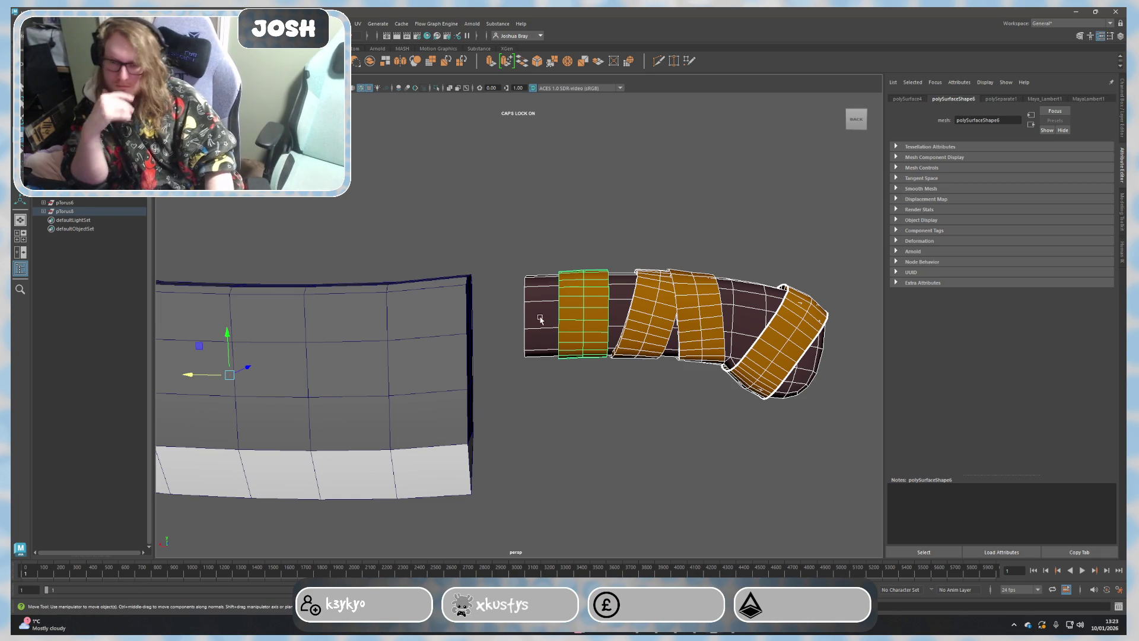
scroll(541, 320, up, 2)
click(1122, 211)
click(1033, 355)
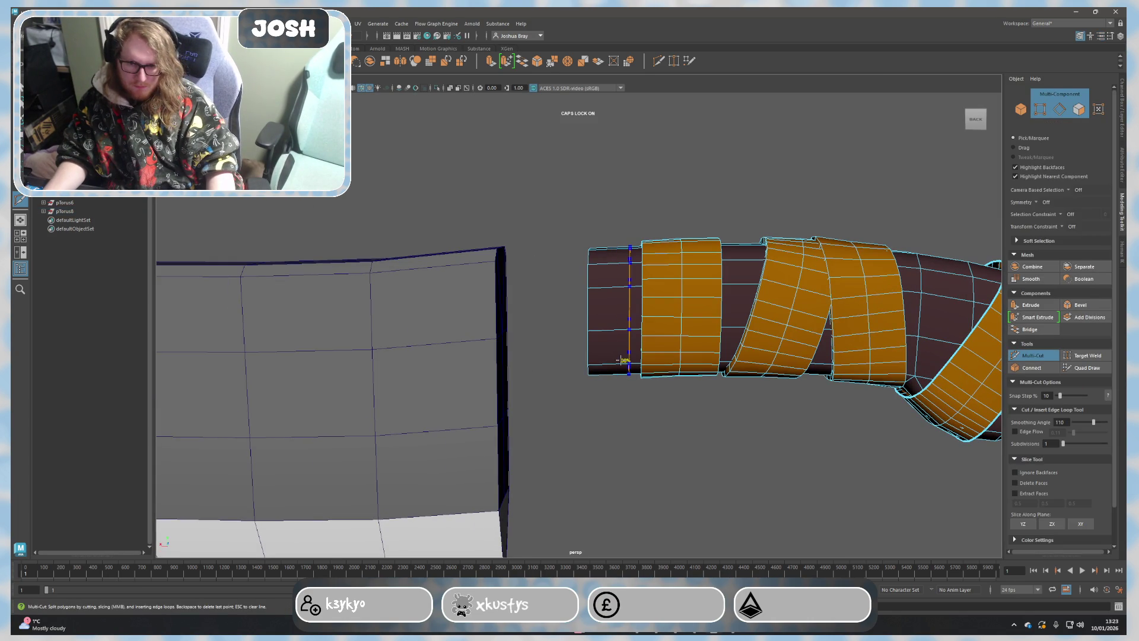
Step: Cut an edge loop near the handle's blade end and extrude that face ring into a collar
ctrl+click(623, 329)
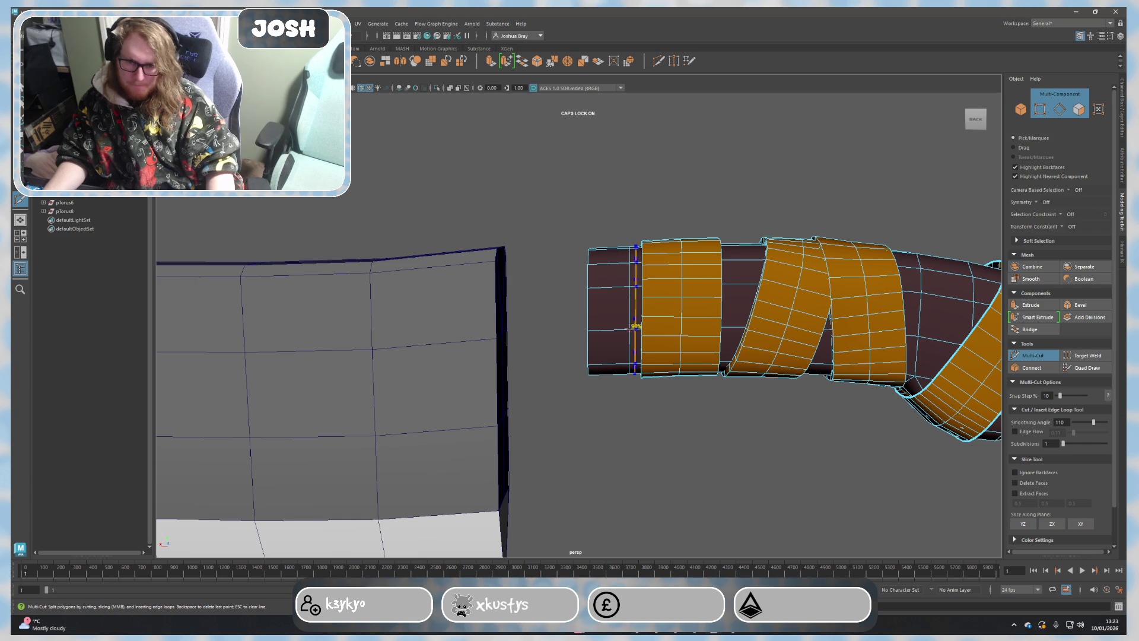
key(q)
click(611, 307)
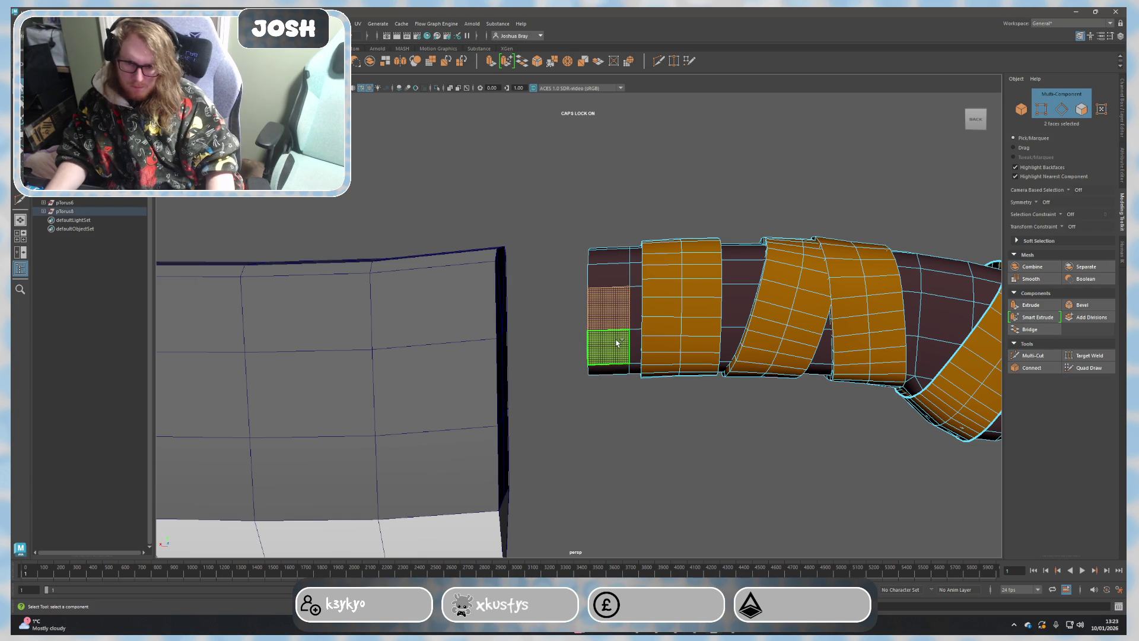
shift+double_click(614, 344)
key(ctrl+e)
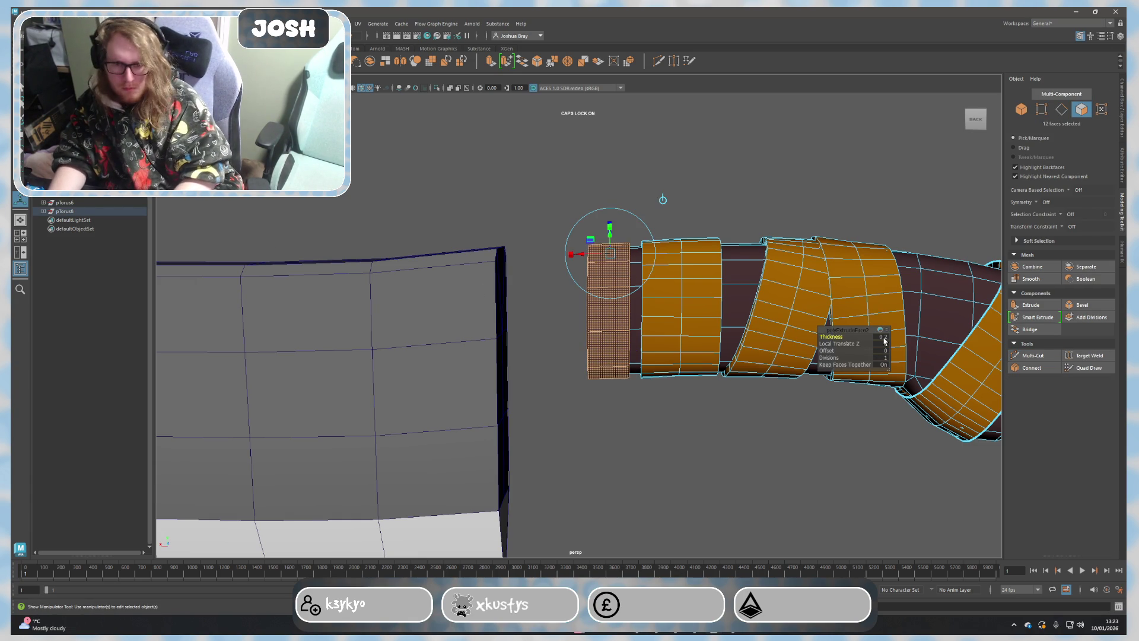
mouse_move(775, 292)
alt+mouse_down()
mouse_move(741, 195)
mouse_move(613, 282)
alt+mouse_up()
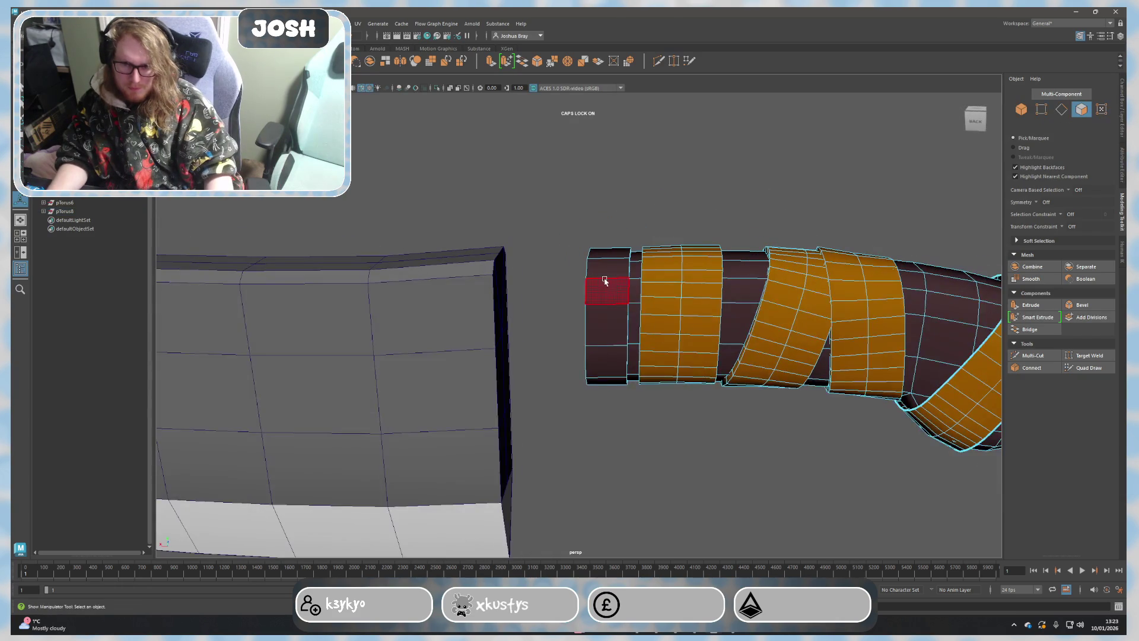
click(369, 305)
scroll(368, 305, down, 5)
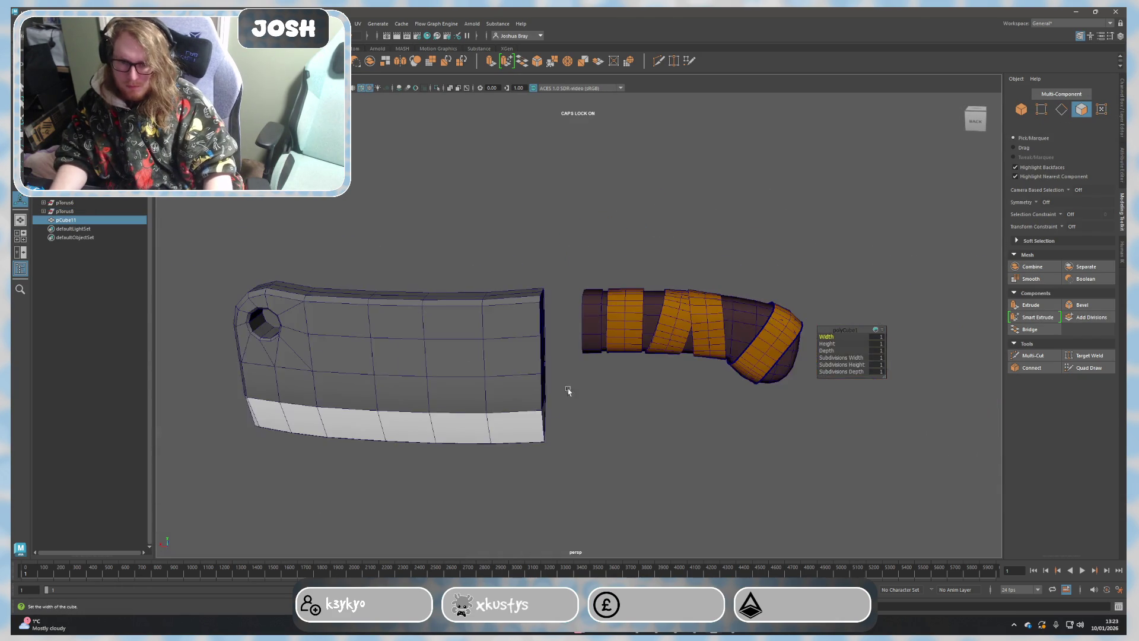
Step: Lift the new cube above the knife, stretch it taller and cut edge loops into it
key(w)
mouse_move(461, 310)
mouse_down()
mouse_move(535, 258)
mouse_move(588, 271)
mouse_move(564, 270)
mouse_move(563, 214)
mouse_up()
key(r)
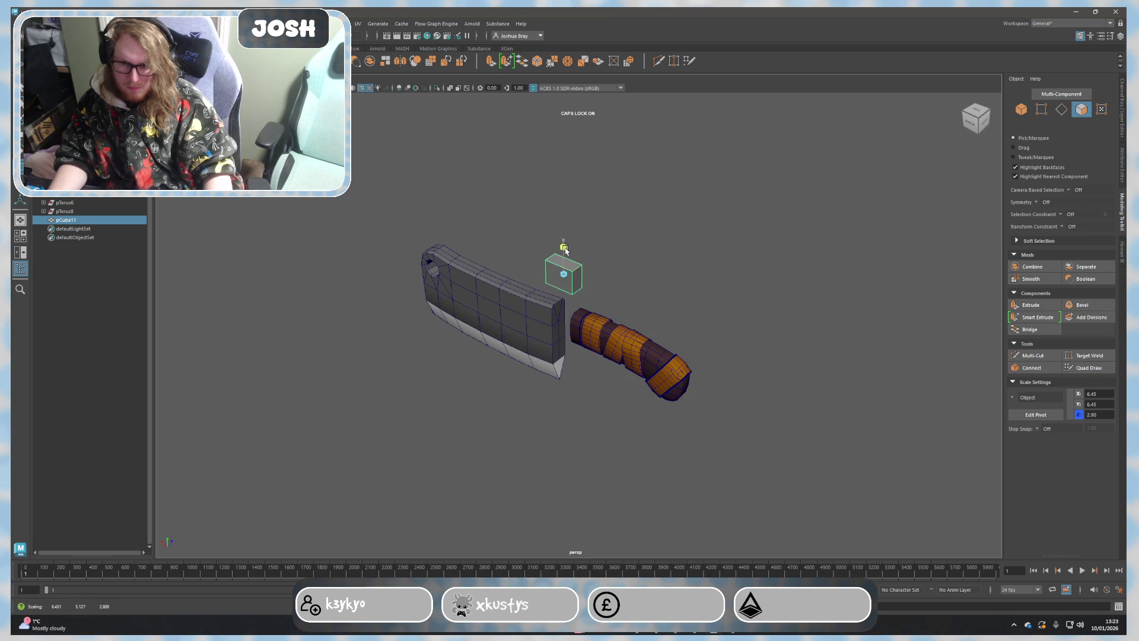
scroll(579, 285, up, 4)
alt+drag(605, 293, 654, 283)
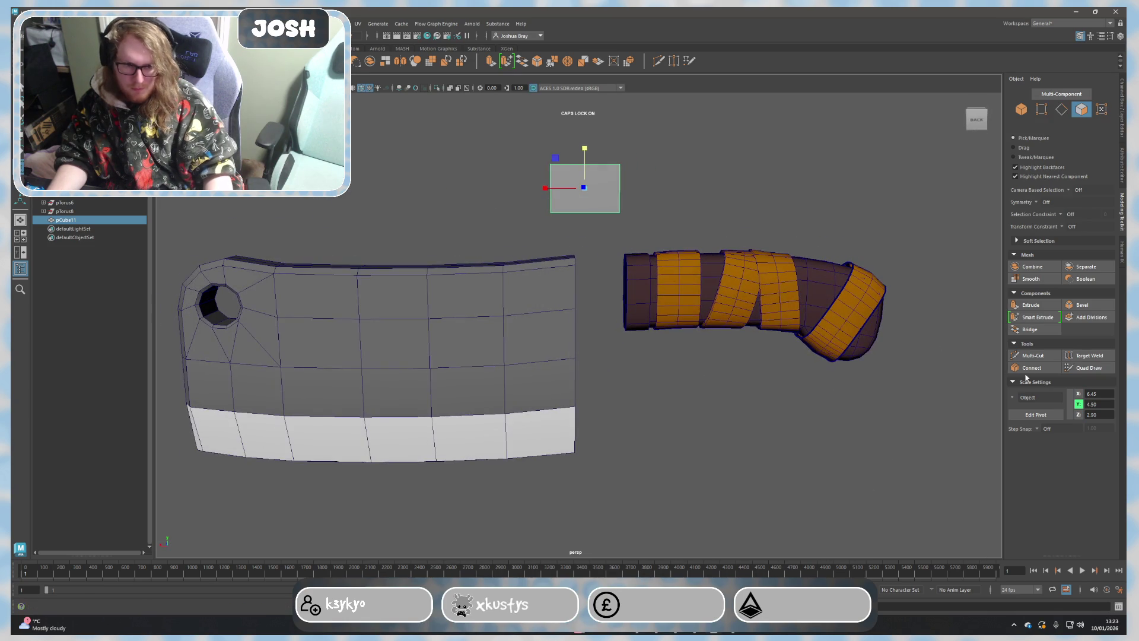
click(1032, 355)
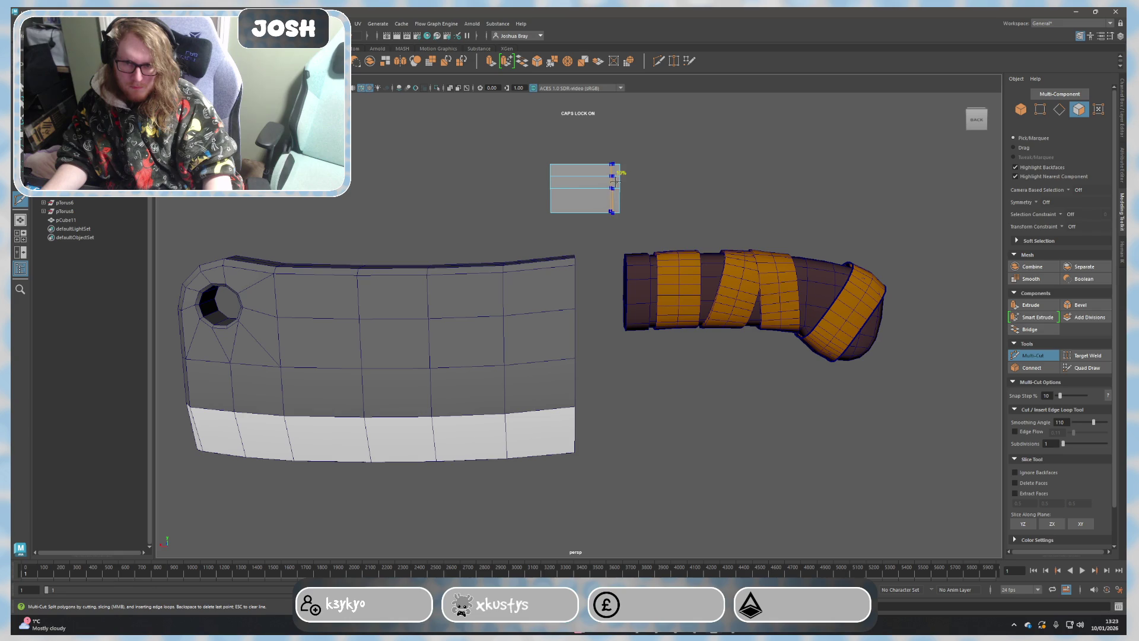
key(q)
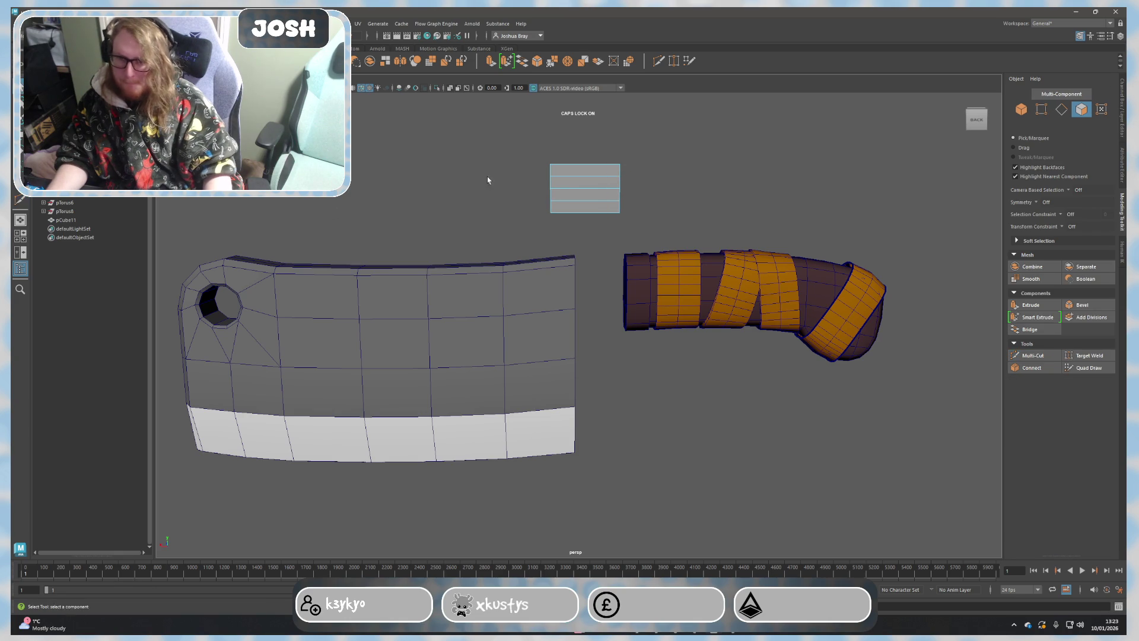
scroll(525, 232, up, 3)
Step: Scale the cube's end edge loops to taper its ends, then widen the whole block
right_drag(534, 223, 540, 210)
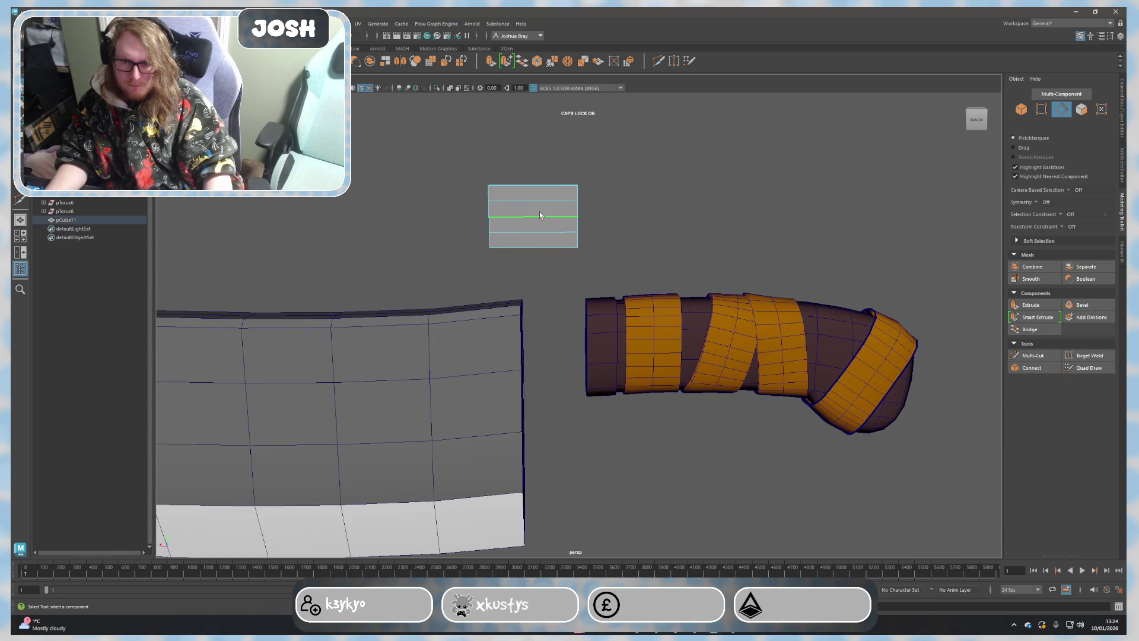
double_click(528, 237)
key(r)
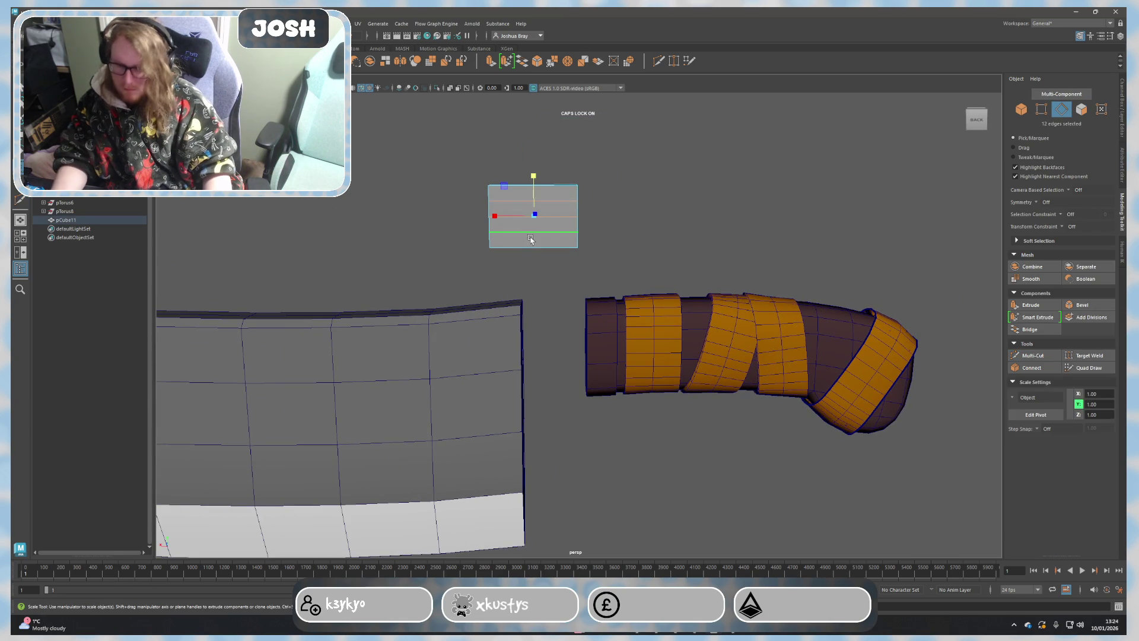
drag(509, 216, 507, 220)
double_click(550, 216)
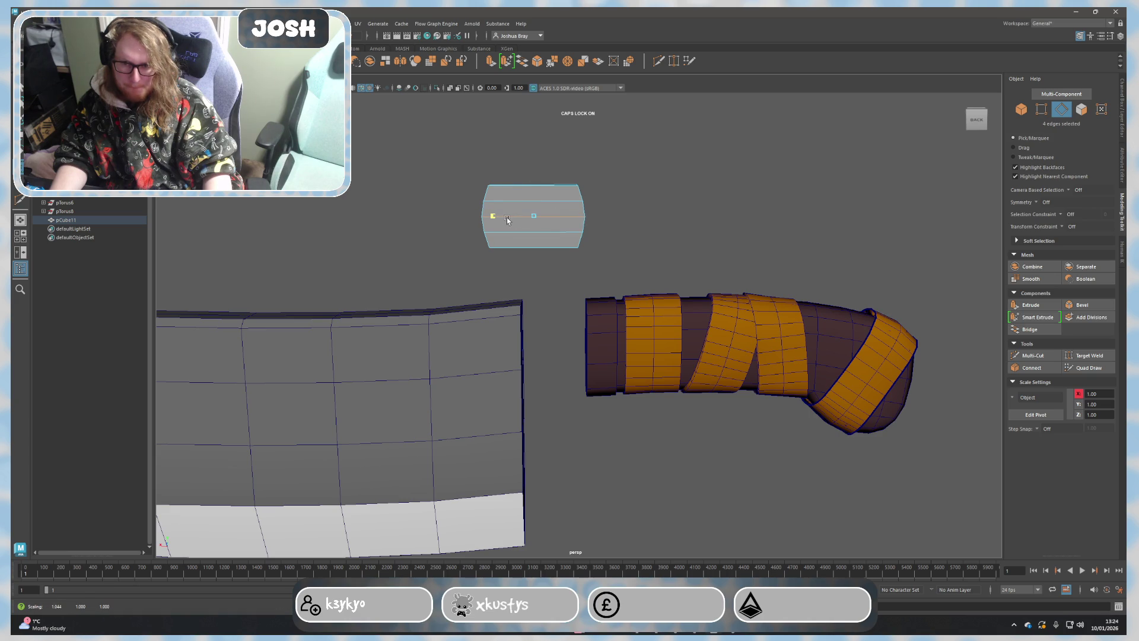
right_drag(584, 221, 623, 207)
drag(495, 216, 472, 215)
Step: Move the block between blade and handle and flatten it into a thin tang
key(w)
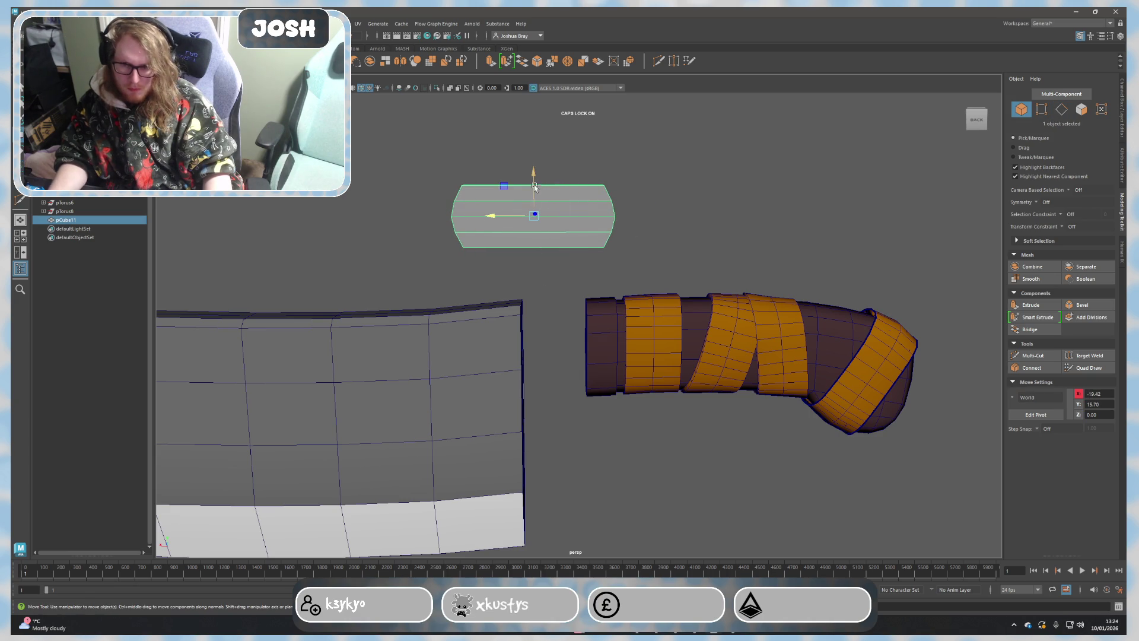
mouse_move(533, 192)
mouse_down()
mouse_move(534, 294)
mouse_move(609, 366)
mouse_move(664, 372)
mouse_up()
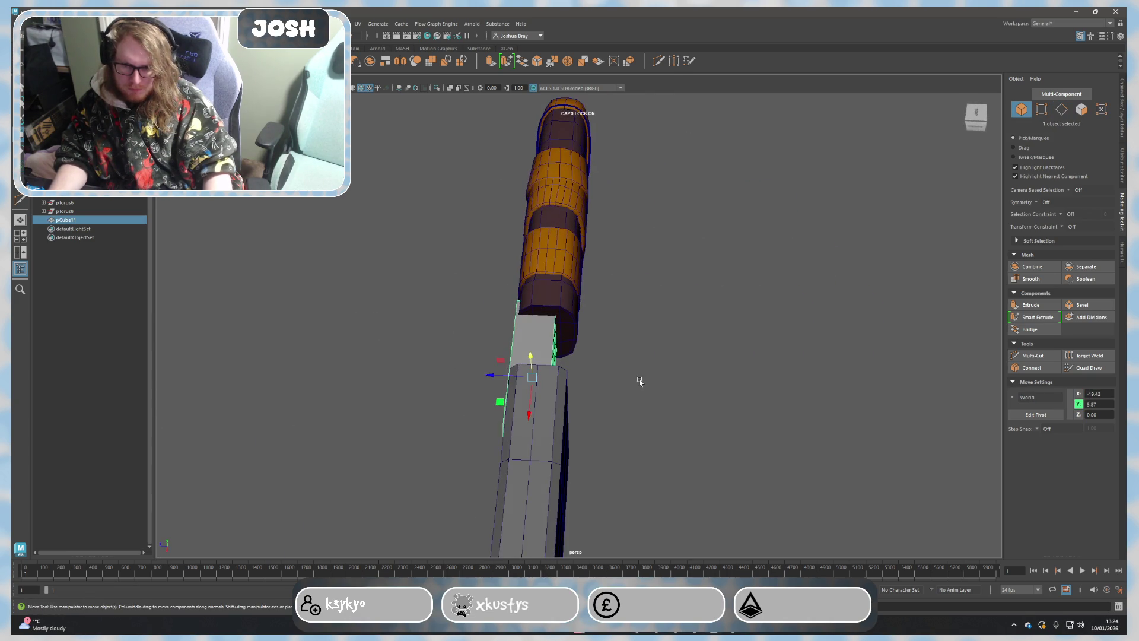
mouse_move(500, 381)
mouse_down()
mouse_move(574, 382)
mouse_move(578, 414)
mouse_up()
key(r)
key(w)
key(r)
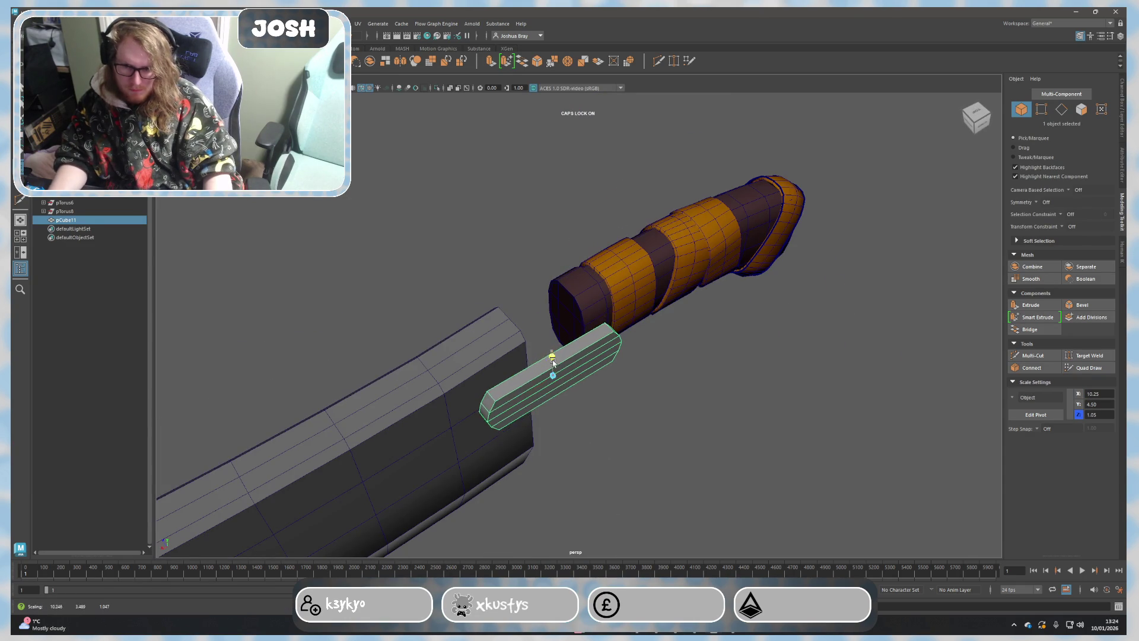
alt+drag(559, 375, 571, 367)
Step: Rotate the tang to the handle's angle and slide it up against the handle
key(e)
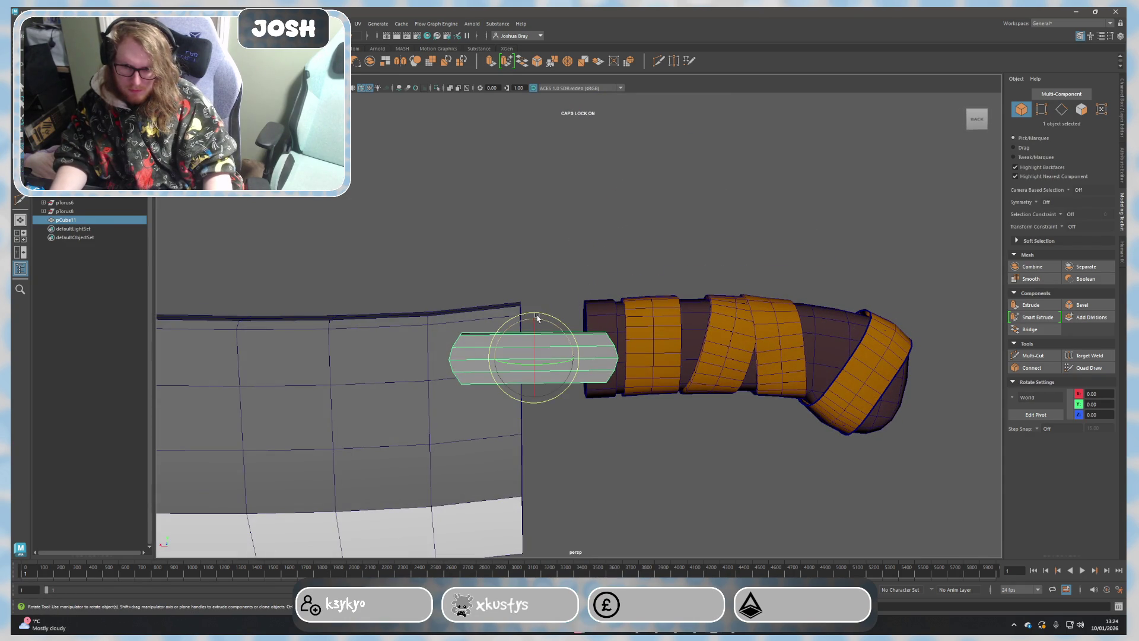
key(w)
alt+drag(534, 321, 581, 390)
middle_drag(582, 390, 546, 361)
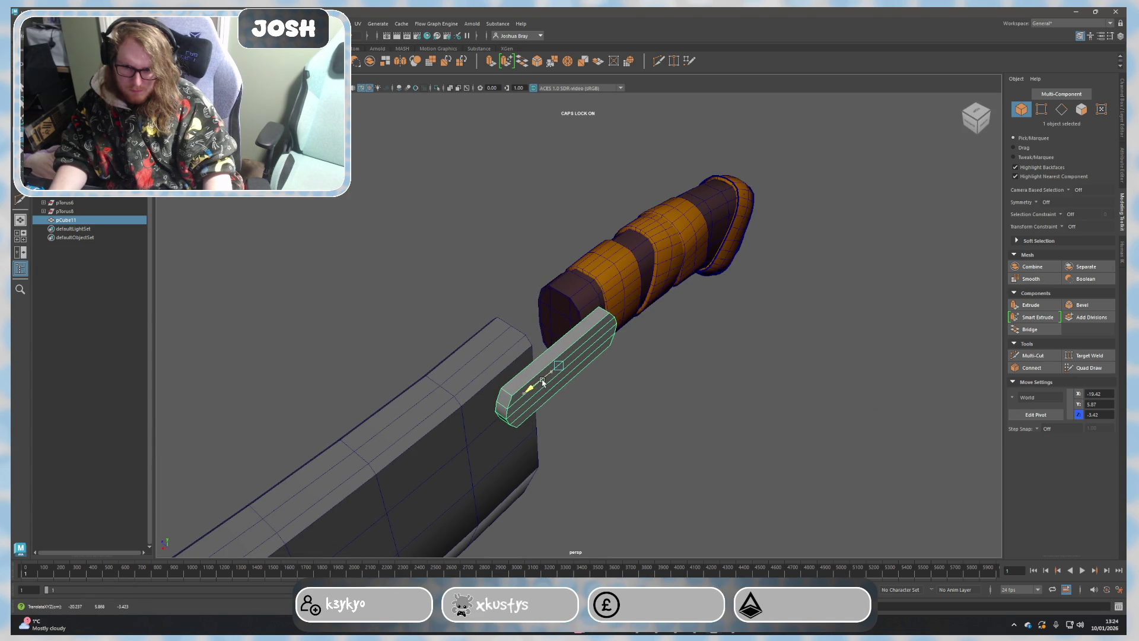
click(697, 406)
mouse_move(698, 406)
alt+mouse_down()
mouse_move(618, 407)
mouse_move(645, 413)
mouse_move(638, 461)
alt+mouse_up()
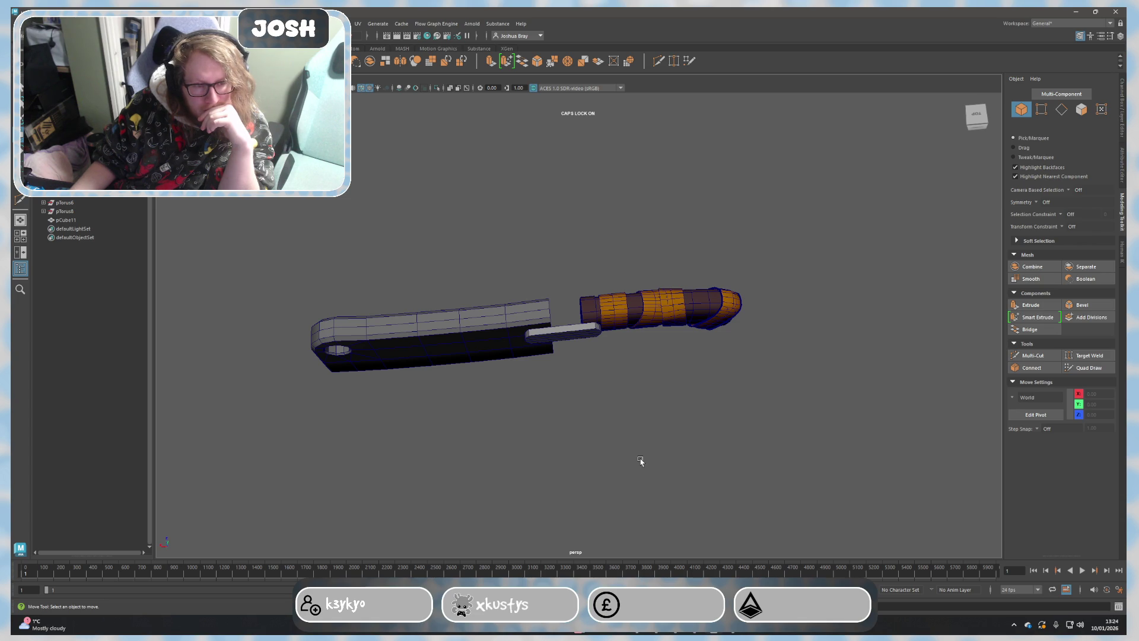
Step: Slide the tang into the blade, then undo so it floats above the knife, and deselect
alt+drag(745, 362, 752, 375)
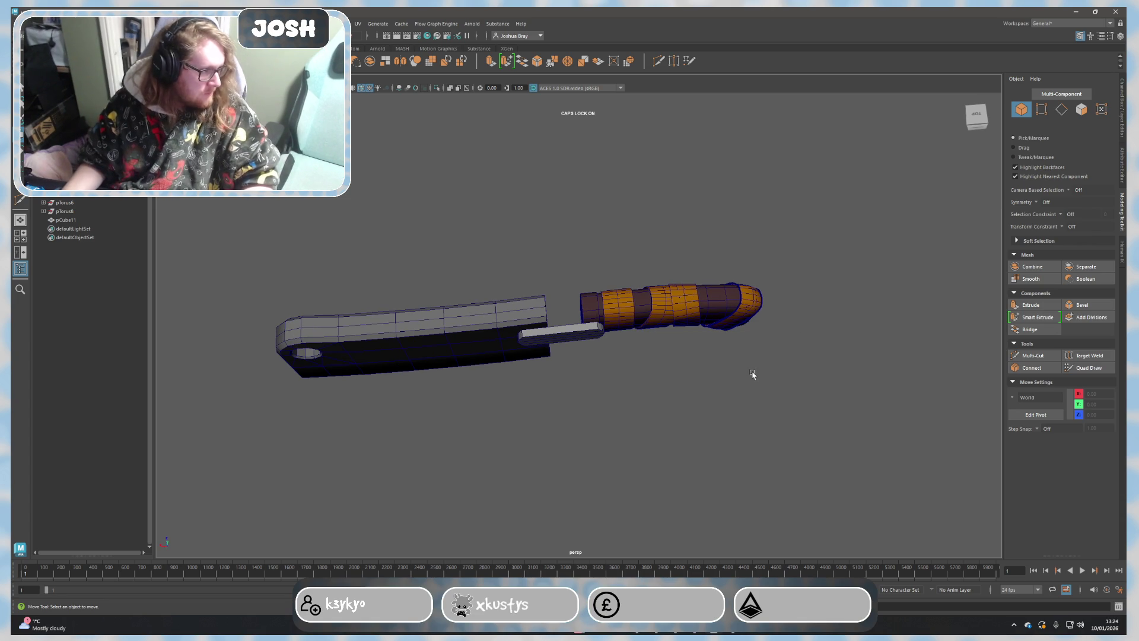
scroll(737, 406, up, 1)
scroll(738, 413, up, 2)
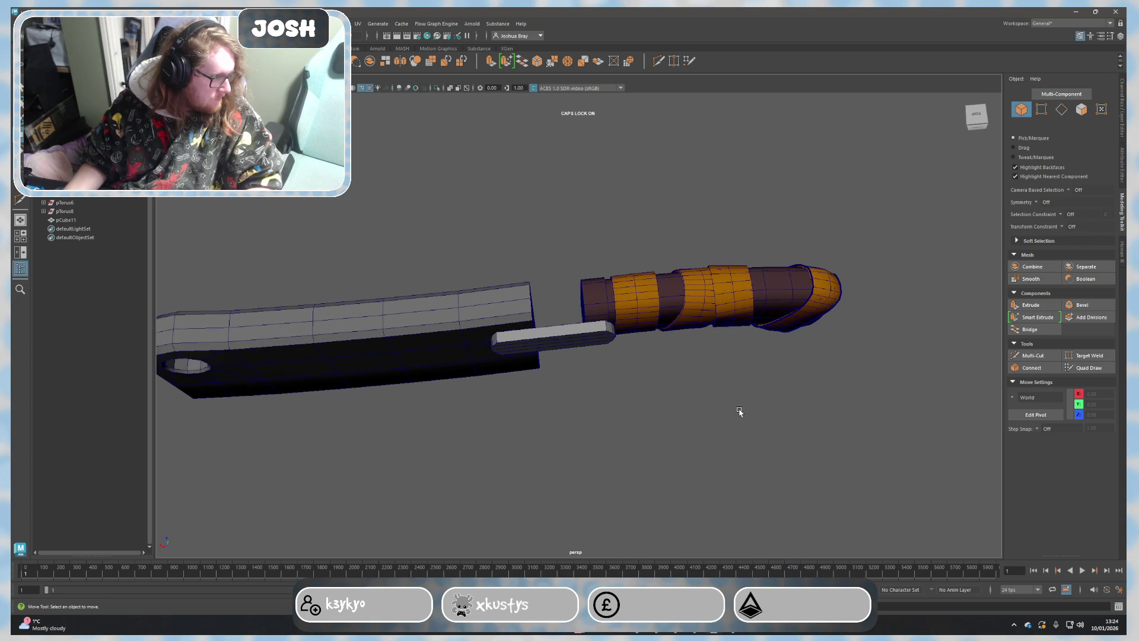
alt+drag(744, 415, 588, 374)
click(562, 358)
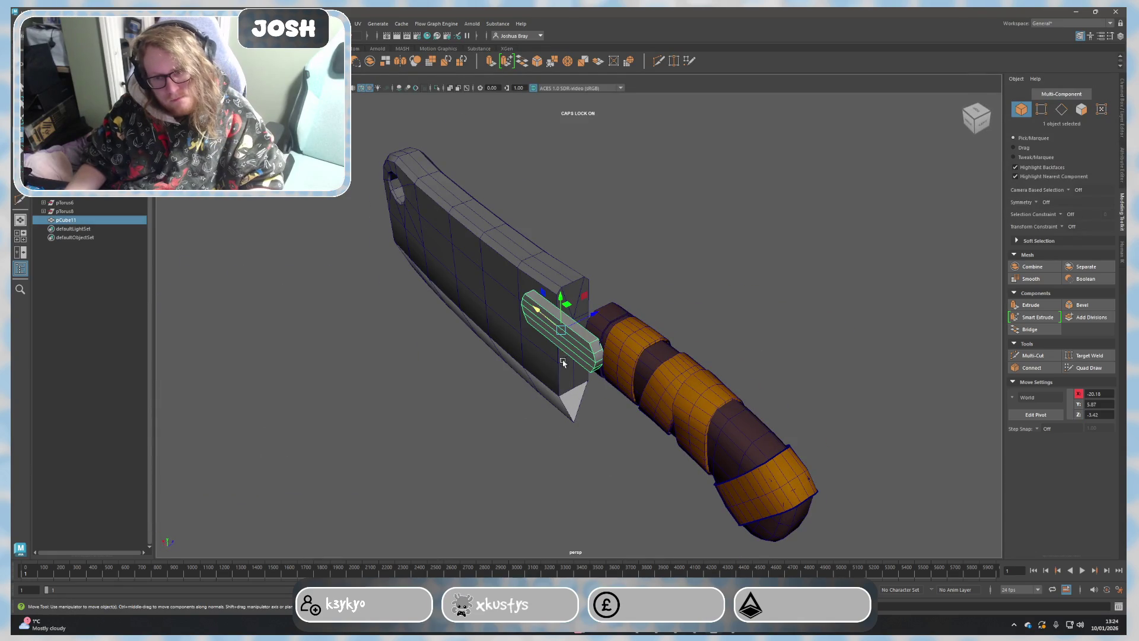
drag(582, 320, 607, 319)
click(670, 269)
mouse_move(670, 270)
alt+mouse_down()
mouse_move(743, 237)
mouse_move(675, 282)
mouse_move(513, 267)
mouse_move(524, 246)
mouse_move(534, 250)
mouse_move(427, 267)
mouse_move(333, 261)
alt+mouse_up()
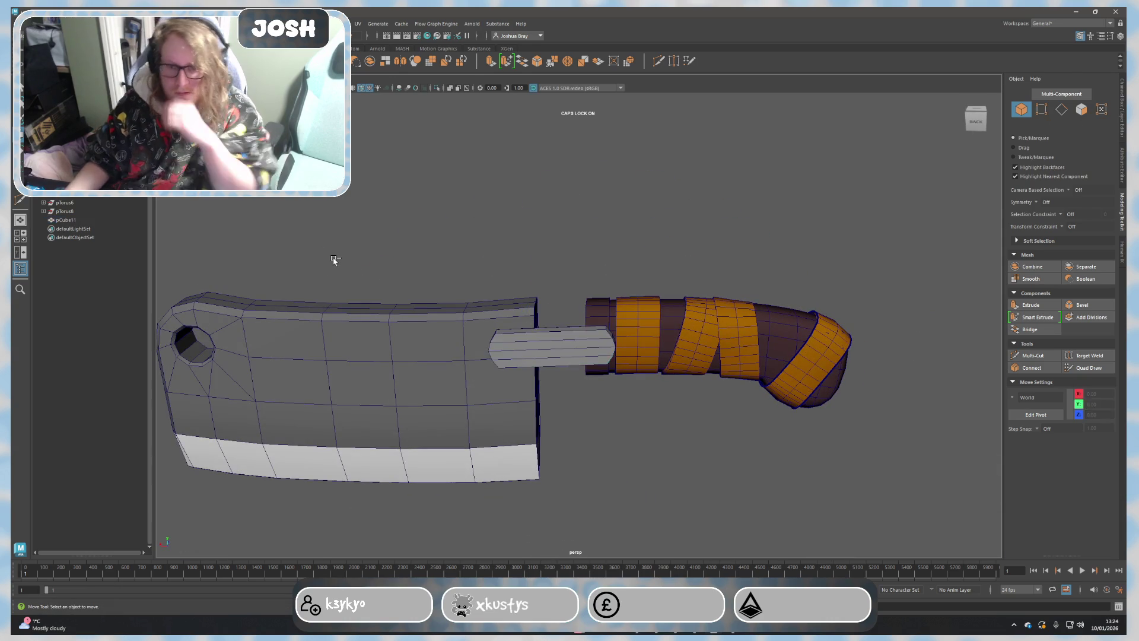
key(ctrl+z)
key(ctrl+z)
key(ctrl+z)
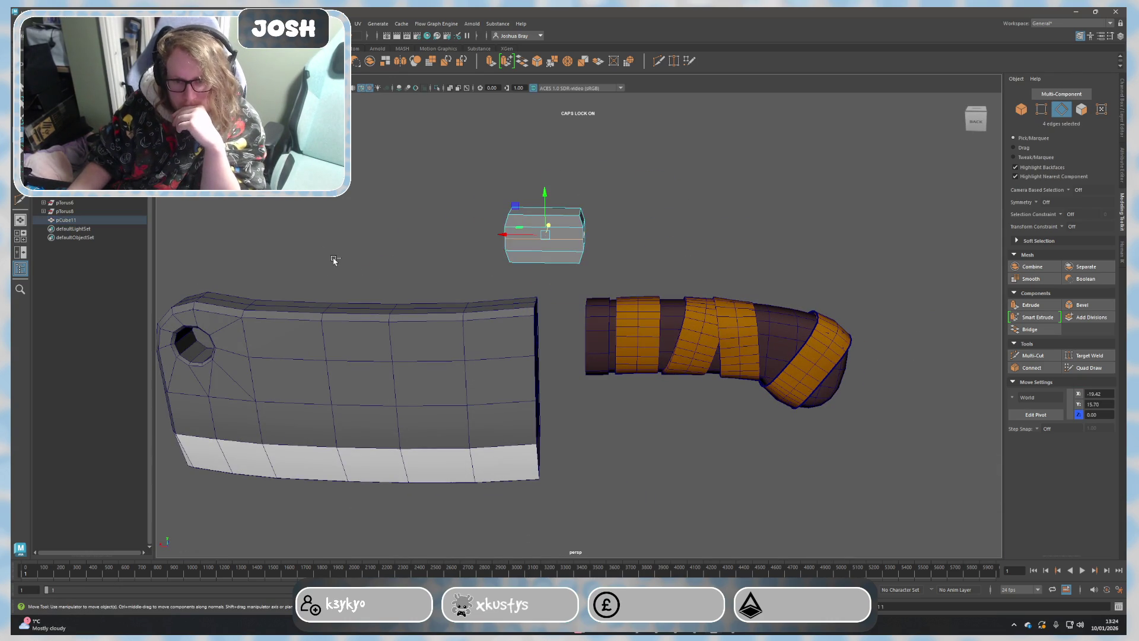
click(334, 260)
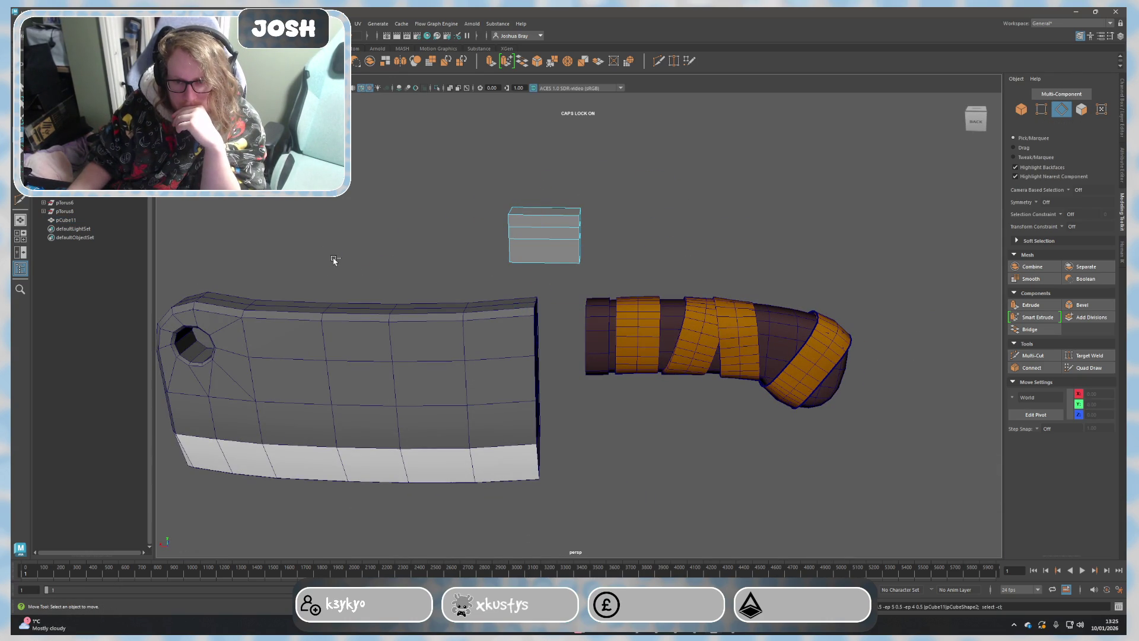
Step: Shrink the floating block, select it in Object Mode and delete it
key(ctrl+z)
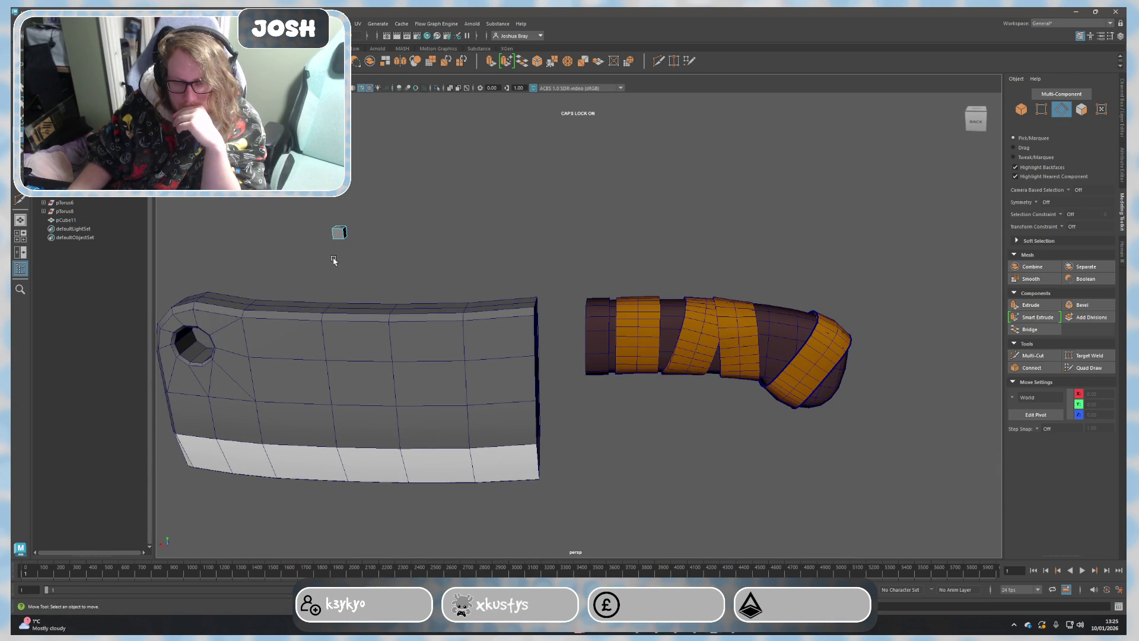
right_click(338, 233)
click(354, 197)
key(Delete)
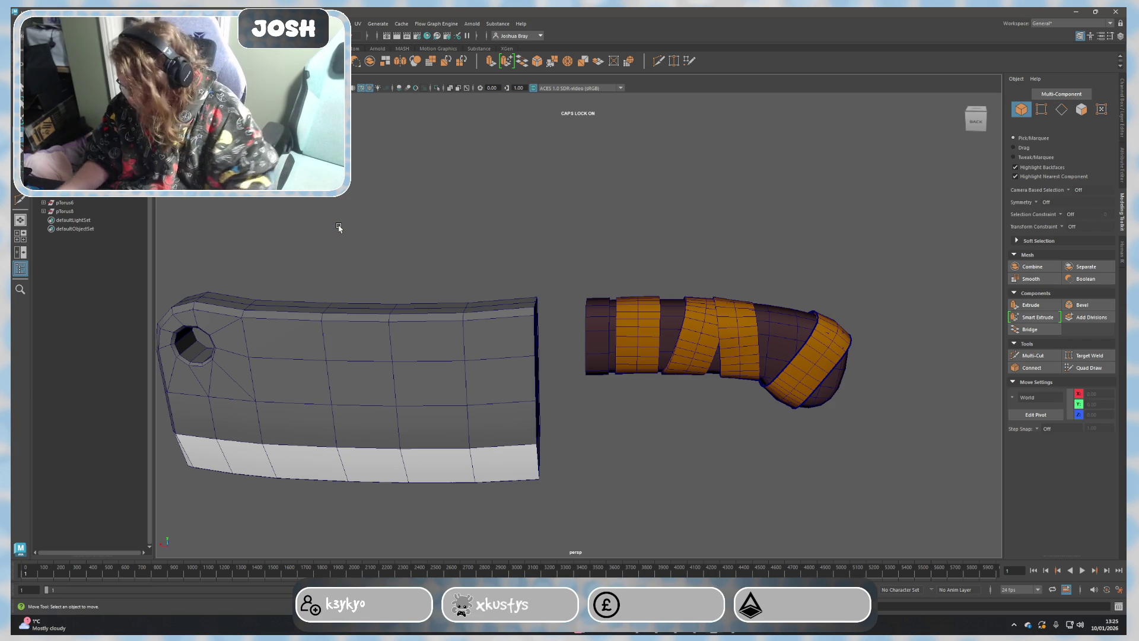
scroll(604, 311, up, 3)
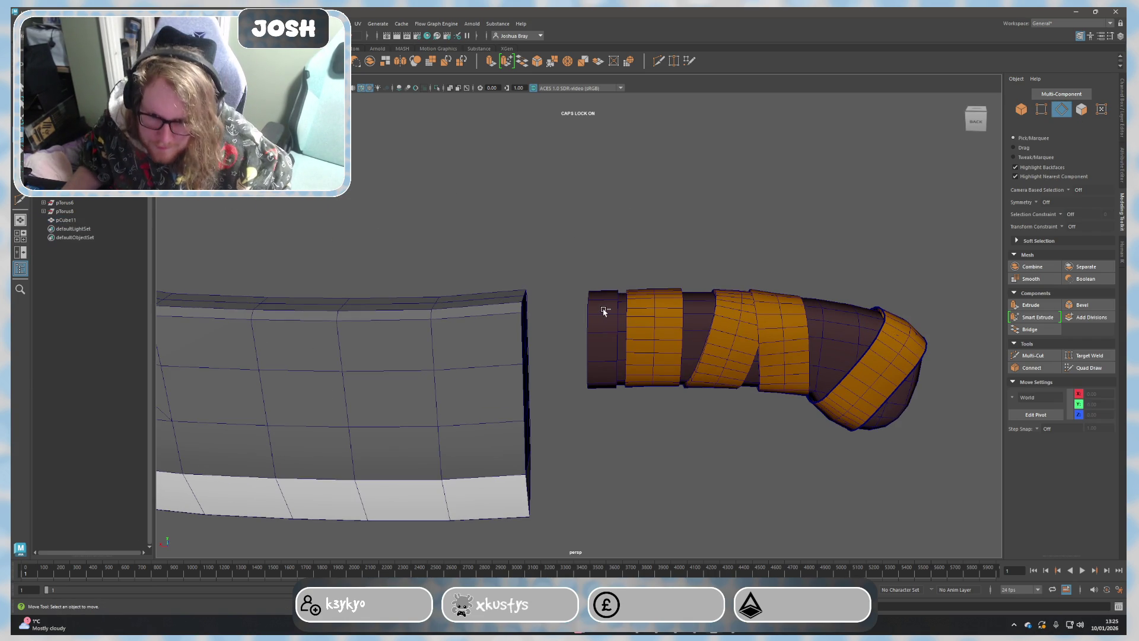
Step: Select a column of faces on the handle band, inspect it, then clear the selection
click(604, 311)
key(F11)
click(604, 312)
mouse_move(604, 312)
alt+mouse_down()
mouse_move(686, 237)
mouse_move(671, 375)
mouse_move(682, 382)
alt+mouse_up()
click(687, 237)
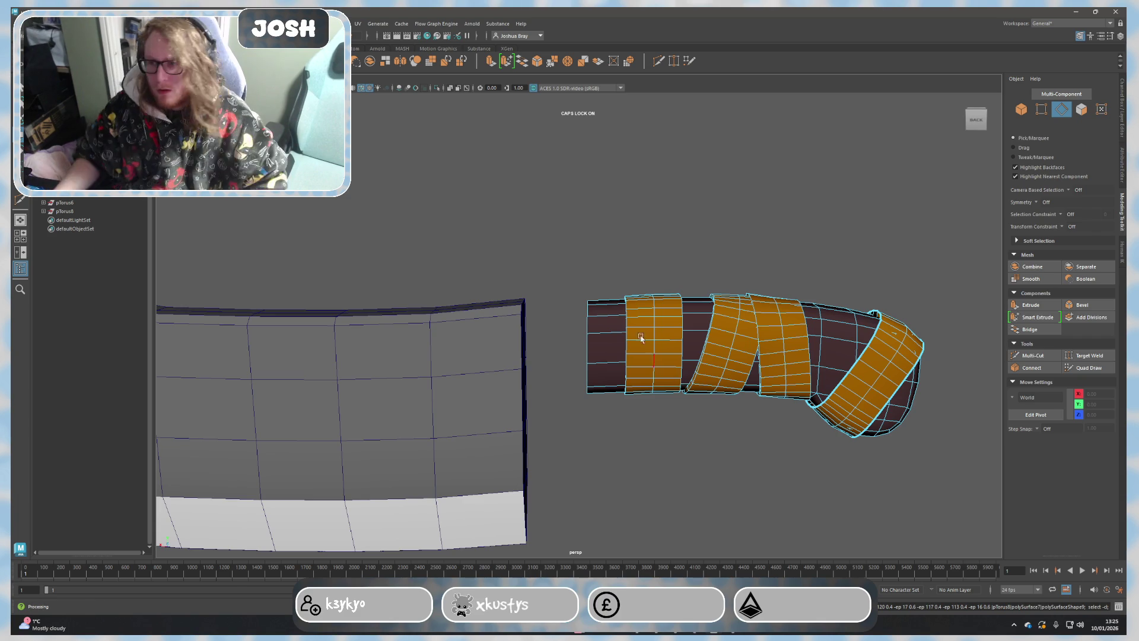
scroll(527, 366, down, 3)
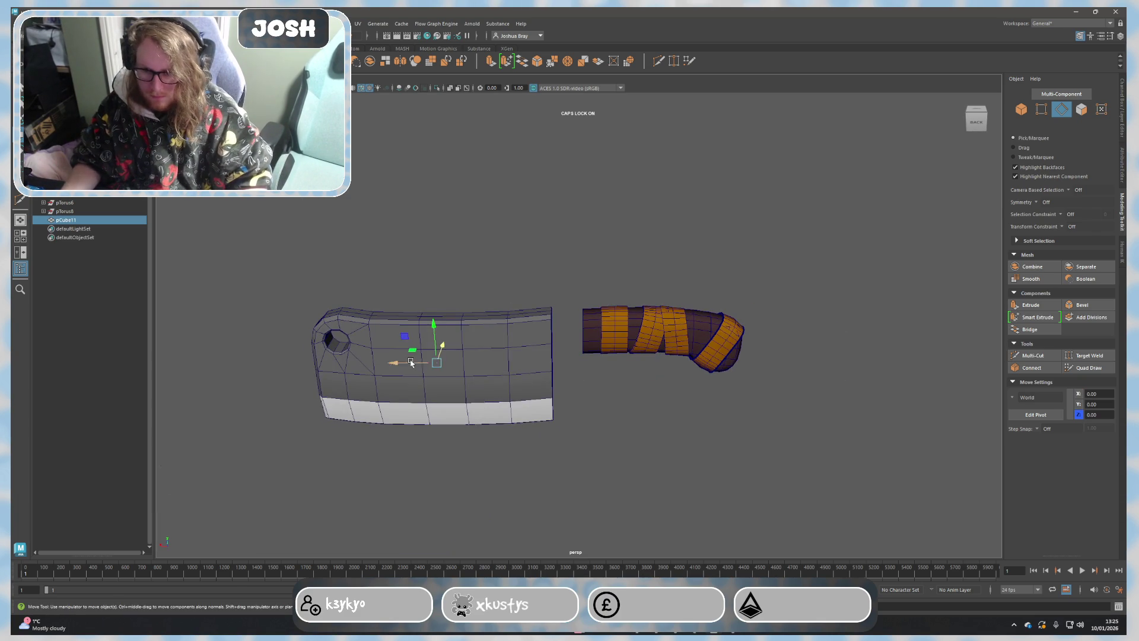
scroll(542, 371, up, 3)
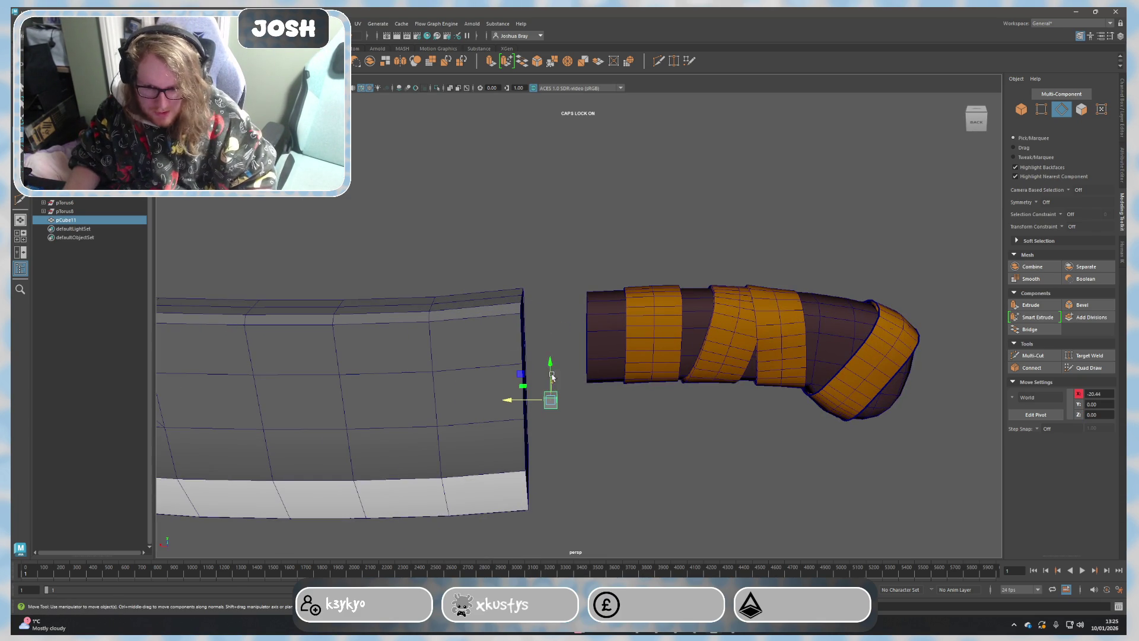
Step: Select the small cube in object mode and scale it up to guard-block size
alt+drag(550, 378, 517, 407)
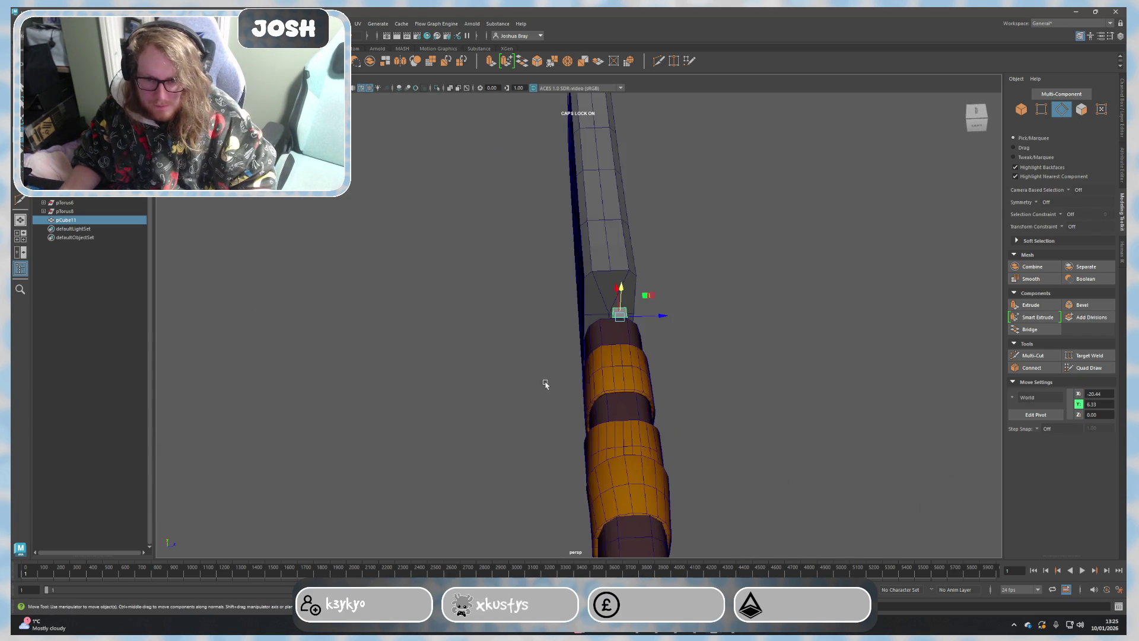
mouse_move(659, 315)
alt+mouse_down()
mouse_move(612, 381)
mouse_move(560, 390)
mouse_move(500, 367)
alt+mouse_up()
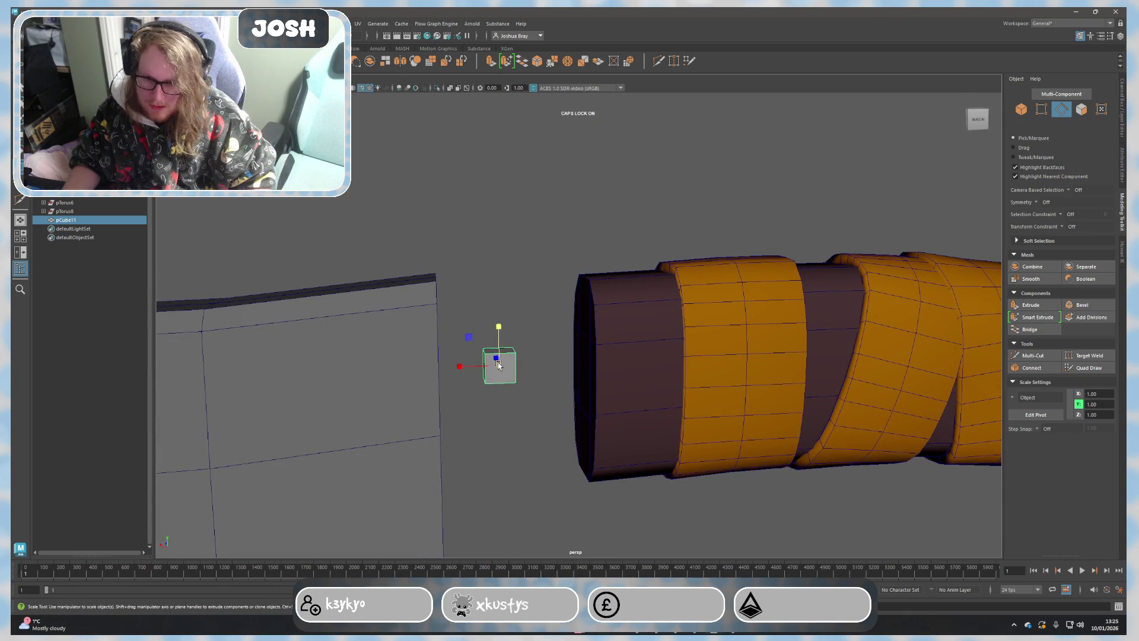
click(1032, 357)
mouse_move(552, 373)
alt+mouse_down()
mouse_move(531, 358)
mouse_move(738, 373)
alt+mouse_up()
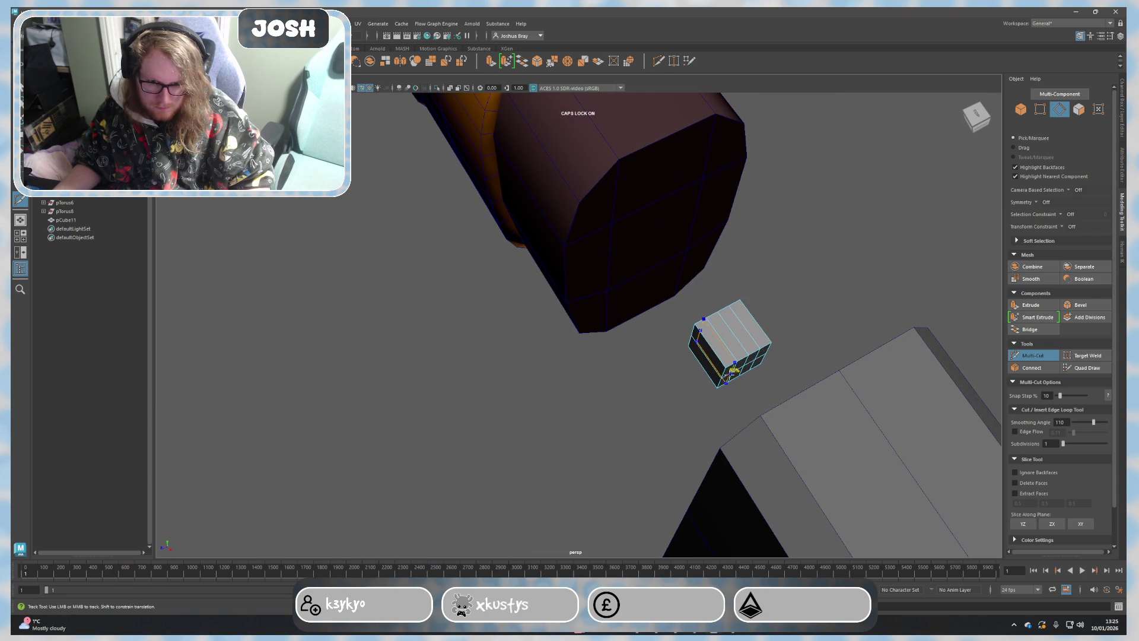
alt+drag(732, 369, 736, 364)
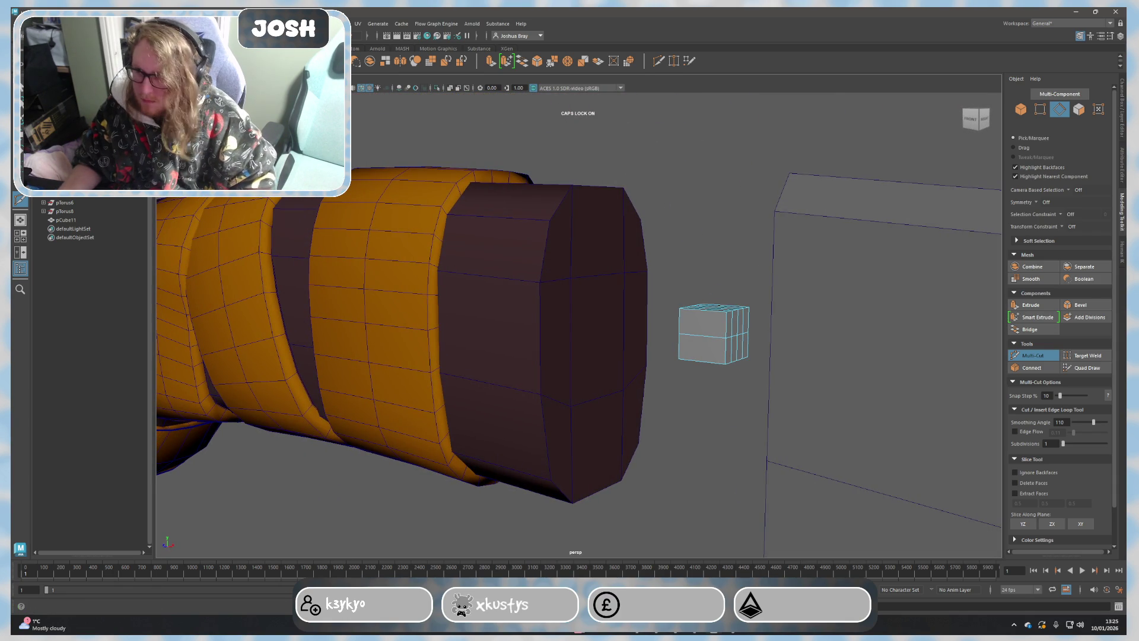
right_click(666, 254)
click(713, 334)
key(r)
mouse_move(714, 294)
mouse_down()
mouse_move(716, 267)
mouse_move(877, 348)
mouse_up()
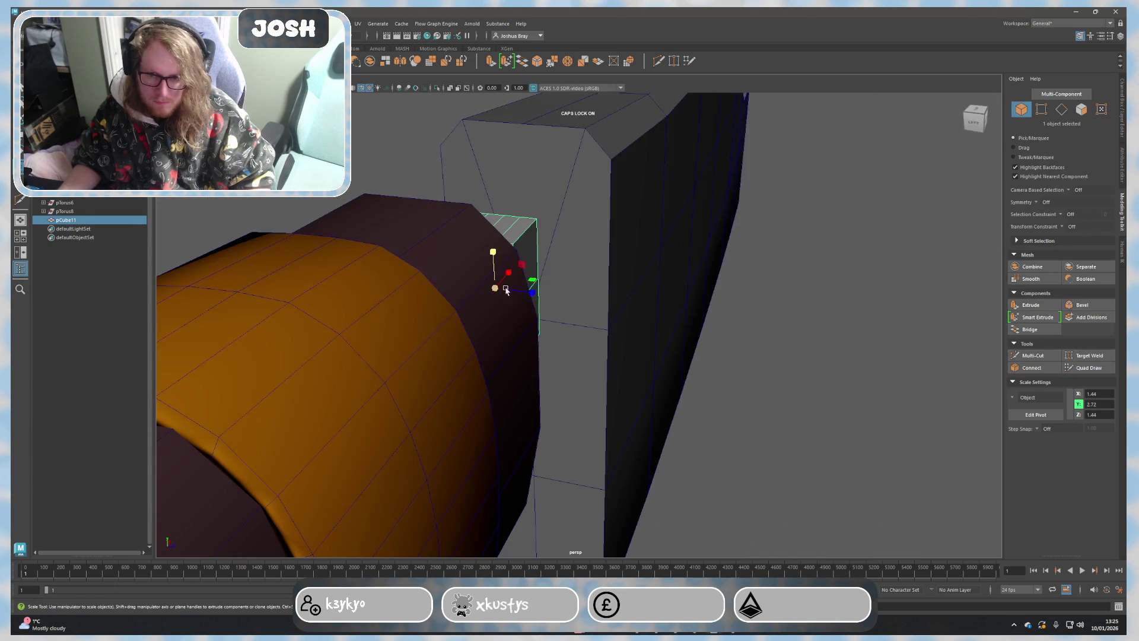
drag(495, 286, 611, 280)
key(f)
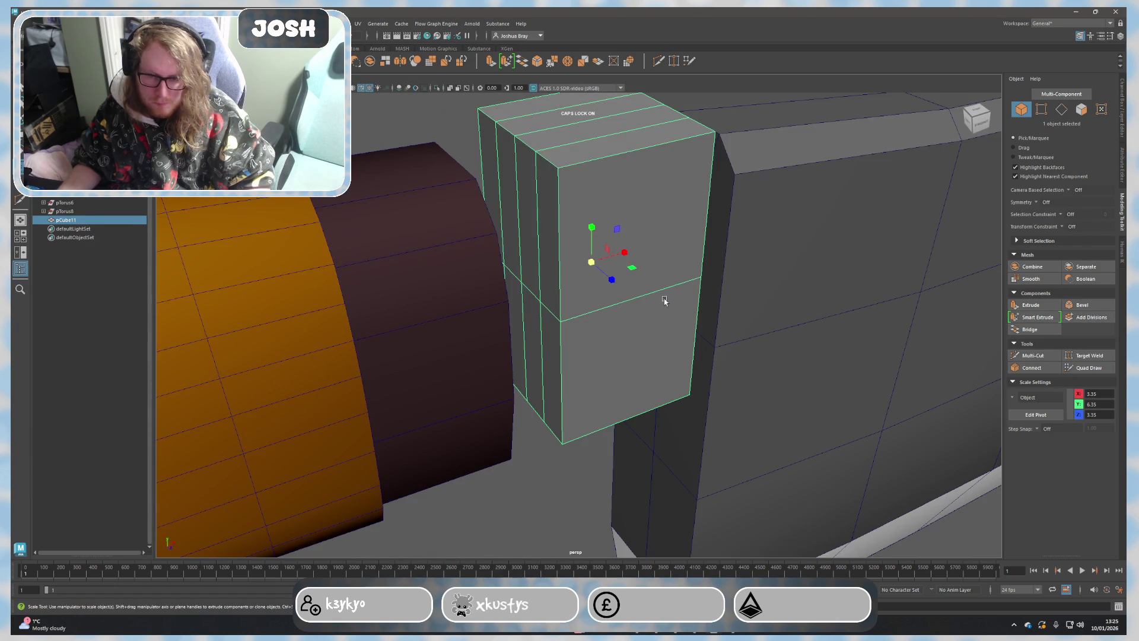
Step: Cut edge loops into the block and pinch its top edges inward to bevel the top
click(1024, 356)
key(q)
alt+drag(553, 305, 606, 233)
right_drag(605, 233, 613, 207)
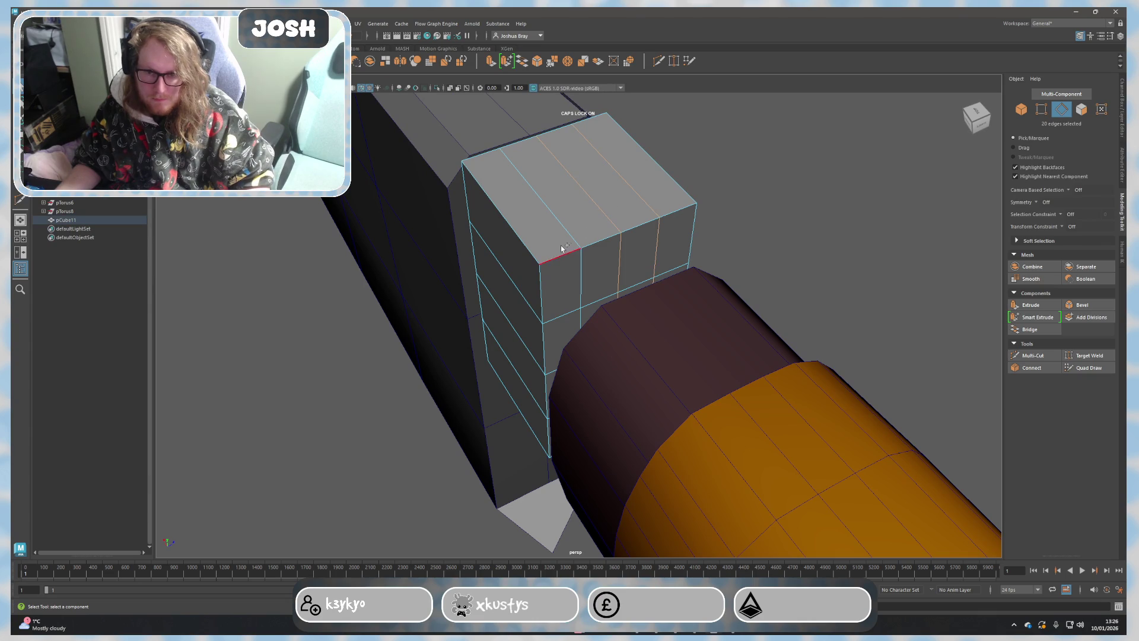
click(784, 237)
alt+drag(783, 237, 640, 225)
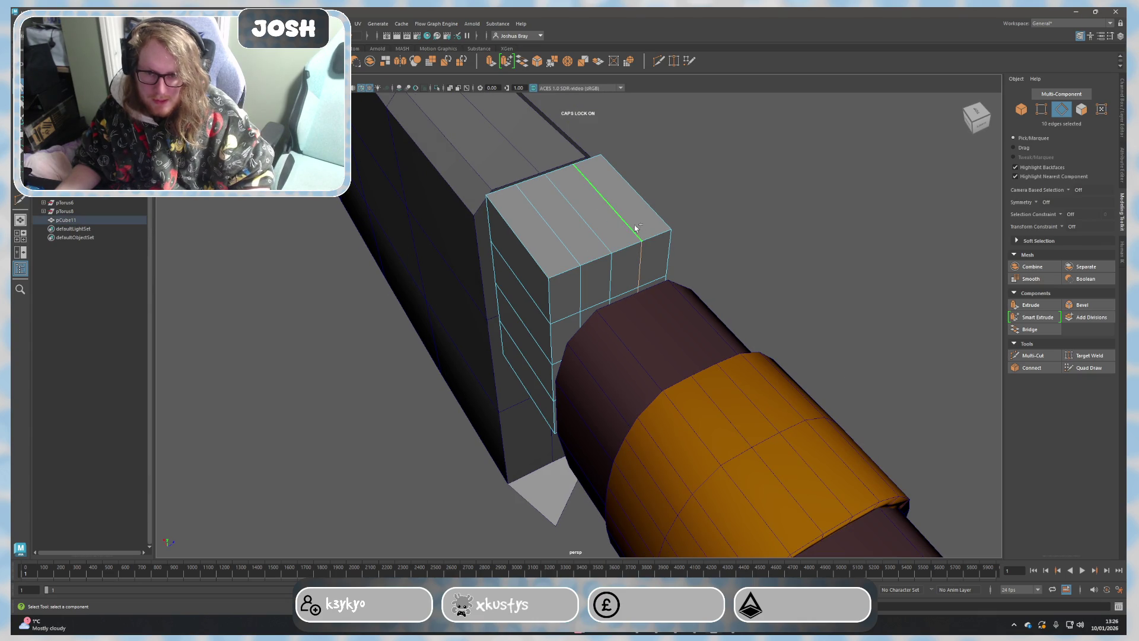
alt+drag(574, 311, 569, 260)
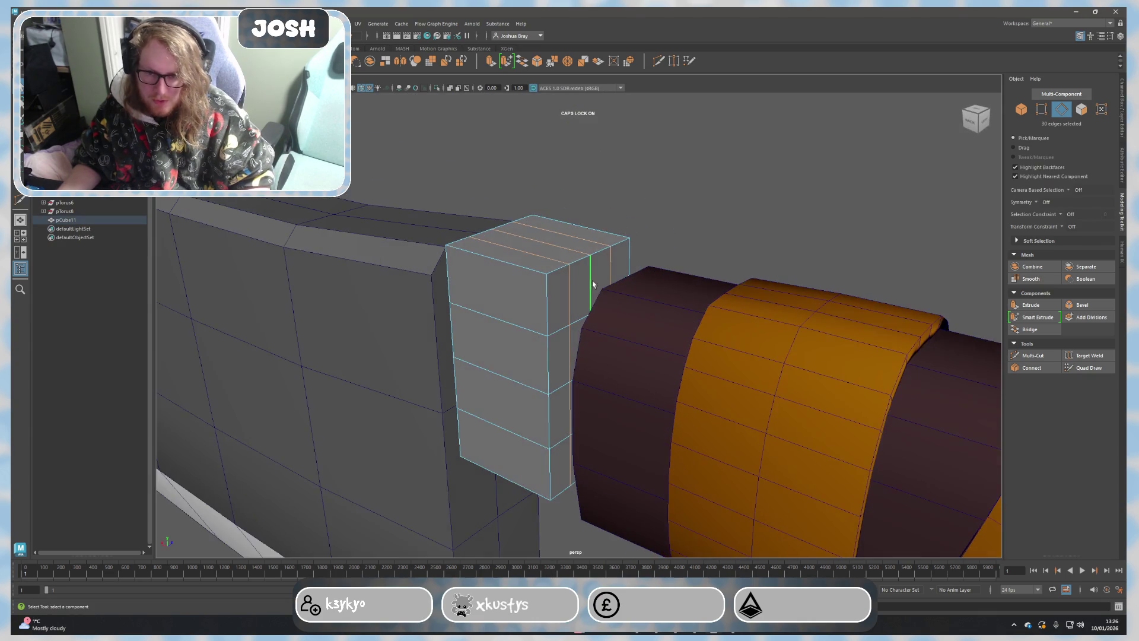
key(r)
drag(544, 312, 542, 312)
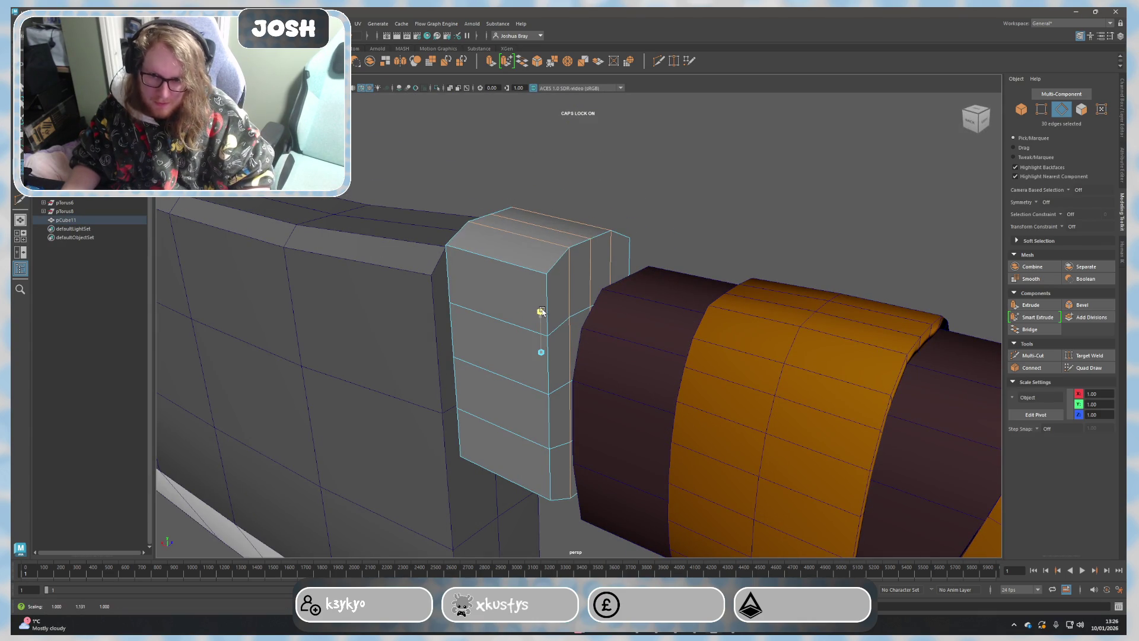
Step: Select the guard block between blade and handle and stretch it taller
key(F8)
alt+drag(570, 252, 643, 364)
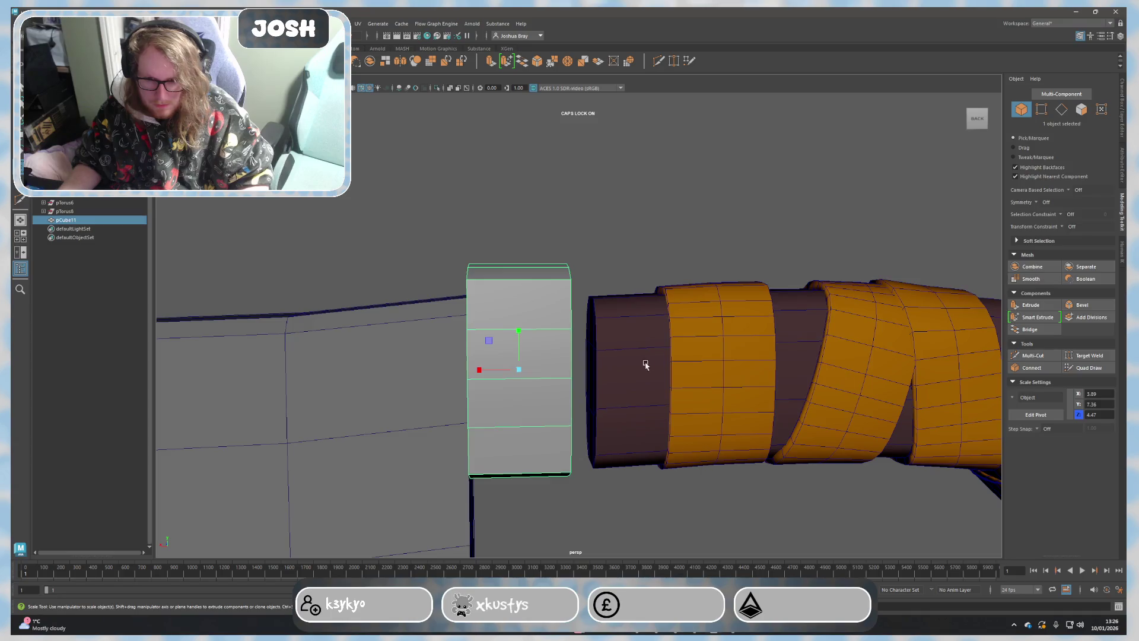
click(681, 402)
alt+drag(681, 401, 471, 306)
click(471, 305)
key(w)
mouse_move(922, 476)
alt+right_down()
mouse_move(657, 374)
mouse_move(569, 400)
alt+right_up()
click(485, 348)
key(r)
drag(477, 291, 478, 299)
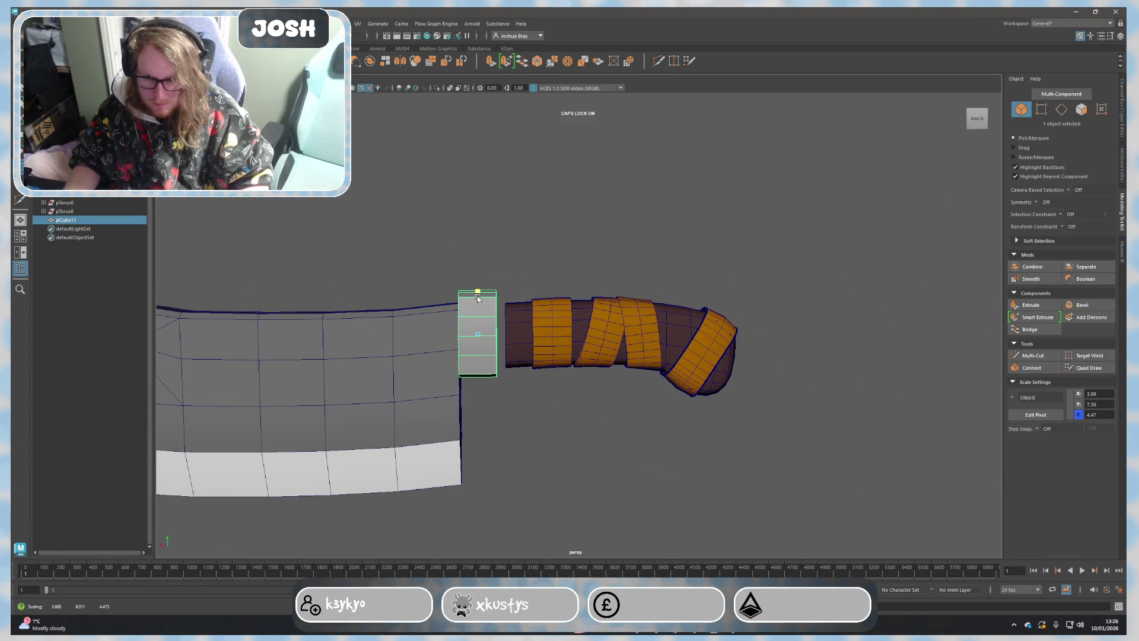
Step: Slide the whole handle with its bands toward the guard block and inspect the knife from both sides
click(572, 343)
shift+drag(522, 267, 660, 372)
drag(215, 390, 200, 373)
click(647, 217)
mouse_move(646, 216)
alt+mouse_down()
mouse_move(588, 325)
mouse_move(564, 333)
alt+mouse_up()
scroll(498, 333, up, 2)
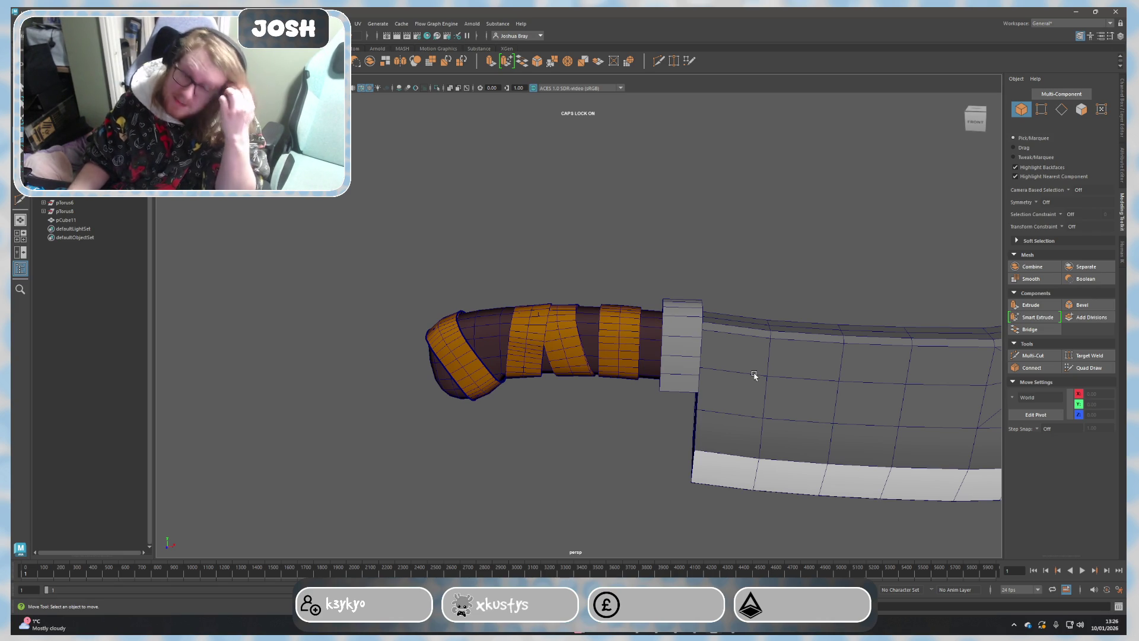
alt+drag(847, 258, 683, 284)
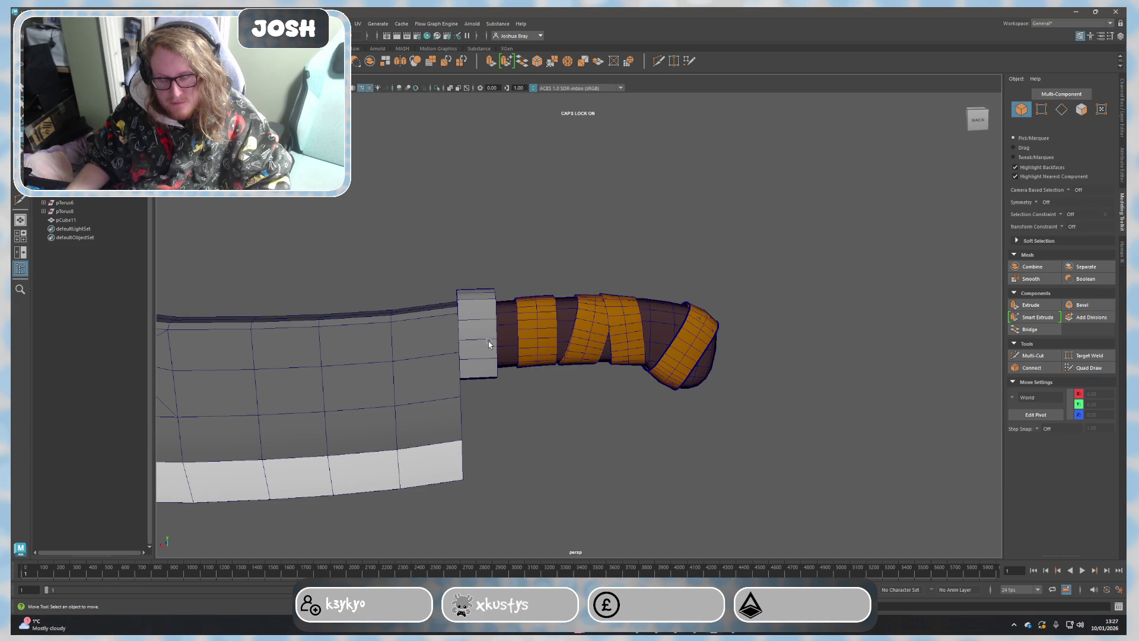
alt+drag(515, 371, 471, 393)
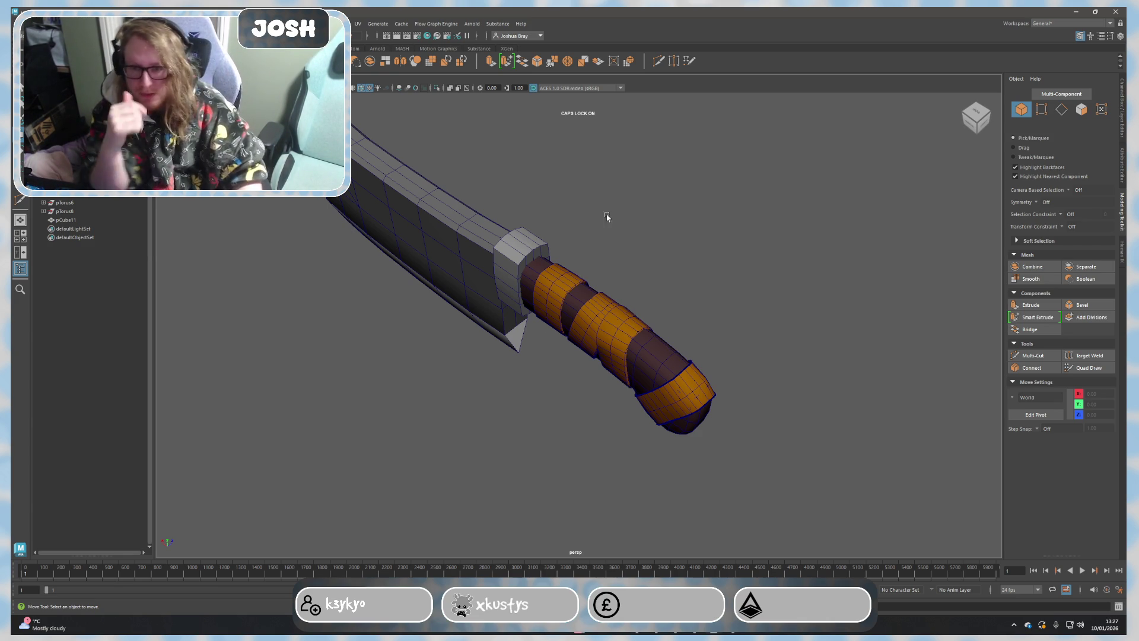
scroll(783, 245, up, 3)
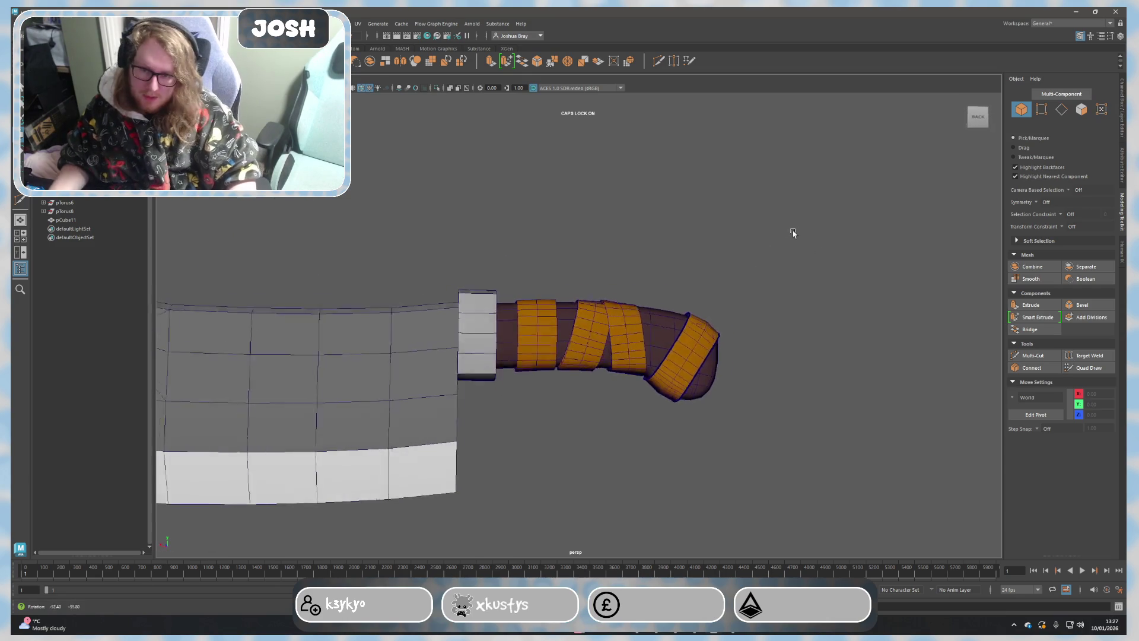
Step: Delete the grey guard block between the blade and the handle
click(478, 348)
scroll(438, 393, down, 3)
click(490, 405)
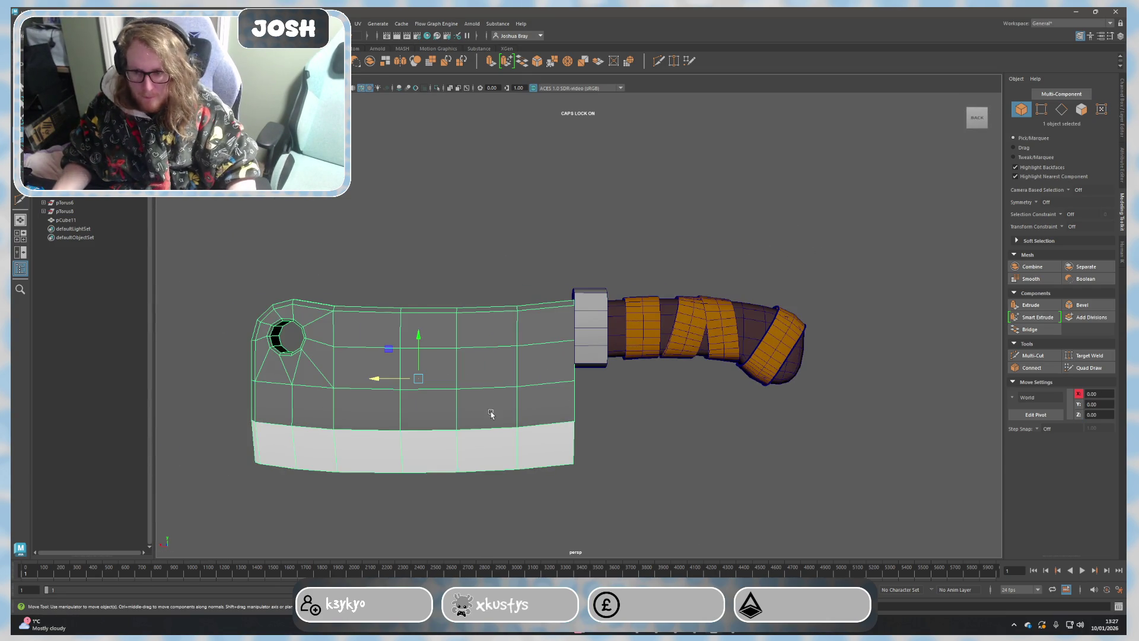
scroll(616, 391, down, 1)
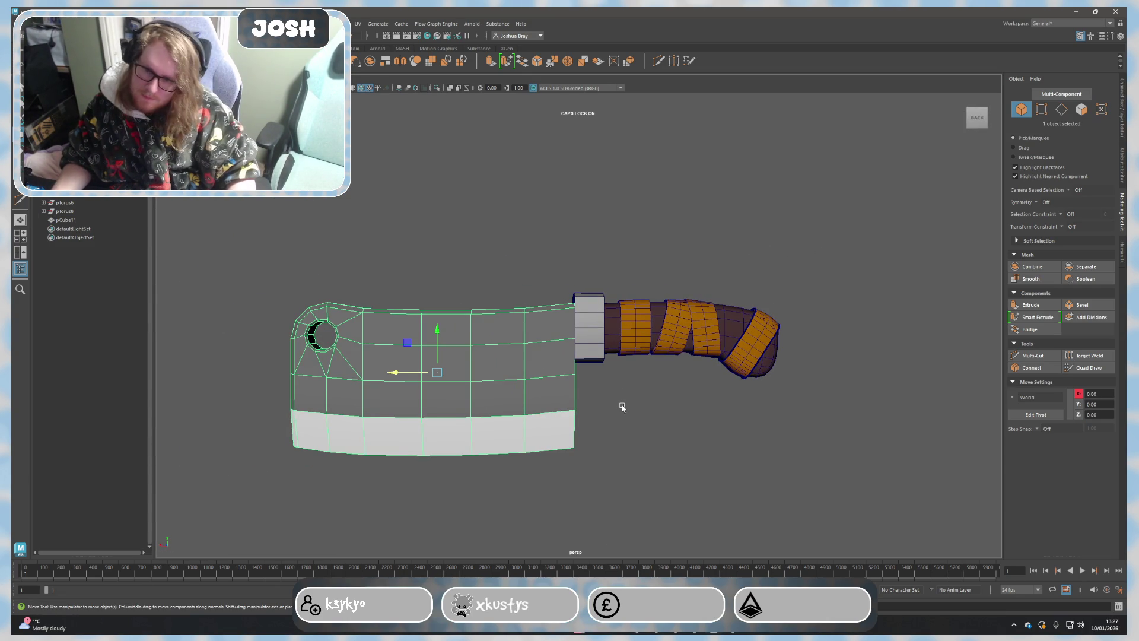
mouse_move(379, 427)
alt+mouse_down()
mouse_move(667, 435)
mouse_move(608, 453)
mouse_move(455, 433)
mouse_move(473, 444)
mouse_move(712, 452)
mouse_move(606, 380)
mouse_move(650, 406)
mouse_move(603, 400)
mouse_move(623, 357)
alt+mouse_up()
scroll(707, 451, up, 3)
click(707, 451)
click(606, 381)
key(Delete)
Step: Slide the handle tube and bands back away from the blade, leaving a gap
mouse_move(612, 218)
mouse_down()
mouse_move(908, 437)
mouse_move(880, 459)
mouse_up()
drag(309, 381, 320, 378)
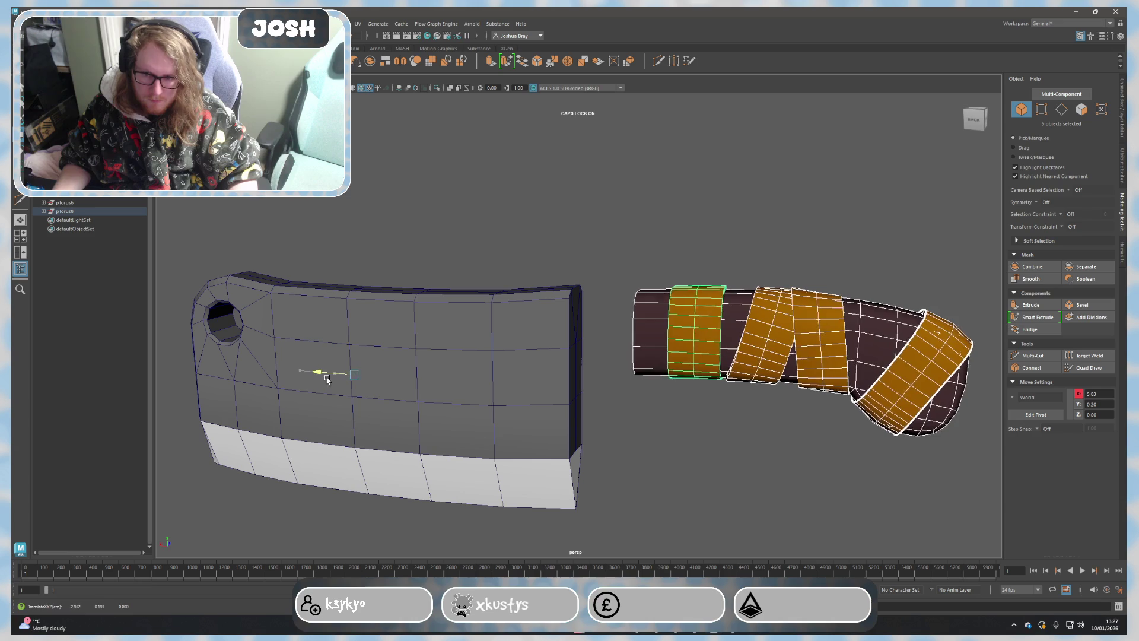
click(376, 178)
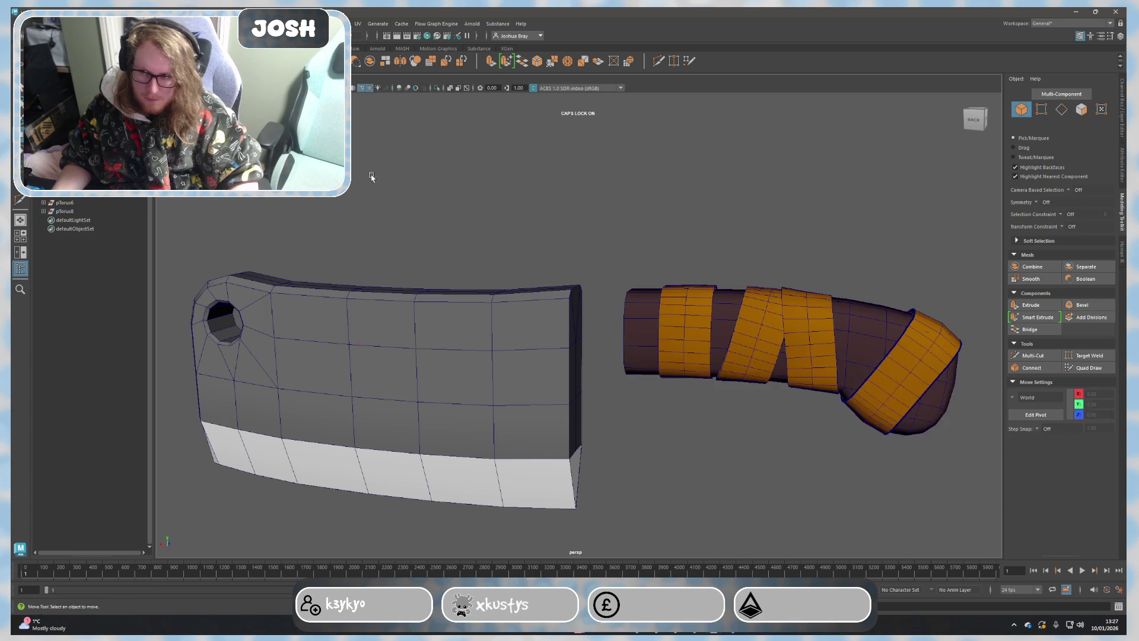
Step: Position the new small cube beside the blade and stretch it into a long, widened flat bar
click(381, 307)
alt+drag(380, 308, 582, 368)
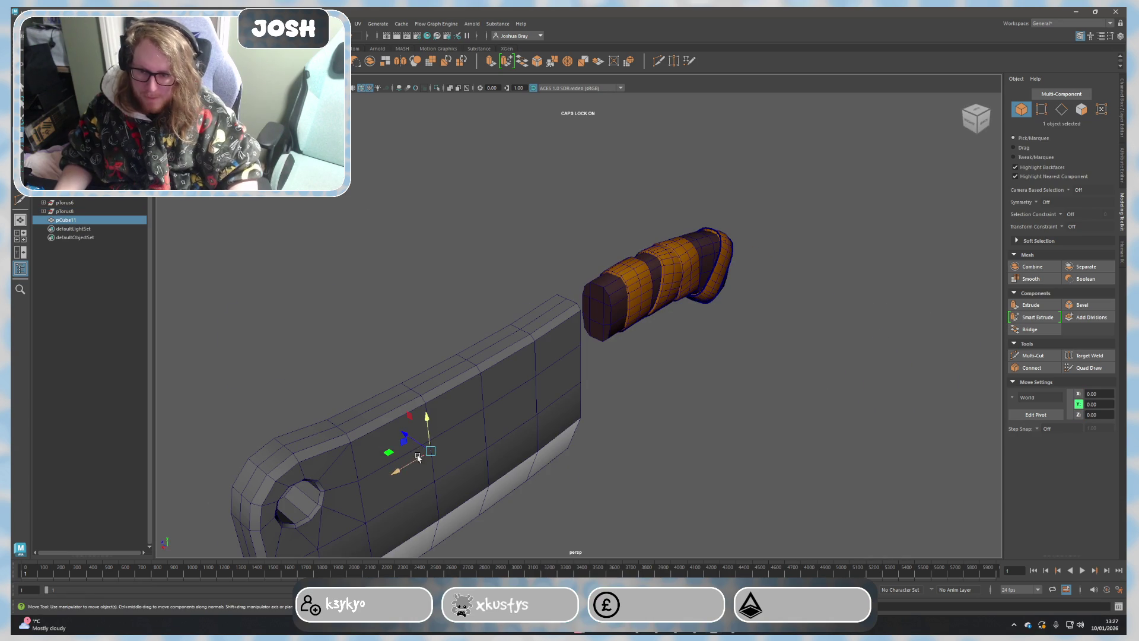
key(r)
scroll(601, 371, up, 2)
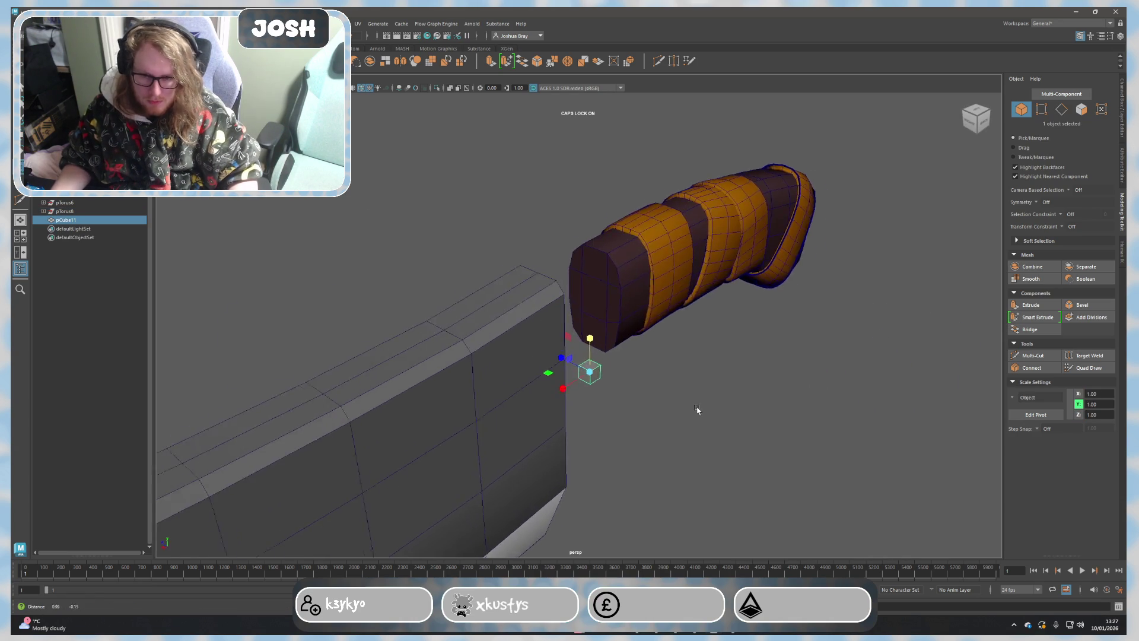
scroll(610, 374, up, 2)
scroll(623, 378, up, 2)
drag(619, 398, 627, 410)
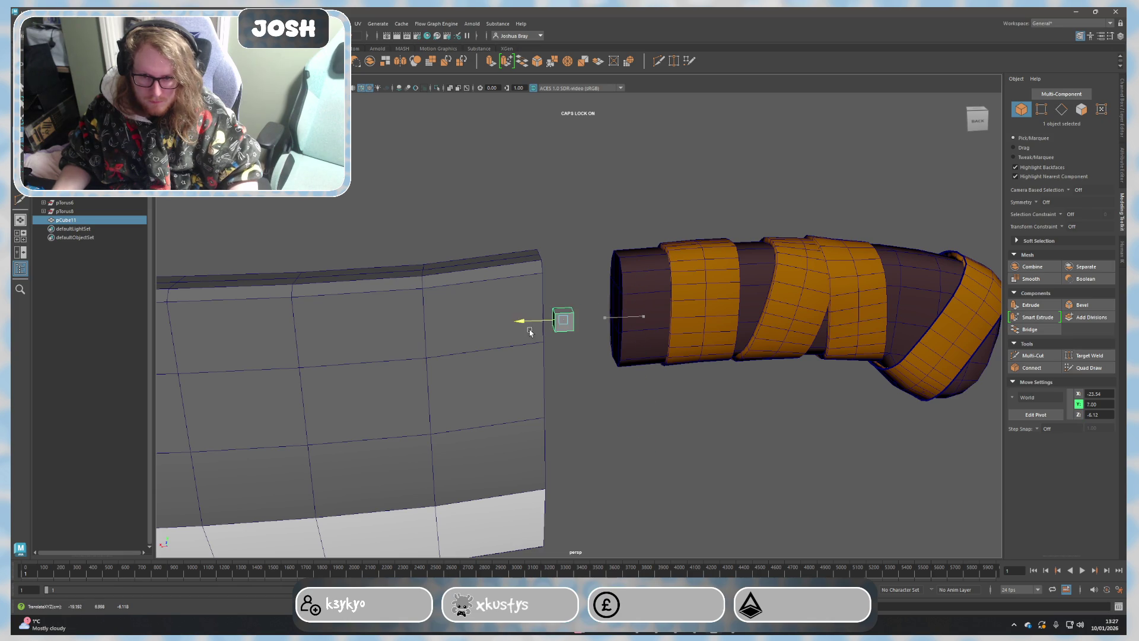
alt+drag(538, 332, 580, 355)
key(r)
mouse_move(539, 317)
mouse_down()
mouse_move(208, 310)
mouse_move(530, 389)
mouse_move(533, 234)
mouse_up()
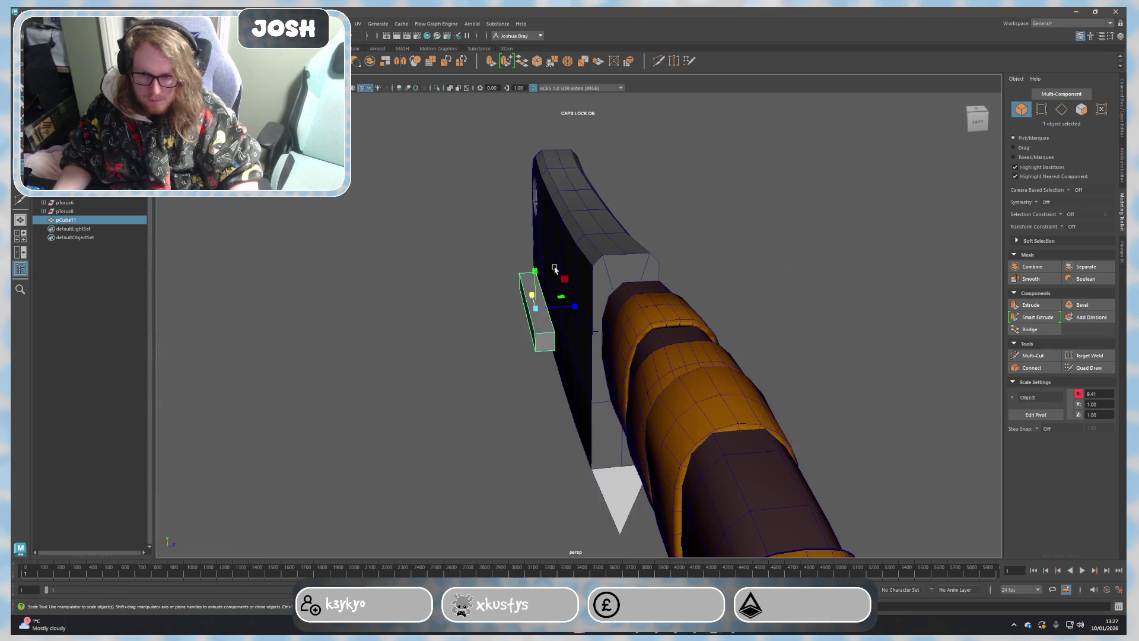
drag(534, 194, 534, 232)
Step: Slide the flat bar toward the blade so it bridges the handle and blade
mouse_move(535, 231)
alt+mouse_down()
mouse_move(575, 350)
mouse_move(564, 369)
mouse_move(564, 352)
alt+mouse_up()
key(w)
mouse_move(571, 310)
mouse_down()
mouse_move(623, 323)
mouse_move(686, 306)
mouse_move(577, 263)
mouse_move(605, 303)
mouse_up()
key(r)
alt+drag(631, 368, 589, 330)
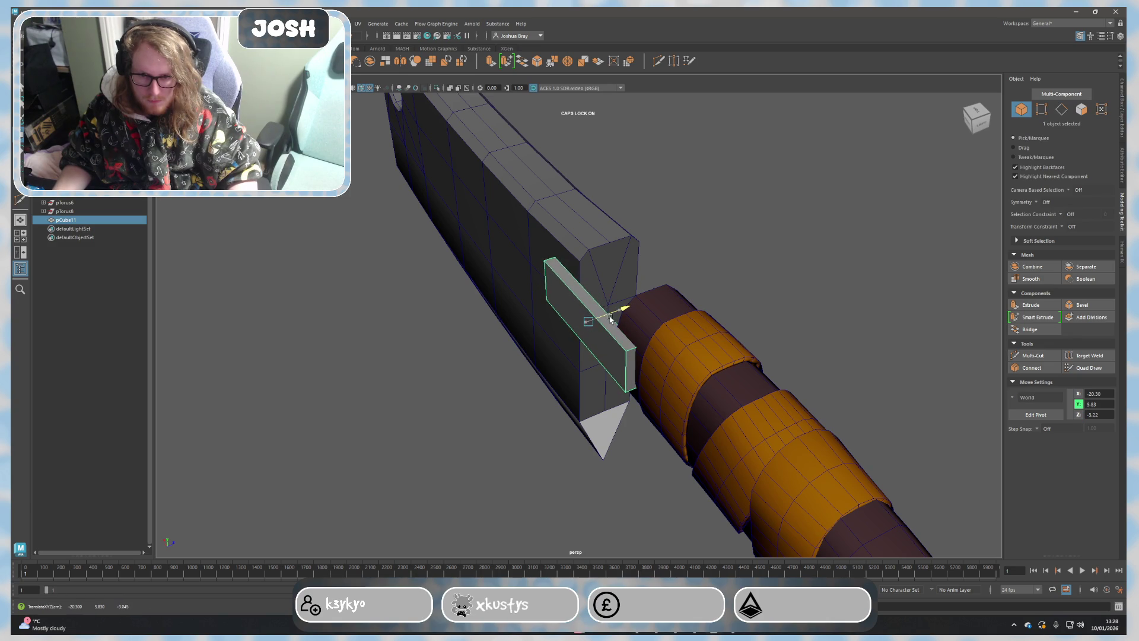
alt+drag(612, 355, 724, 327)
Step: Duplicate the flat bar in place with Ctrl+D and deselect it
key(ctrl+d)
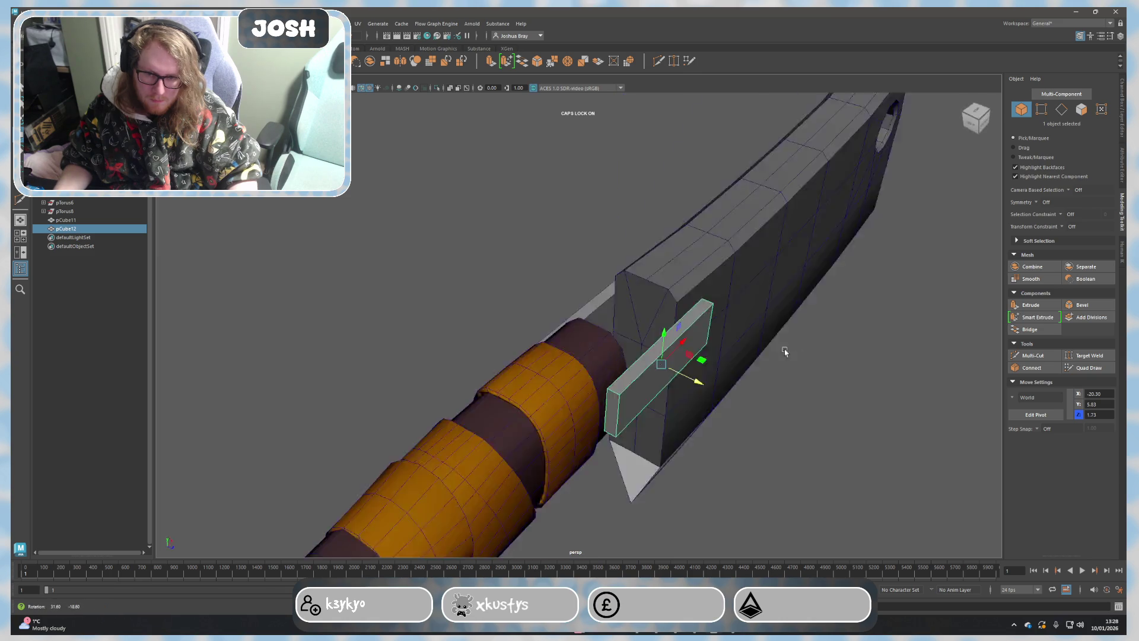
click(712, 222)
scroll(706, 417, down, 3)
alt+drag(705, 417, 693, 413)
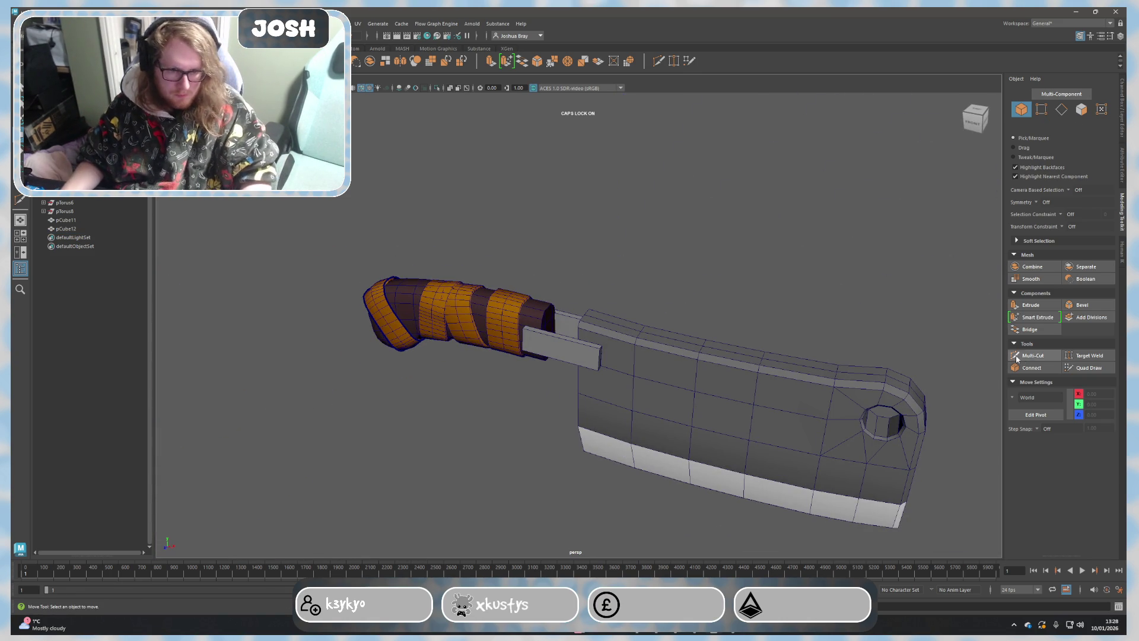
click(1033, 356)
scroll(579, 320, up, 3)
key(q)
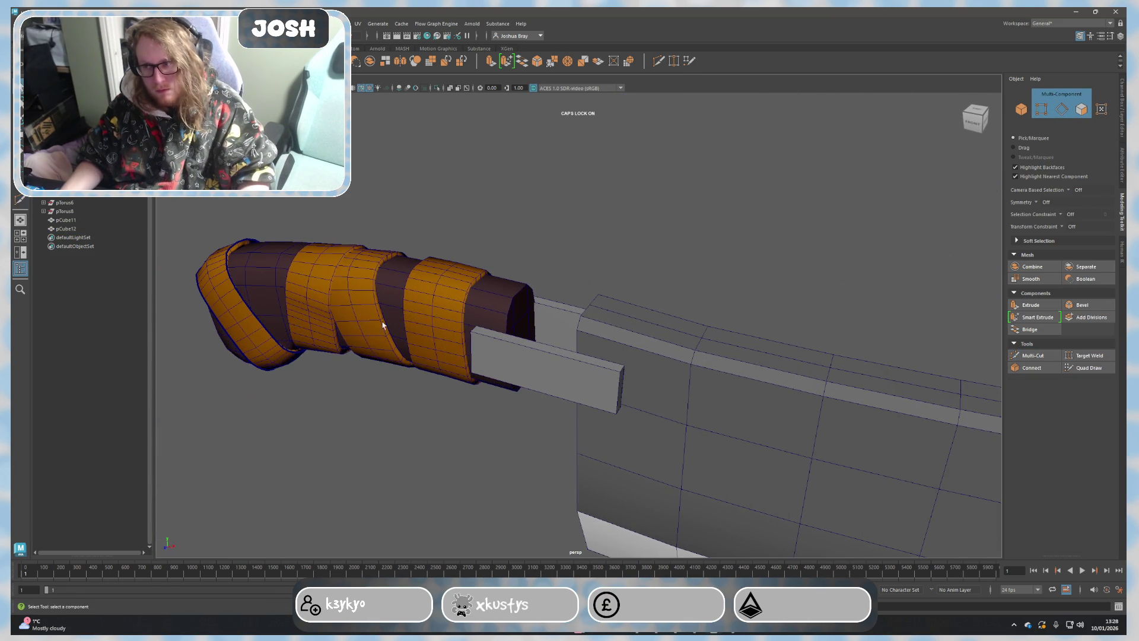
scroll(530, 362, up, 3)
Step: Insert a lengthwise edge loop into the duplicated bar with Multi-Cut
alt+drag(529, 362, 529, 361)
click(530, 362)
click(1033, 356)
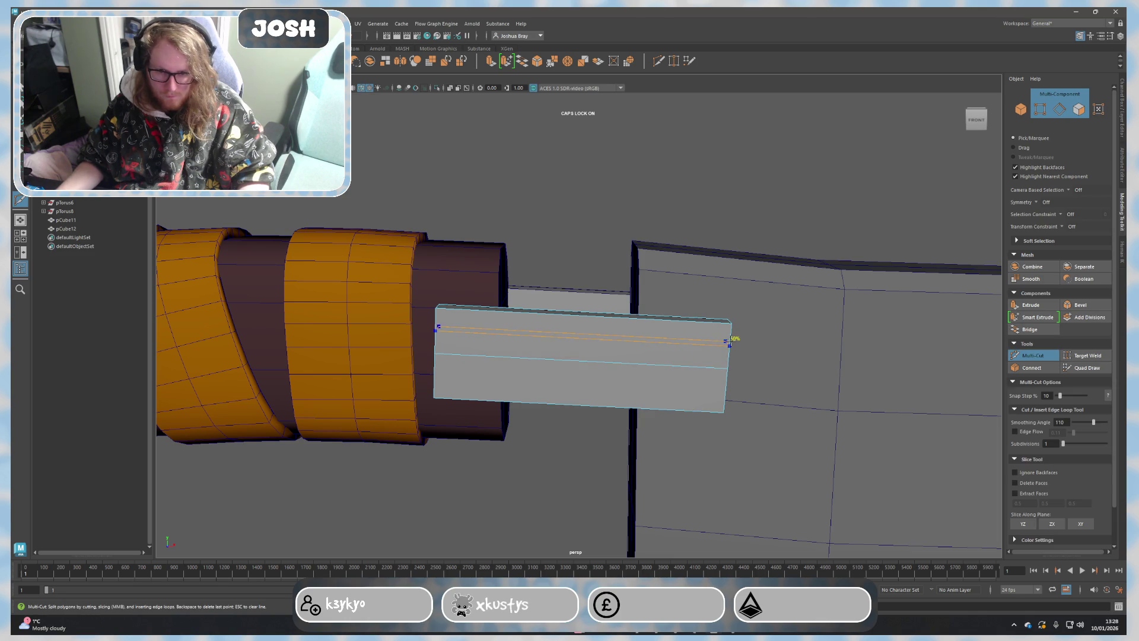
ctrl+click(583, 367)
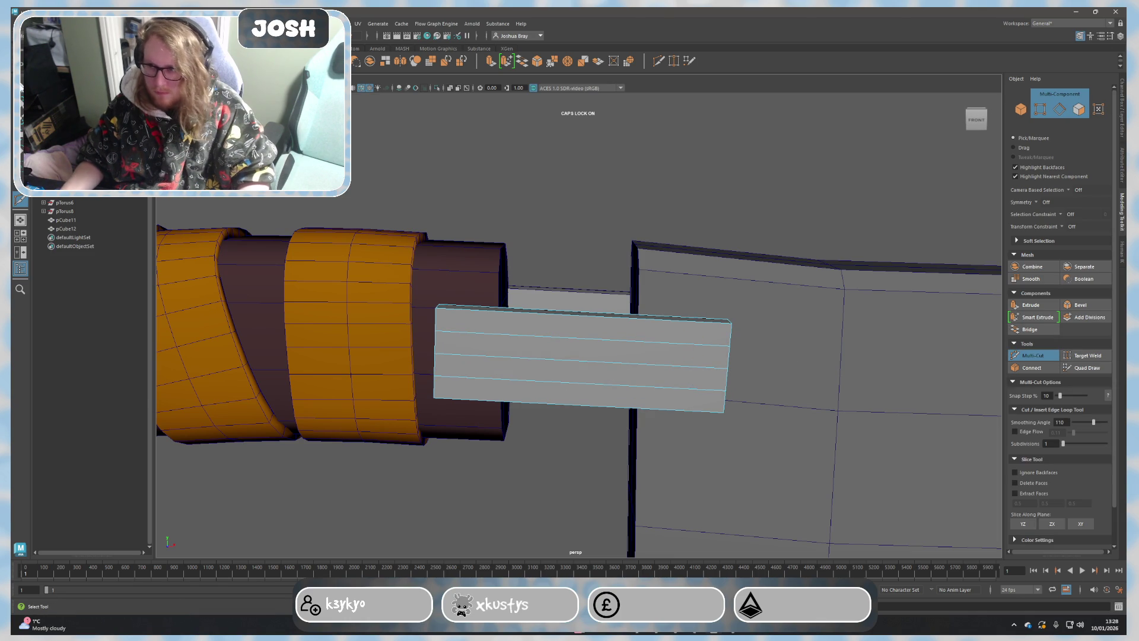
key(q)
Step: Select an end edge of the bar, ready to scale it
alt+drag(583, 368, 613, 326)
click(607, 319)
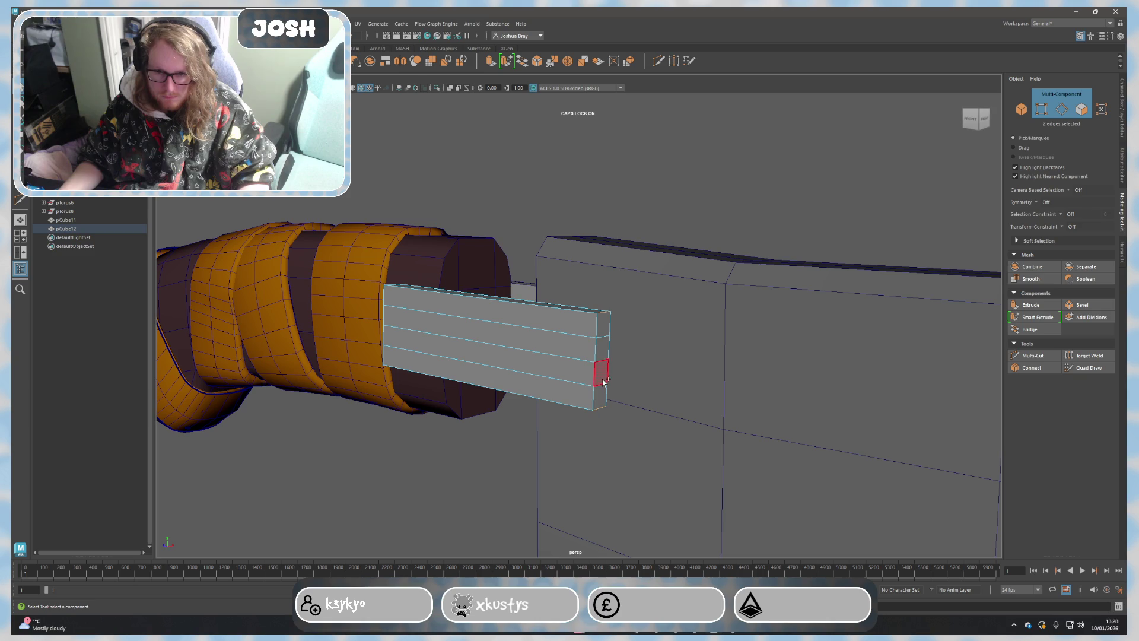
alt+drag(605, 339, 563, 330)
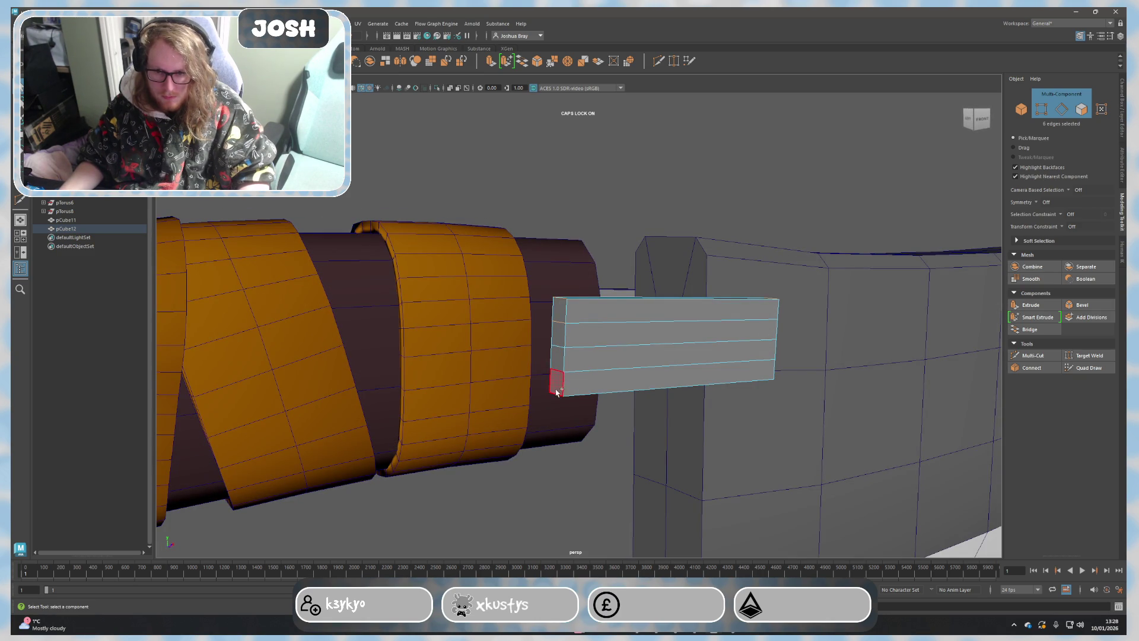
alt+drag(627, 415, 633, 416)
key(r)
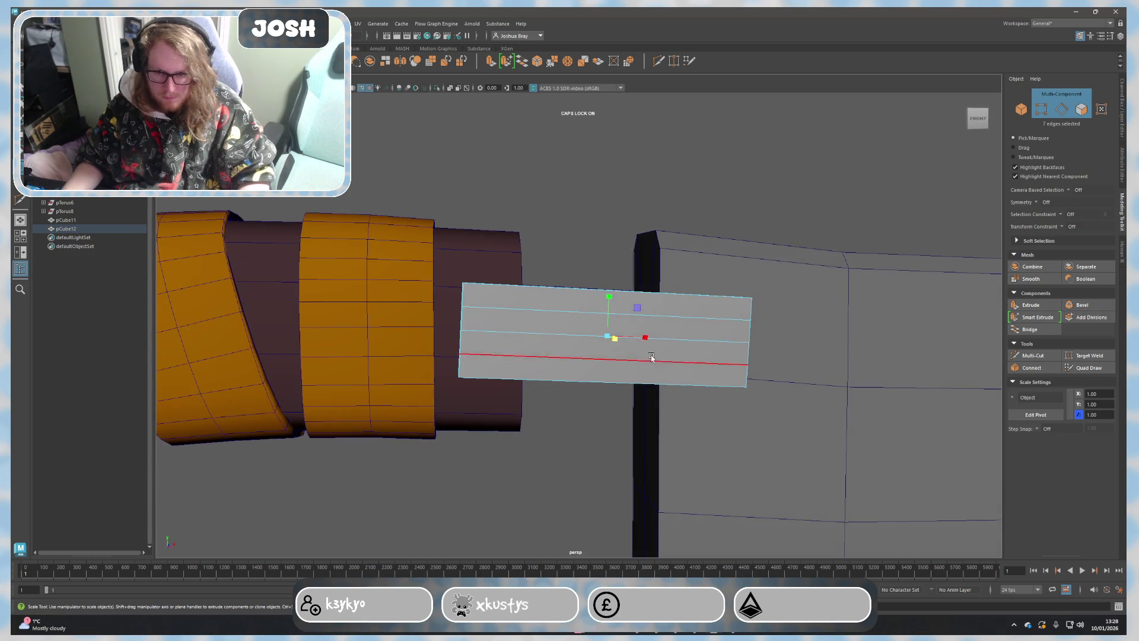
Step: Scale the bar's end edges inward along X to taper the first end into an angled point
mouse_move(645, 341)
mouse_down()
mouse_move(568, 365)
mouse_move(657, 368)
mouse_move(641, 333)
mouse_up()
alt+drag(733, 412, 617, 353)
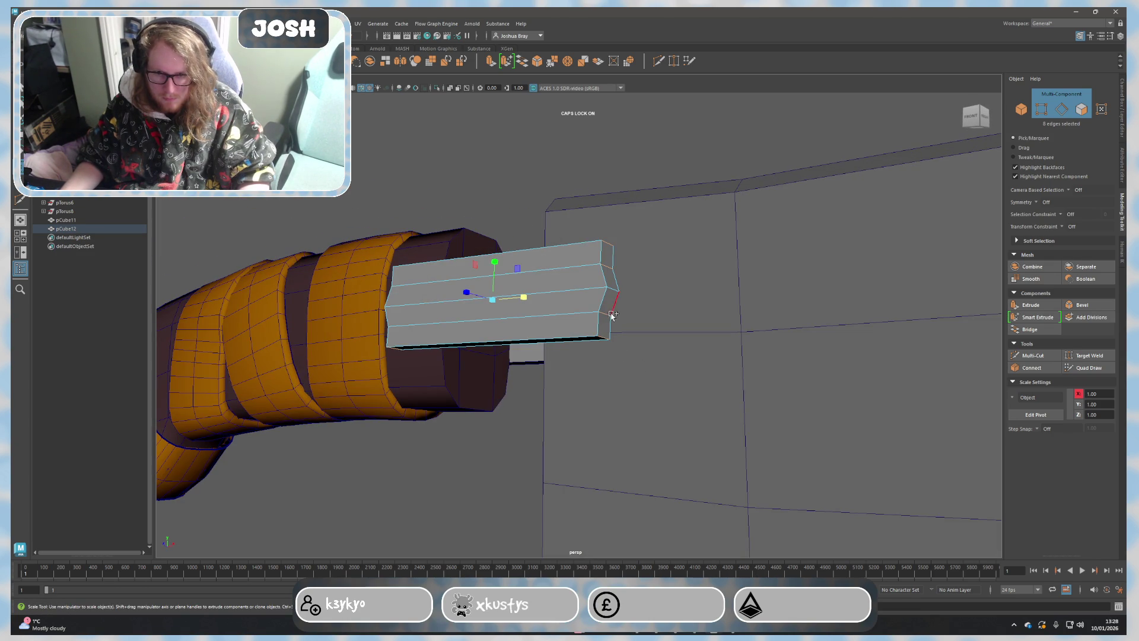
click(607, 318)
right_drag(609, 317, 611, 323)
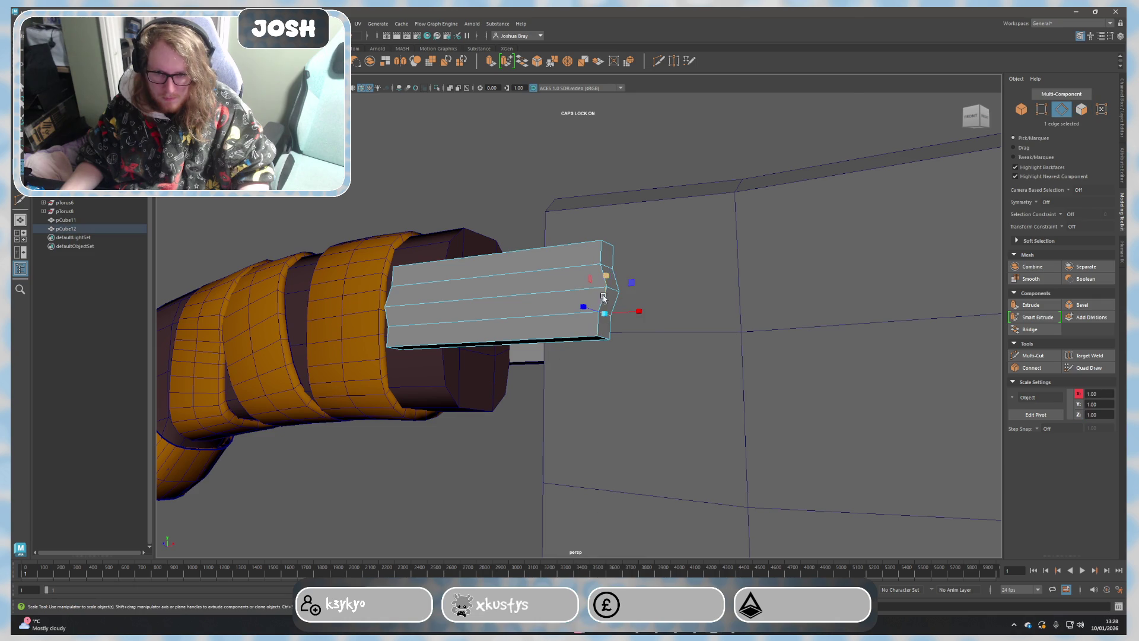
shift+click(606, 267)
alt+drag(606, 266, 555, 345)
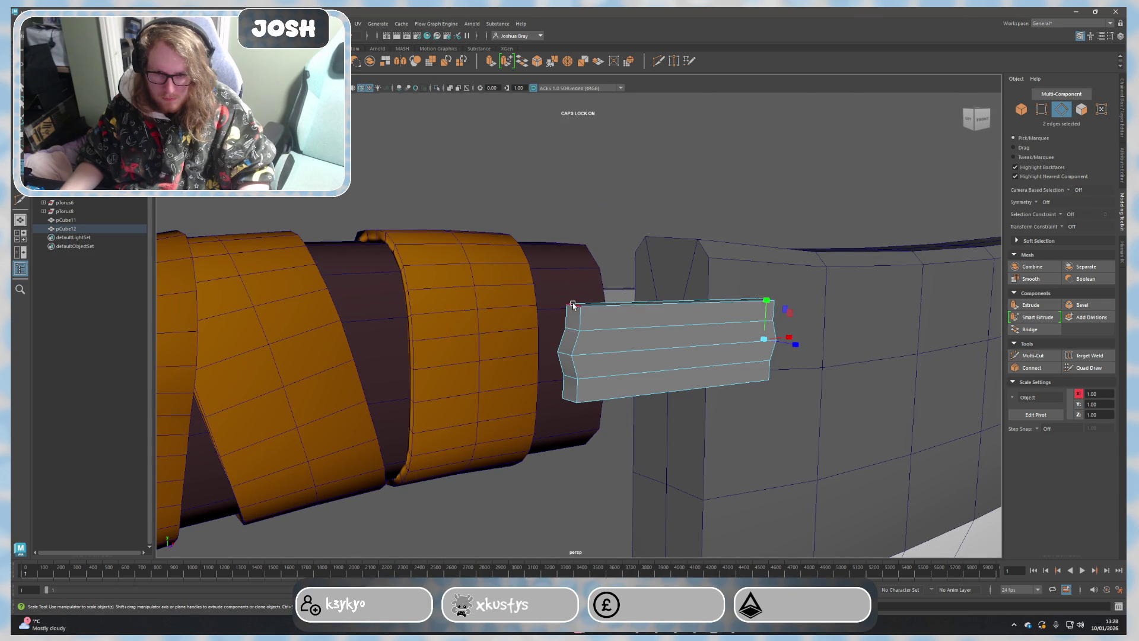
shift+click(565, 403)
alt+drag(565, 402, 620, 357)
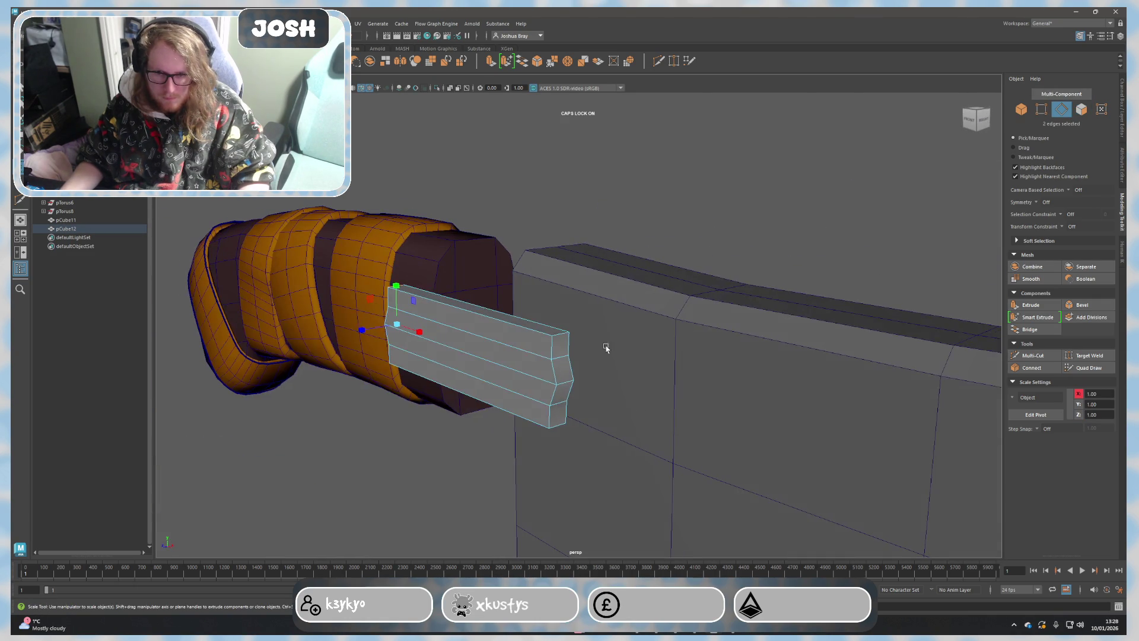
alt+drag(572, 428, 578, 344)
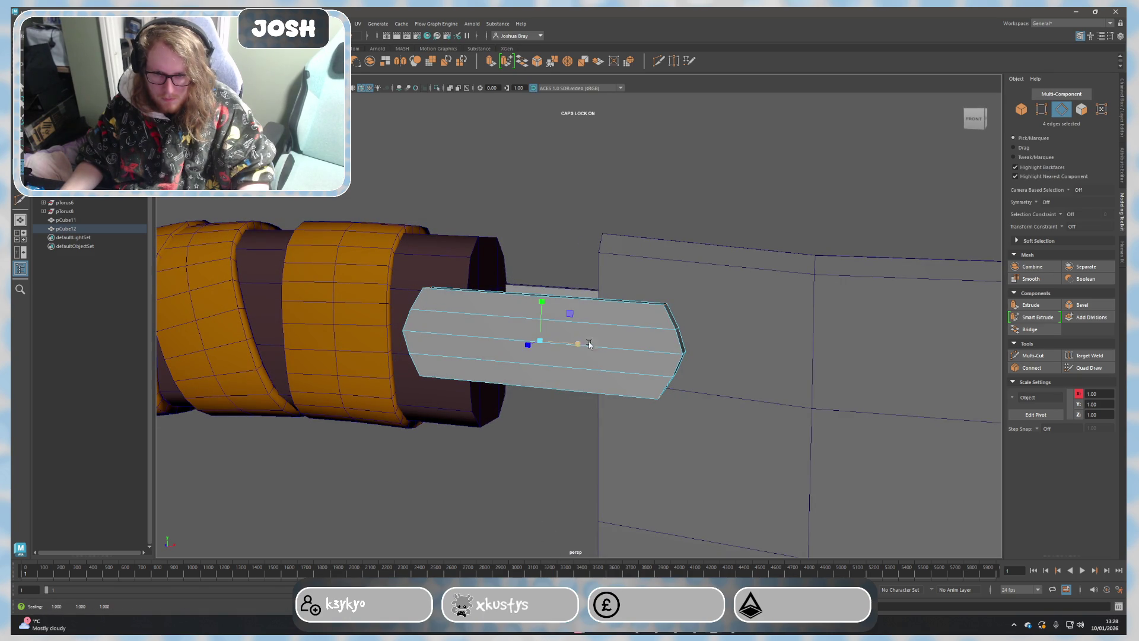
Step: Select the opposite end's edges and pull them inward, giving the bar a pill-like profile
mouse_move(564, 351)
alt+mouse_down()
mouse_move(605, 345)
mouse_move(585, 362)
alt+mouse_up()
click(602, 352)
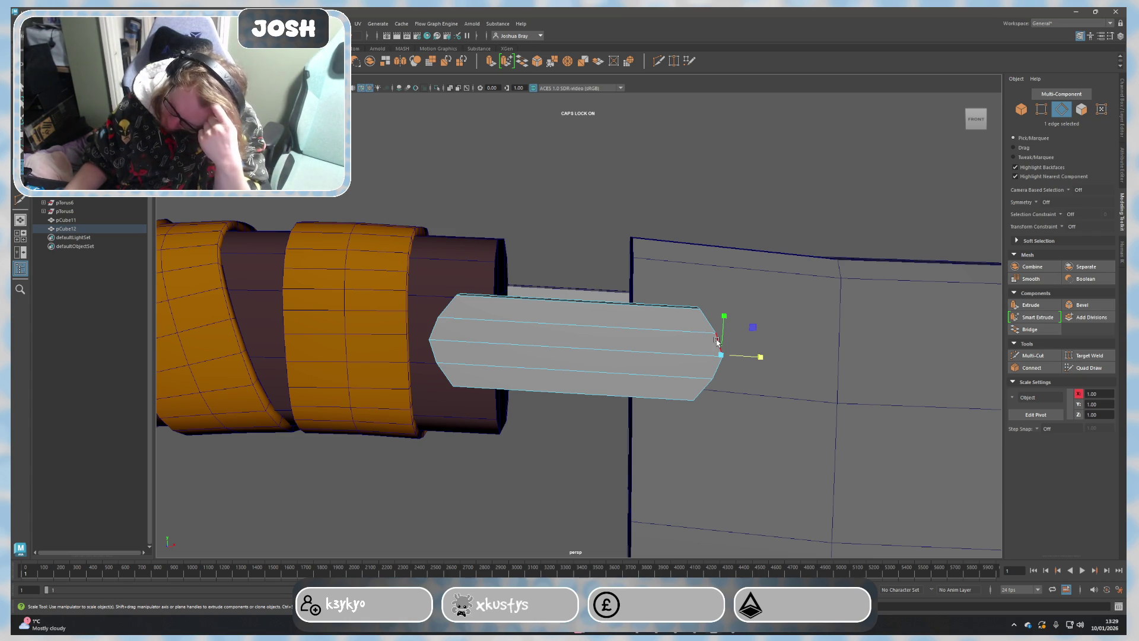
alt+drag(718, 339, 592, 444)
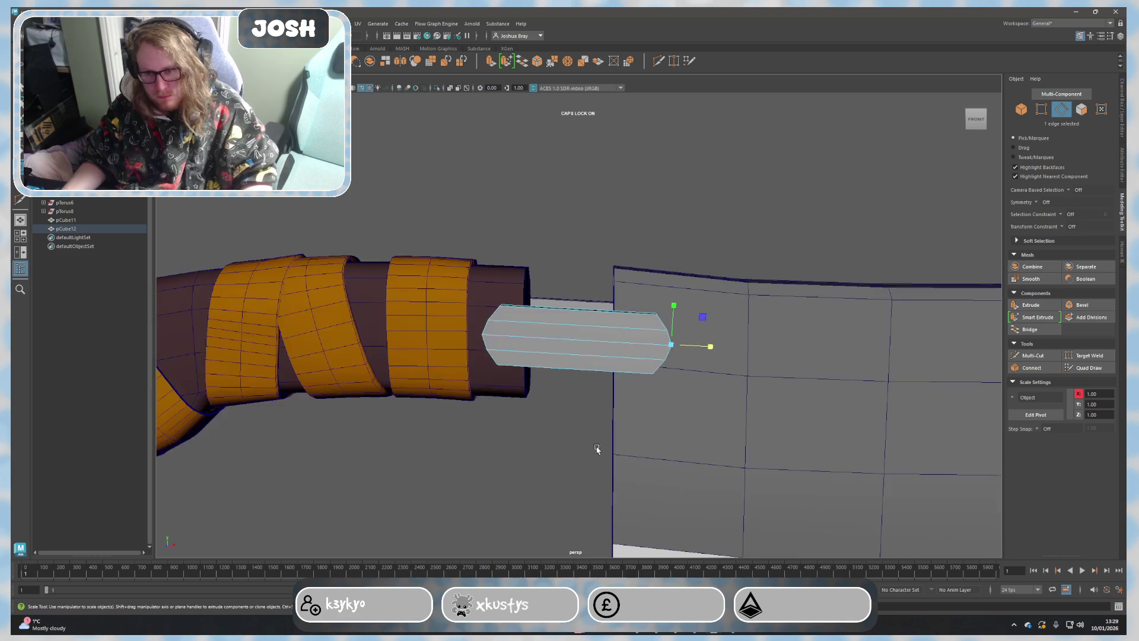
scroll(571, 418, up, 5)
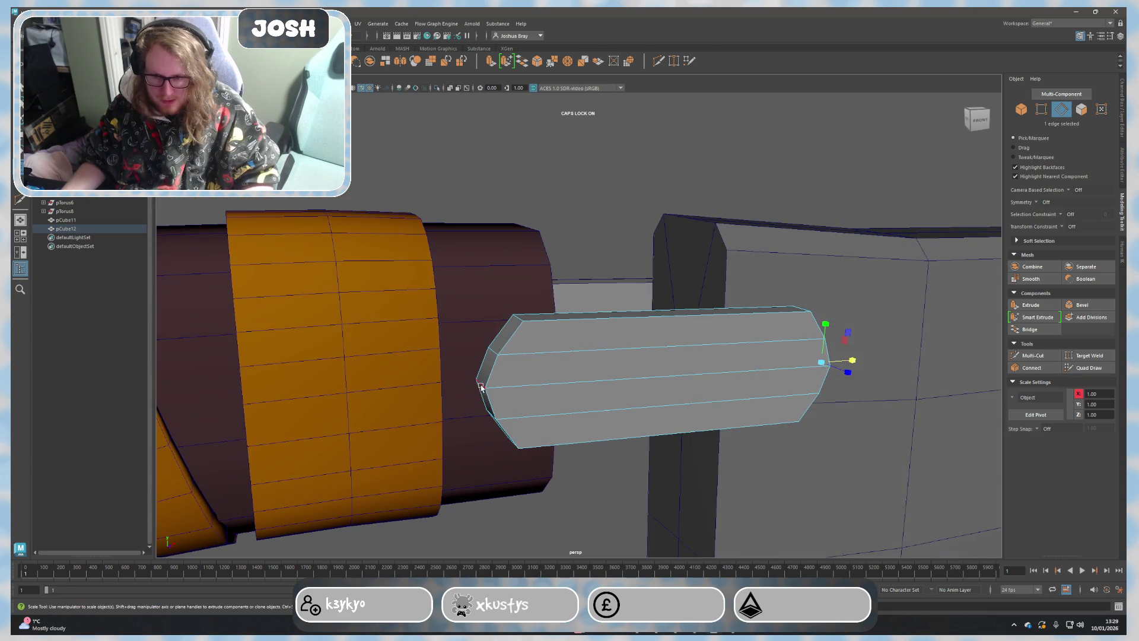
alt+drag(480, 384, 644, 366)
shift+click(666, 362)
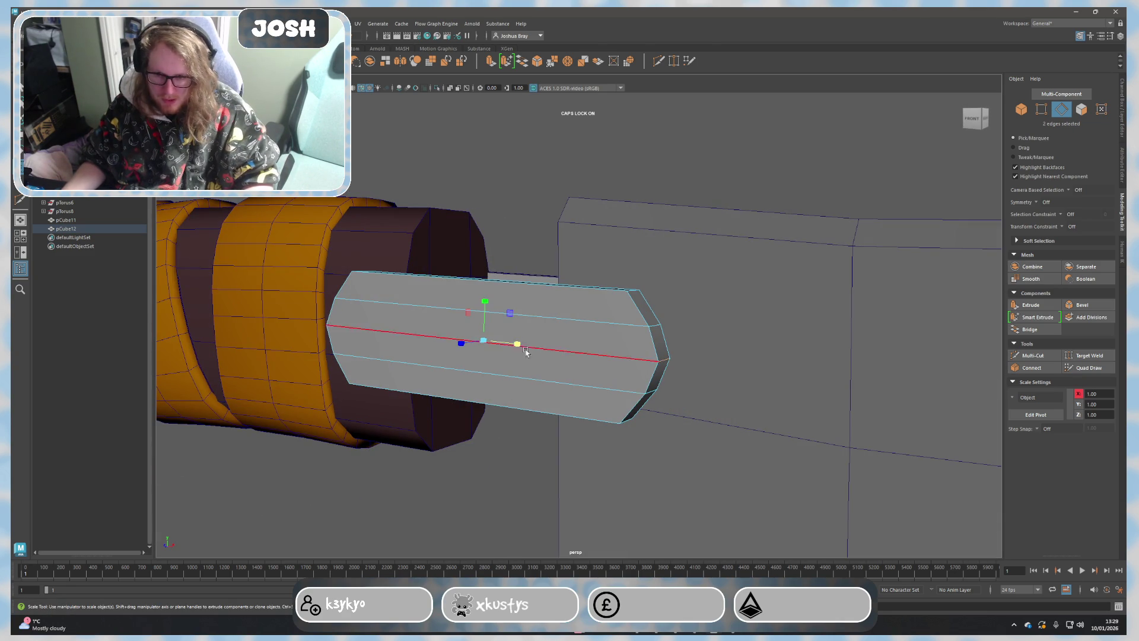
mouse_move(516, 344)
mouse_down()
mouse_move(495, 463)
mouse_move(700, 448)
mouse_move(589, 324)
mouse_up()
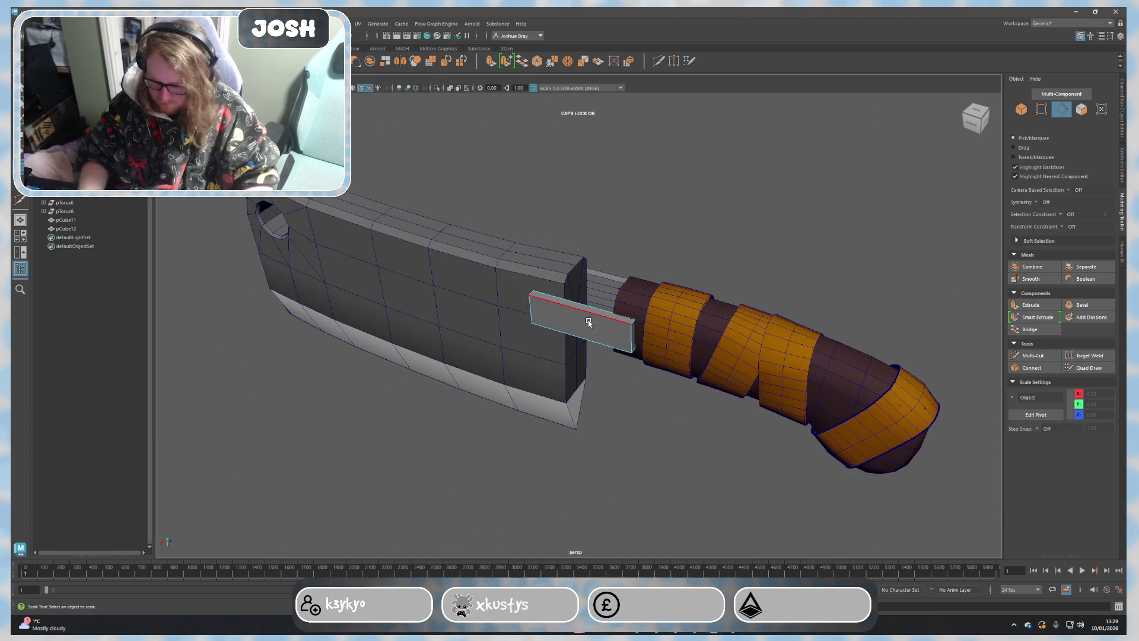
Step: Duplicate the pointed bar in Object Mode and move the copy into the tang position
right_drag(587, 320, 608, 303)
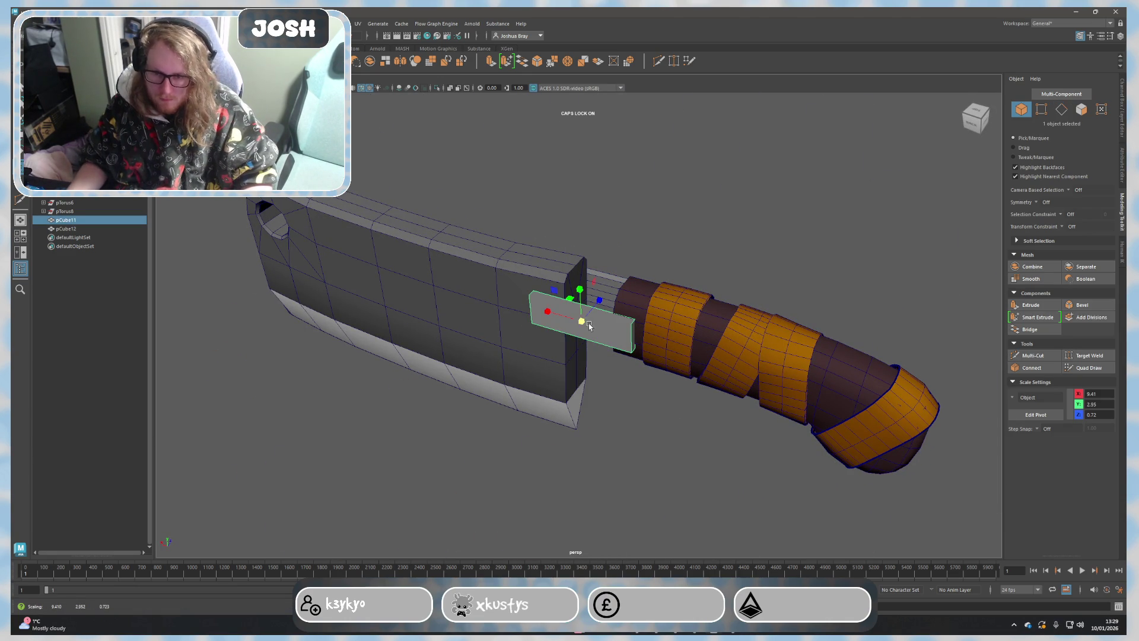
key(ctrl+d)
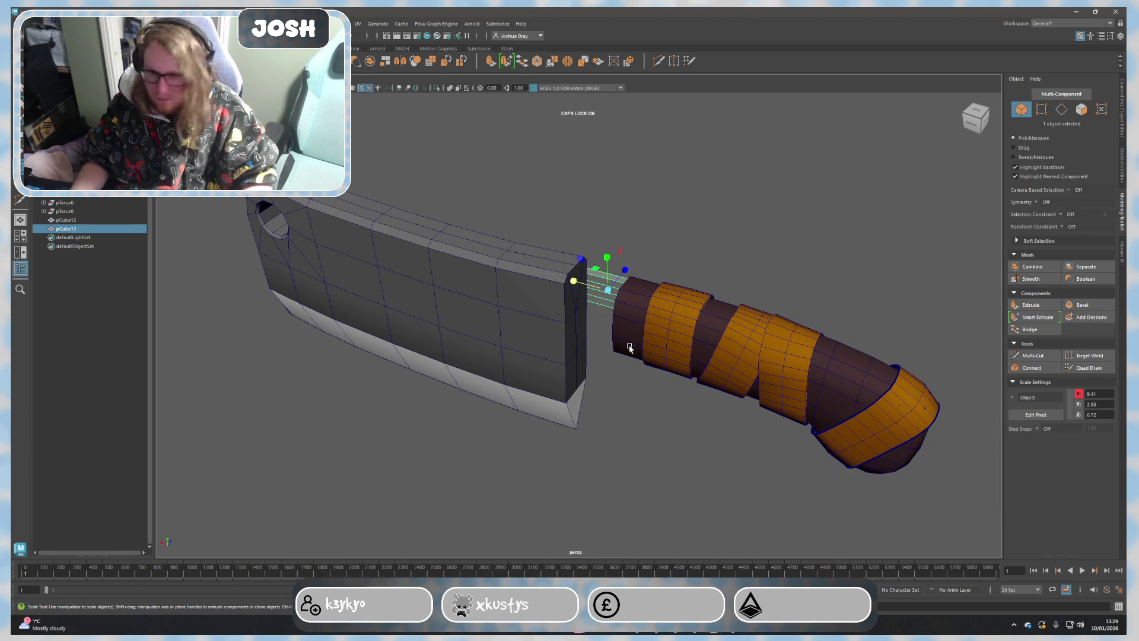
key(w)
drag(618, 284, 597, 300)
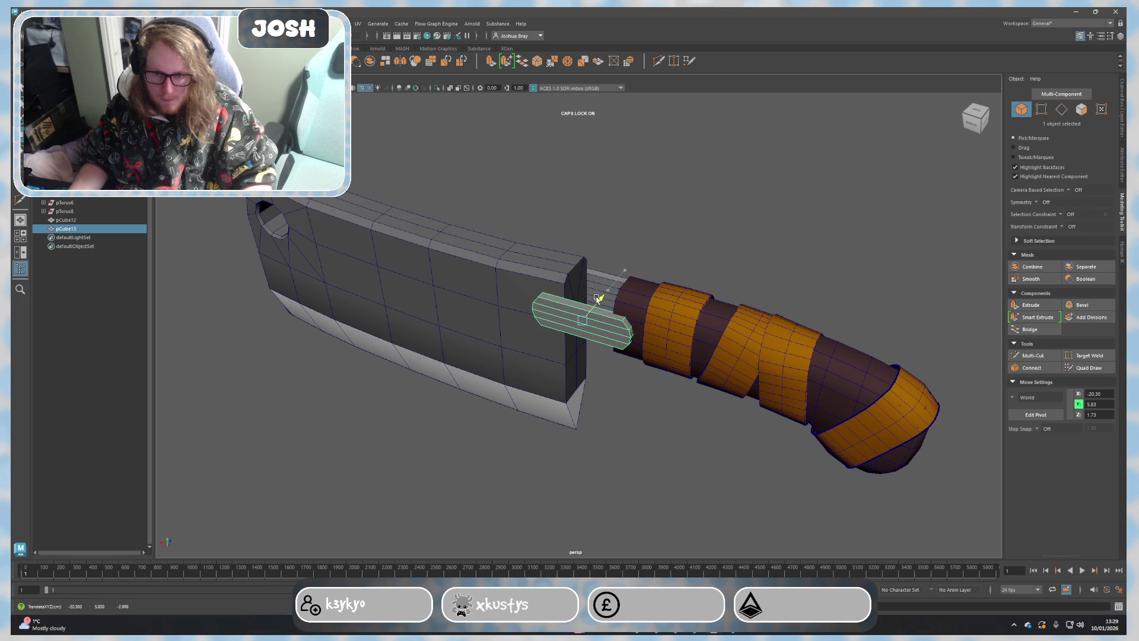
click(714, 222)
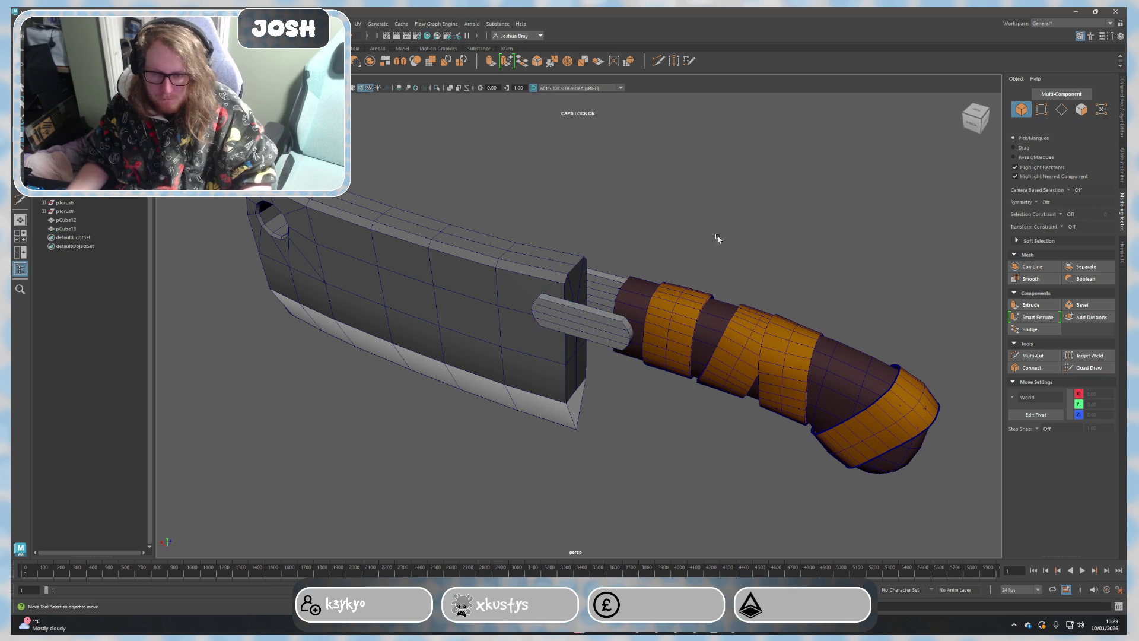
Step: Nudge the blade slightly right so the gap to the handle narrows around the tang
alt+drag(715, 222, 763, 273)
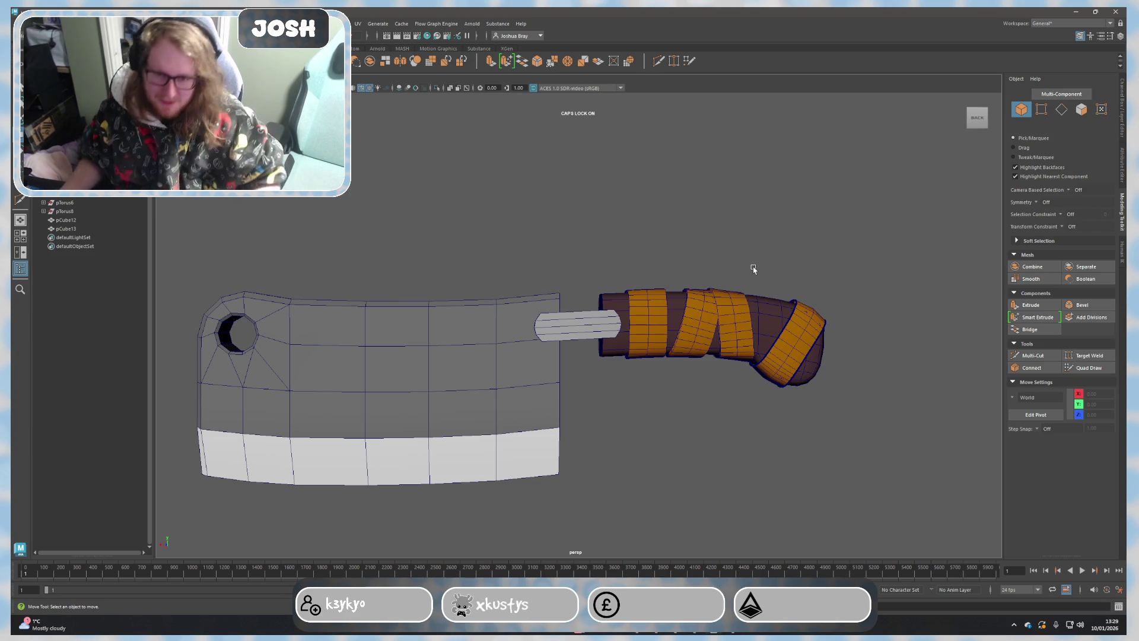
mouse_move(774, 423)
alt+mouse_down()
mouse_move(845, 412)
mouse_move(661, 268)
mouse_move(313, 375)
mouse_move(356, 378)
alt+mouse_up()
click(459, 369)
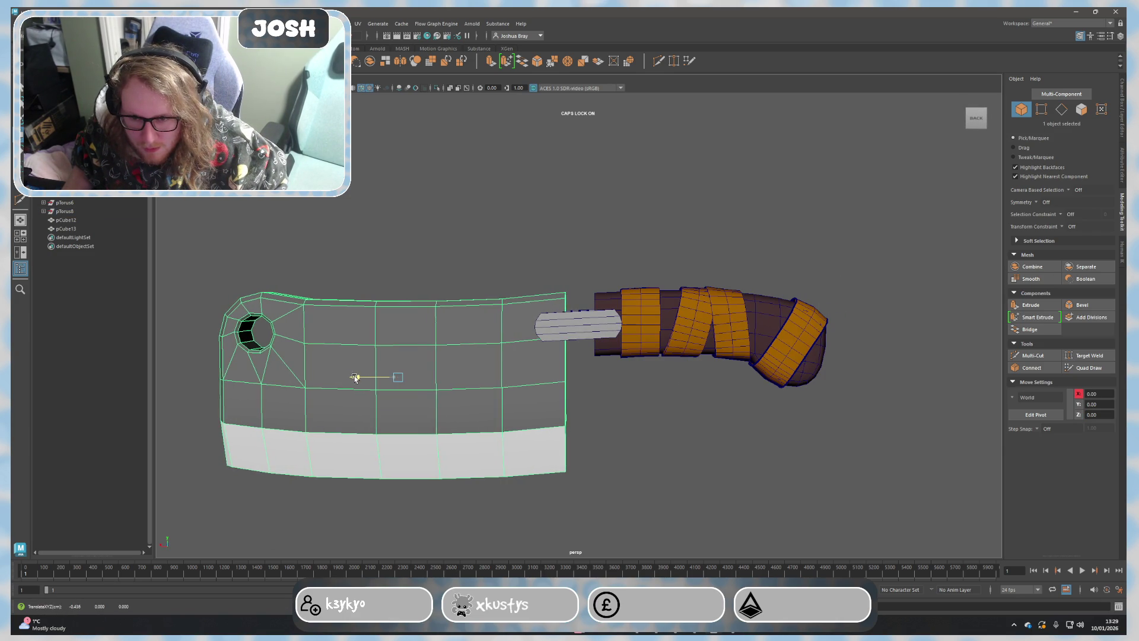
click(710, 427)
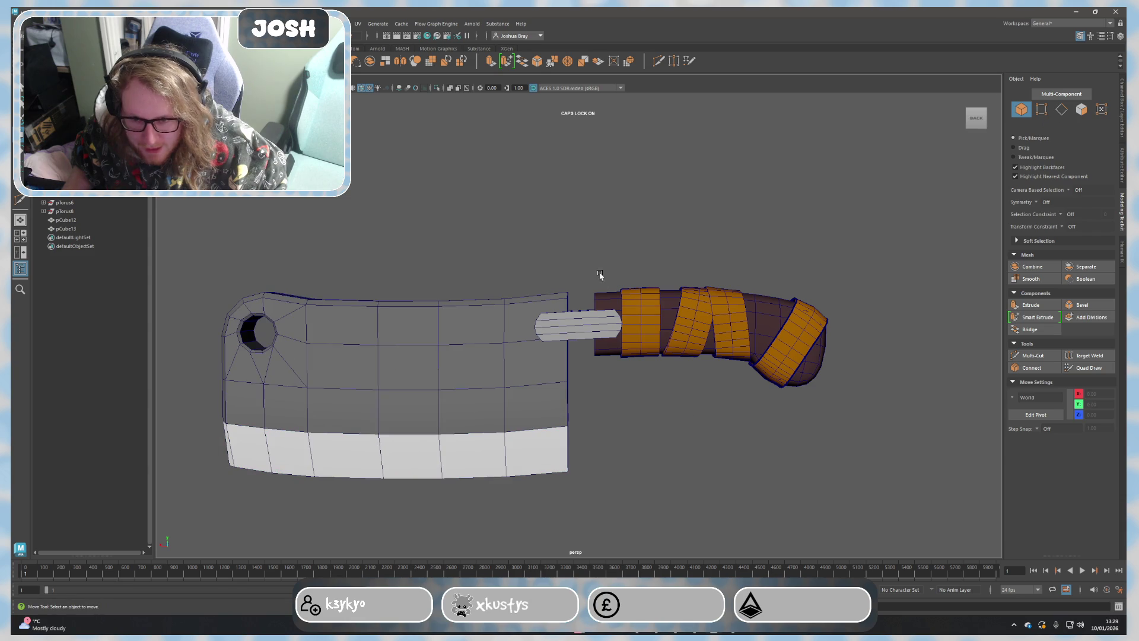
Step: Move the new small block to the junction where the blade meets the handle
mouse_move(580, 472)
alt+mouse_down()
mouse_move(460, 431)
mouse_move(445, 363)
alt+mouse_up()
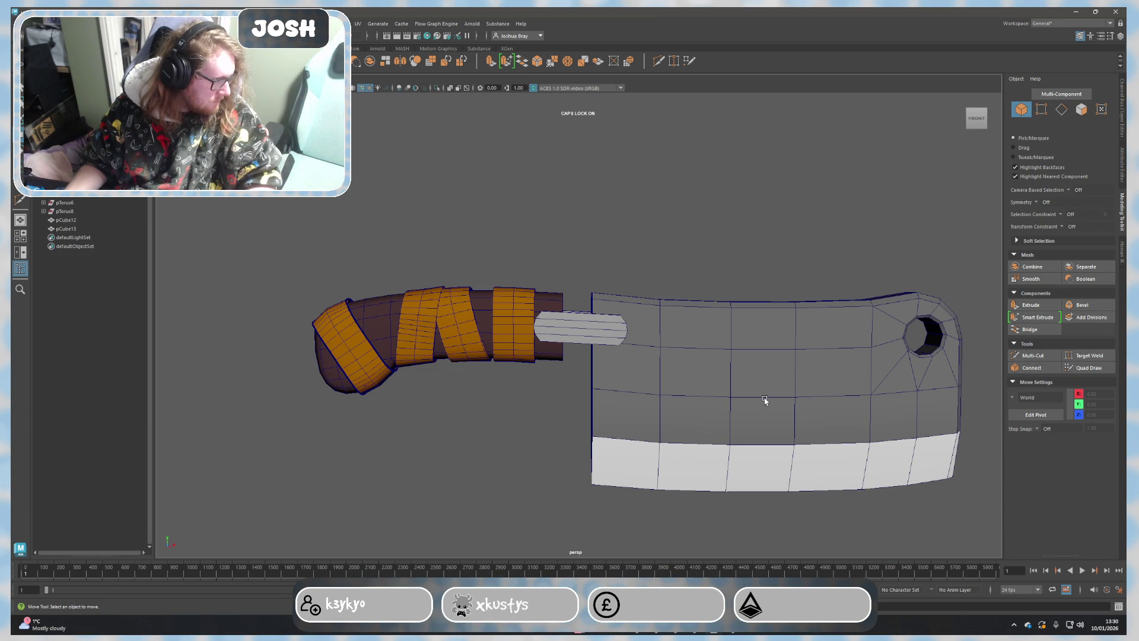
mouse_move(641, 273)
alt+mouse_down()
mouse_move(826, 240)
mouse_move(808, 257)
alt+mouse_up()
scroll(808, 258, up, 4)
mouse_move(600, 275)
alt+mouse_down()
mouse_move(554, 317)
mouse_move(535, 374)
alt+mouse_up()
click(526, 388)
scroll(526, 390, down, 3)
drag(396, 355, 559, 388)
mouse_move(578, 321)
alt+mouse_down()
mouse_move(505, 368)
mouse_move(559, 394)
alt+mouse_up()
scroll(544, 347, up, 3)
Step: Stretch the block taller, lower it along Y and tilt it slightly into a guard shape
key(r)
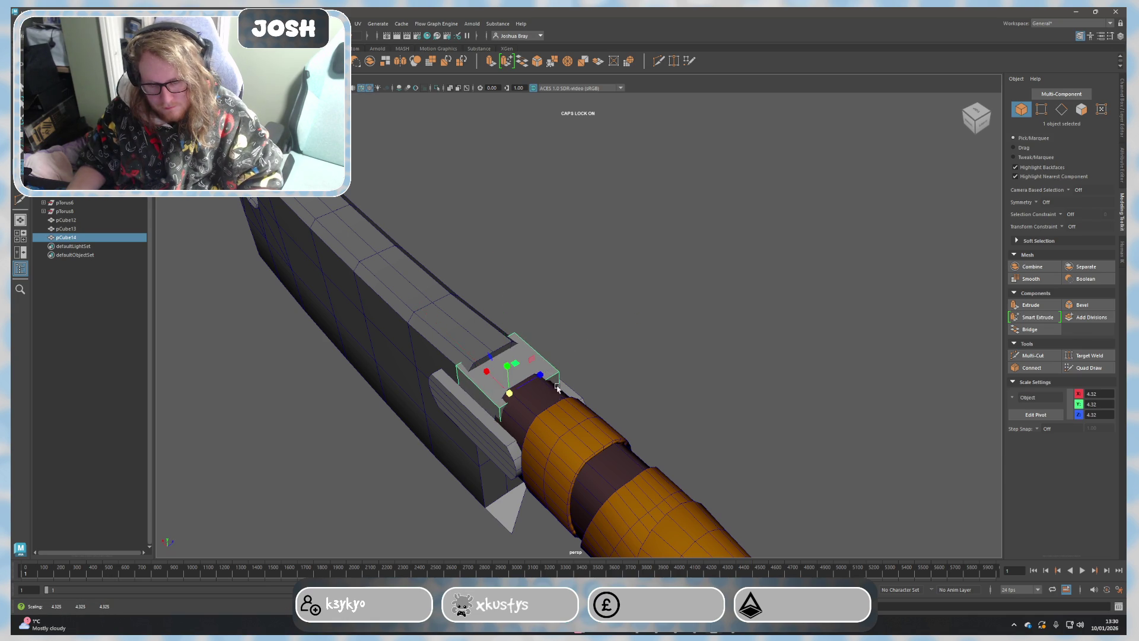
mouse_move(507, 368)
mouse_down()
mouse_move(507, 352)
mouse_move(702, 304)
mouse_move(674, 300)
mouse_up()
key(w)
drag(539, 360, 534, 371)
key(e)
drag(506, 436, 509, 439)
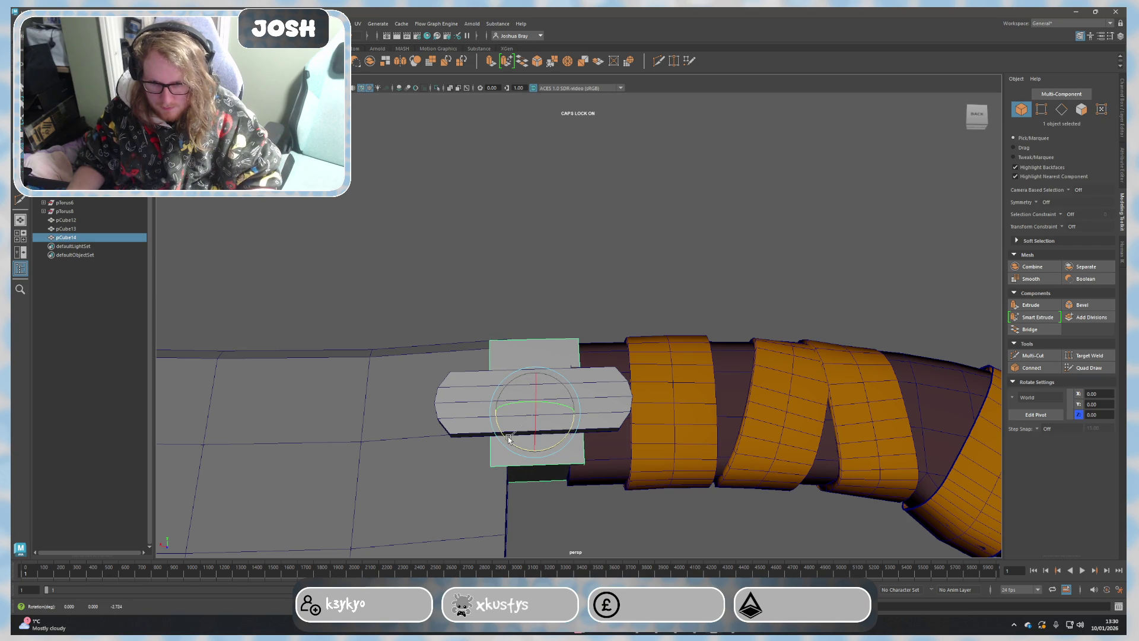
mouse_move(580, 457)
alt+mouse_down()
mouse_move(525, 440)
mouse_move(511, 374)
mouse_move(690, 437)
mouse_move(617, 444)
alt+mouse_up()
key(r)
key(w)
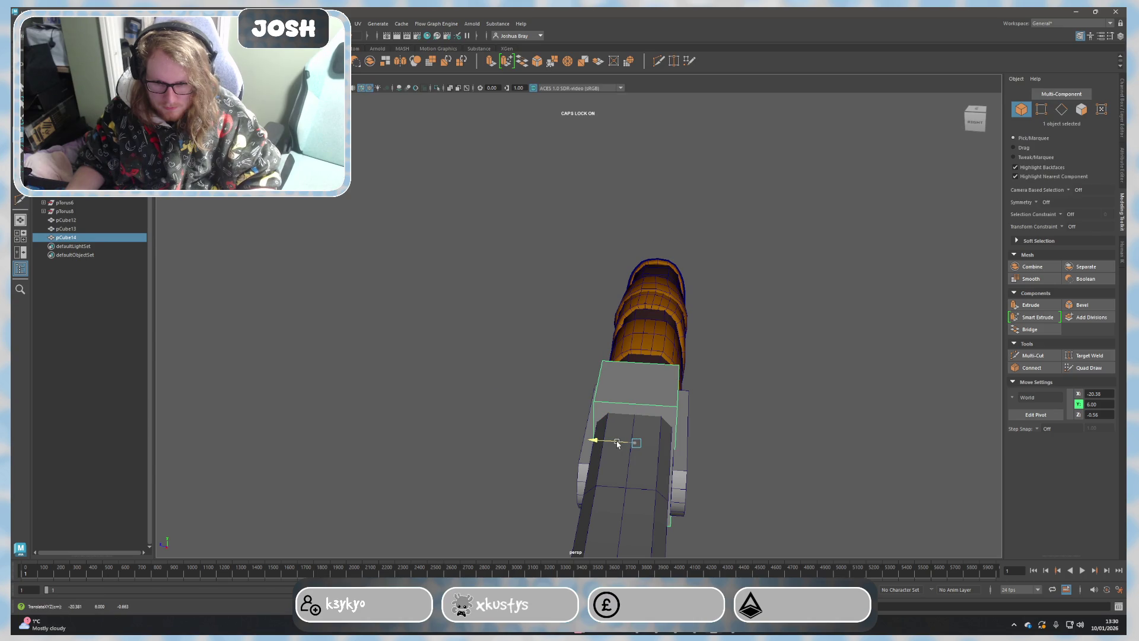
click(815, 475)
Step: Cut new edge loops across the guard block's top face with Multi-Cut
mouse_move(816, 475)
alt+mouse_down()
mouse_move(702, 454)
mouse_move(659, 499)
mouse_move(613, 508)
mouse_move(539, 384)
mouse_move(798, 426)
alt+mouse_up()
click(539, 385)
click(1032, 356)
alt+right_drag(908, 382, 629, 401)
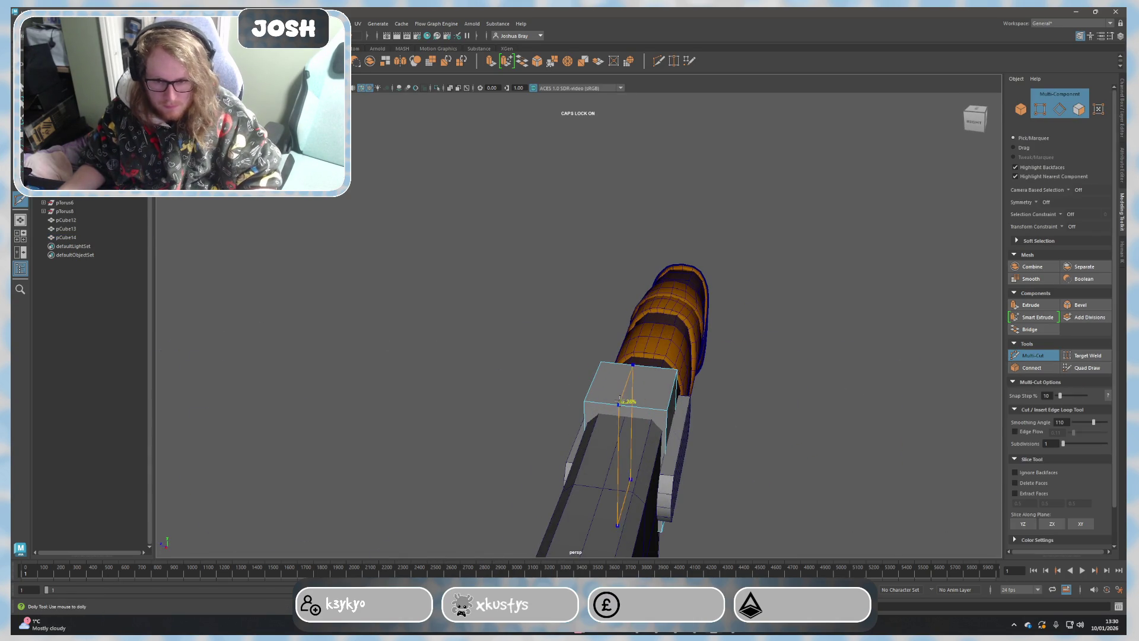
ctrl+click(629, 400)
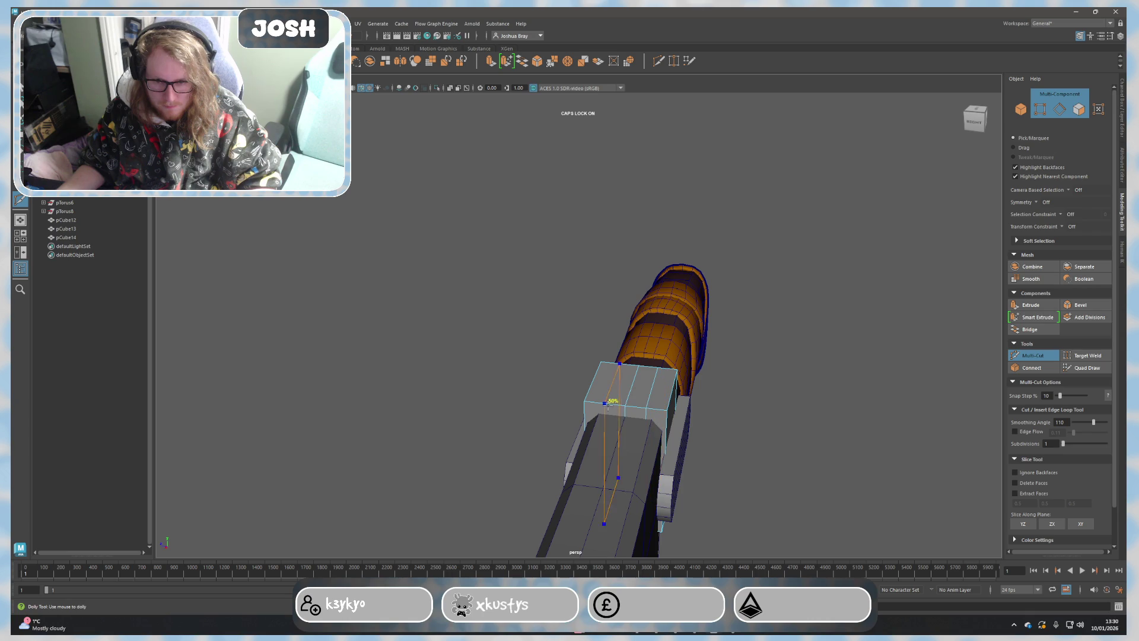
key(q)
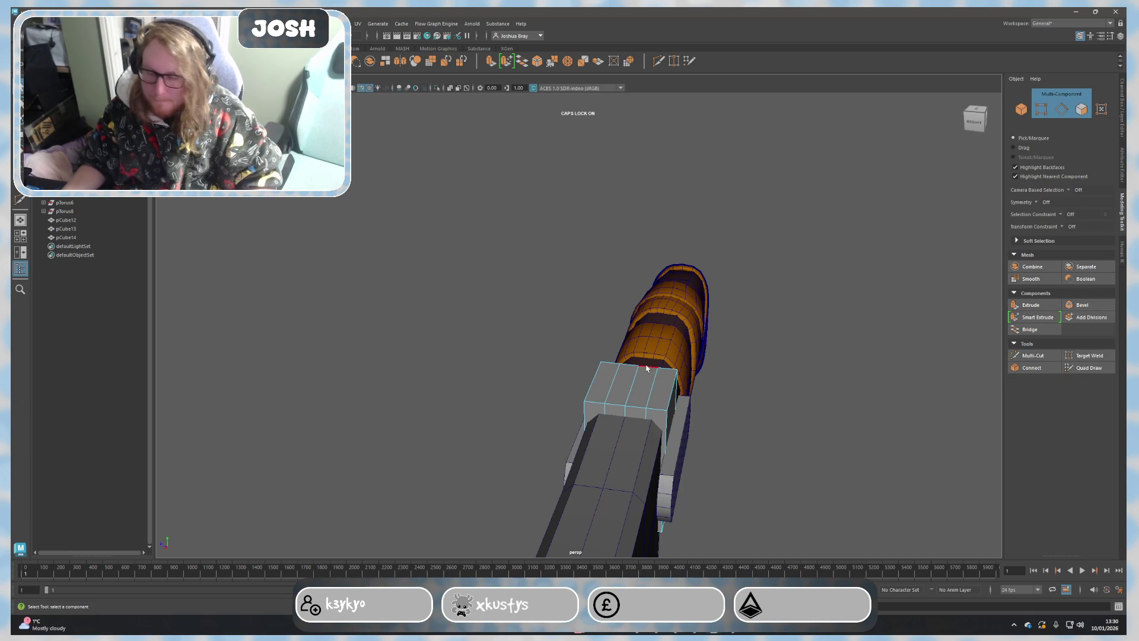
Step: Scale the guard's selected edges, then reposition the whole guard block around the handle
click(654, 388)
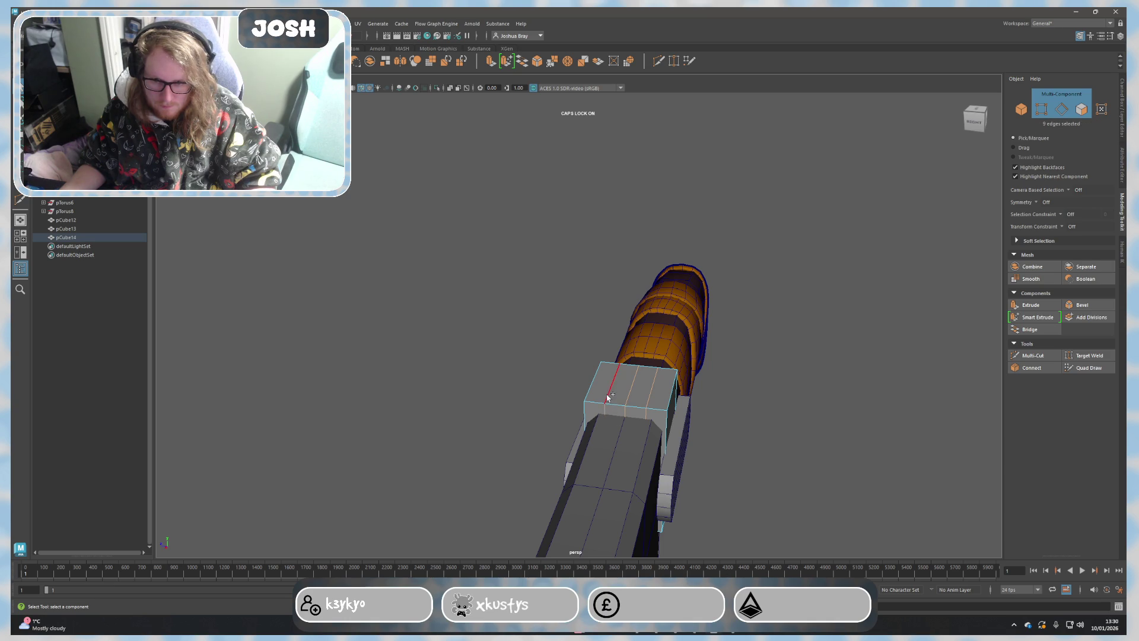
mouse_move(623, 408)
alt+mouse_down()
mouse_move(554, 393)
mouse_move(651, 396)
alt+mouse_up()
key(r)
key(F8)
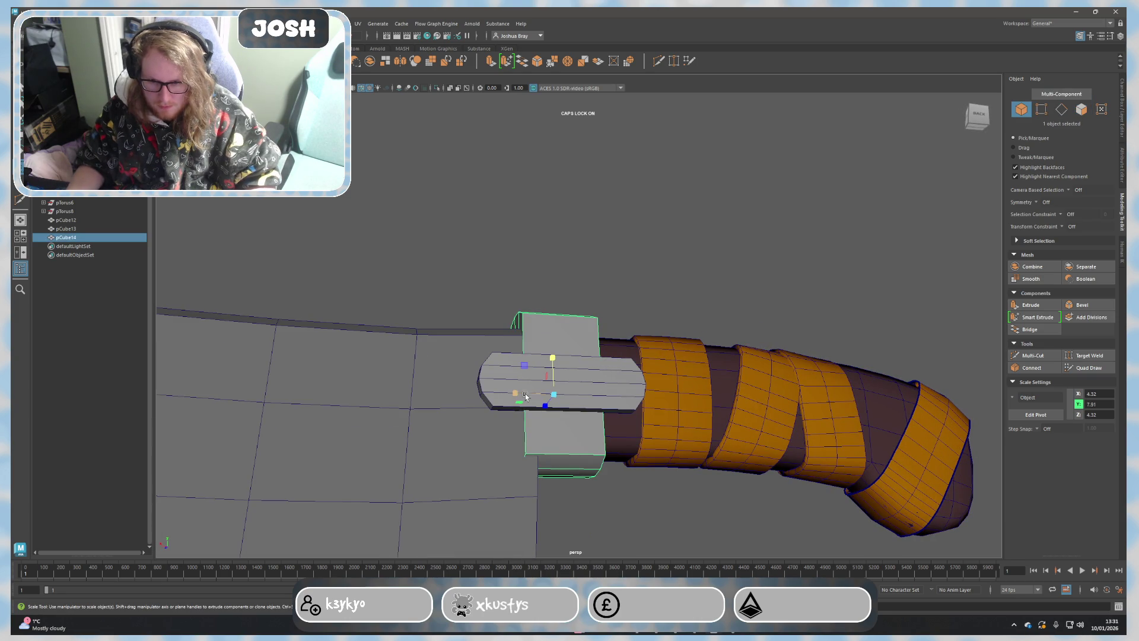
mouse_move(532, 401)
alt+mouse_down()
mouse_move(555, 434)
mouse_move(432, 427)
mouse_move(371, 457)
mouse_move(781, 294)
alt+mouse_up()
key(w)
scroll(432, 426, down, 2)
click(782, 294)
scroll(782, 400, down, 2)
alt+drag(781, 399, 570, 351)
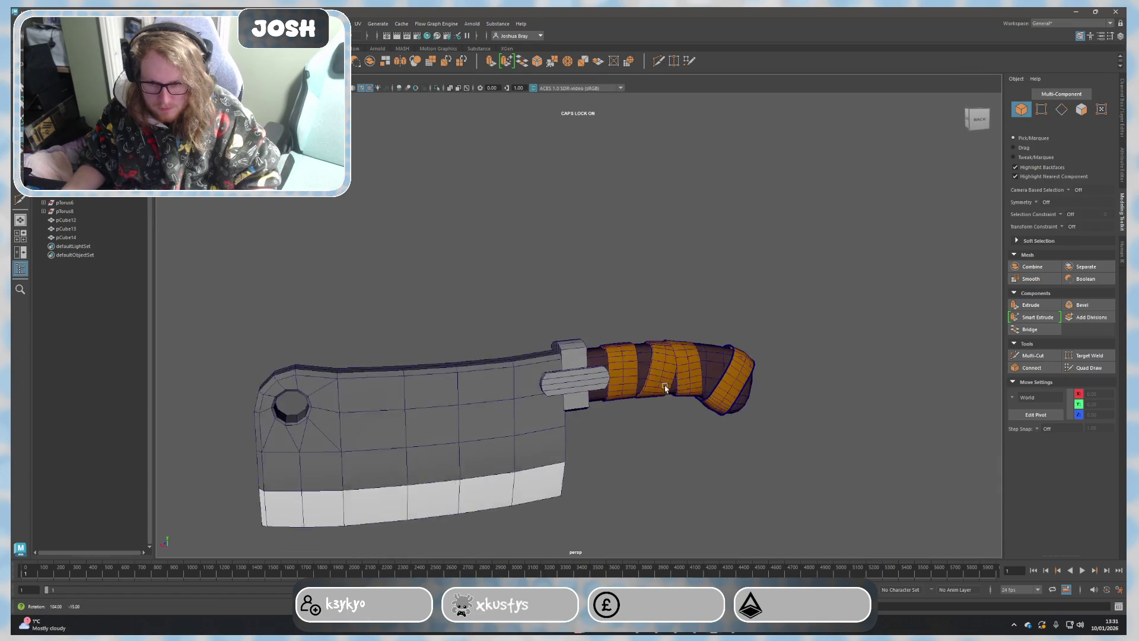
Step: Scale the guard block slimmer and adjust its edges in edge mode
click(562, 358)
key(r)
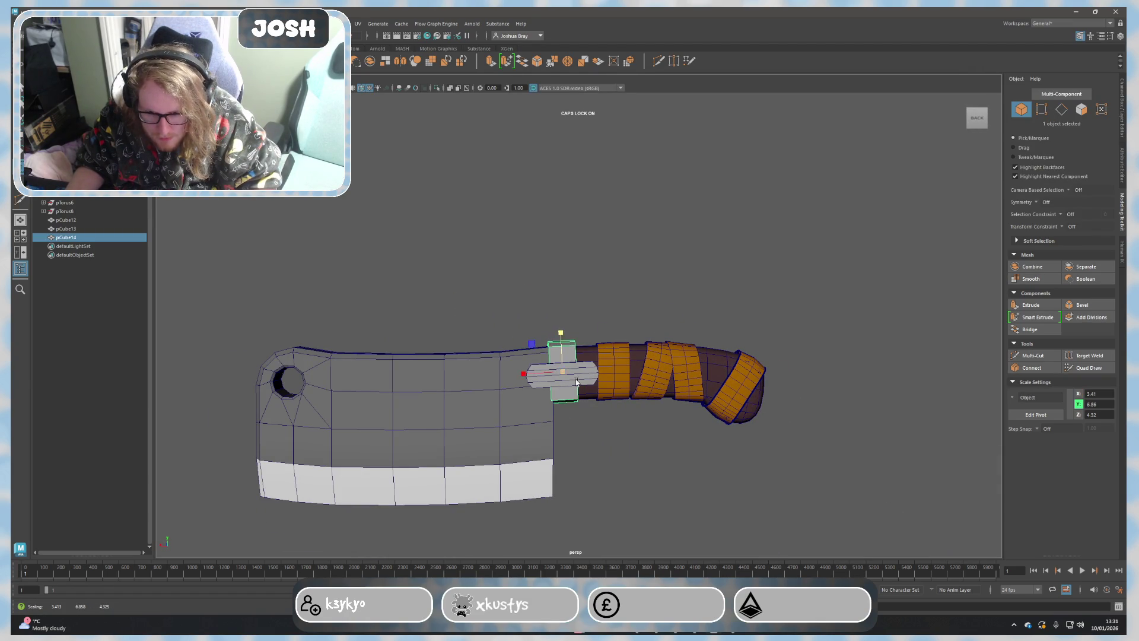
alt+drag(571, 372, 408, 509)
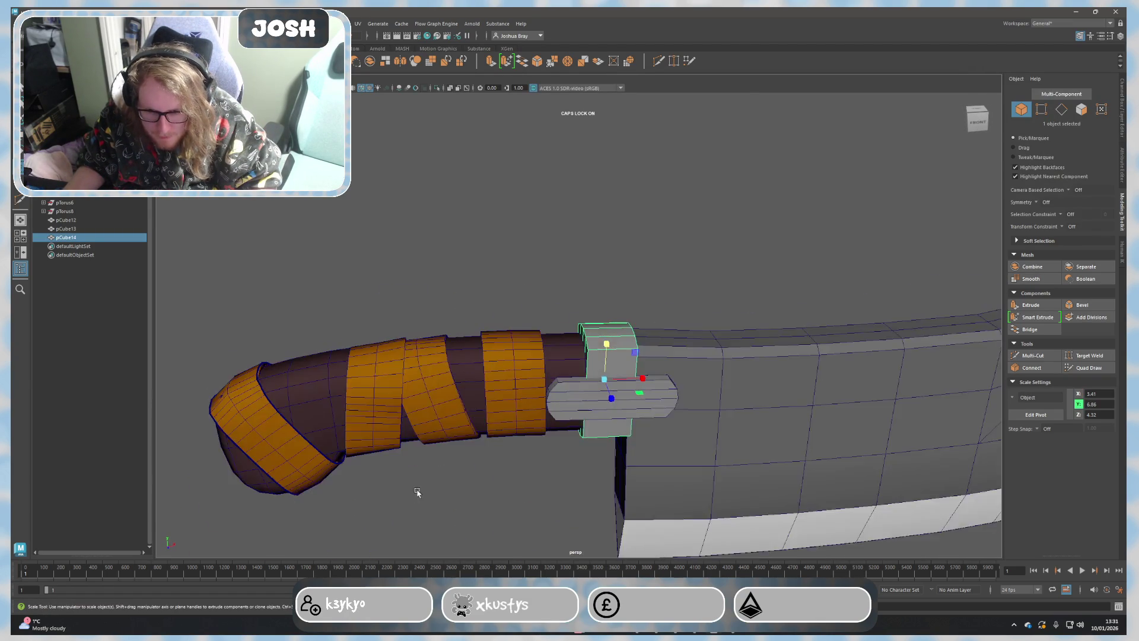
scroll(408, 510, up, 3)
key(F10)
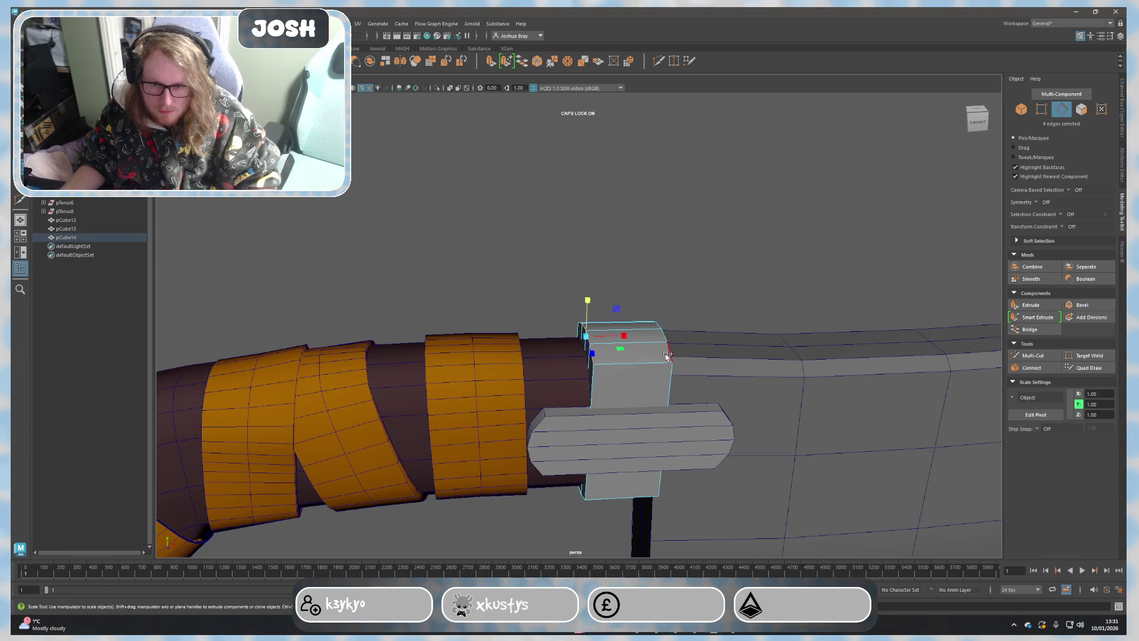
mouse_move(671, 349)
alt+mouse_down()
mouse_move(671, 407)
mouse_move(690, 460)
mouse_move(637, 270)
alt+mouse_up()
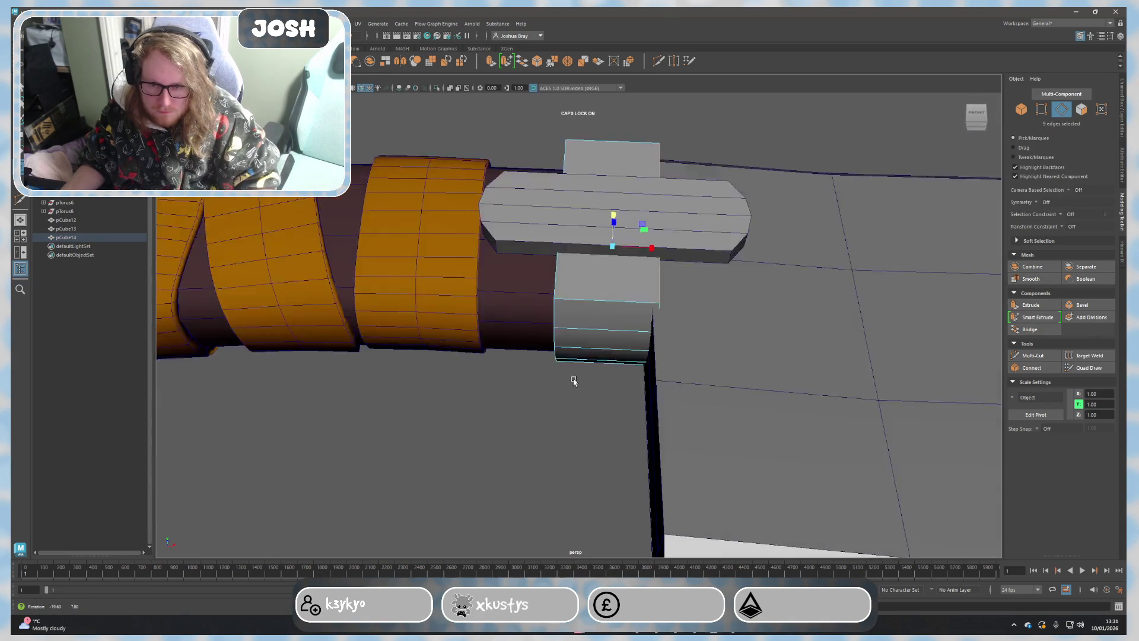
alt+drag(550, 374, 570, 382)
alt+drag(635, 395, 611, 395)
Step: Slide the blade slightly along its length so it sits flush against the guard
click(624, 397)
scroll(608, 394, down, 2)
scroll(683, 423, down, 2)
key(w)
alt+drag(683, 423, 870, 401)
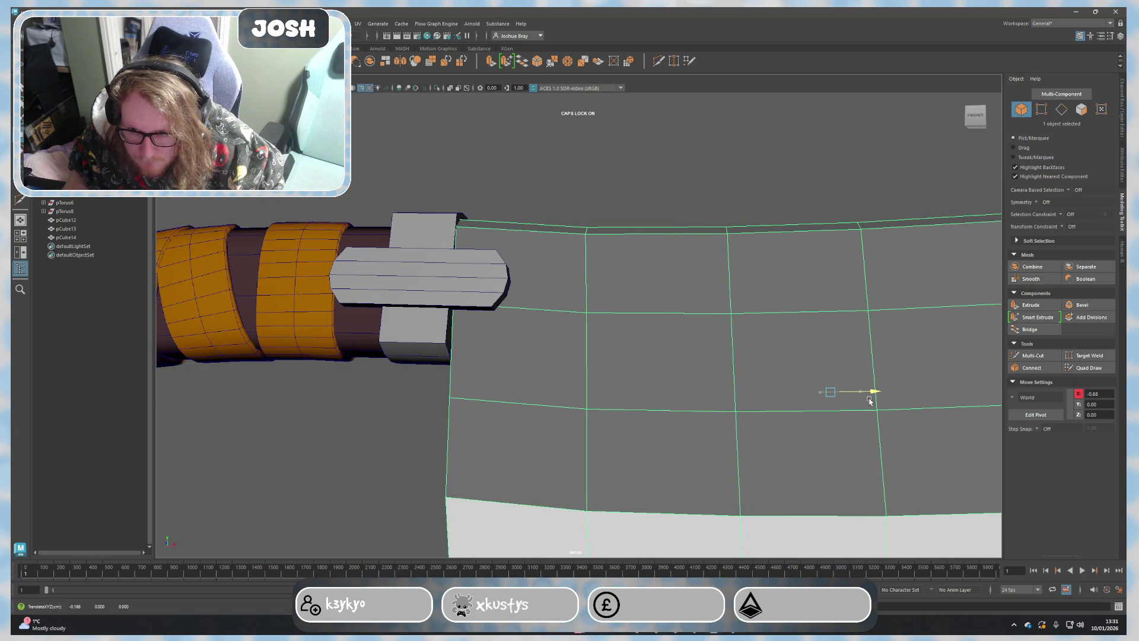
alt+drag(476, 341, 464, 312)
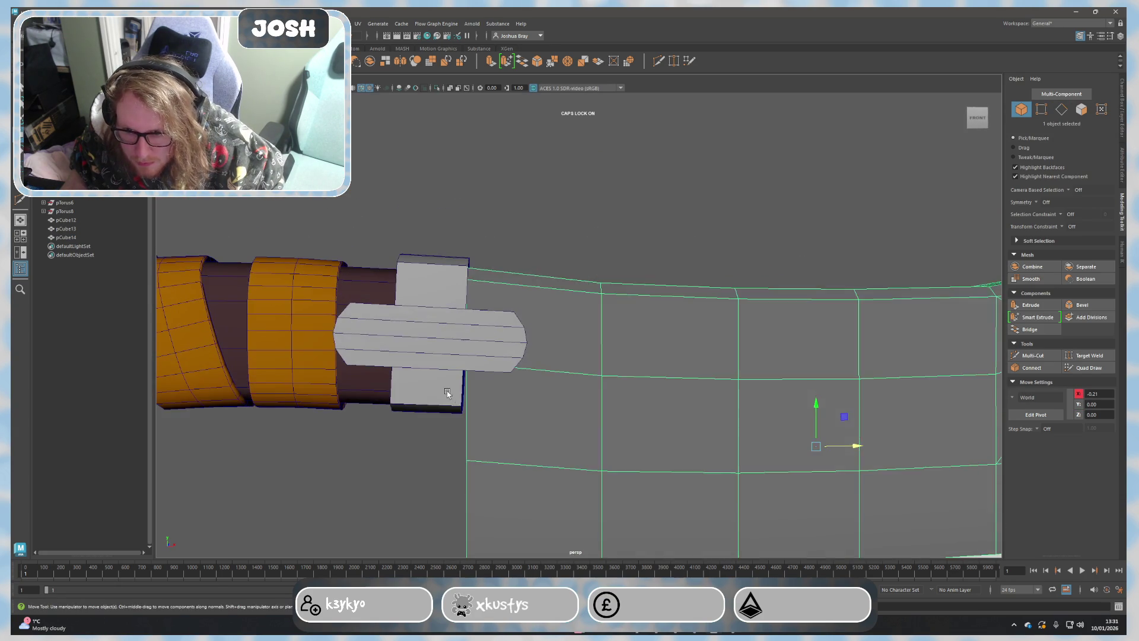
click(463, 310)
key(e)
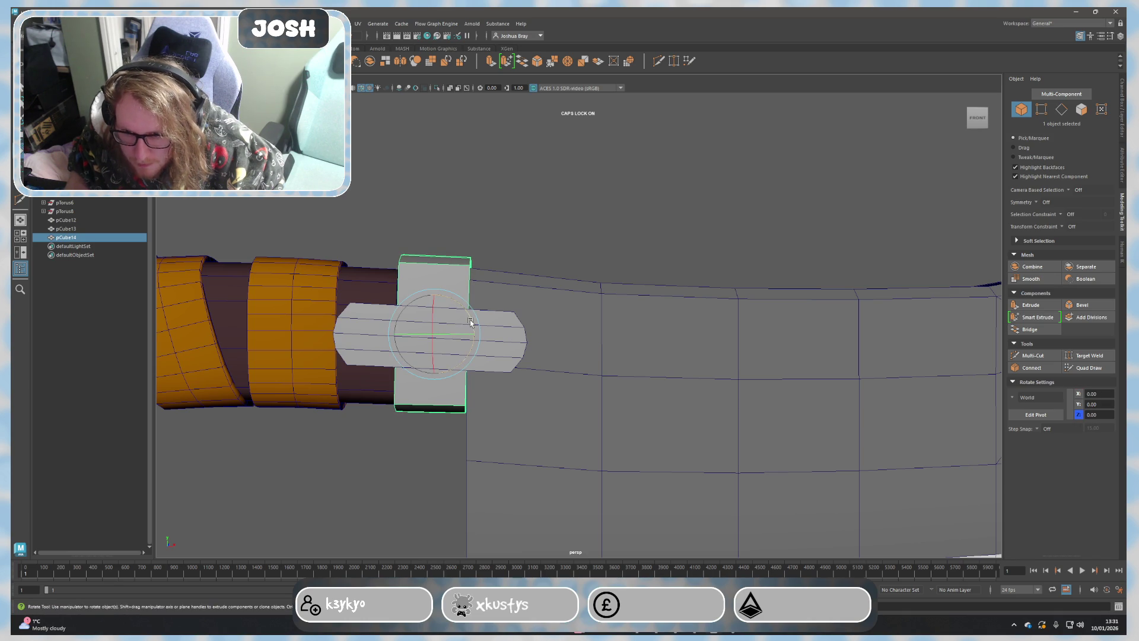
click(501, 300)
Step: Marquee-select all the handle wraps together
click(371, 387)
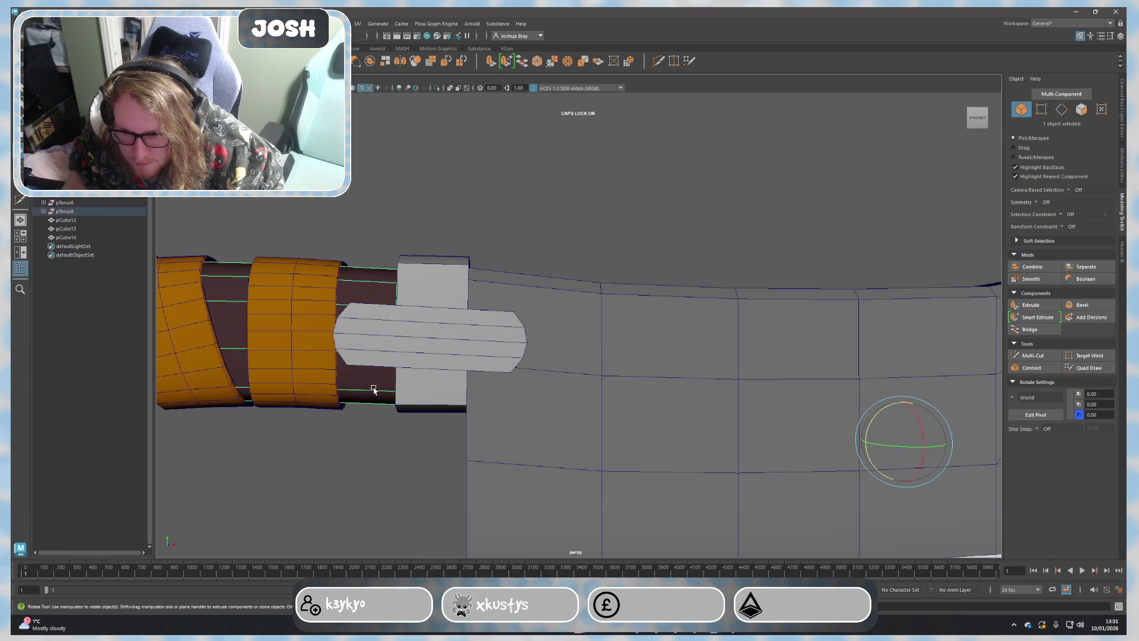
alt+drag(372, 386, 595, 403)
alt+middle_drag(596, 402, 498, 418)
drag(751, 416, 849, 466)
alt+right_drag(508, 427, 388, 437)
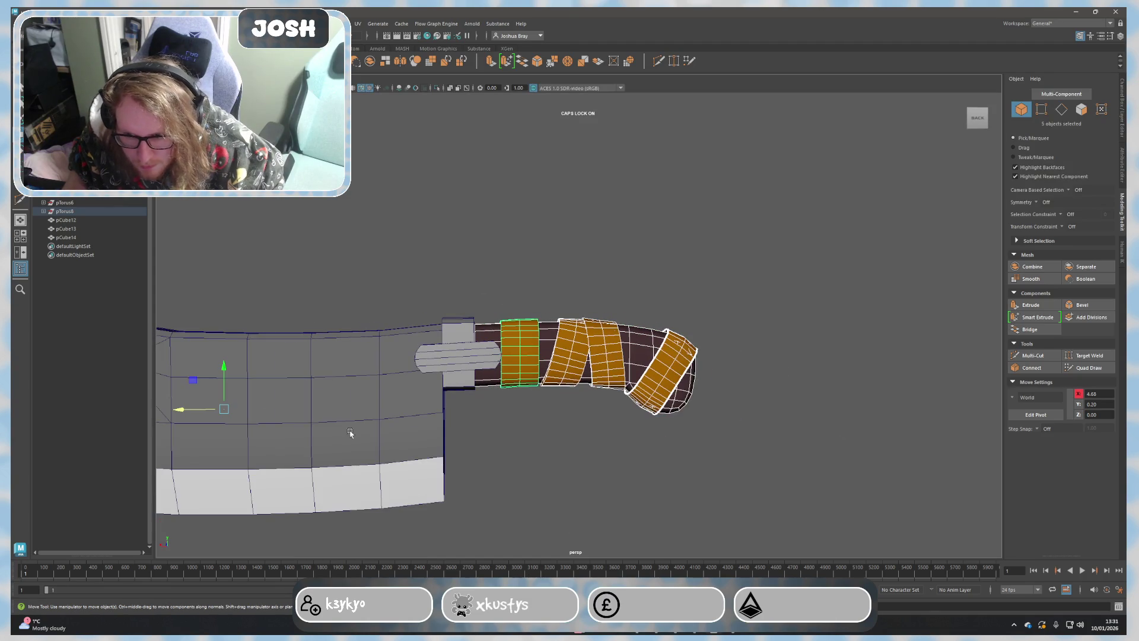
Step: Combine the handle wraps into one object, polySurface6, and nudge it along the handle
click(1033, 267)
scroll(547, 397, up, 3)
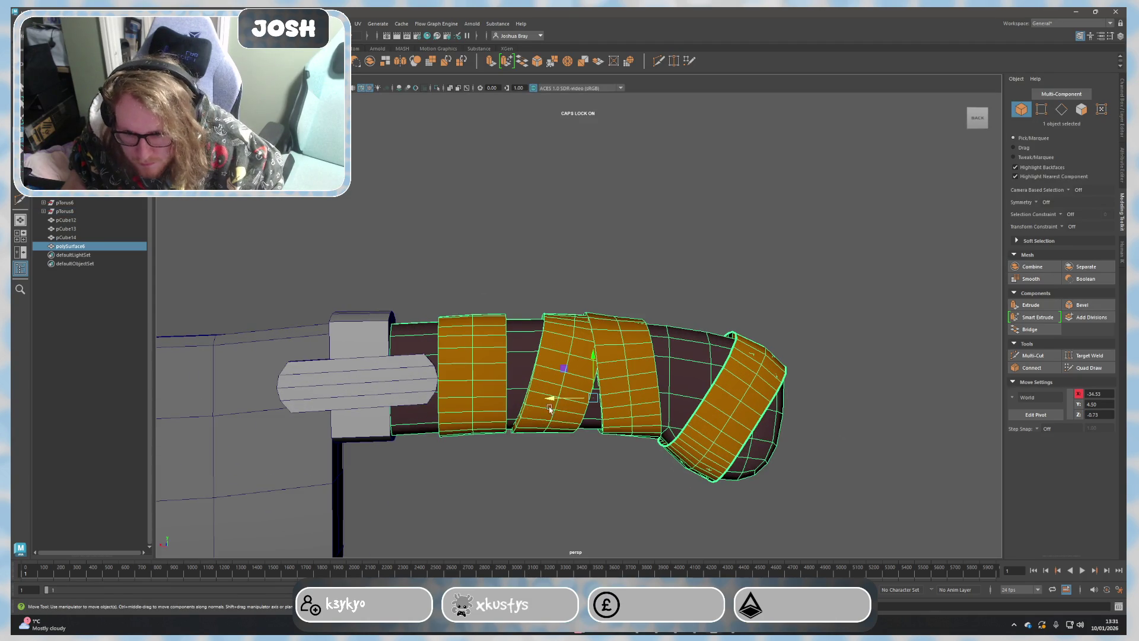
mouse_move(547, 397)
alt+mouse_down()
mouse_move(483, 460)
mouse_move(522, 430)
mouse_move(525, 440)
alt+mouse_up()
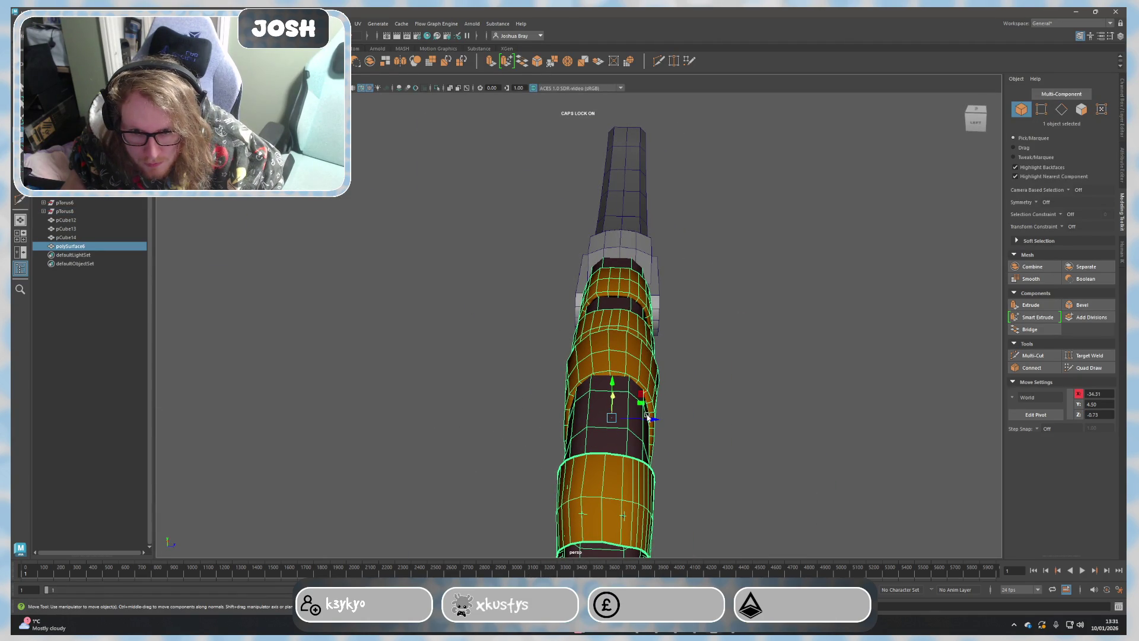
drag(654, 417, 655, 420)
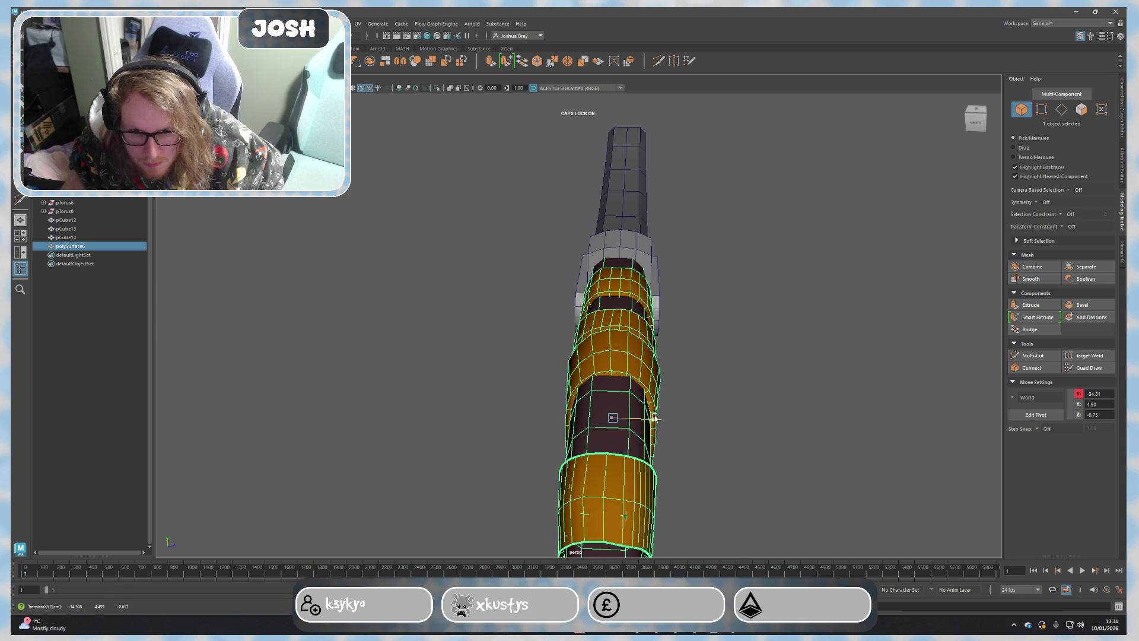
click(787, 407)
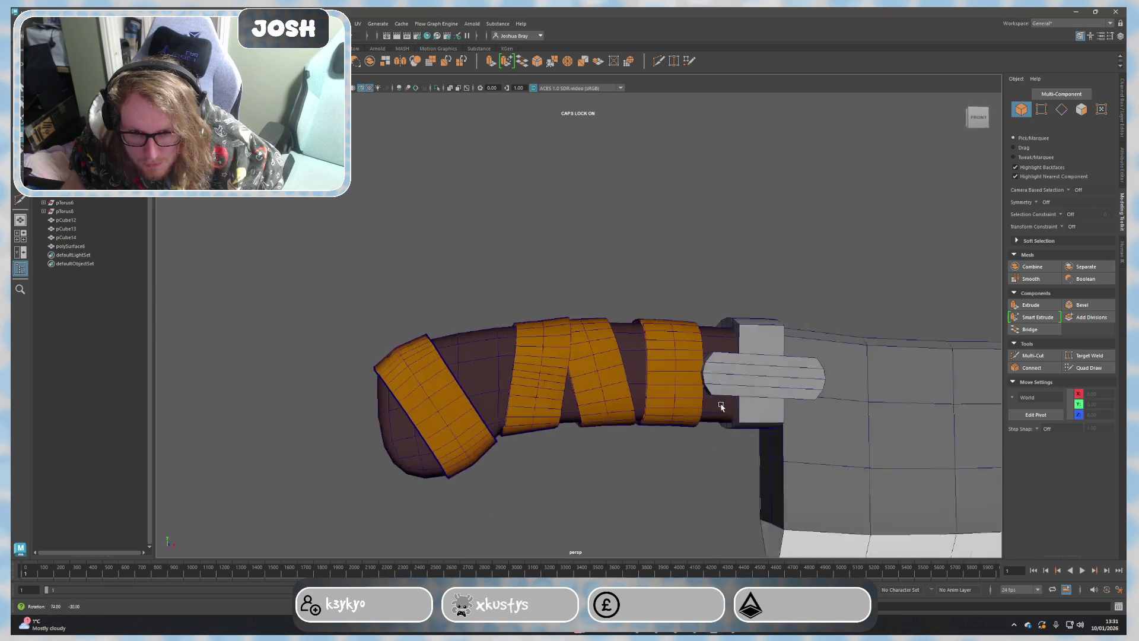
Step: Orbit in close on the handle to inspect the guard, tang and wraps
mouse_move(787, 407)
alt+mouse_down()
mouse_move(547, 399)
mouse_move(493, 409)
alt+mouse_up()
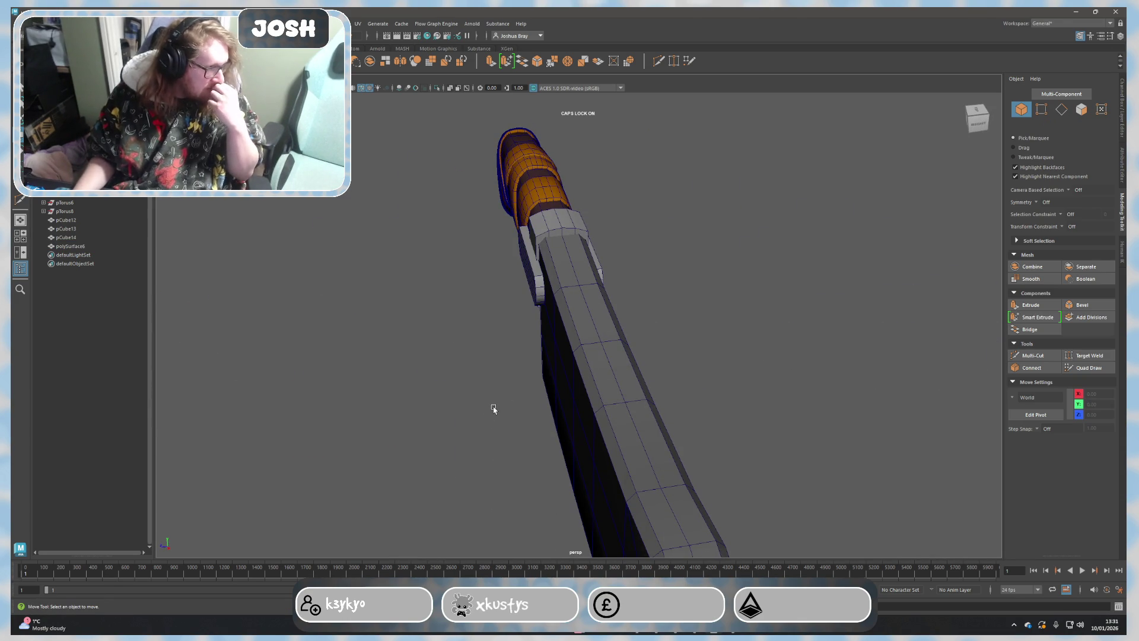
mouse_move(714, 283)
alt+mouse_down()
mouse_move(780, 328)
mouse_move(530, 276)
alt+mouse_up()
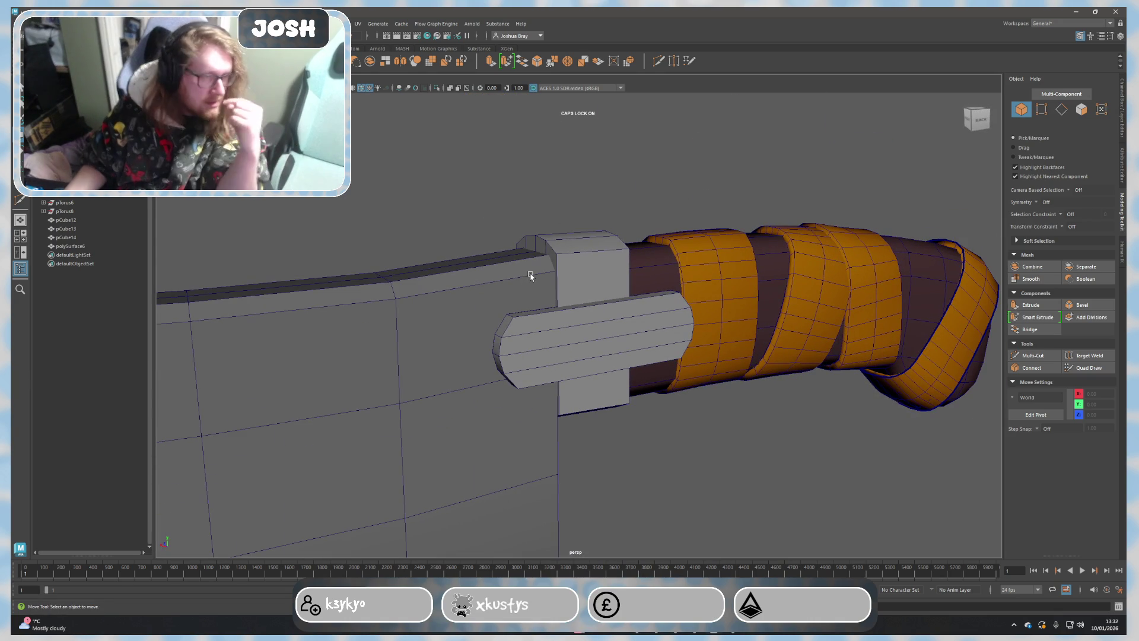
alt+drag(530, 276, 699, 466)
mouse_move(699, 466)
alt+right_down()
mouse_move(651, 448)
mouse_move(665, 458)
mouse_move(547, 337)
alt+right_up()
alt+drag(547, 337, 552, 360)
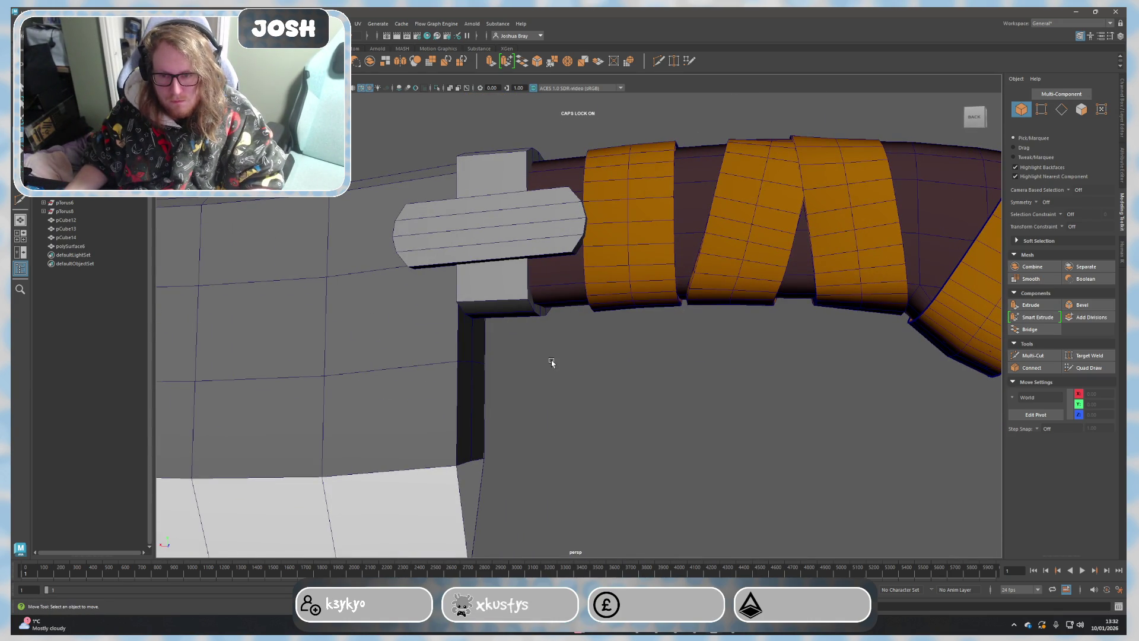
click(502, 302)
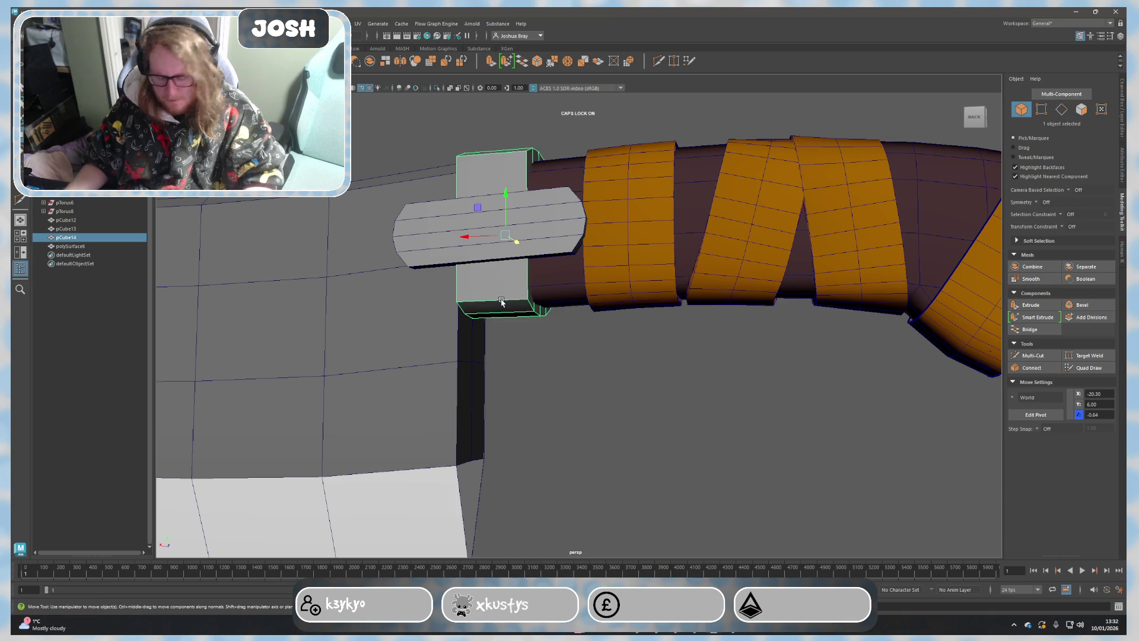
Step: Delete the extra guard block pCube14 and inspect the blade faces near the guard
key(Delete)
alt+drag(535, 291, 511, 247)
click(511, 247)
key(F11)
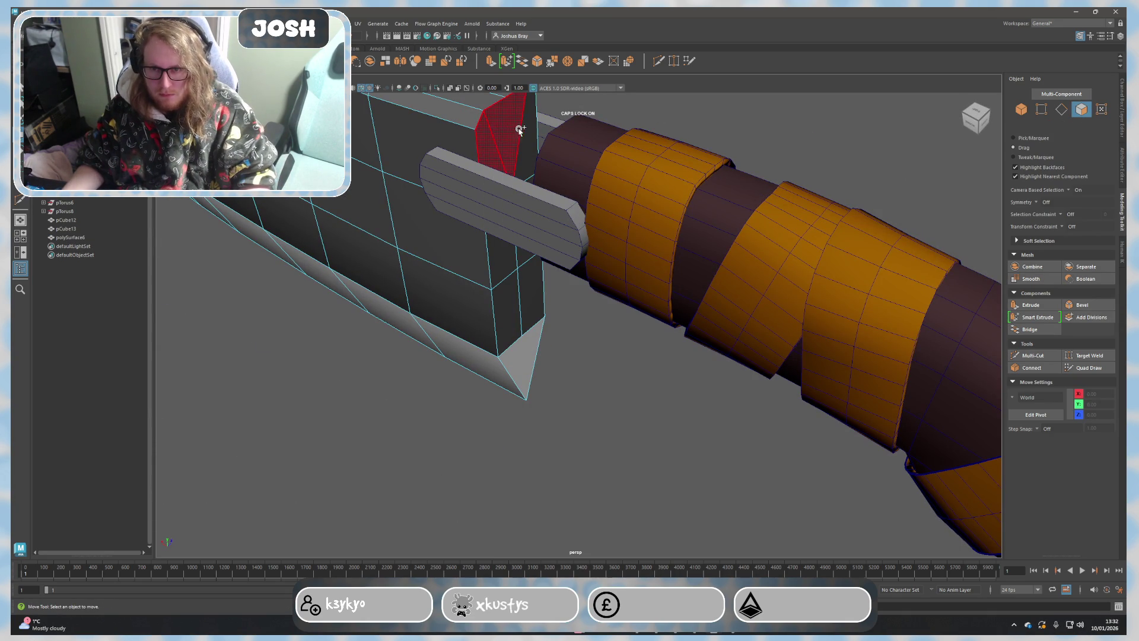
click(517, 130)
mouse_move(503, 267)
alt+mouse_down()
mouse_move(505, 280)
mouse_move(493, 261)
mouse_move(484, 328)
alt+mouse_up()
click(531, 274)
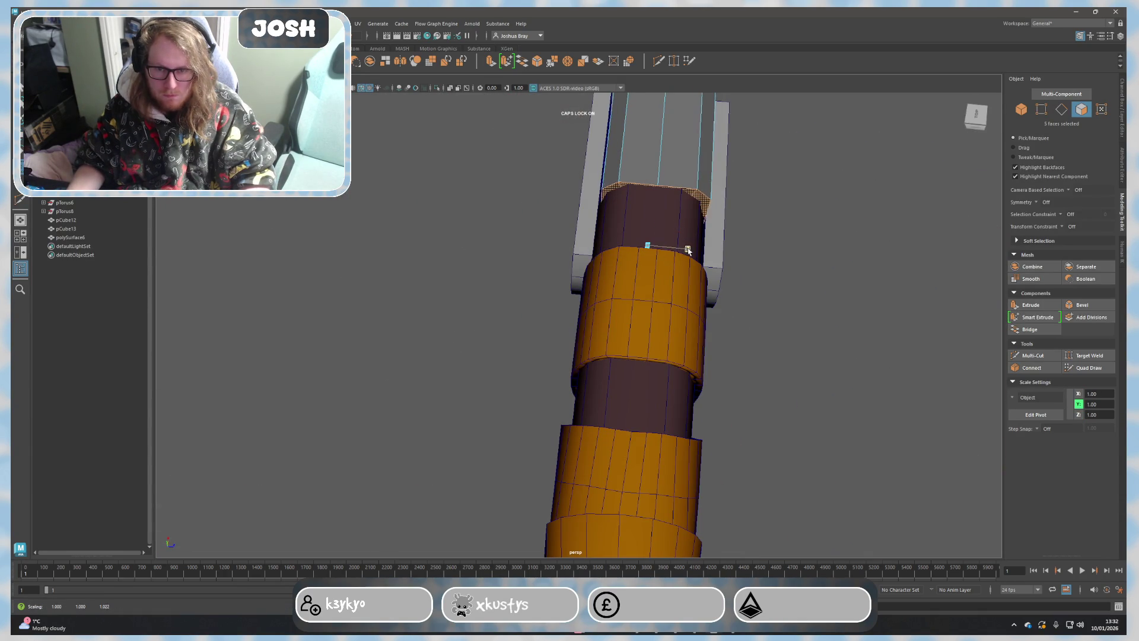
alt+drag(688, 251, 512, 380)
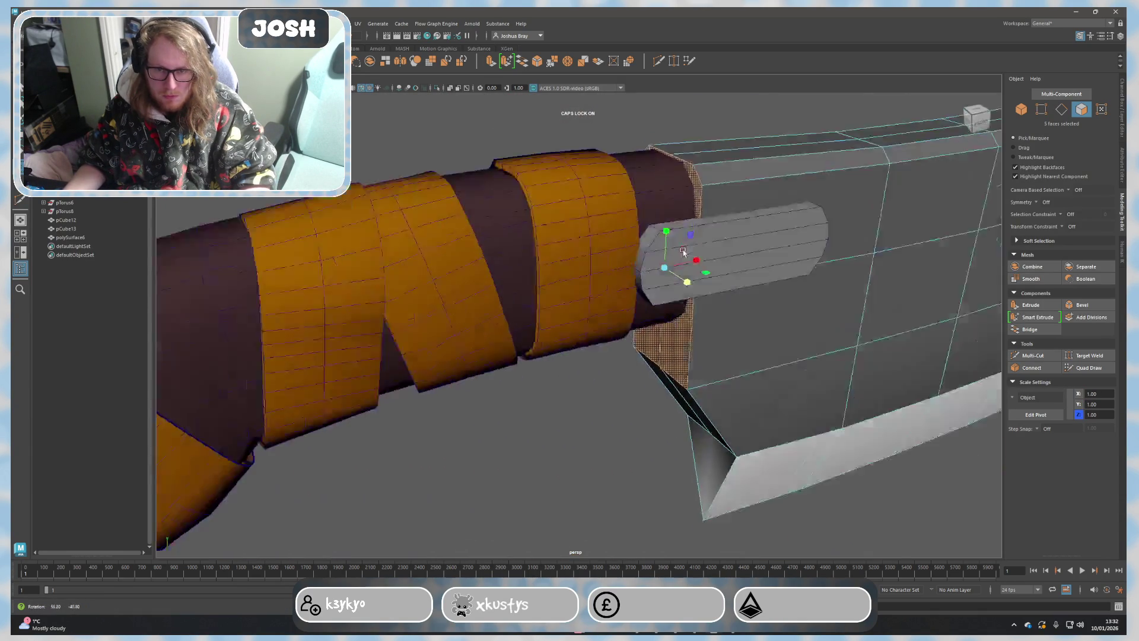
click(547, 342)
scroll(539, 453, down, 5)
scroll(831, 465, down, 3)
Step: Push the blade's rear corner edges outward along X, then return the blade to object mode
mouse_move(831, 466)
alt+mouse_down()
mouse_move(878, 437)
mouse_move(849, 428)
mouse_move(850, 447)
mouse_move(655, 443)
alt+mouse_up()
scroll(576, 428, up, 5)
alt+drag(577, 428, 534, 400)
scroll(534, 401, up, 3)
right_drag(509, 352, 508, 326)
shift+click(535, 367)
mouse_move(572, 421)
alt+mouse_down()
mouse_move(579, 445)
mouse_move(428, 406)
alt+mouse_up()
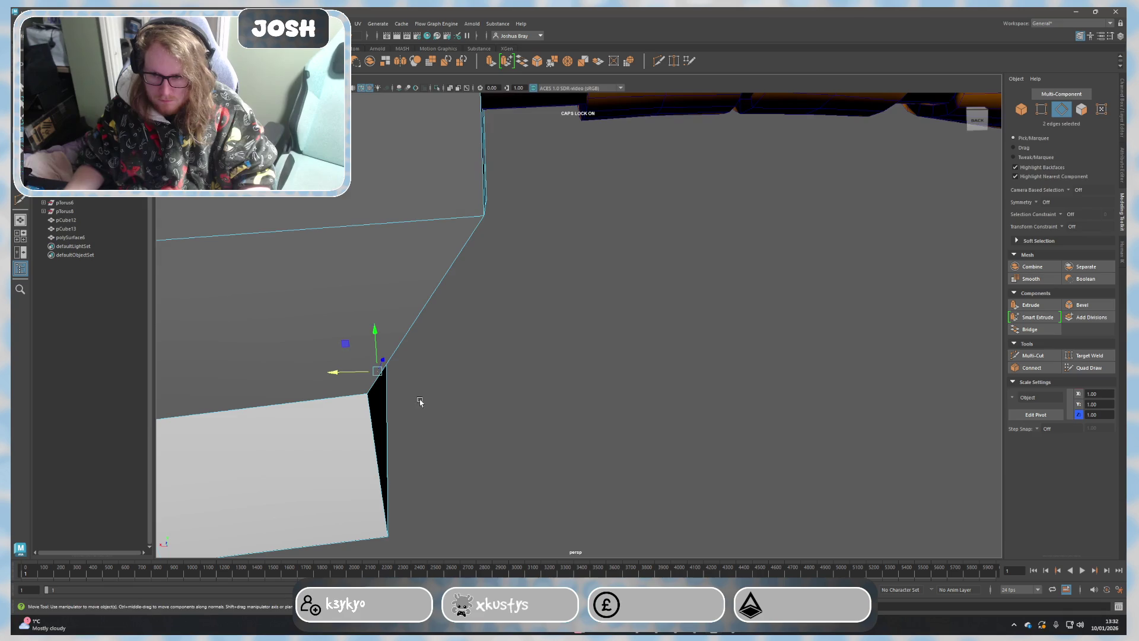
drag(354, 372, 425, 370)
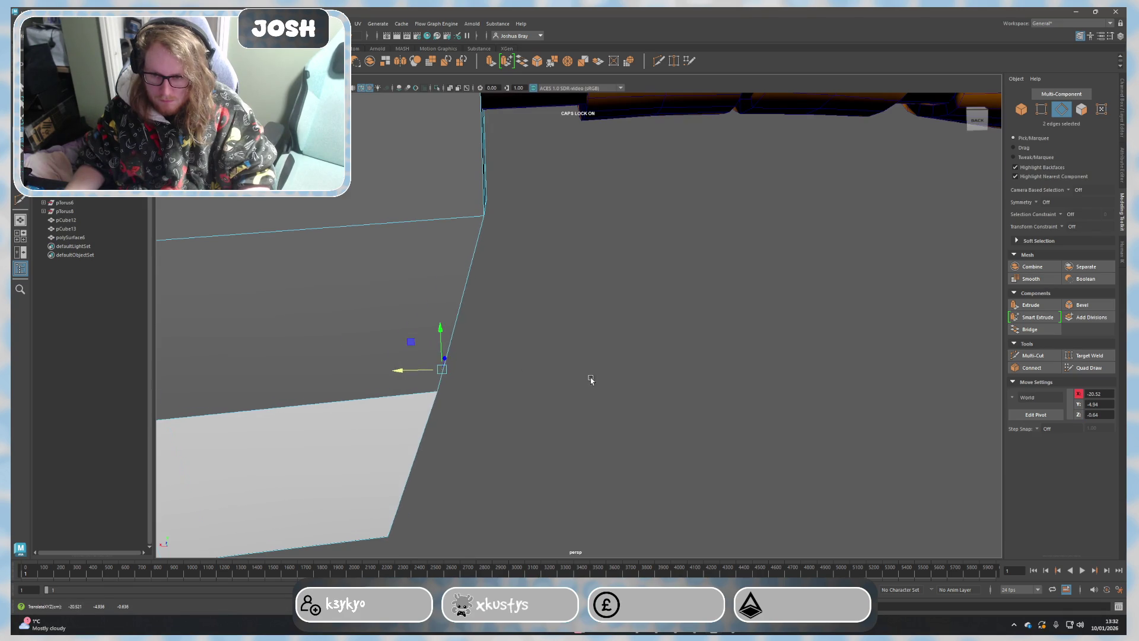
scroll(560, 401, down, 5)
scroll(543, 441, down, 2)
scroll(565, 442, down, 4)
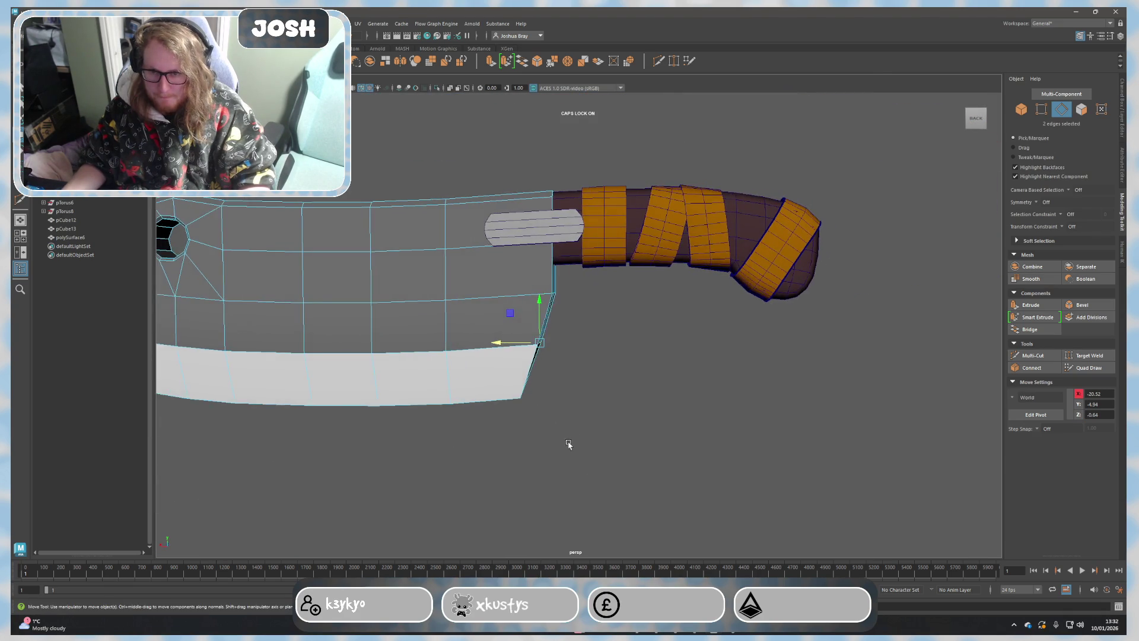
scroll(564, 450, down, 3)
alt+drag(564, 452, 571, 443)
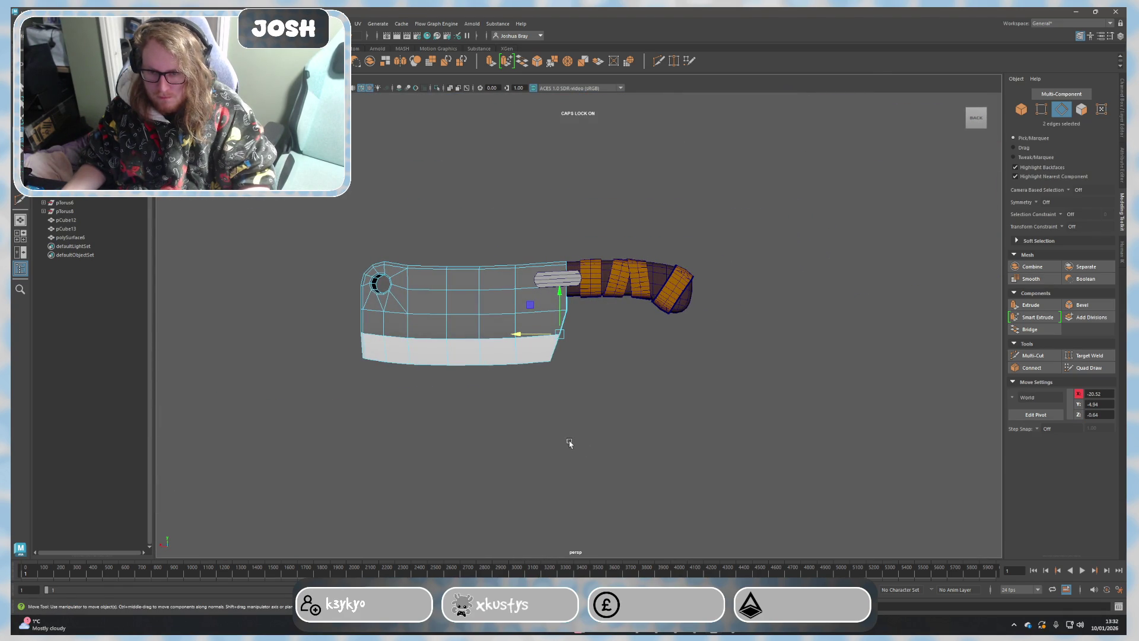
right_drag(598, 413, 623, 342)
alt+drag(628, 427, 831, 450)
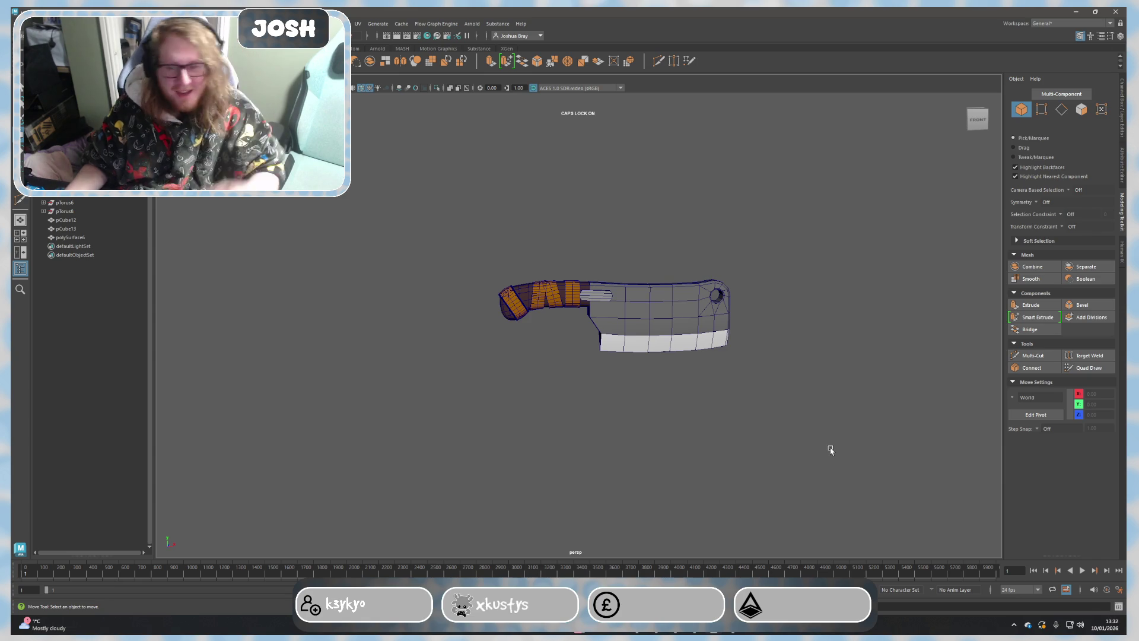
scroll(704, 406, up, 1)
scroll(579, 353, up, 3)
scroll(572, 362, up, 2)
scroll(571, 363, up, 2)
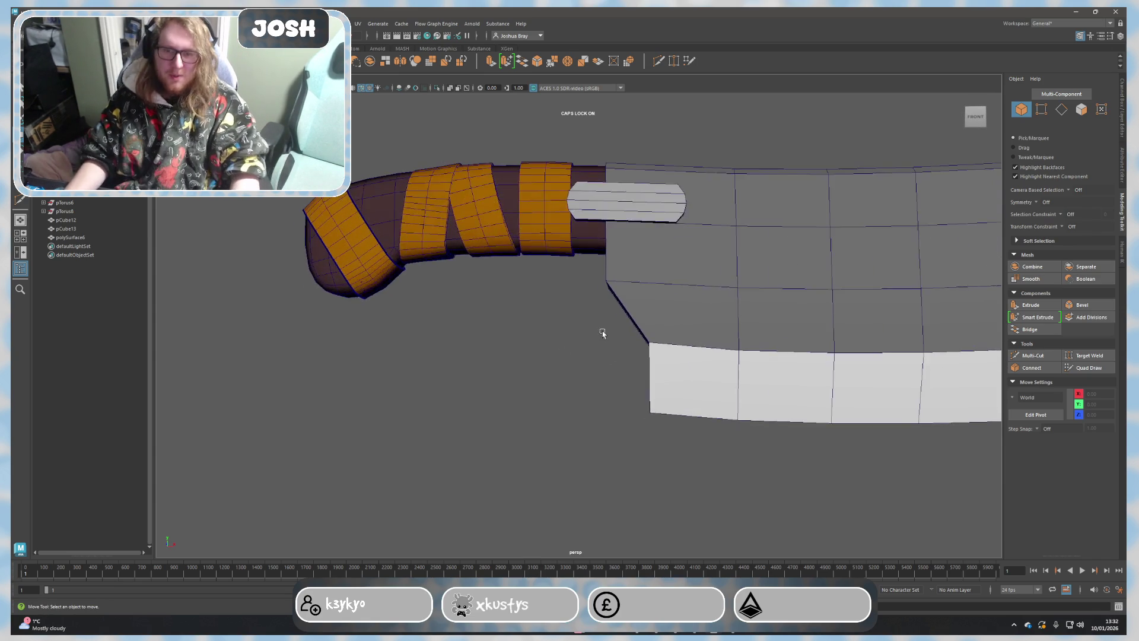
alt+drag(572, 362, 523, 483)
click(534, 379)
mouse_move(523, 424)
alt+mouse_down()
mouse_move(543, 472)
mouse_move(635, 415)
mouse_move(722, 458)
alt+mouse_up()
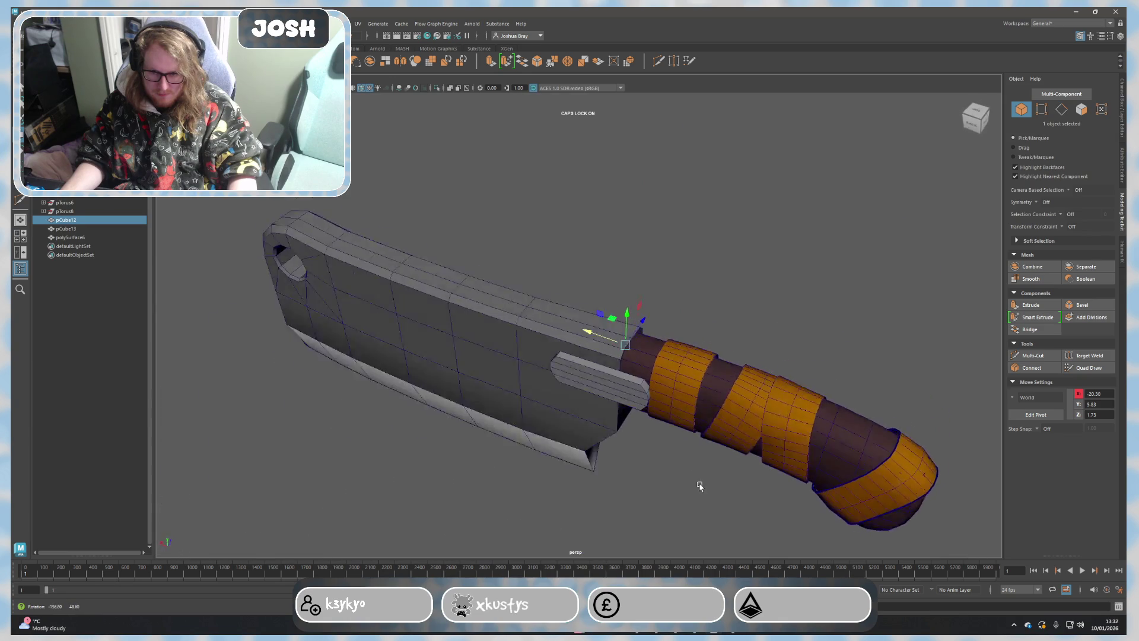
mouse_move(722, 459)
alt+mouse_down()
mouse_move(692, 485)
mouse_move(541, 471)
mouse_move(428, 496)
mouse_move(350, 410)
mouse_move(433, 457)
mouse_move(528, 386)
mouse_move(515, 352)
alt+mouse_up()
click(721, 369)
right_drag(514, 352, 547, 343)
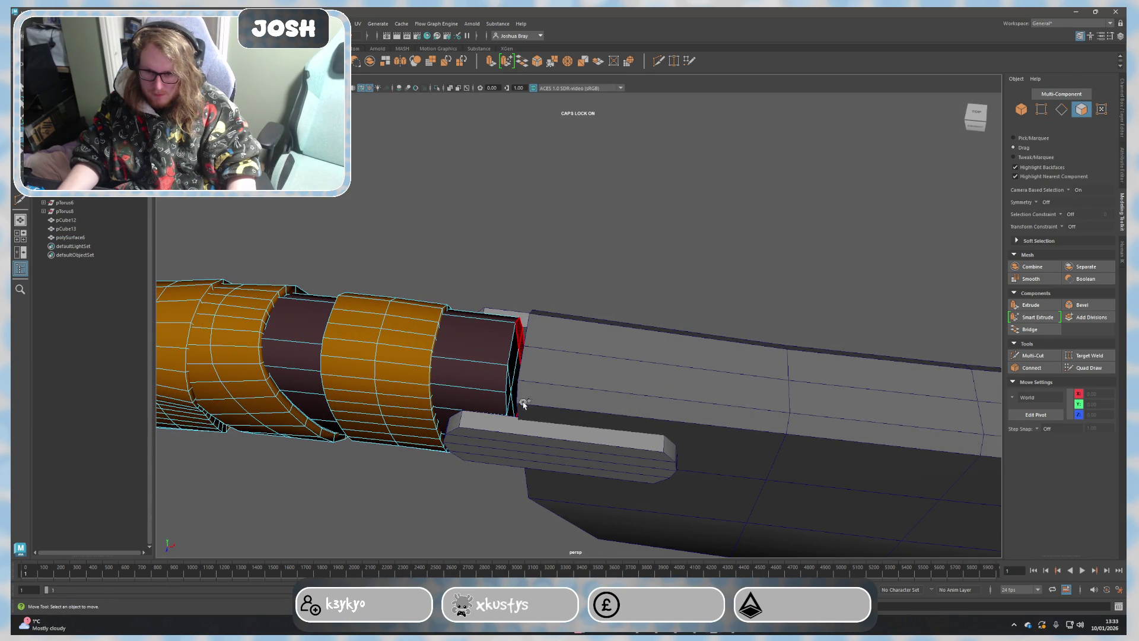
double_click(510, 378)
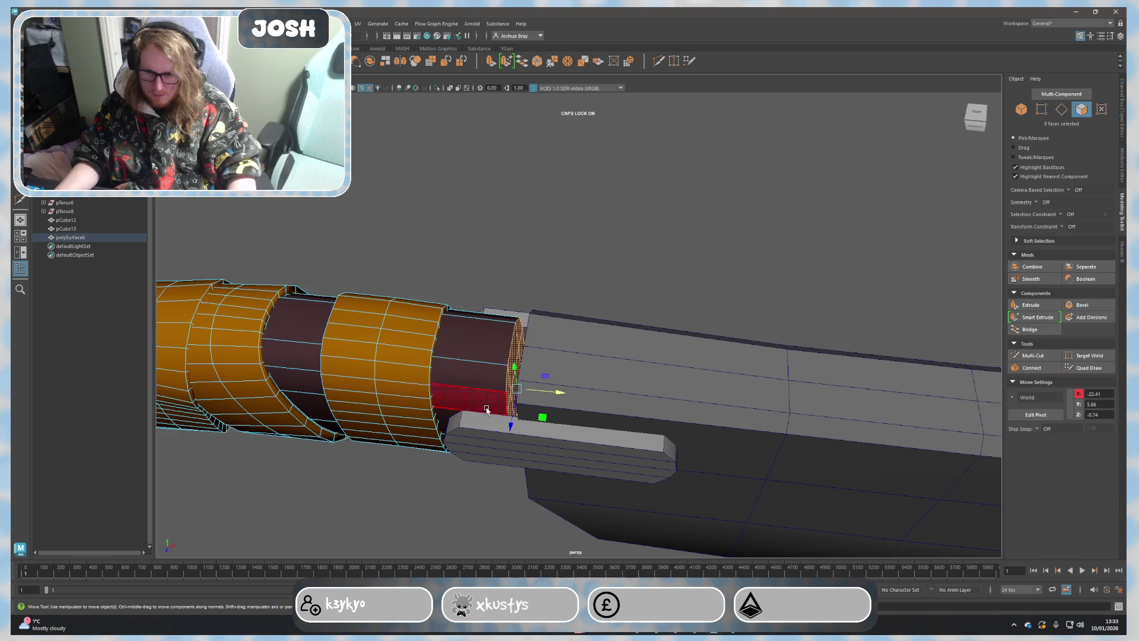
alt+drag(486, 401, 652, 438)
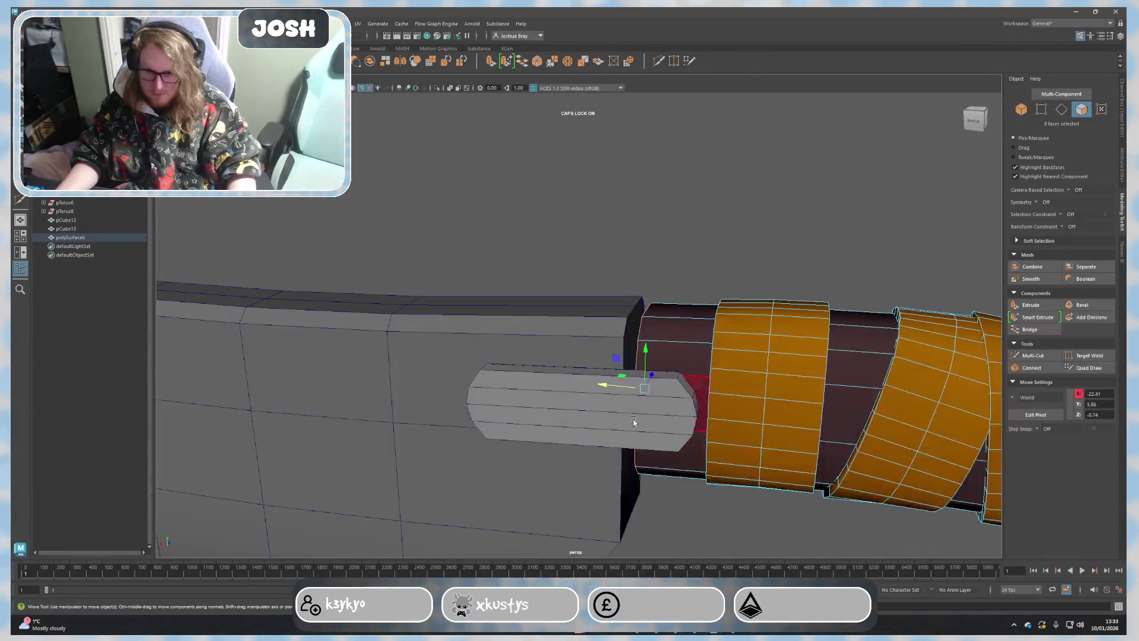
mouse_move(594, 381)
alt+mouse_down()
mouse_move(552, 441)
mouse_move(784, 359)
mouse_move(729, 447)
alt+mouse_up()
key(F8)
click(821, 333)
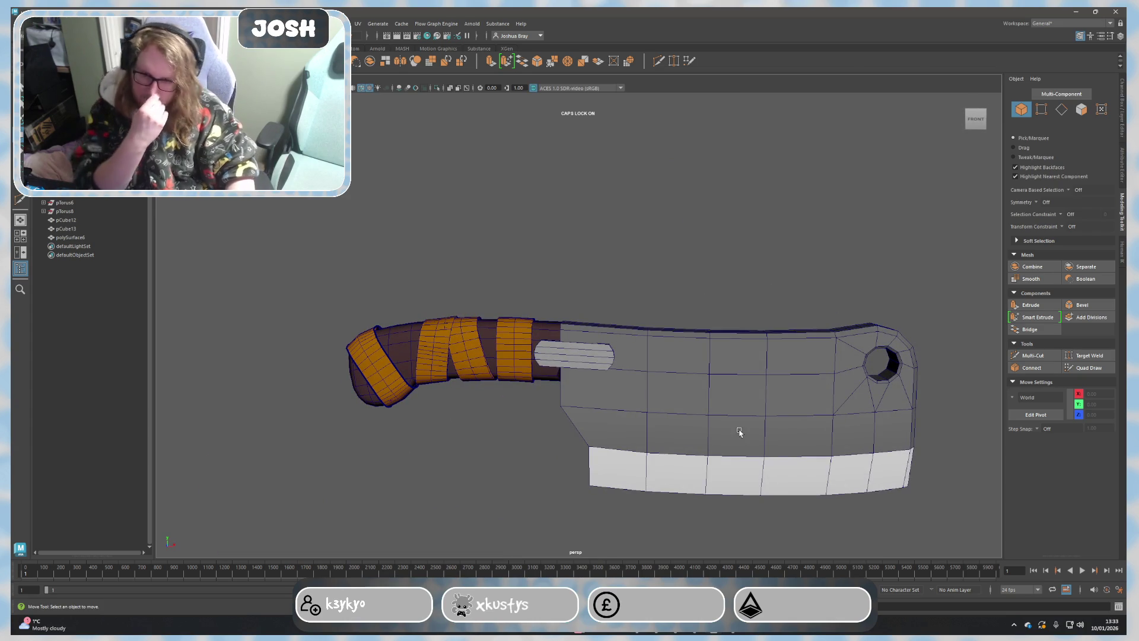
click(604, 355)
Step: Assign a new Lambert, lambert3, to slot pieces pCube12 and pCube13 and colour it dark grey
mouse_move(822, 433)
alt+mouse_down()
mouse_move(736, 454)
mouse_move(603, 361)
alt+mouse_up()
scroll(601, 428, up, 3)
right_drag(637, 364, 676, 560)
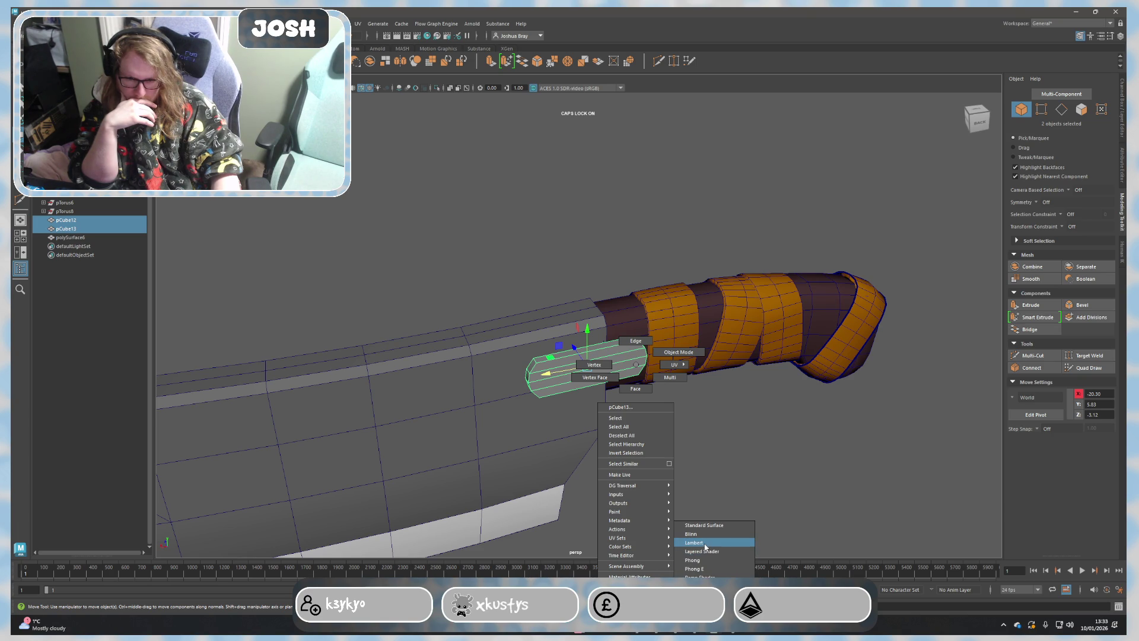
click(705, 545)
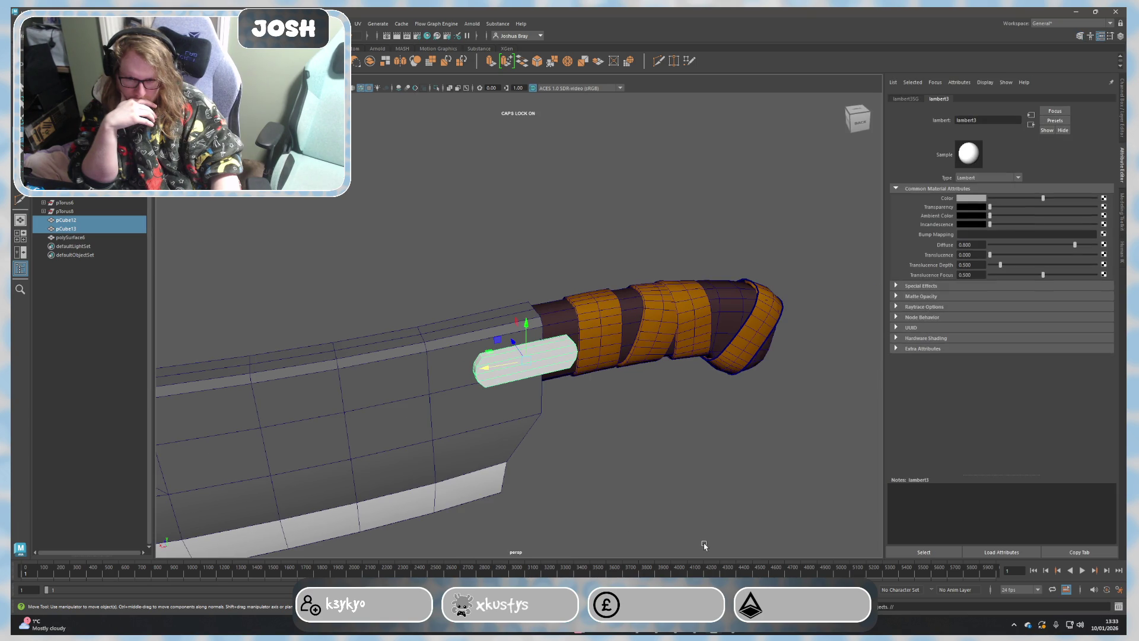
click(973, 197)
click(964, 206)
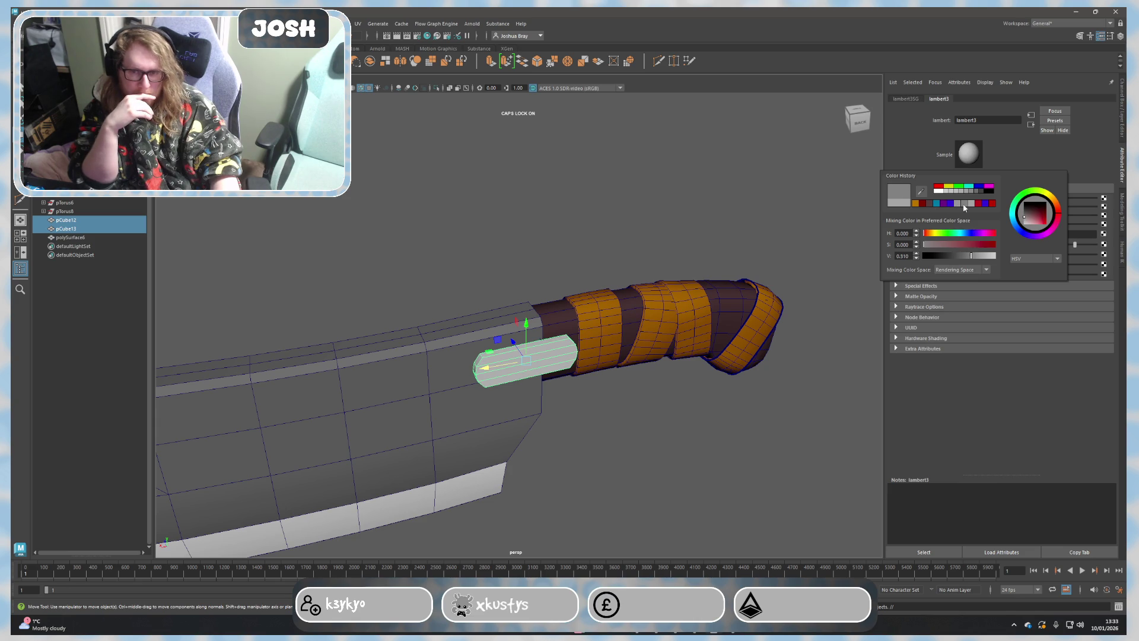
click(981, 196)
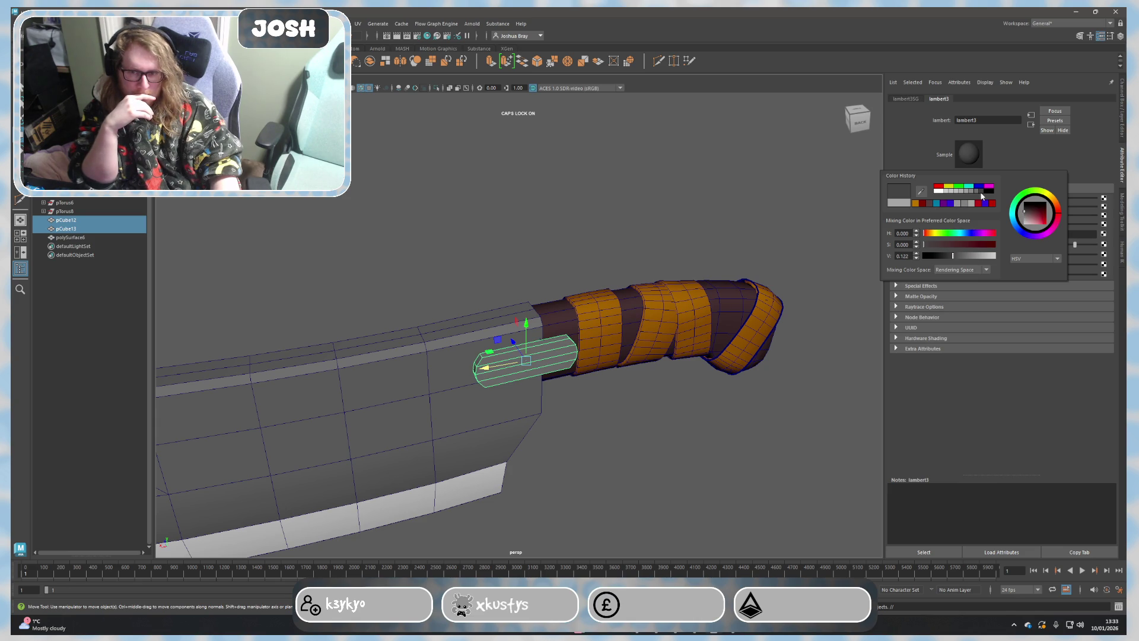
click(987, 195)
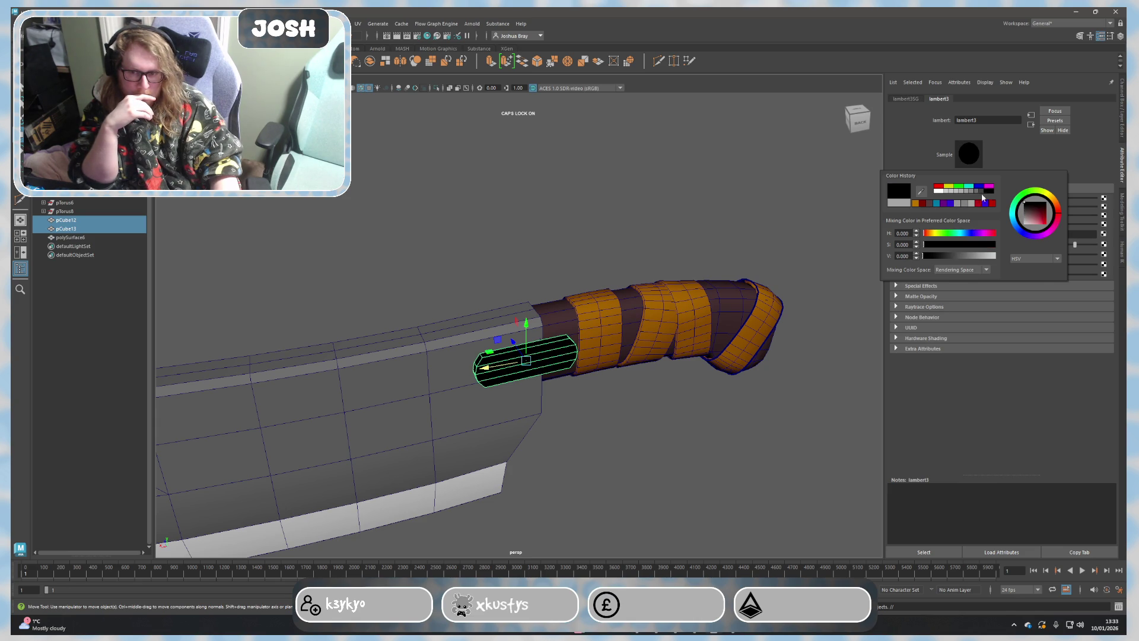
drag(990, 201, 1000, 201)
right_click(759, 200)
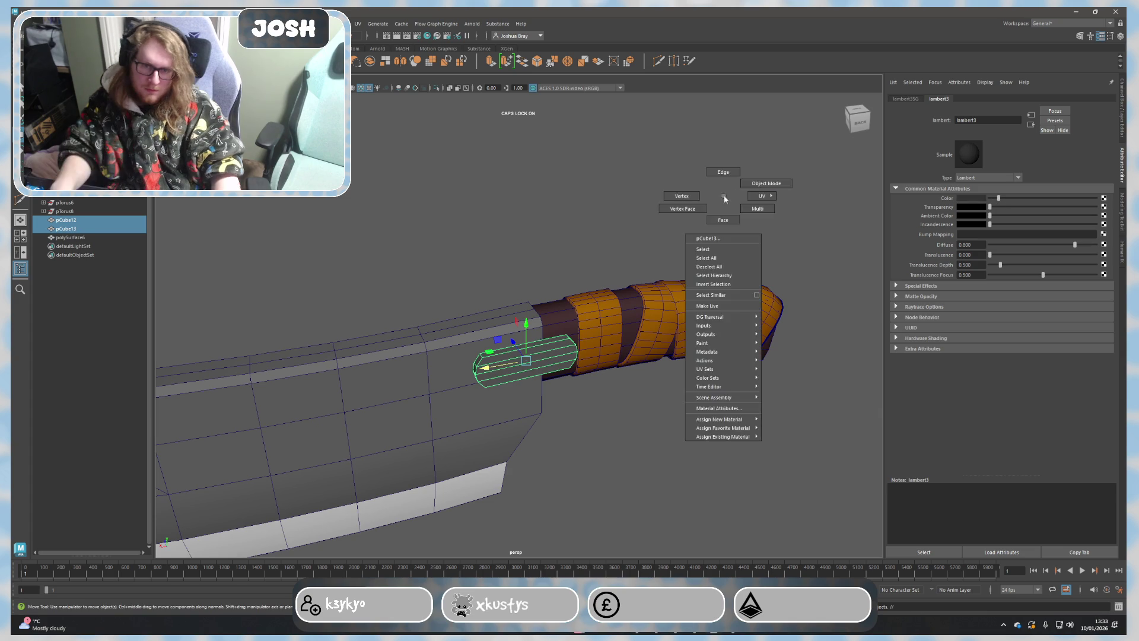
click(787, 233)
mouse_move(786, 234)
alt+mouse_down()
mouse_move(737, 406)
mouse_move(747, 427)
mouse_move(776, 427)
mouse_move(753, 400)
mouse_move(699, 448)
mouse_move(644, 446)
mouse_move(740, 444)
mouse_move(673, 465)
mouse_move(635, 419)
mouse_move(490, 451)
mouse_move(463, 437)
mouse_move(455, 451)
mouse_move(468, 415)
mouse_move(516, 415)
mouse_move(704, 465)
mouse_move(696, 458)
alt+mouse_up()
scroll(642, 506, up, 3)
mouse_move(643, 505)
alt+mouse_down()
mouse_move(684, 465)
mouse_move(623, 453)
mouse_move(590, 473)
mouse_move(669, 458)
mouse_move(636, 475)
mouse_move(645, 466)
alt+mouse_up()
scroll(607, 475, down, 3)
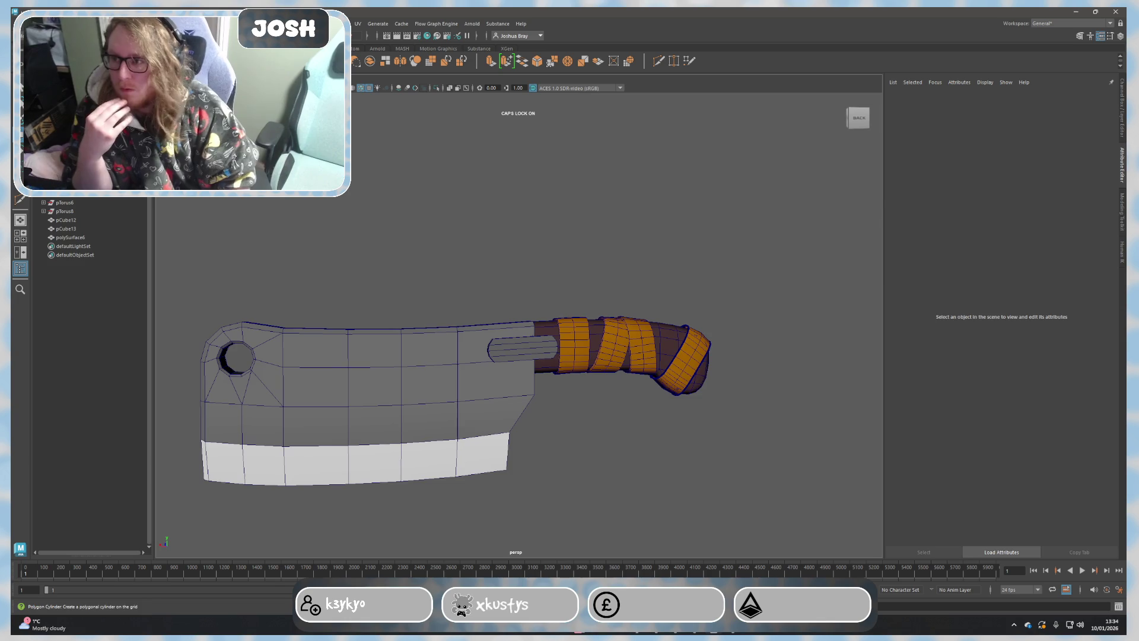
click(54, 60)
scroll(600, 392, down, 3)
alt+drag(478, 419, 535, 421)
scroll(535, 420, up, 2)
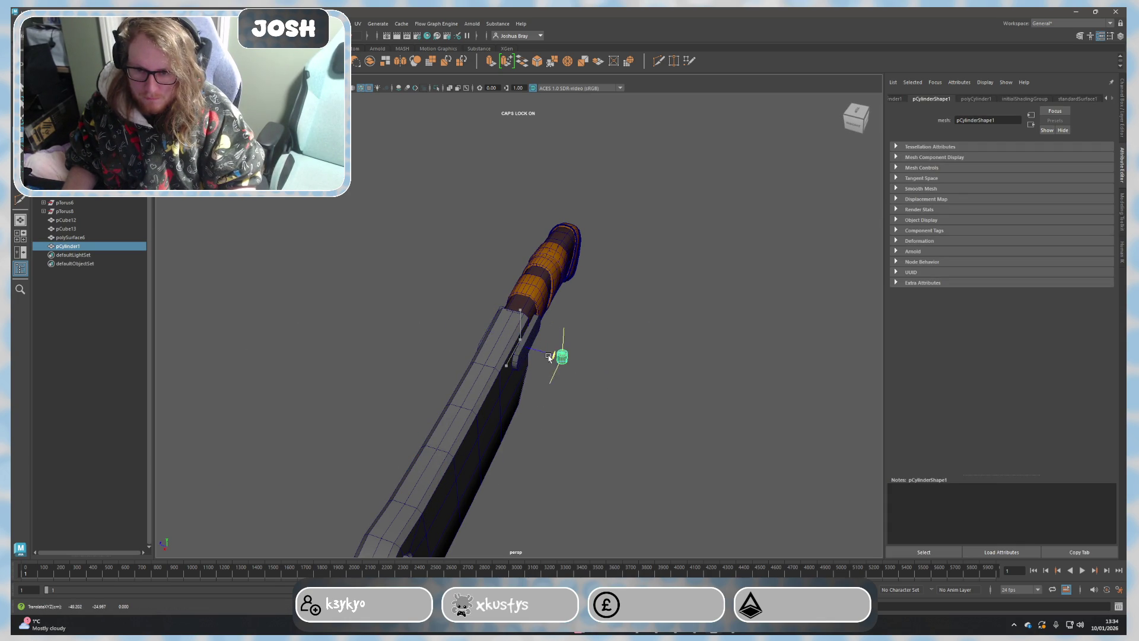
alt+drag(549, 357, 620, 407)
scroll(656, 432, up, 2)
click(625, 416)
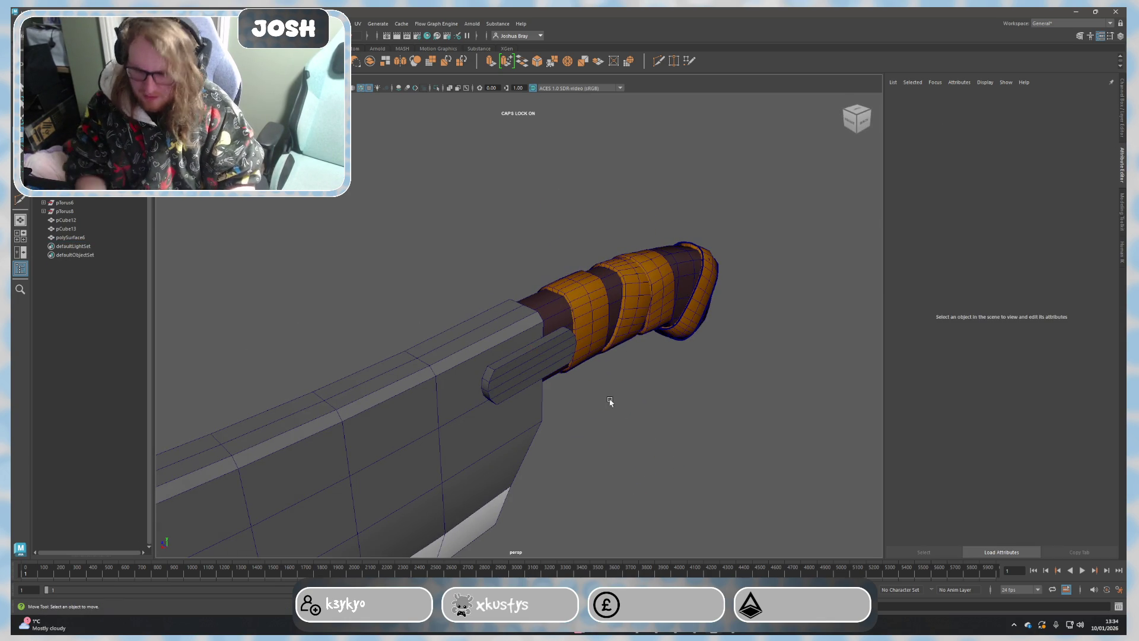
Step: Create a polygon cube, pCube14, and scale it up beside the cleaver blade
click(32, 60)
scroll(430, 403, down, 4)
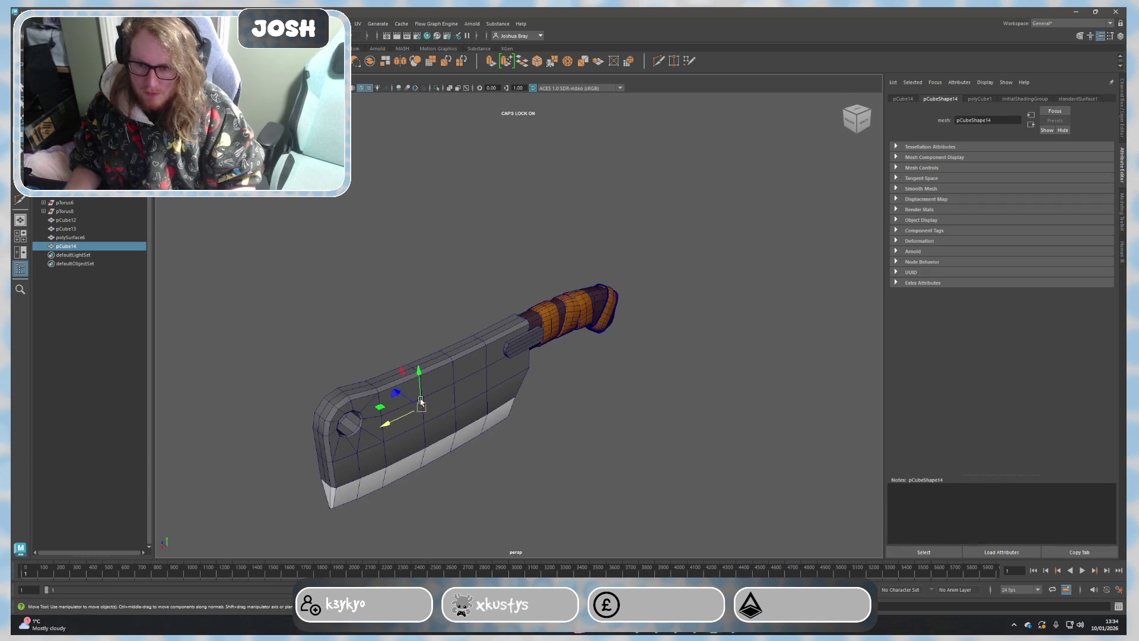
key(r)
drag(559, 479, 614, 501)
scroll(725, 476, down, 2)
alt+drag(725, 476, 623, 356)
scroll(583, 116, up, 4)
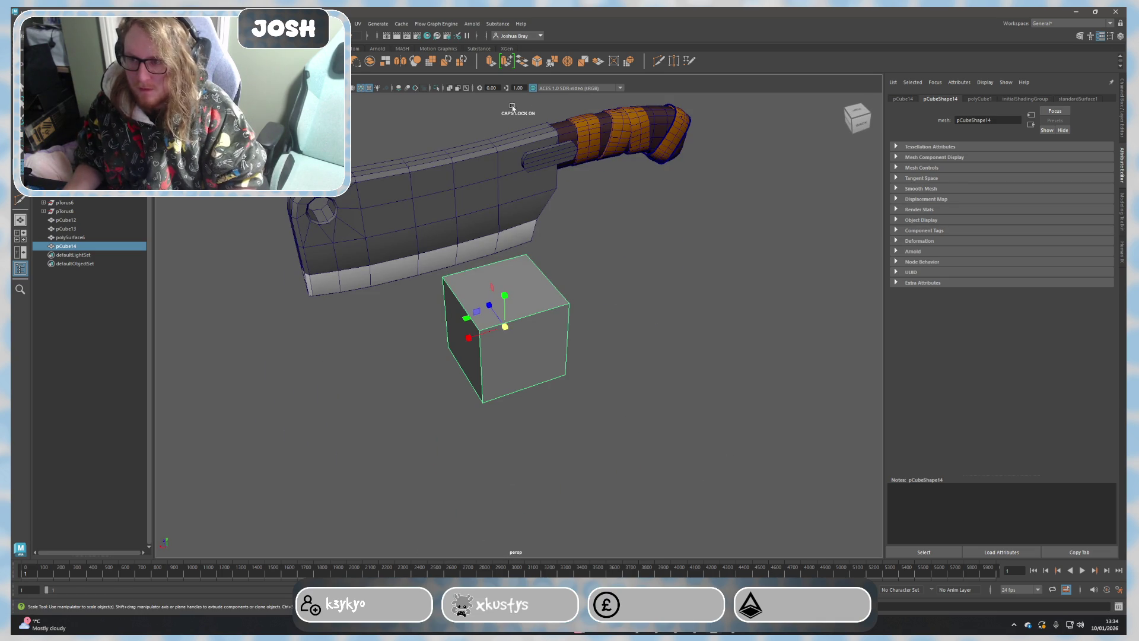
click(1120, 213)
click(1034, 356)
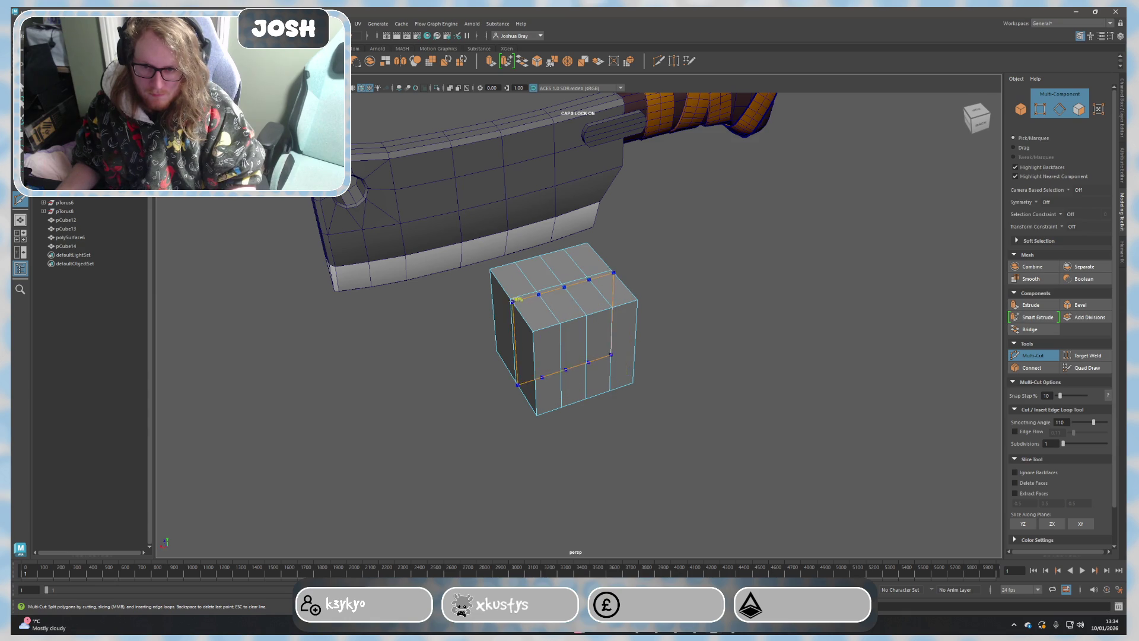
Step: Finish the Multi-Cut edge loops and rotate the cube 90 degrees on X
key(q)
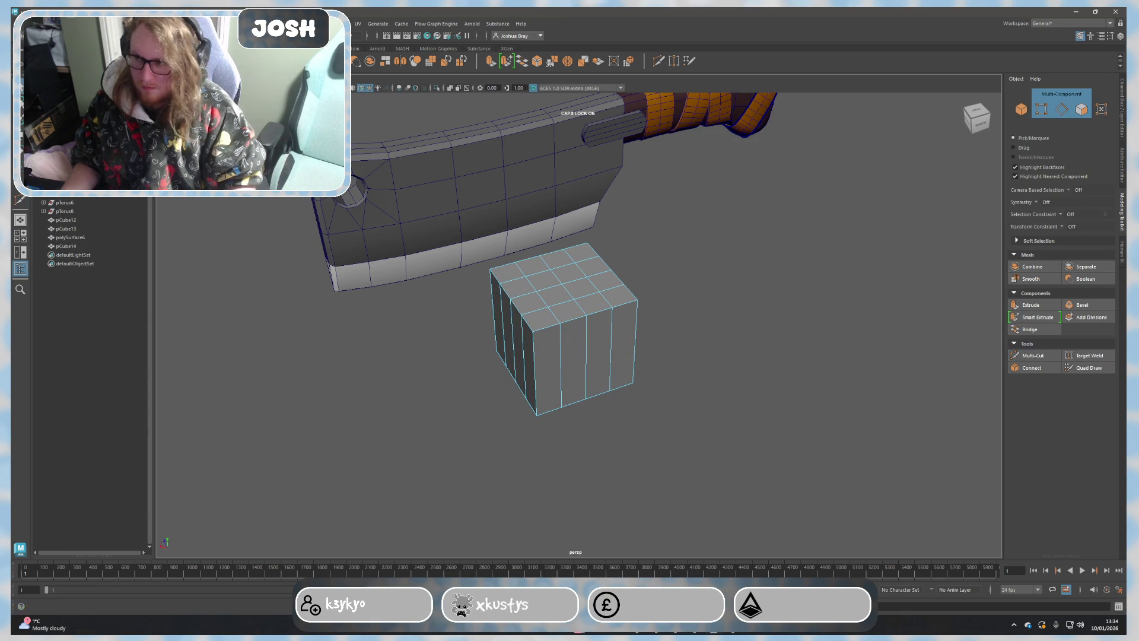
alt+drag(419, 259, 477, 262)
click(668, 231)
key(e)
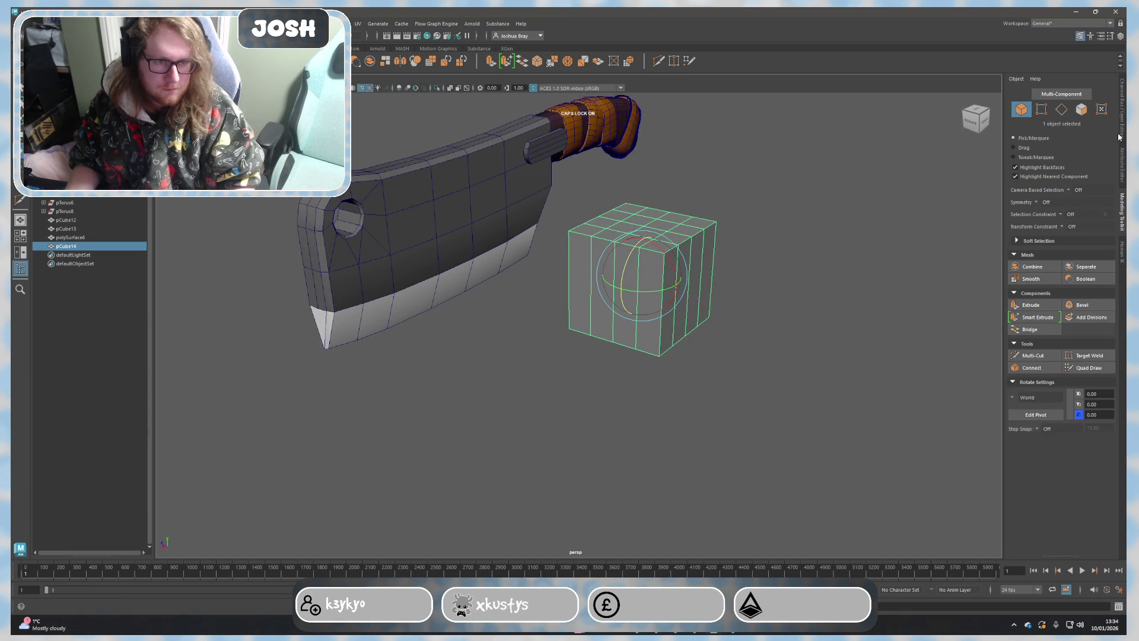
click(1119, 138)
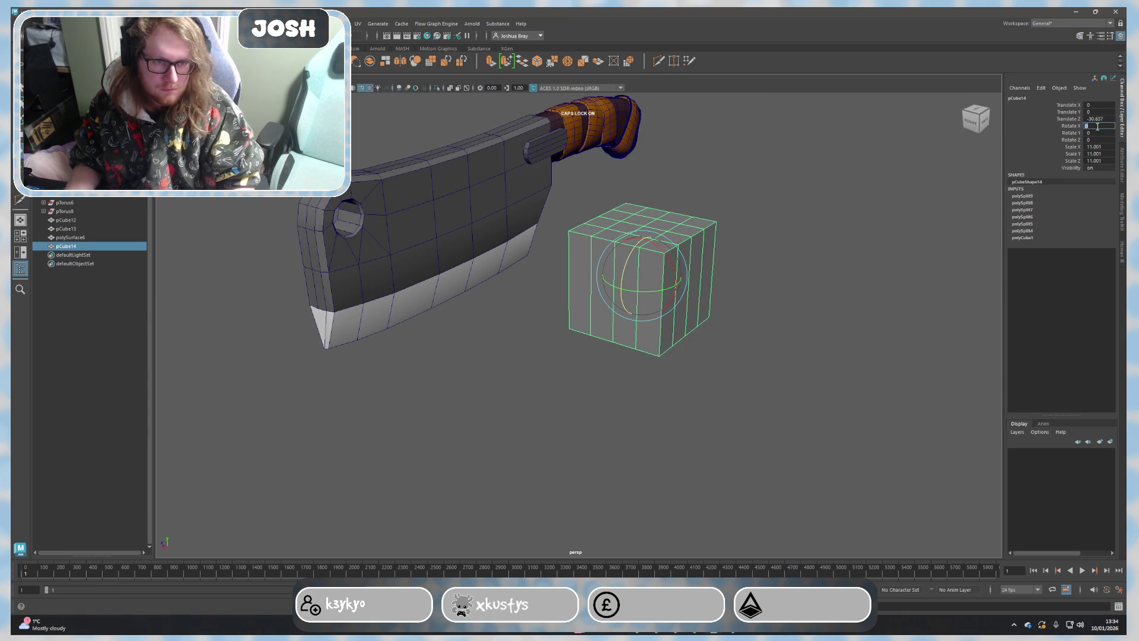
text(90)
key(Return)
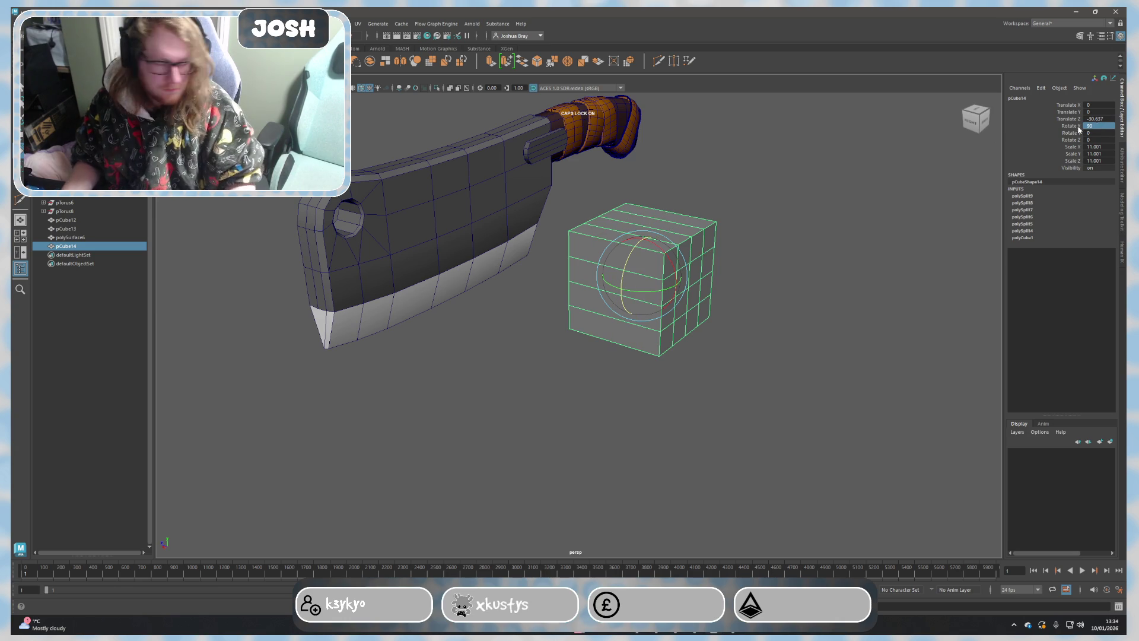
Step: Select an edge loop and Circularize the cube into a short cylinder
alt+drag(810, 341, 762, 338)
right_drag(770, 323, 695, 246)
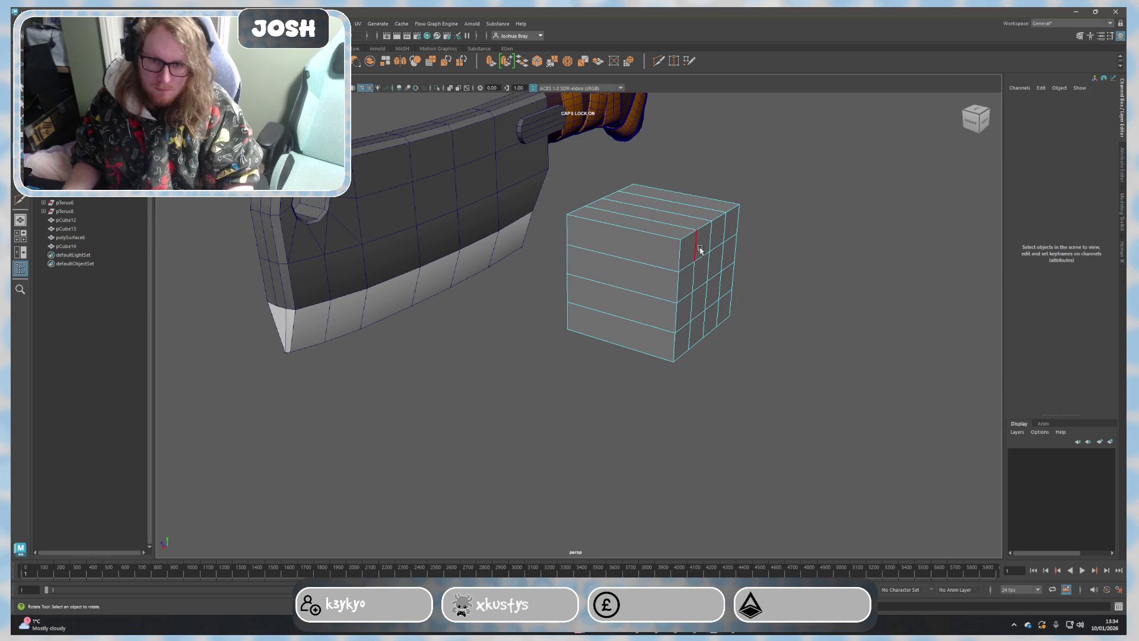
double_click(690, 241)
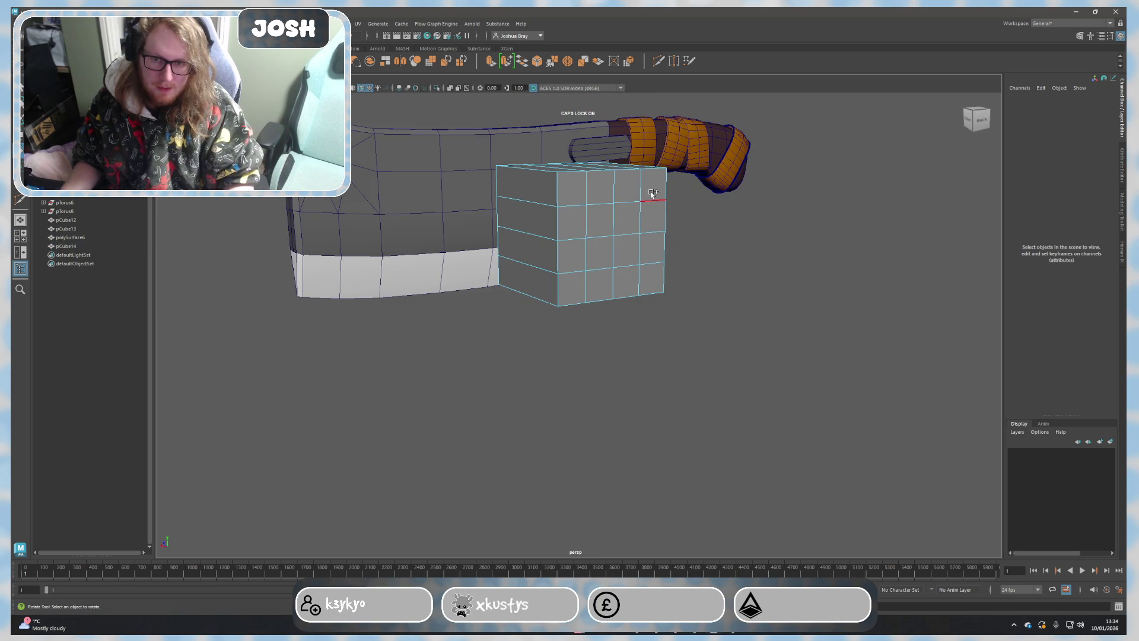
click(651, 174)
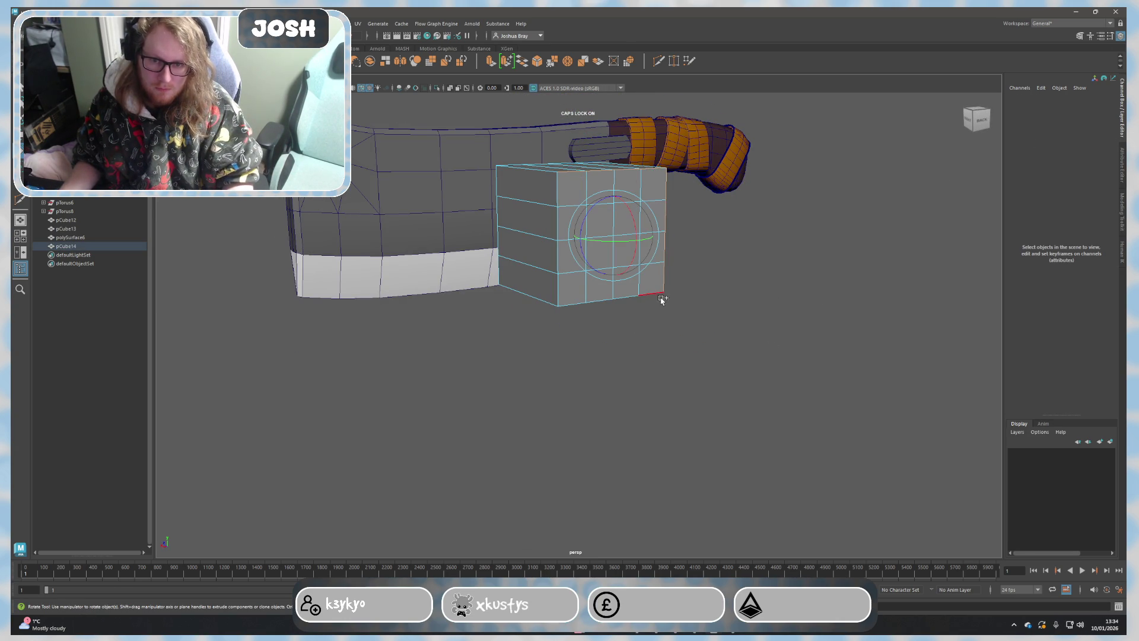
mouse_move(583, 304)
alt+mouse_down()
mouse_move(656, 331)
mouse_move(731, 291)
alt+mouse_up()
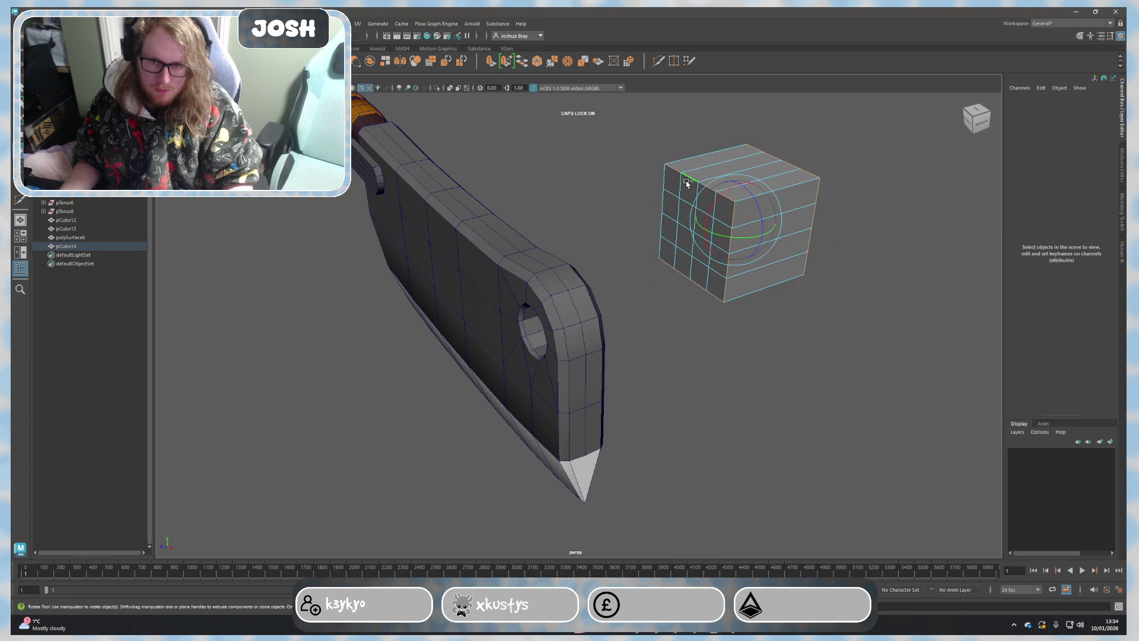
alt+drag(685, 187, 647, 242)
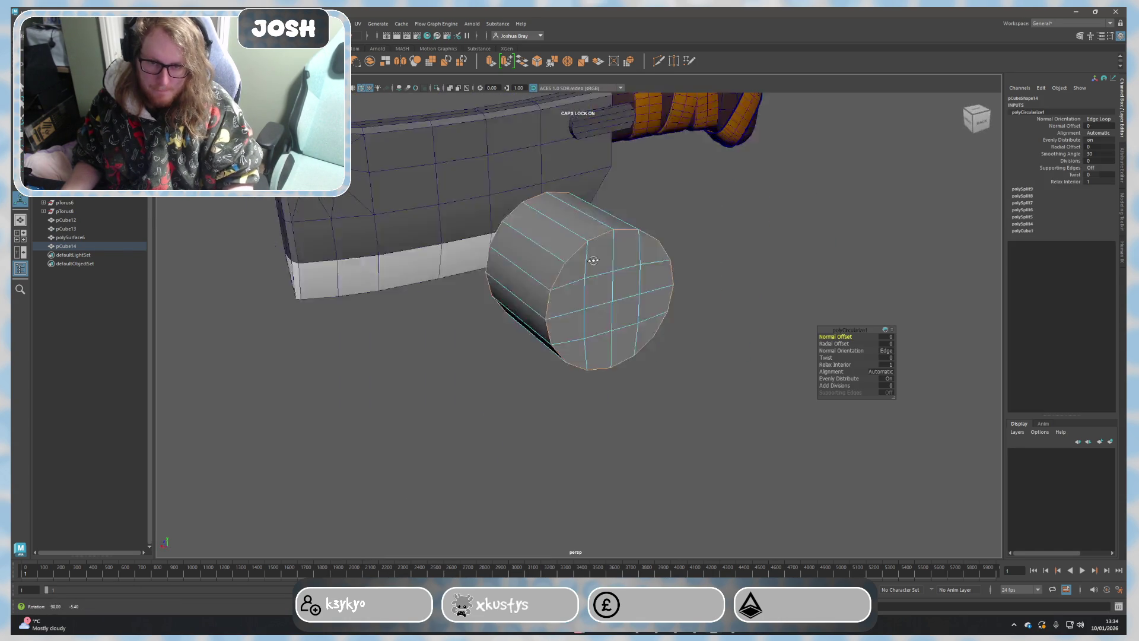
Step: Move the cylinder up to the blade slot and shrink it to rivet size
right_drag(646, 241, 664, 226)
alt+drag(663, 226, 627, 295)
key(w)
mouse_move(626, 295)
middle_down()
mouse_move(553, 143)
mouse_move(654, 214)
middle_up()
mouse_move(718, 234)
alt+mouse_down()
mouse_move(699, 389)
mouse_move(747, 294)
alt+mouse_up()
mouse_move(748, 294)
middle_down()
mouse_move(630, 211)
mouse_move(563, 242)
middle_up()
key(r)
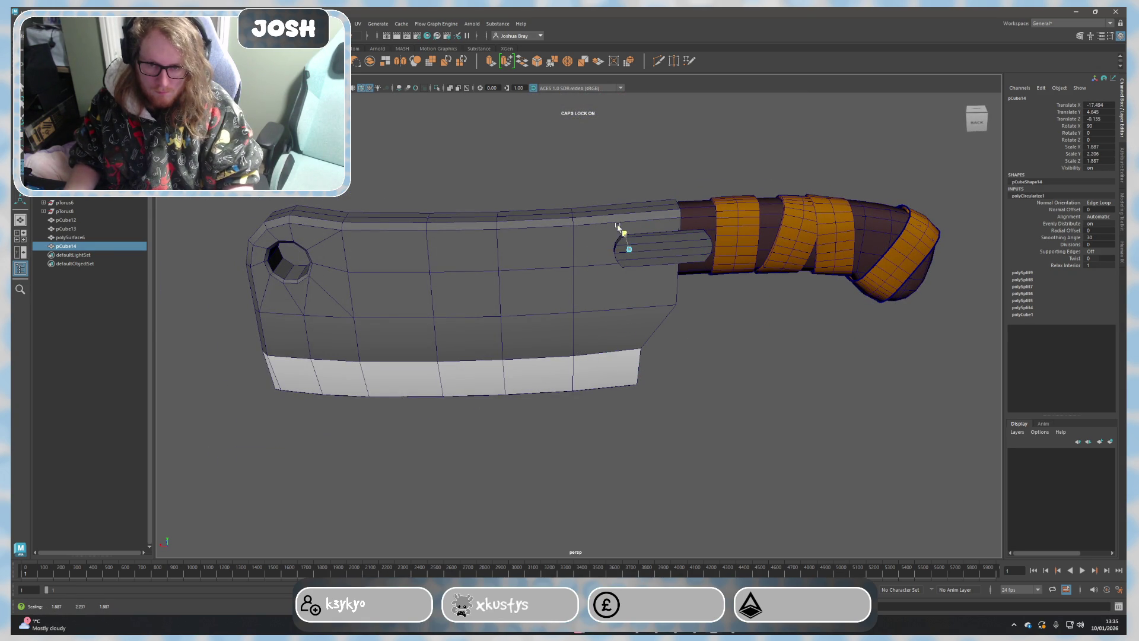
Step: Centre the rivet in the blade's thickness, raise it into the slot and duplicate it as pCube15
mouse_move(608, 215)
alt+mouse_down()
mouse_move(755, 255)
mouse_move(692, 246)
alt+mouse_up()
key(w)
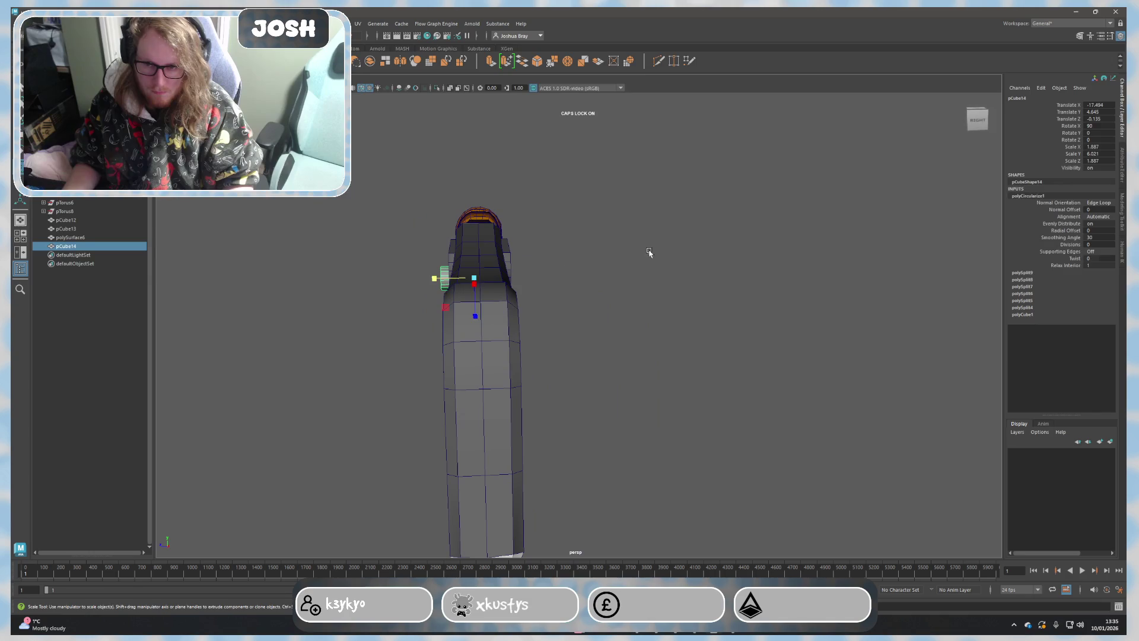
drag(444, 280, 451, 283)
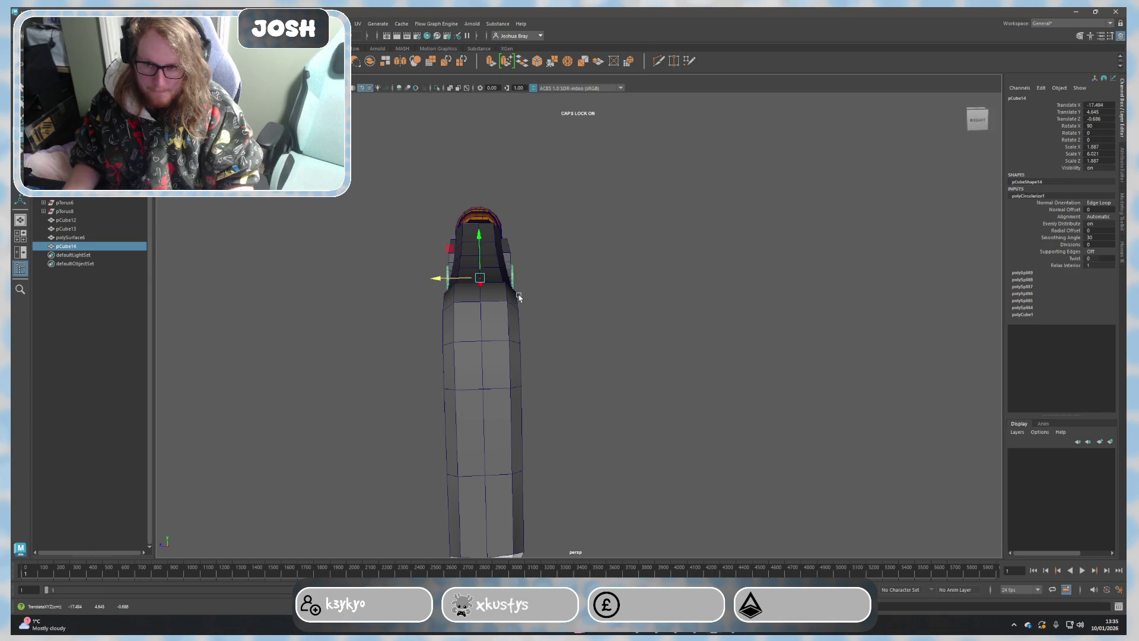
alt+drag(520, 296, 434, 288)
mouse_move(591, 253)
mouse_down()
mouse_move(592, 241)
mouse_move(601, 271)
mouse_move(637, 267)
mouse_up()
key(ctrl+d)
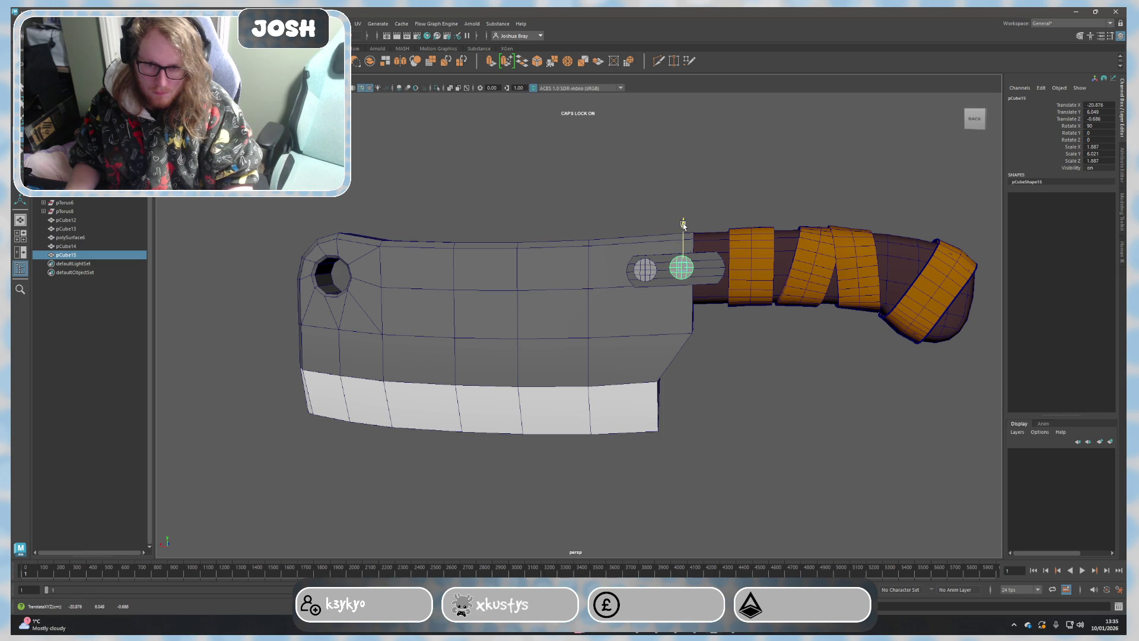
Step: Duplicate a third rivet, pCube16, and slide it along the slot beside the others
key(ctrl+d)
drag(653, 272, 678, 272)
click(681, 271)
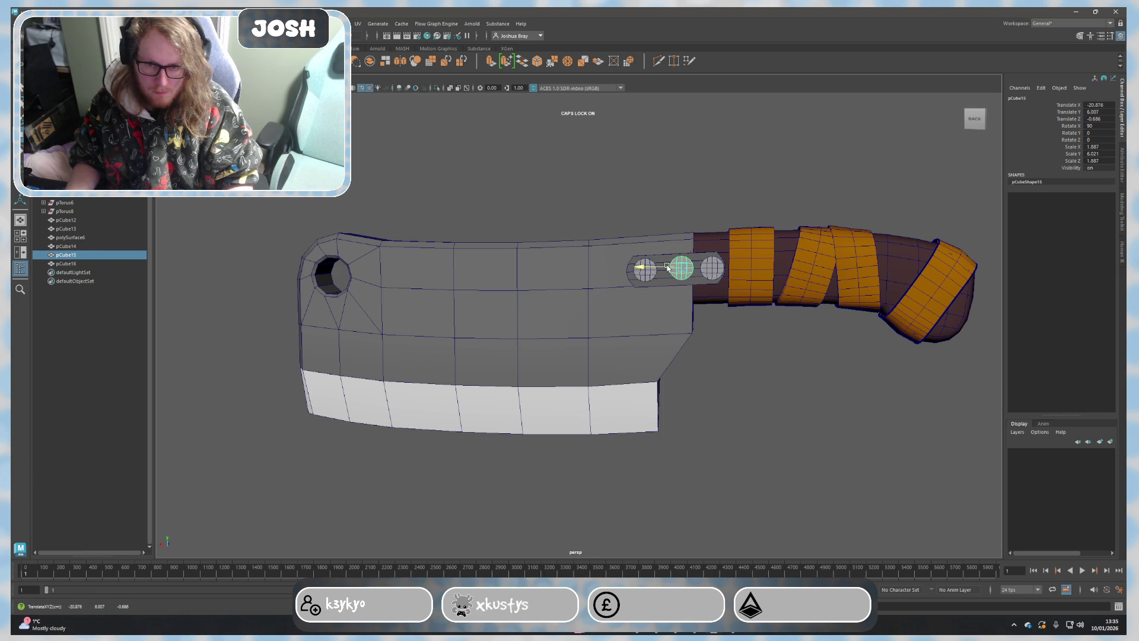
click(707, 267)
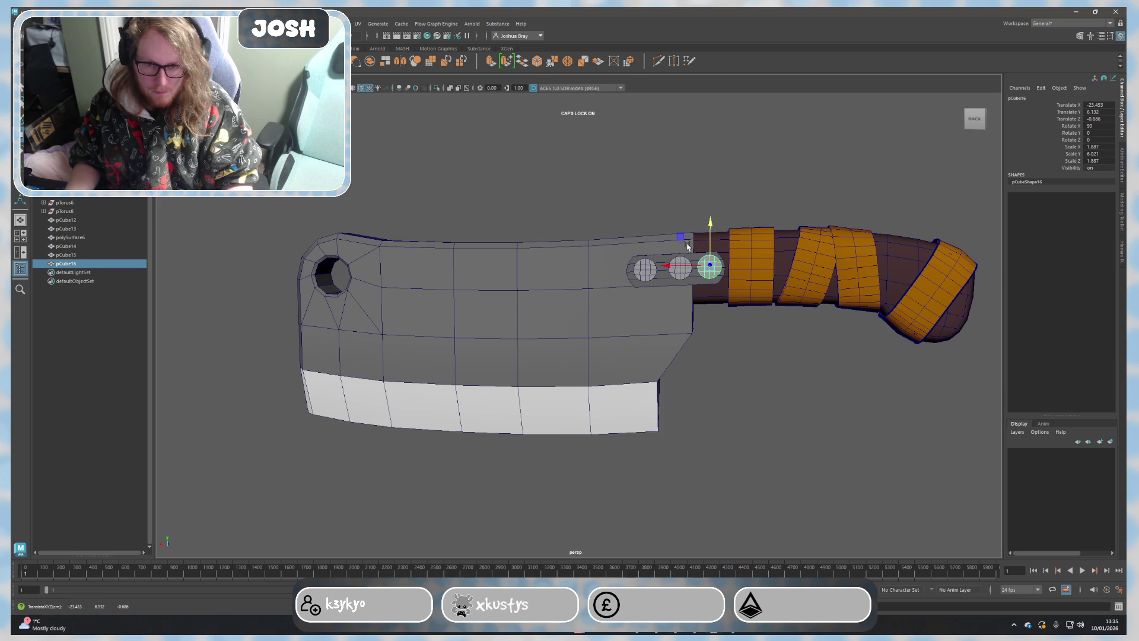
click(676, 268)
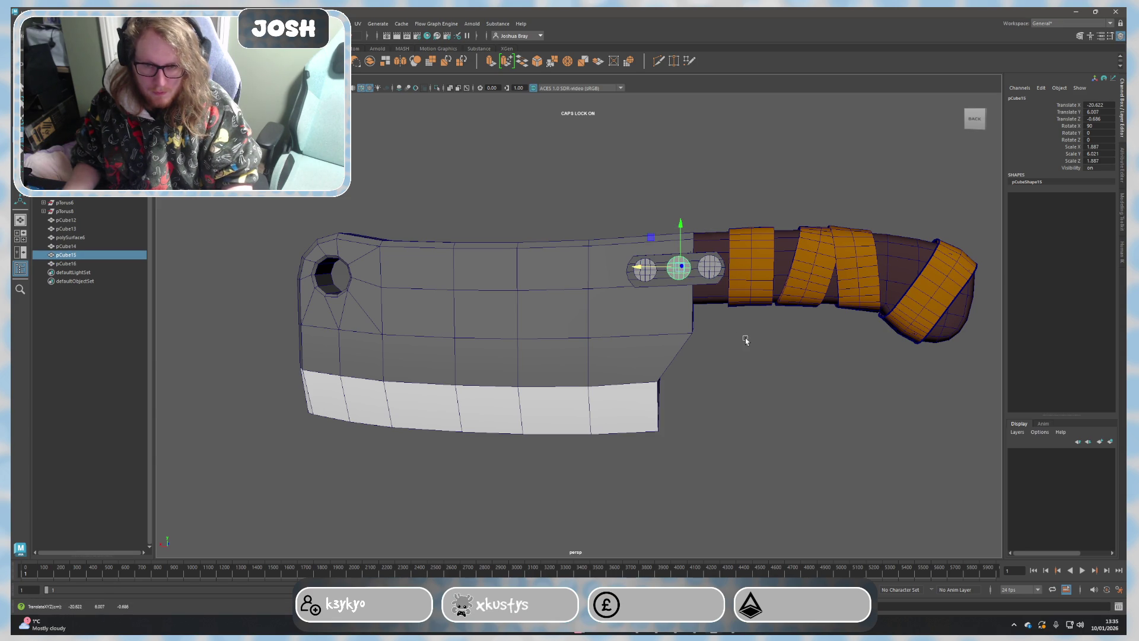
Step: Shift-select the three rivet discs and browse the Assign New Material Maya types
alt+drag(742, 337, 711, 356)
shift+click(732, 304)
shift+click(669, 279)
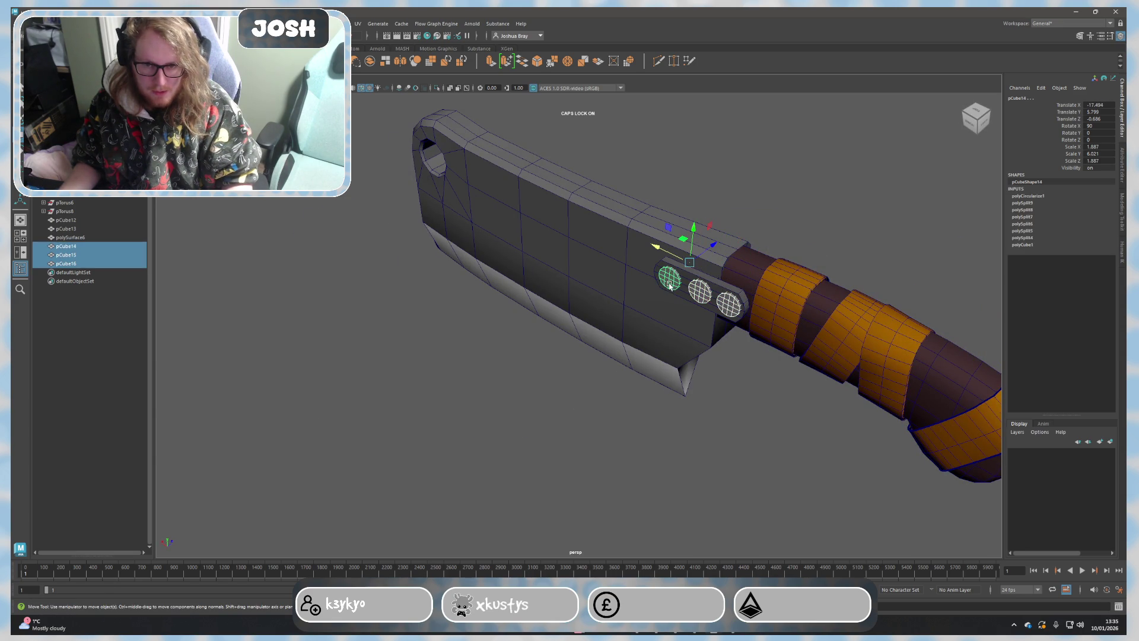
right_drag(669, 283, 703, 475)
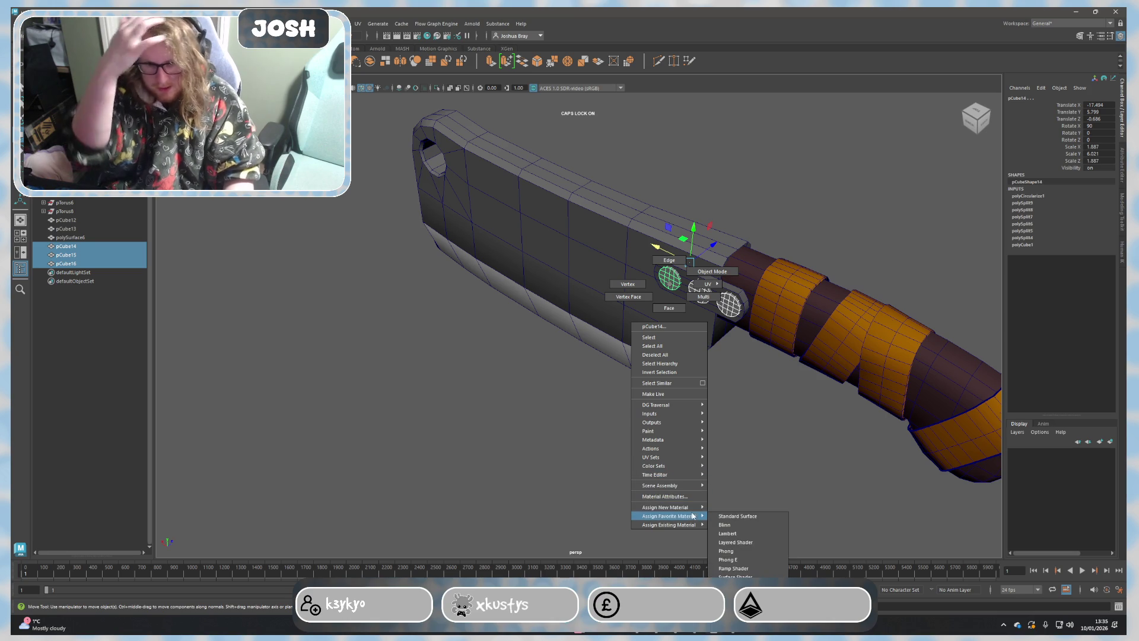
mouse_move(666, 507)
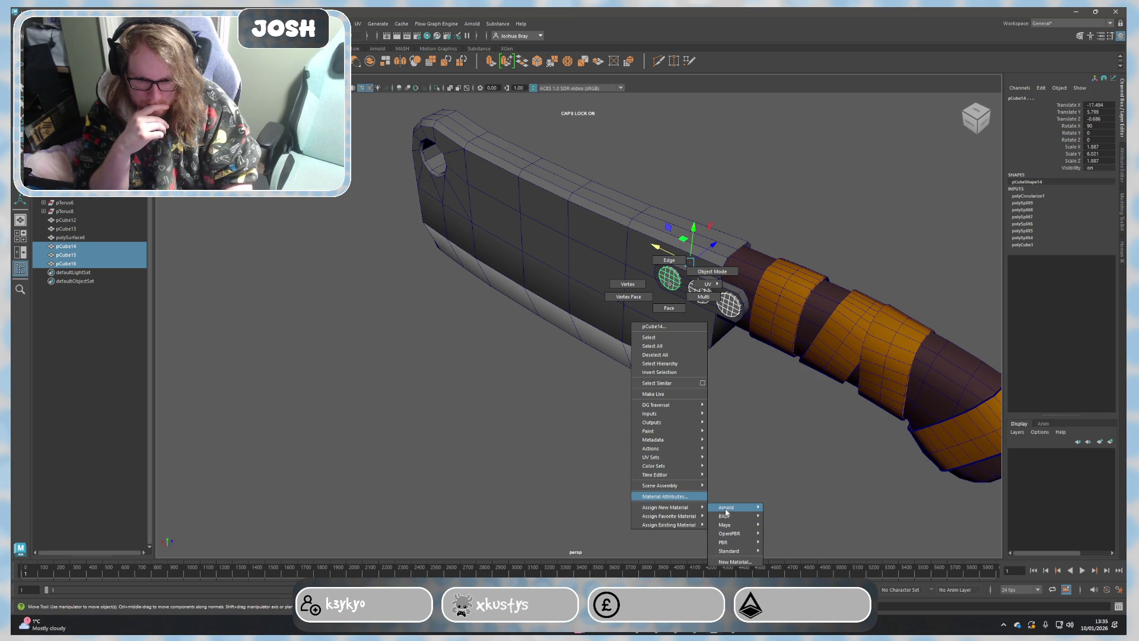
mouse_move(726, 525)
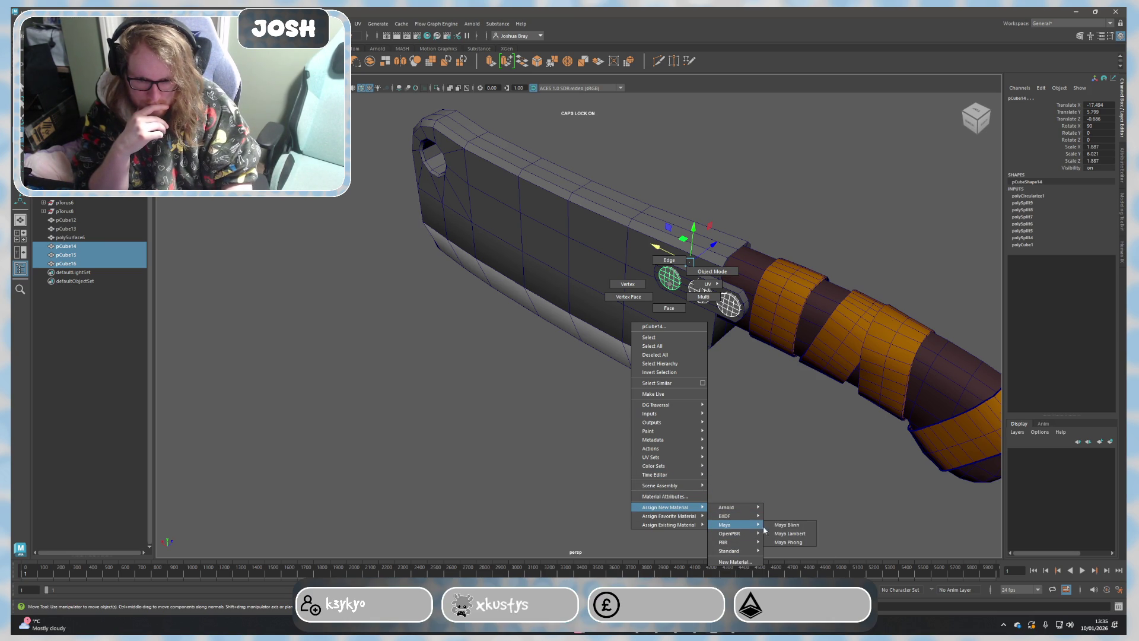
Step: Check the current material and base colour of the rivet nearest the handle
click(790, 533)
click(728, 303)
right_click(735, 308)
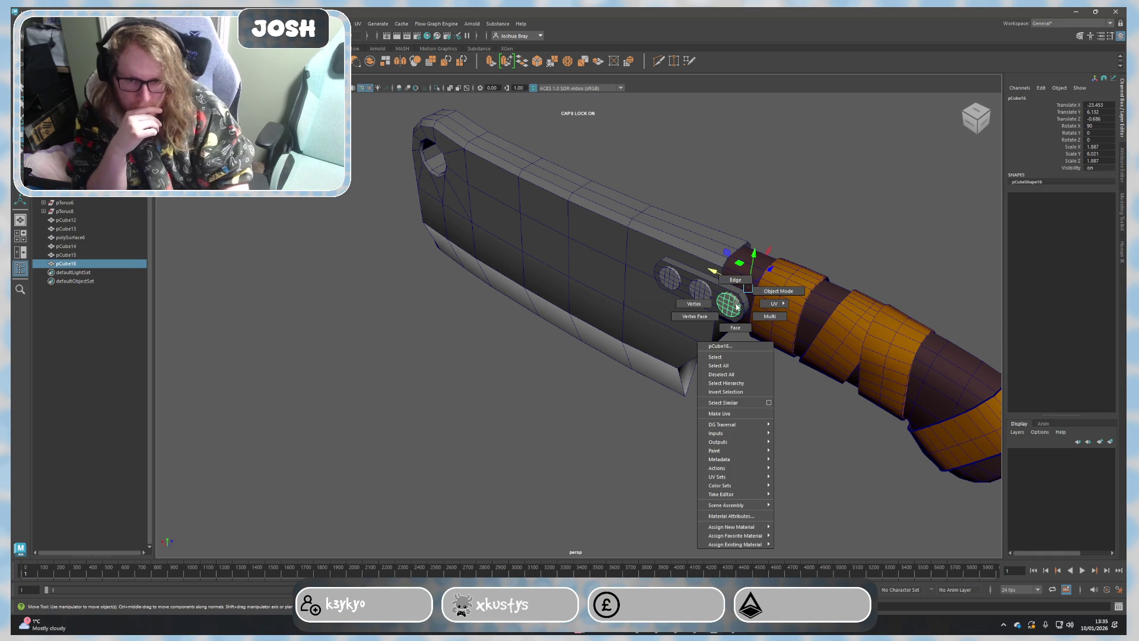
click(731, 517)
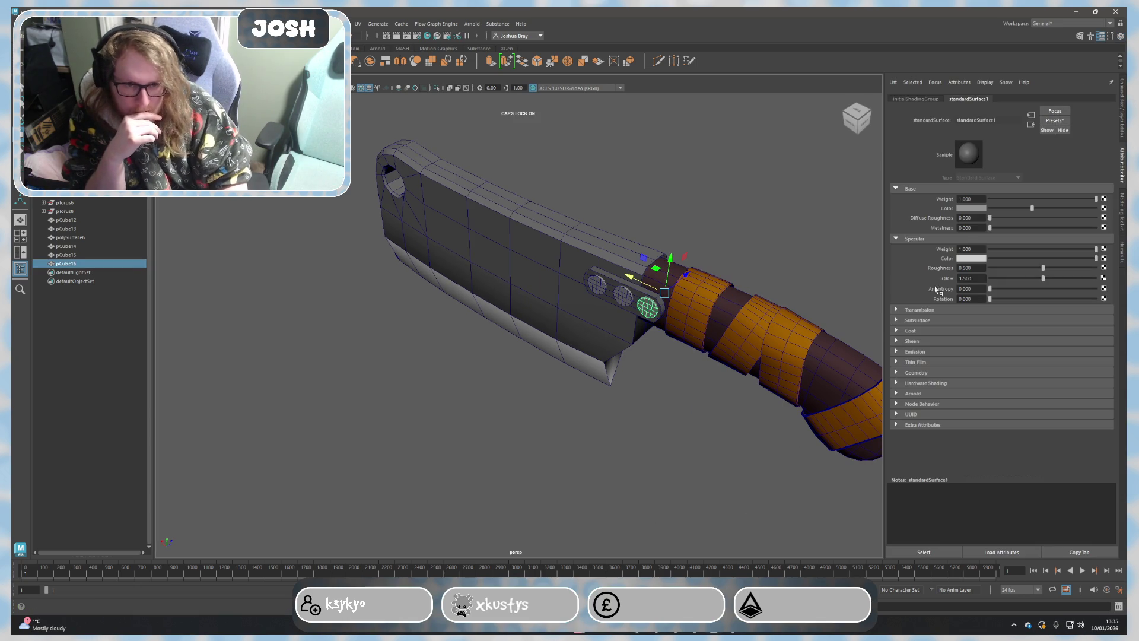
click(970, 209)
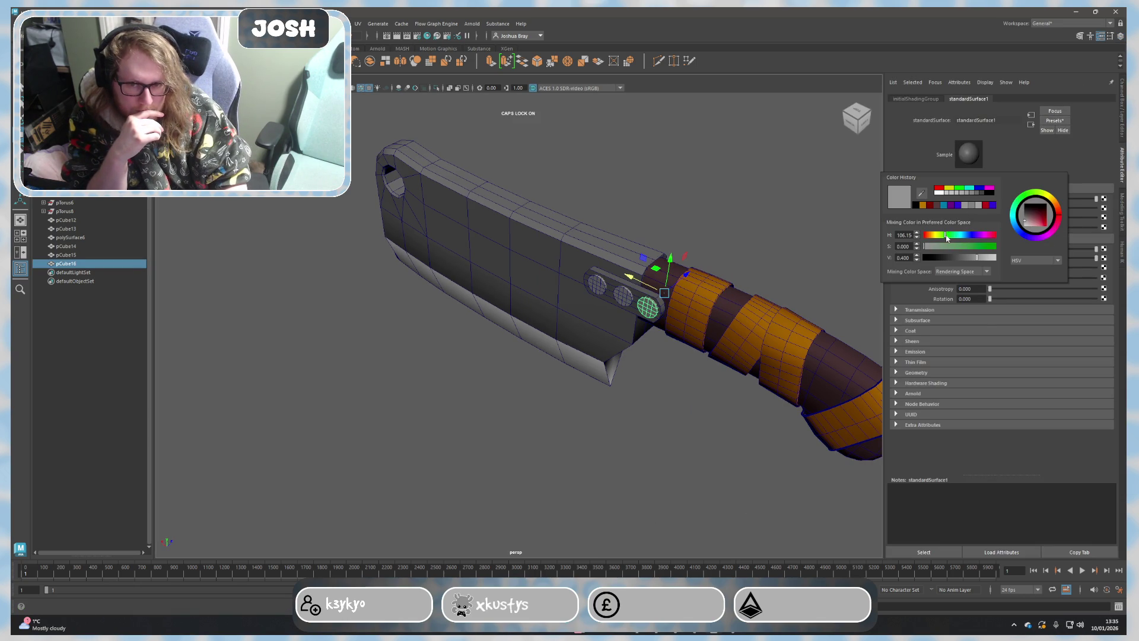
click(763, 254)
scroll(715, 344, up, 5)
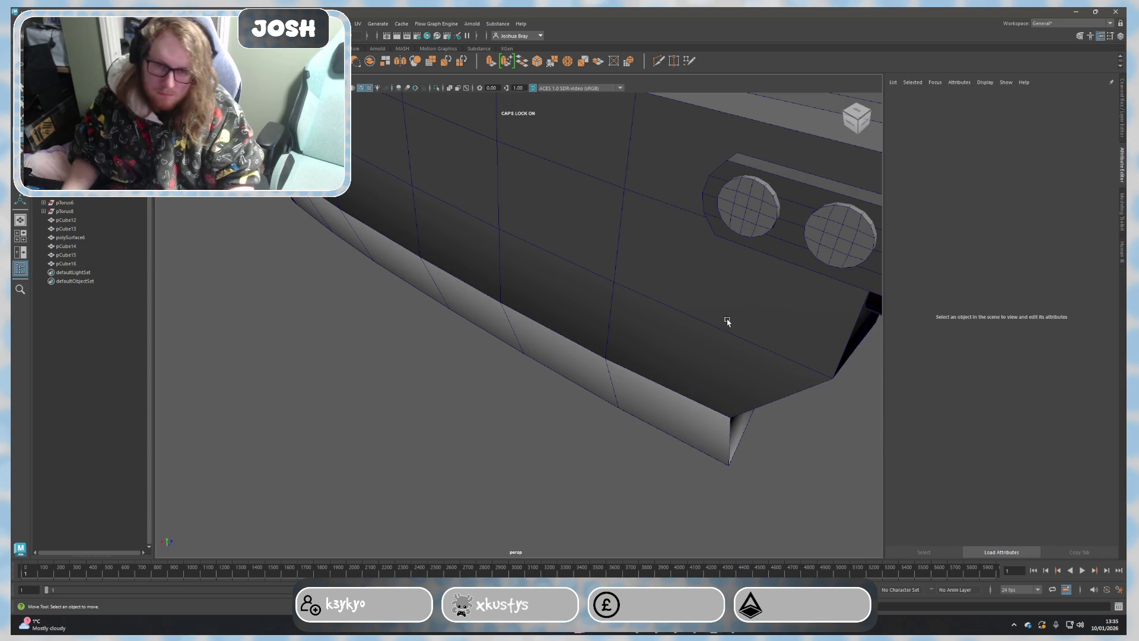
scroll(602, 374, down, 2)
Step: Select all three rivet discs and review their current material attributes
alt+drag(602, 375, 676, 356)
click(721, 328)
shift+click(641, 294)
shift+click(564, 258)
right_click(574, 271)
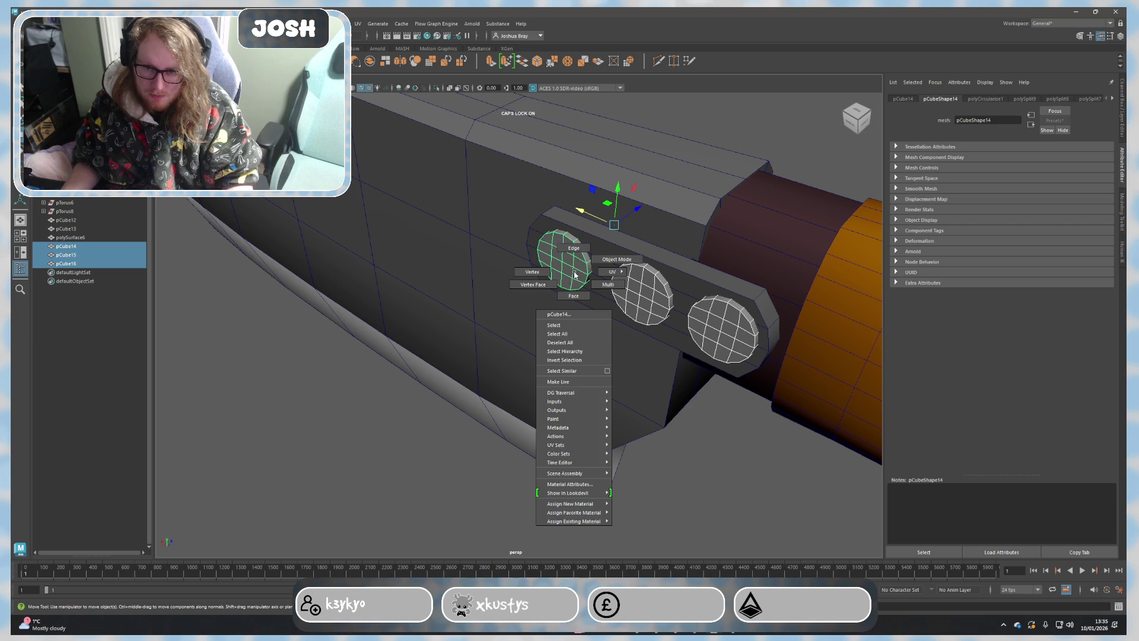
click(566, 483)
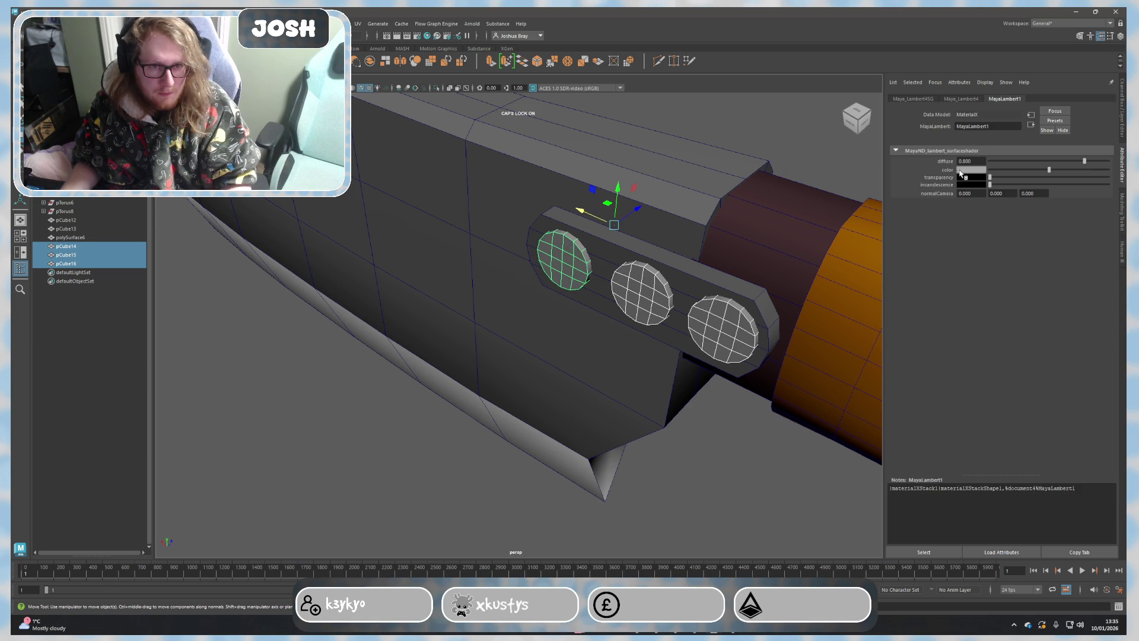
Step: Assign the three rivets a new Lambert material coloured gold-yellow
right_click(641, 293)
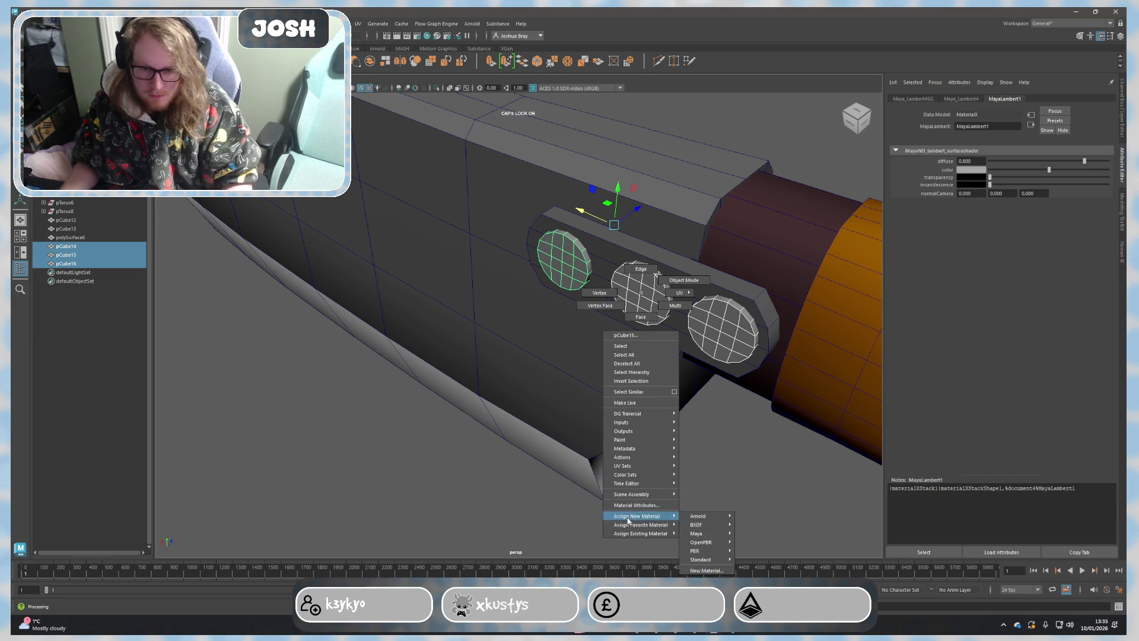
click(700, 541)
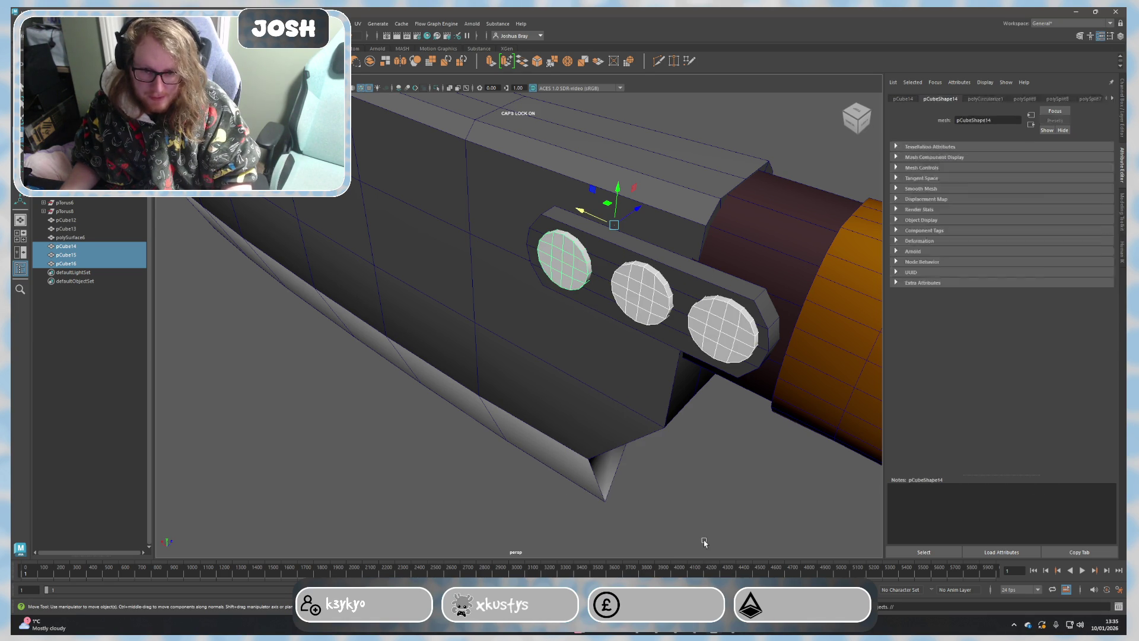
click(977, 203)
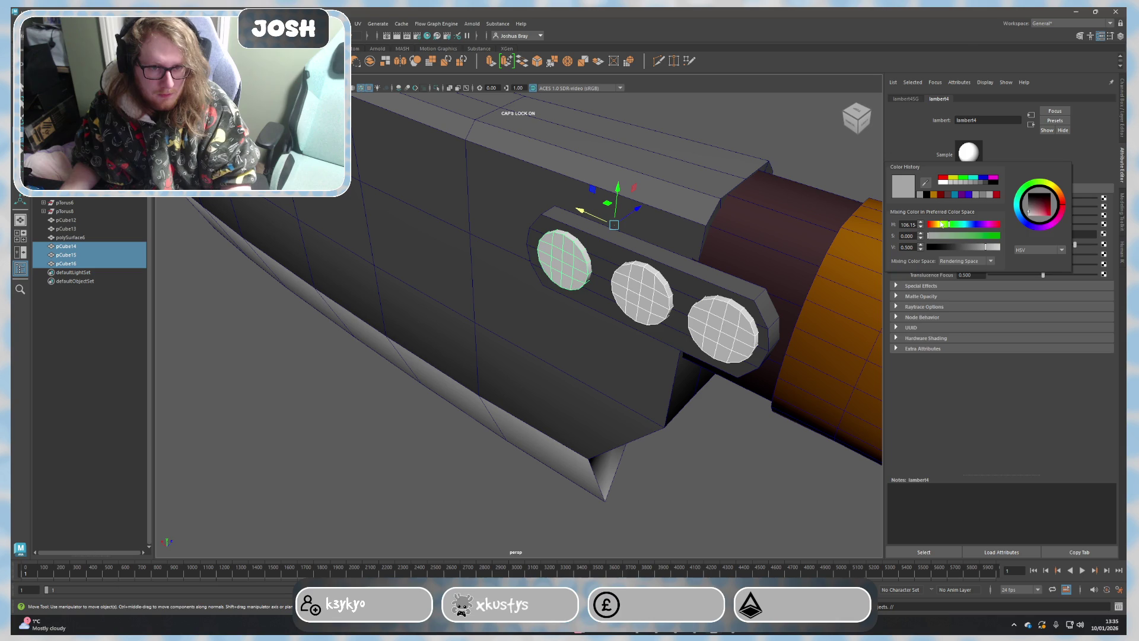
click(933, 194)
drag(946, 229, 970, 247)
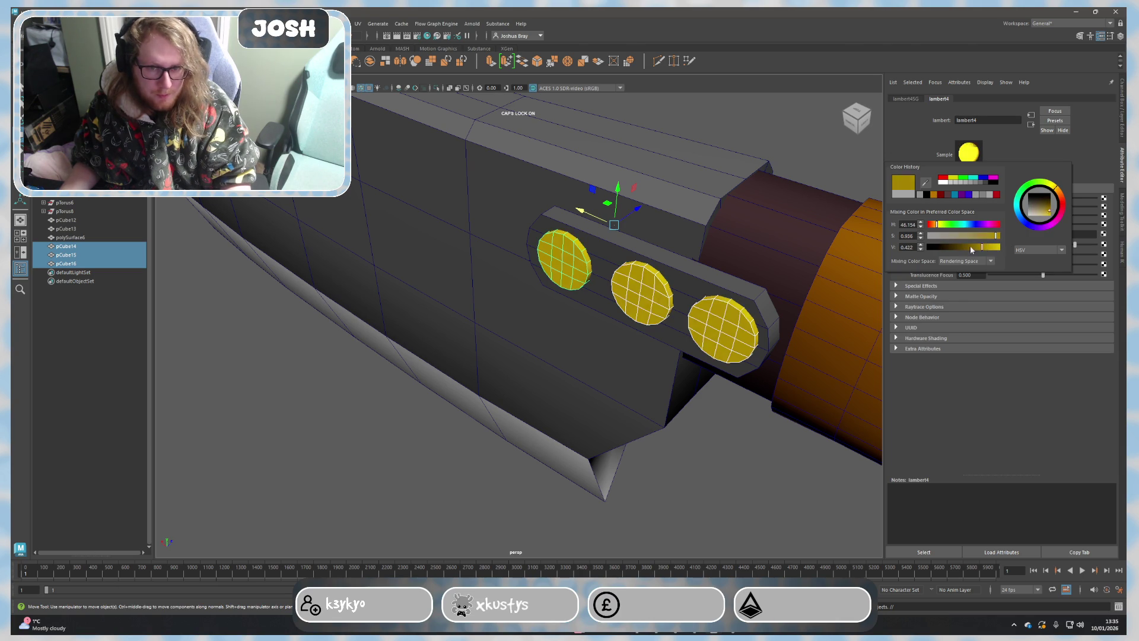
click(820, 174)
mouse_move(819, 174)
alt+mouse_down()
mouse_move(743, 373)
mouse_move(645, 372)
alt+mouse_up()
scroll(702, 379, down, 4)
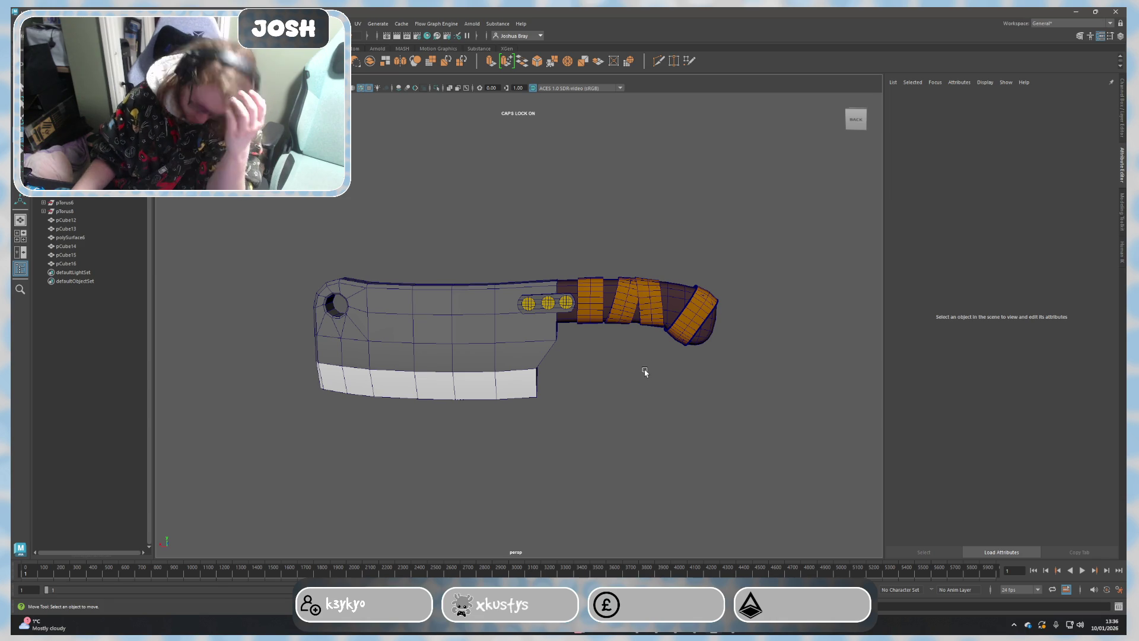
scroll(706, 364, up, 3)
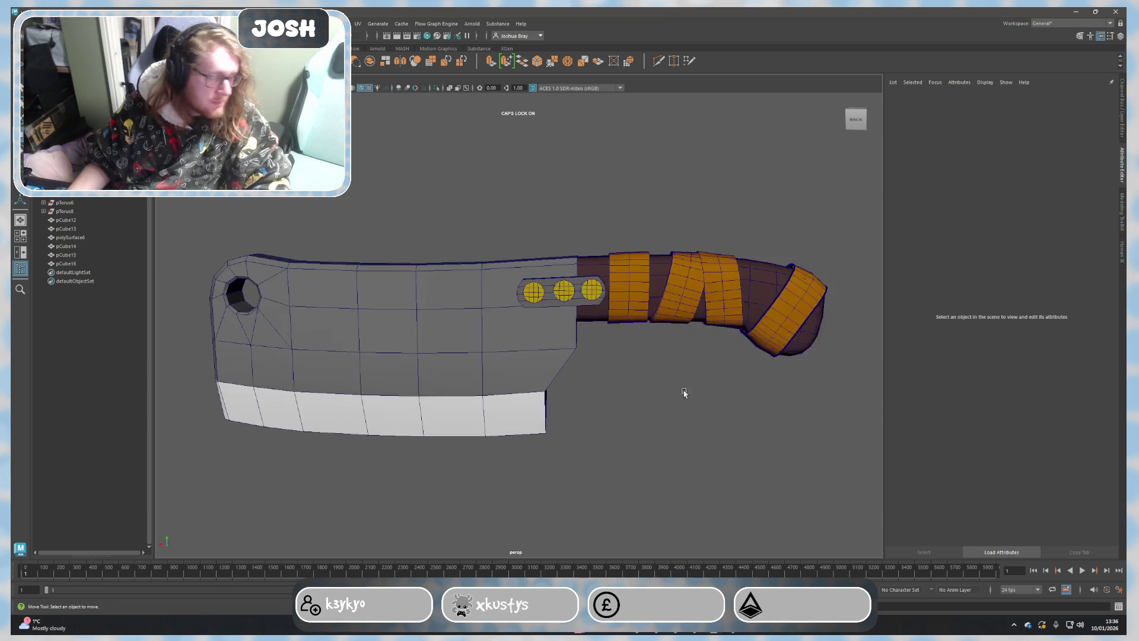
scroll(682, 391, up, 3)
Step: Duplicate a rivet as pCube17 and move the copy onto the orange handle wrap
mouse_move(653, 386)
alt+mouse_down()
mouse_move(667, 365)
mouse_move(612, 263)
alt+mouse_up()
click(612, 262)
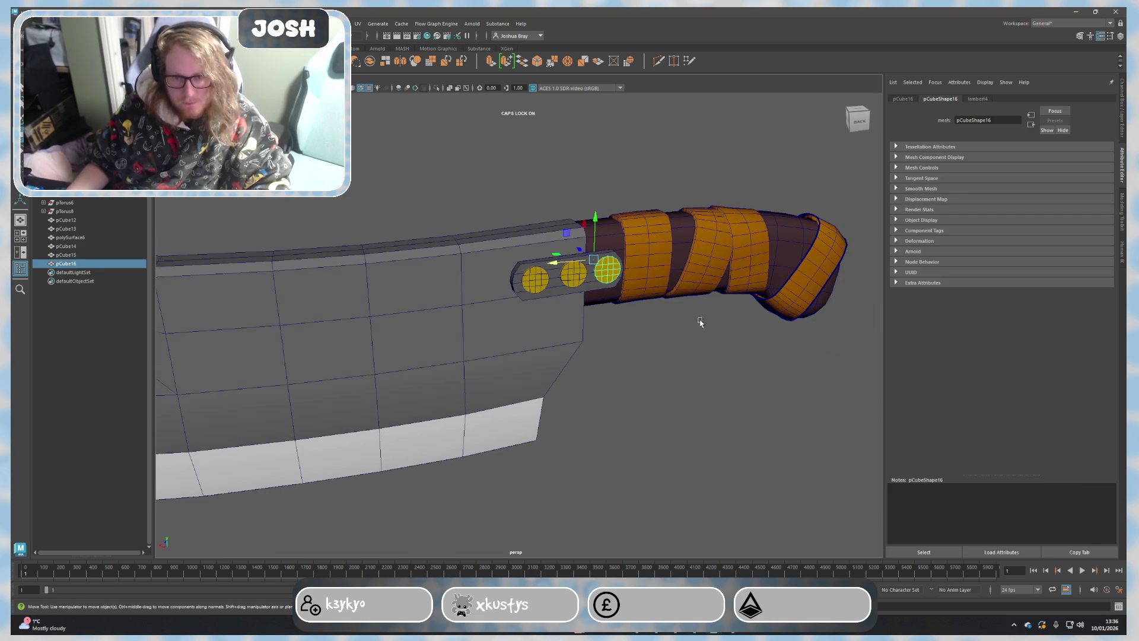
alt+drag(700, 324, 686, 324)
mouse_move(756, 326)
alt+middle_down()
mouse_move(653, 353)
mouse_move(616, 331)
alt+middle_up()
key(ctrl+d)
middle_drag(416, 276, 633, 272)
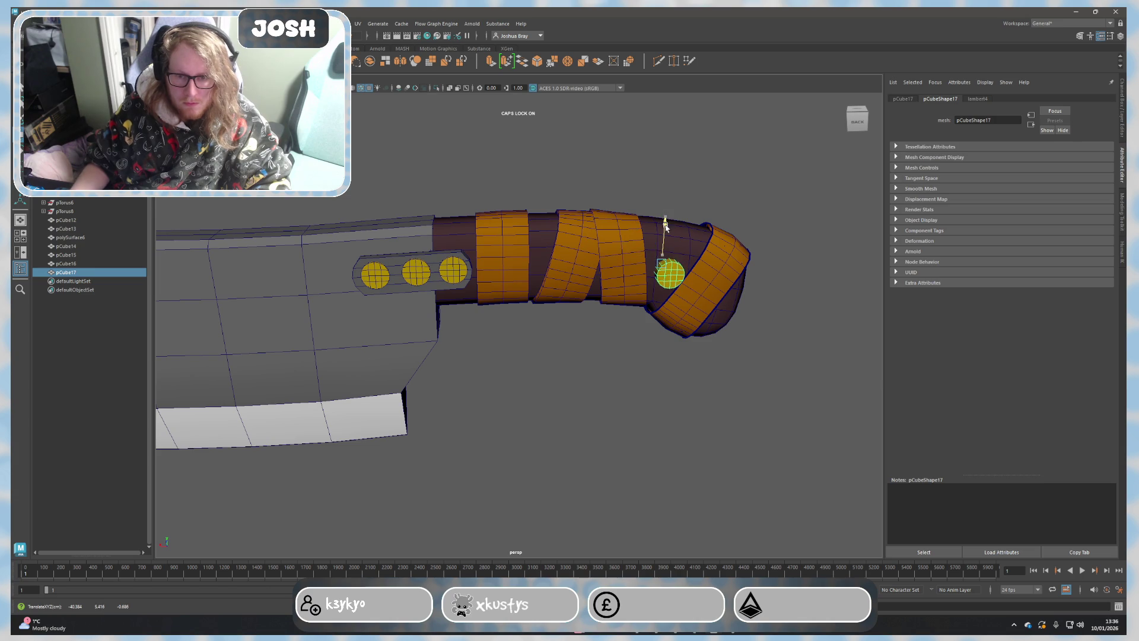
Step: Scale the handle rivet down slightly and check it from along the handle
alt+drag(670, 225, 776, 275)
key(r)
middle_drag(423, 181, 416, 181)
mouse_move(466, 191)
alt+mouse_down()
mouse_move(623, 273)
mouse_move(501, 158)
mouse_move(630, 271)
alt+mouse_up()
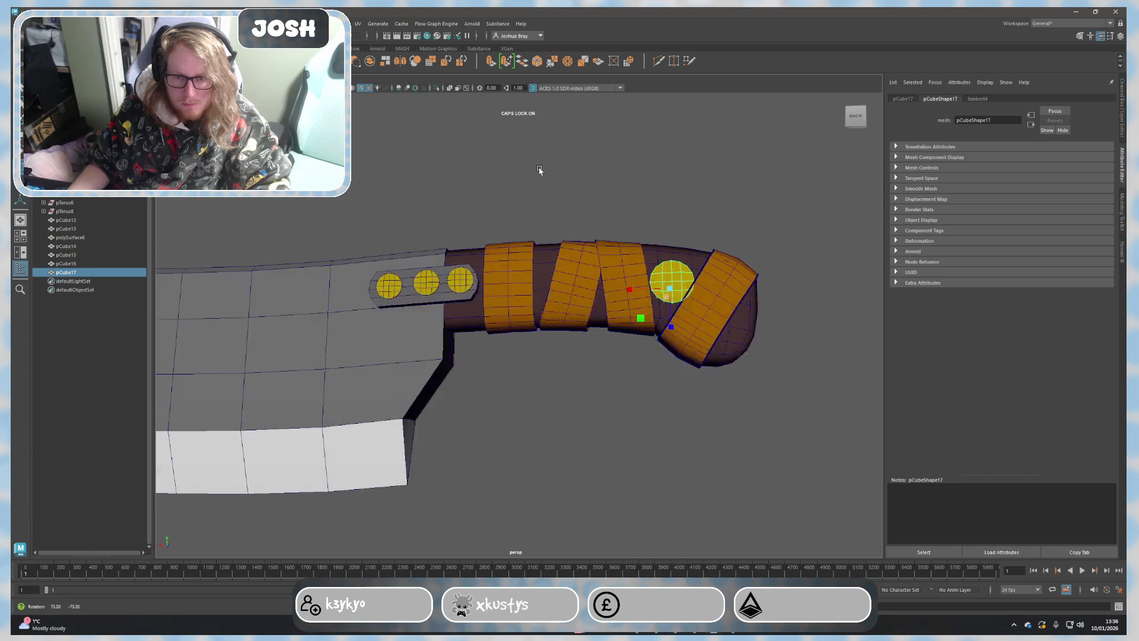
alt+drag(684, 309, 750, 352)
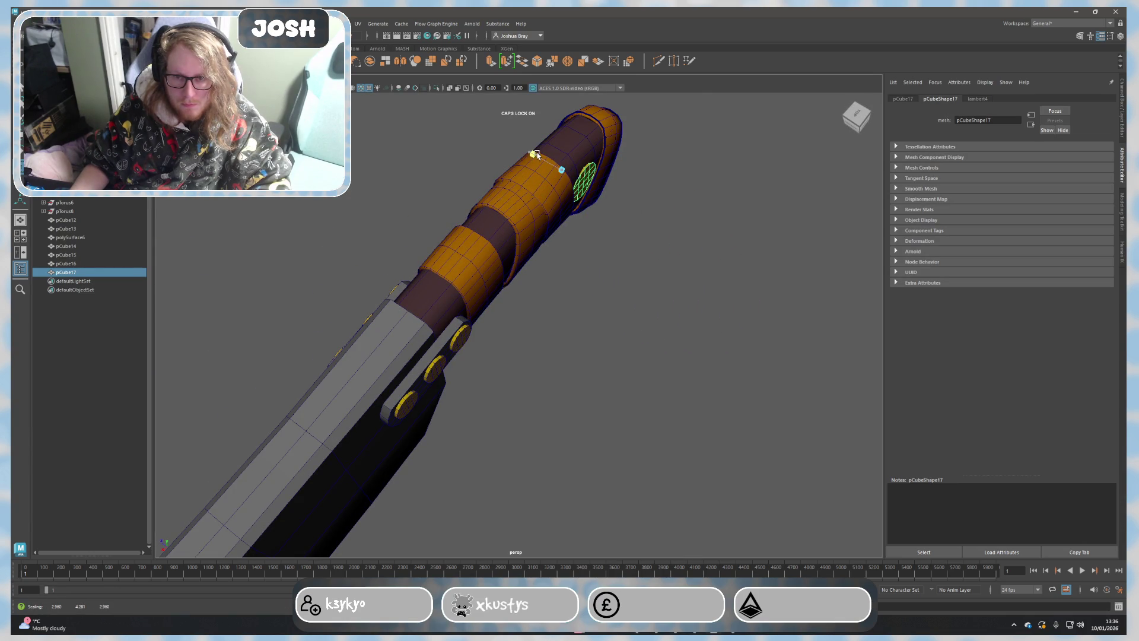
click(754, 252)
alt+drag(753, 251, 701, 225)
scroll(705, 254, down, 1)
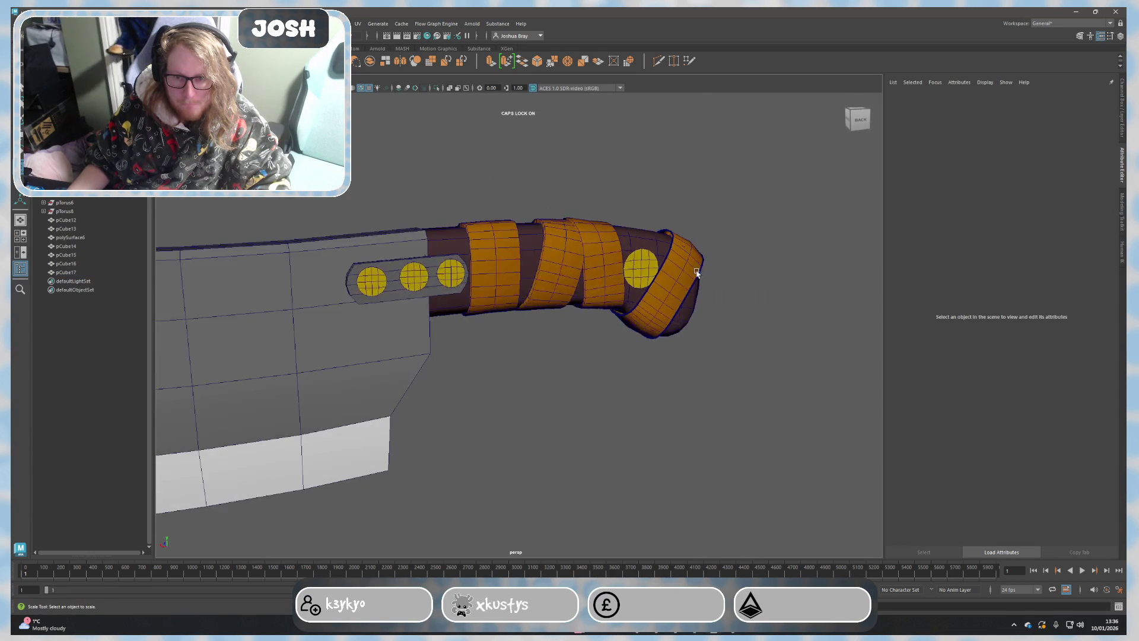
scroll(659, 327, down, 4)
scroll(631, 311, up, 1)
scroll(639, 318, up, 1)
Step: Remove the extra copied rivet from the handle wrap
key(r)
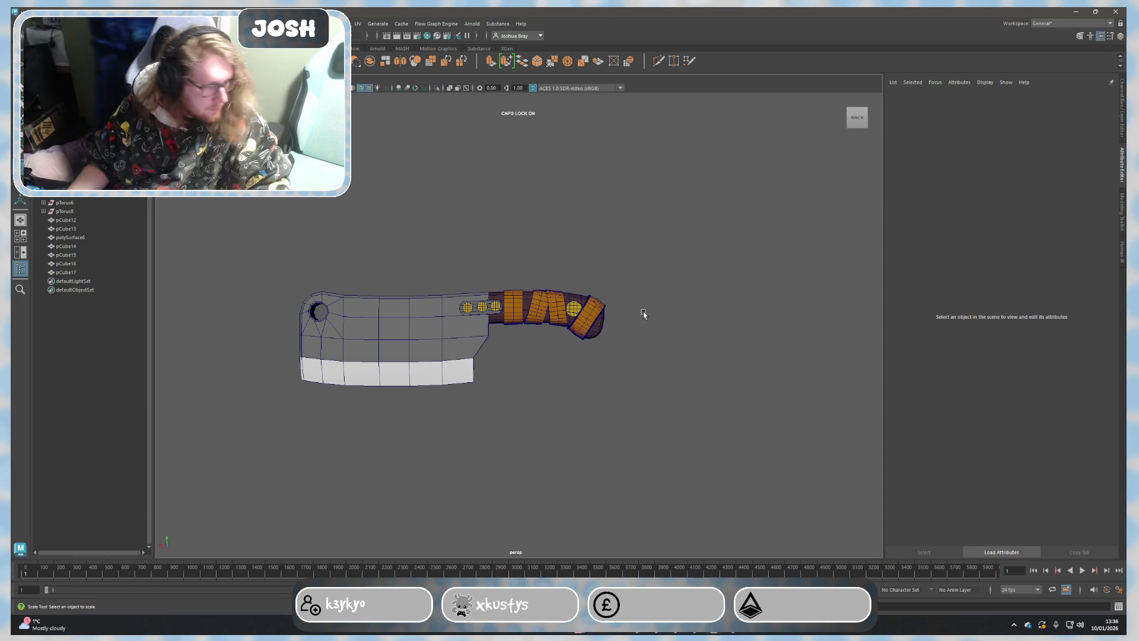
scroll(643, 312, up, 2)
scroll(641, 316, up, 2)
click(628, 307)
scroll(636, 343, up, 1)
scroll(627, 352, down, 1)
scroll(642, 347, up, 1)
click(643, 347)
Step: Shift the three tang rivets slightly along X toward the blade
click(461, 280)
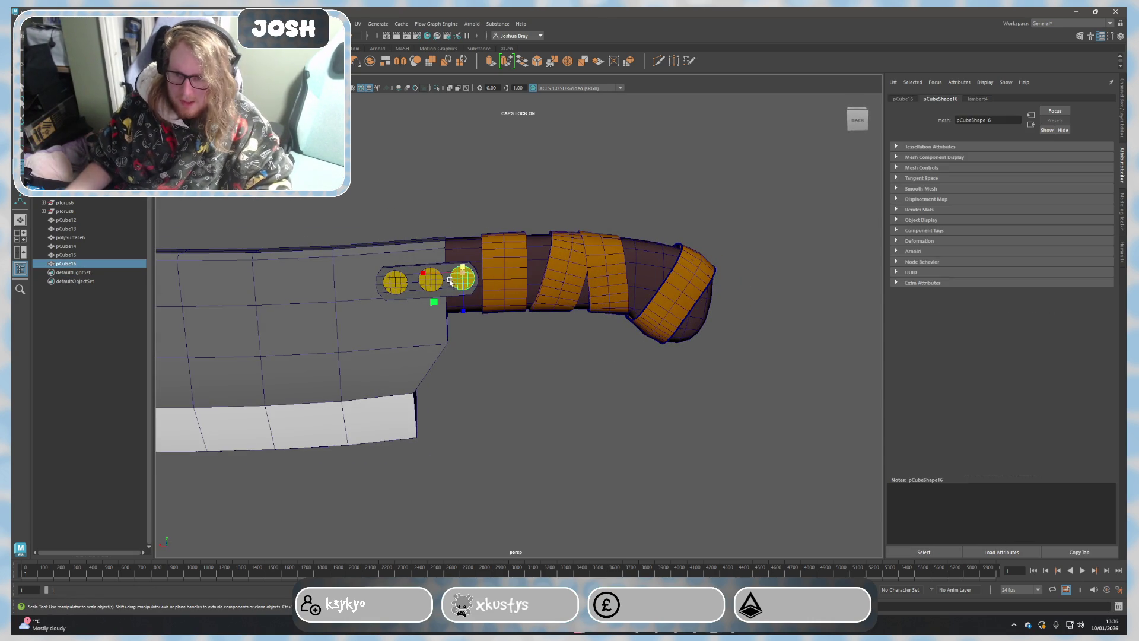
shift+click(430, 281)
key(w)
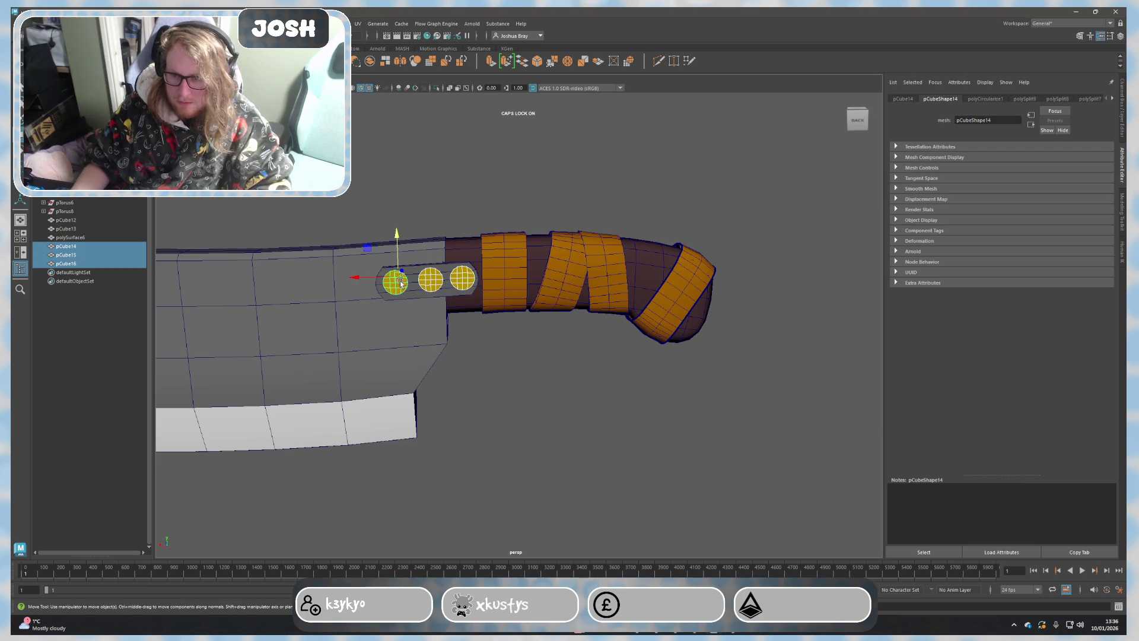
drag(390, 278, 388, 278)
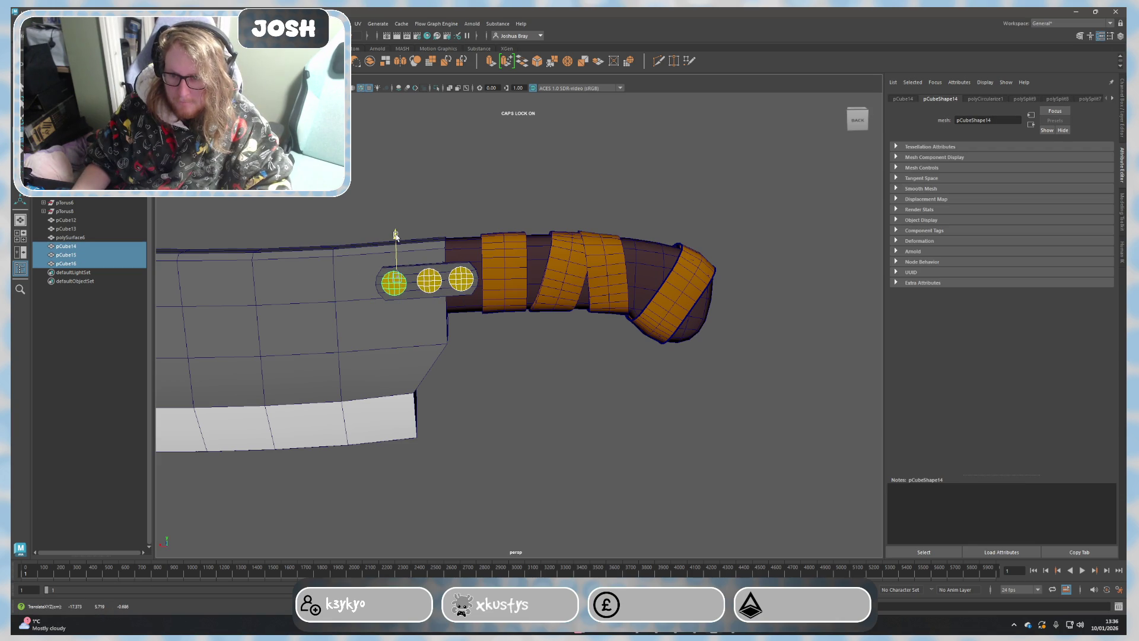
click(426, 283)
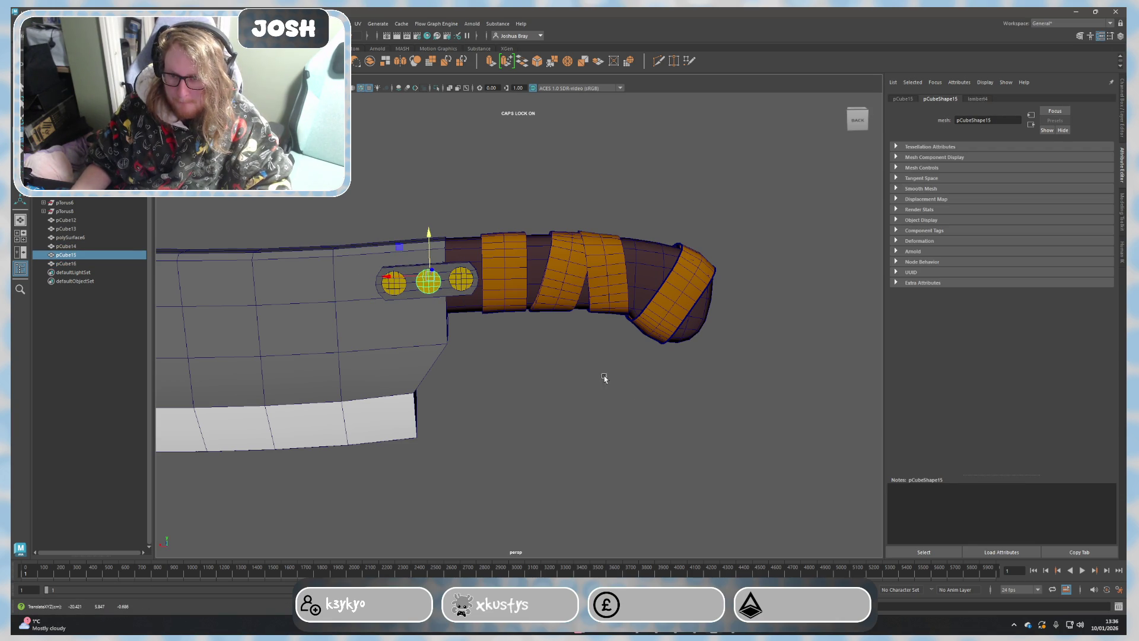
click(575, 362)
mouse_move(625, 394)
alt+mouse_down()
mouse_move(664, 369)
mouse_move(763, 376)
mouse_move(753, 389)
mouse_move(569, 379)
mouse_move(577, 390)
mouse_move(633, 381)
alt+mouse_up()
scroll(577, 391, down, 2)
scroll(587, 389, down, 3)
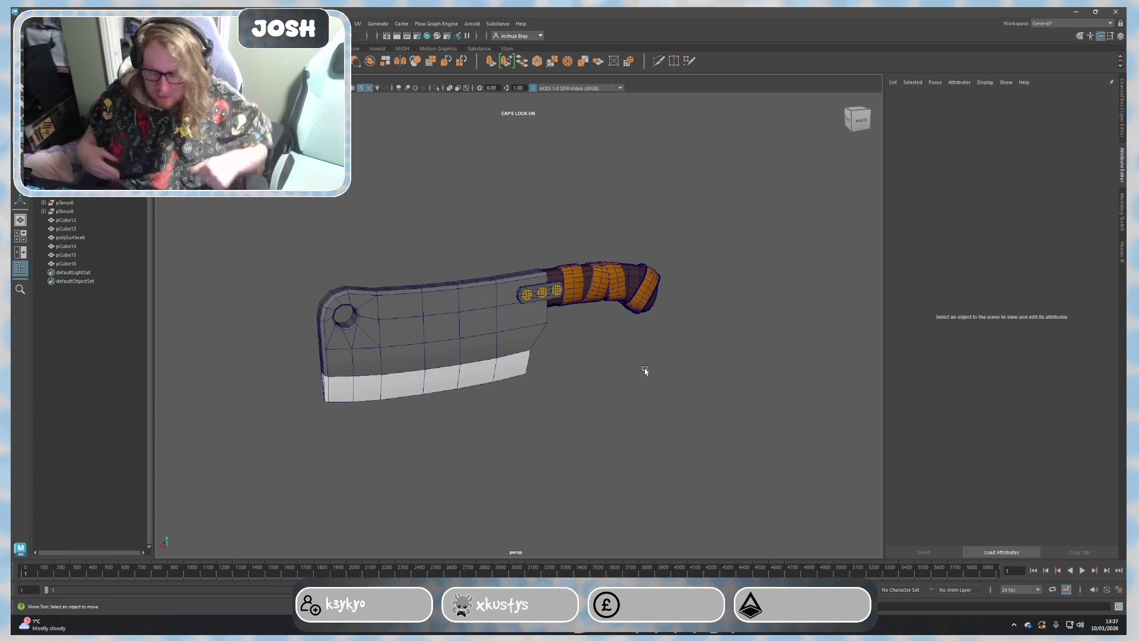
scroll(707, 391, up, 3)
mouse_move(707, 398)
alt+mouse_down()
mouse_move(639, 386)
mouse_move(537, 279)
alt+mouse_up()
Step: Select the four orange wrap bands as separate pieces, apart from the purple handle core
click(545, 284)
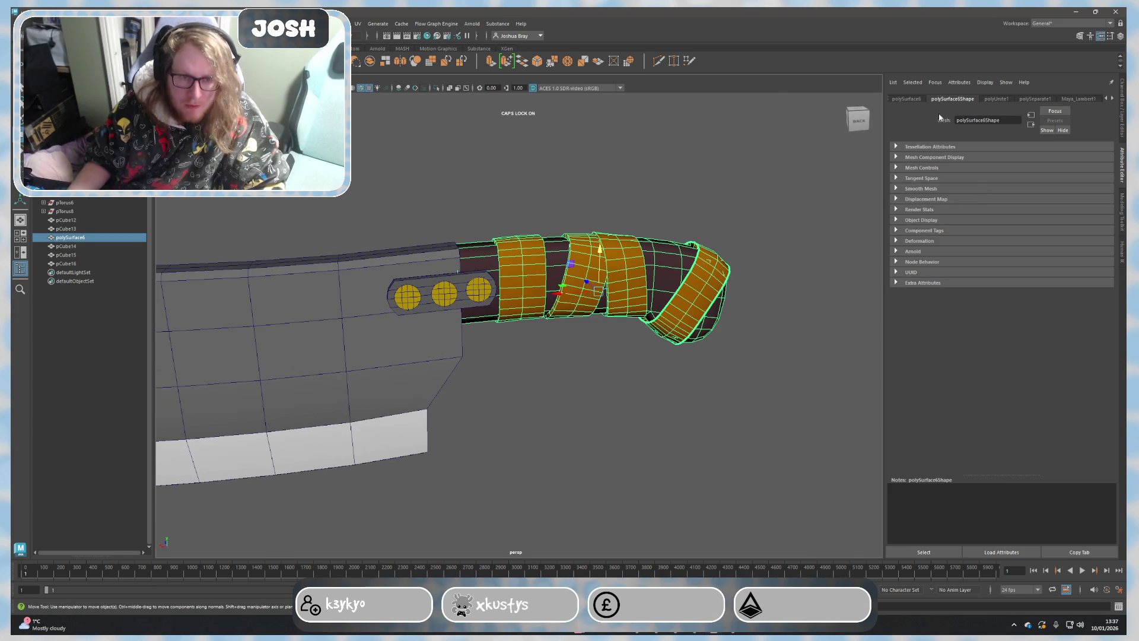
click(1122, 116)
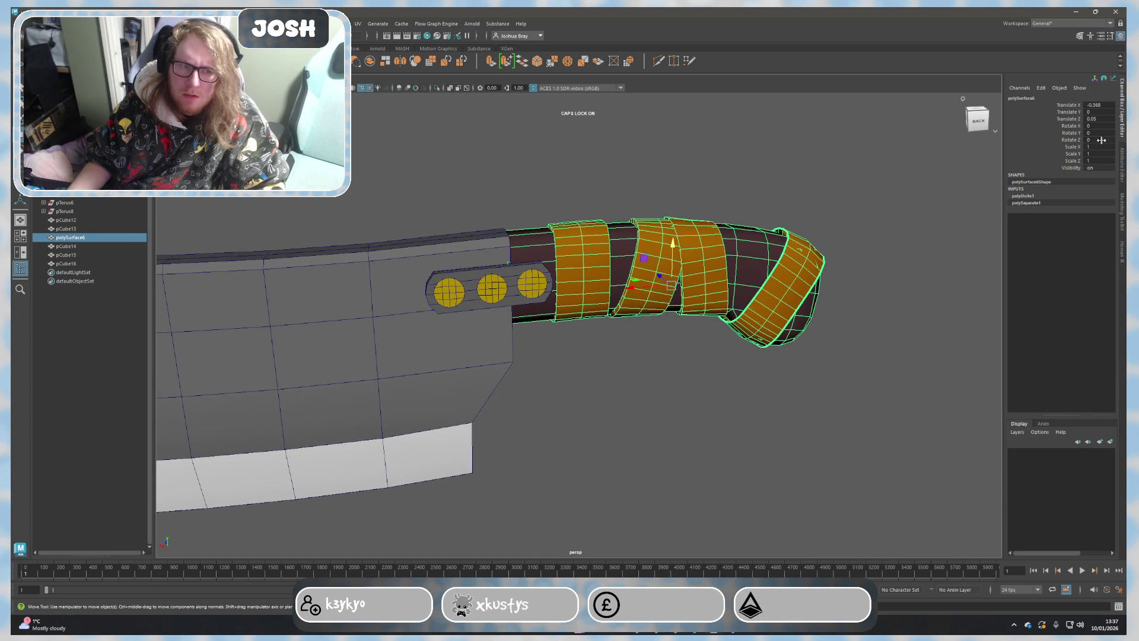
click(1122, 212)
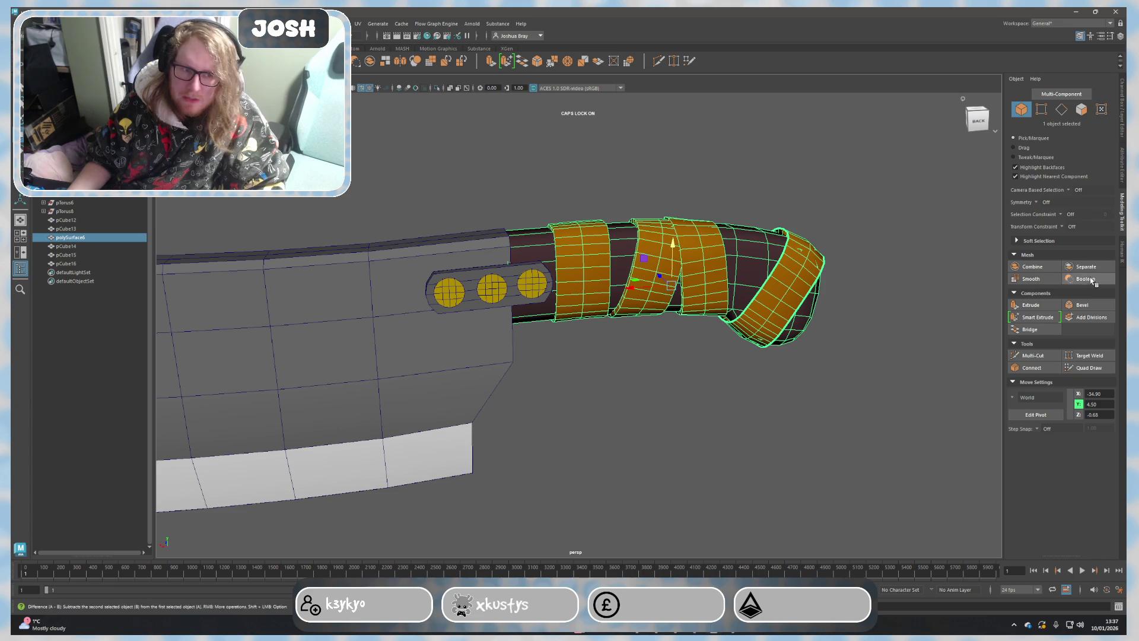
click(582, 285)
shift+click(669, 288)
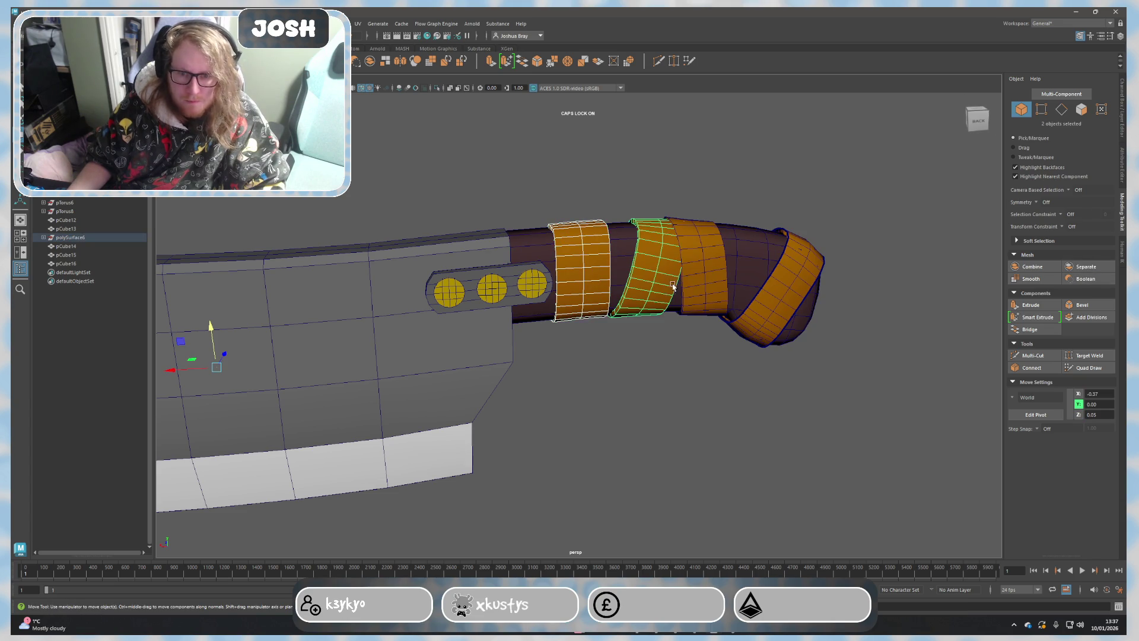
shift+click(703, 272)
shift+click(796, 294)
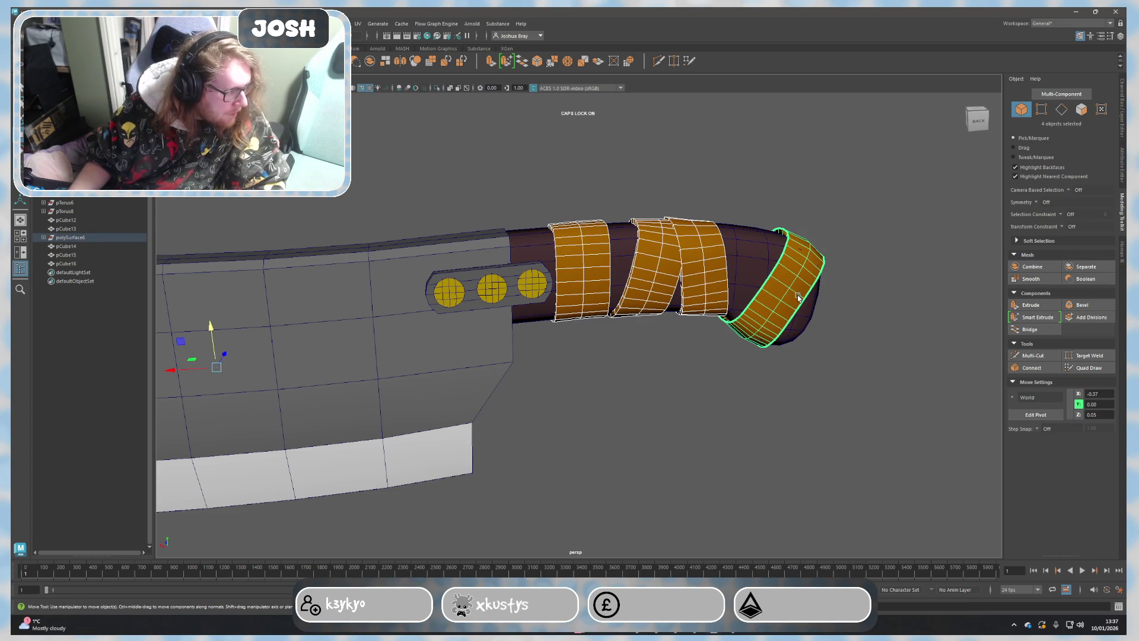
alt+drag(738, 407, 800, 353)
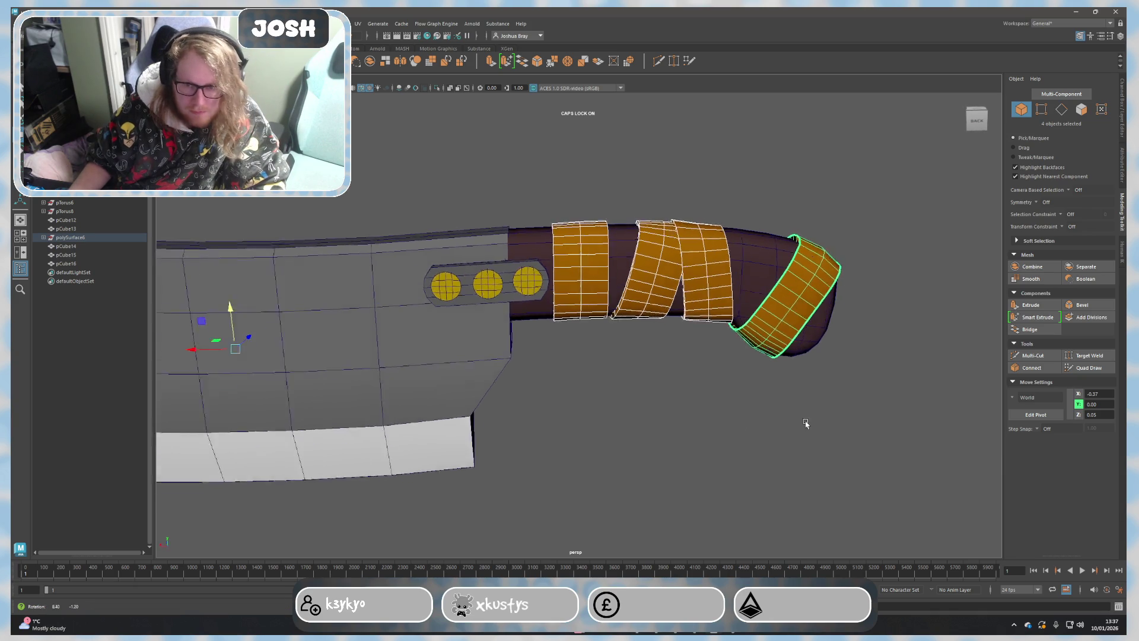
right_click(800, 331)
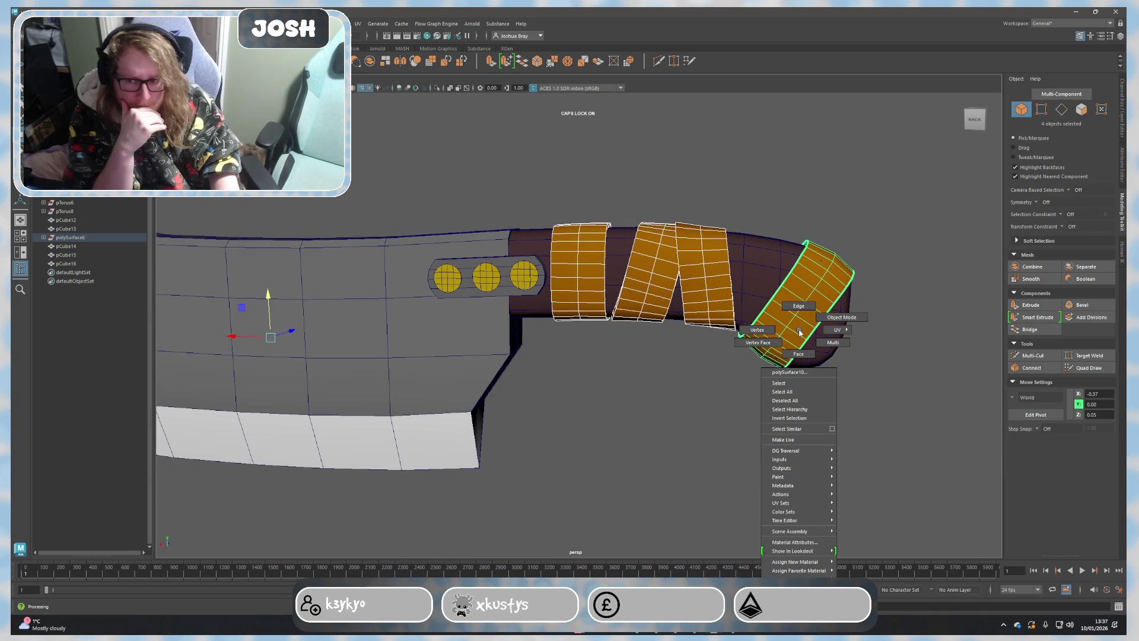
mouse_move(795, 562)
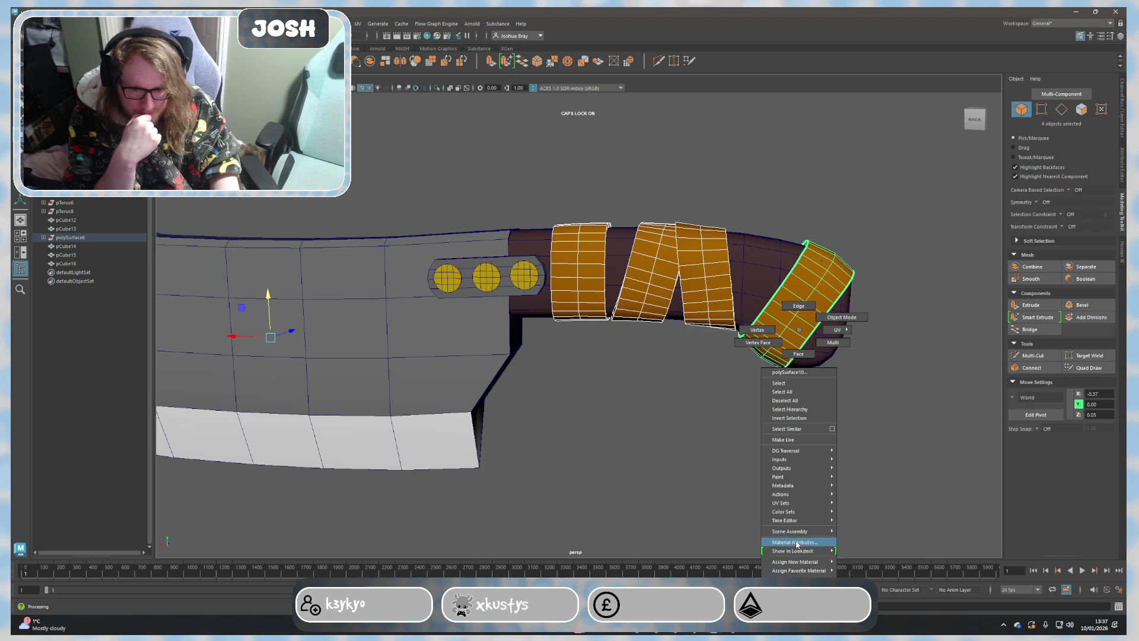
Step: Shift the handle wrap material's colour toward a darker purple hue via its Material Attributes
click(903, 574)
click(976, 173)
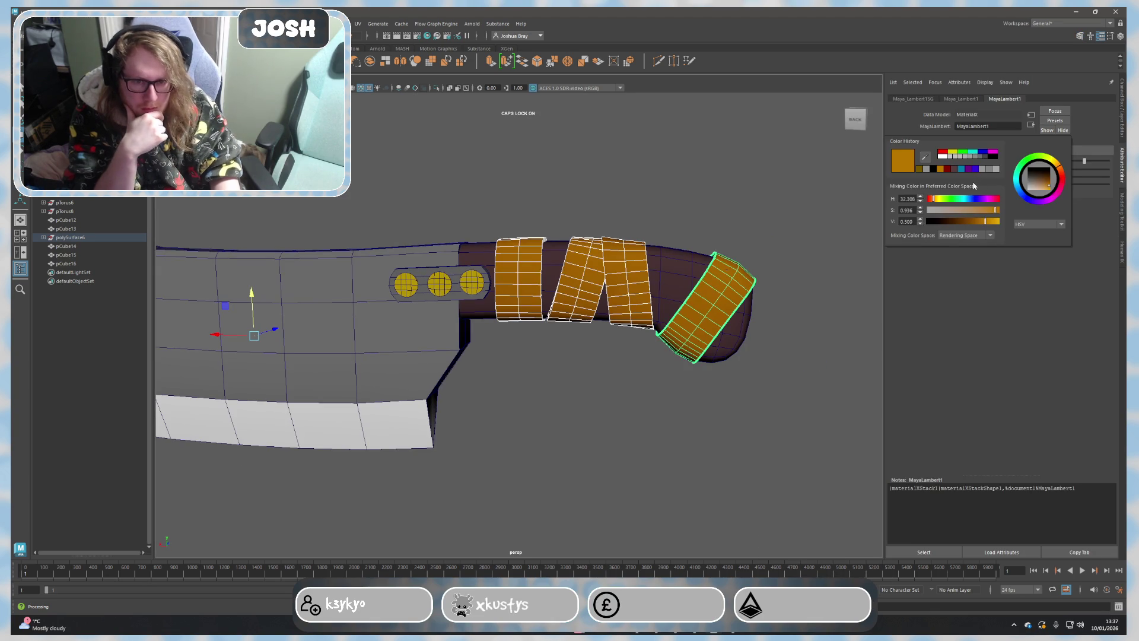
click(984, 200)
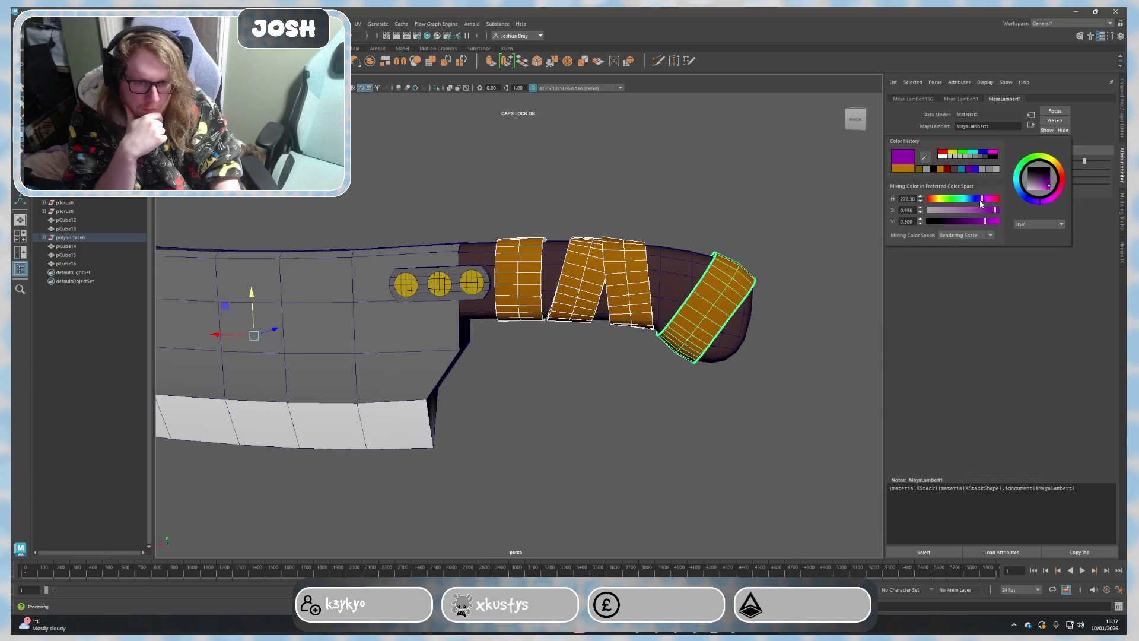
drag(976, 224, 967, 223)
click(664, 273)
scroll(723, 256, down, 3)
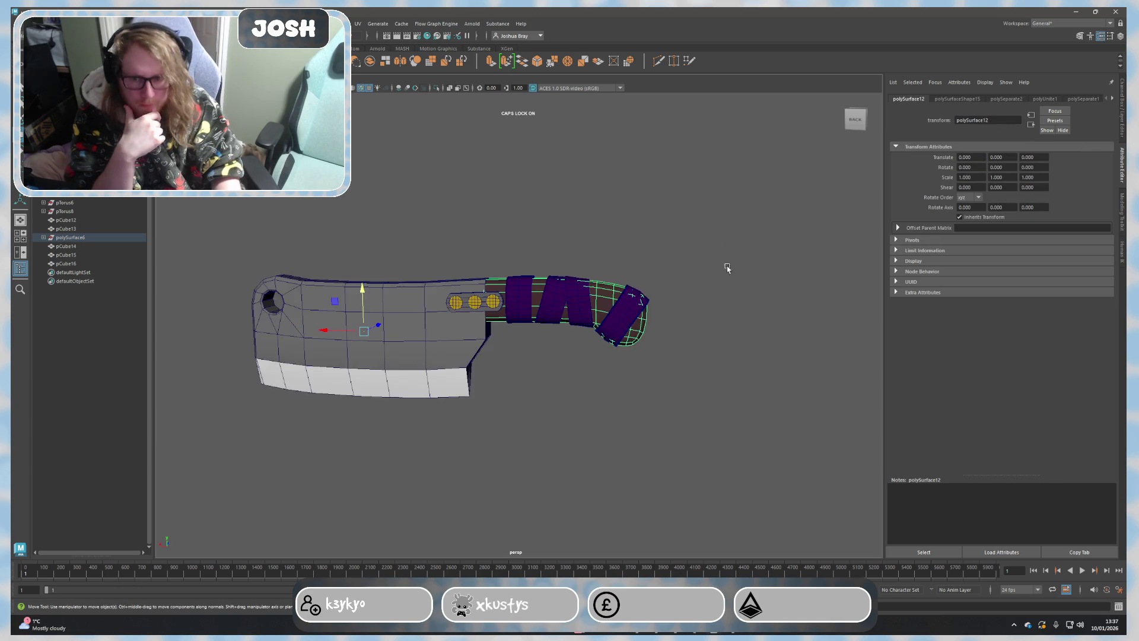
scroll(655, 383, up, 5)
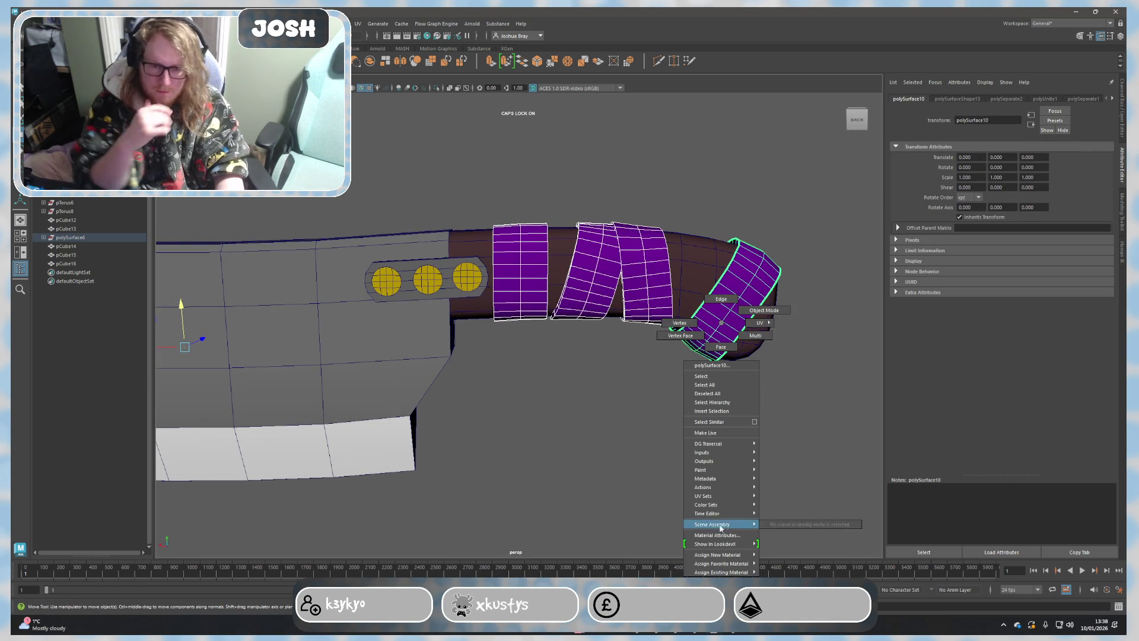
Step: Recolour the handle bands to a deep red with the HSV hue slider and deselect
right_drag(722, 327, 720, 539)
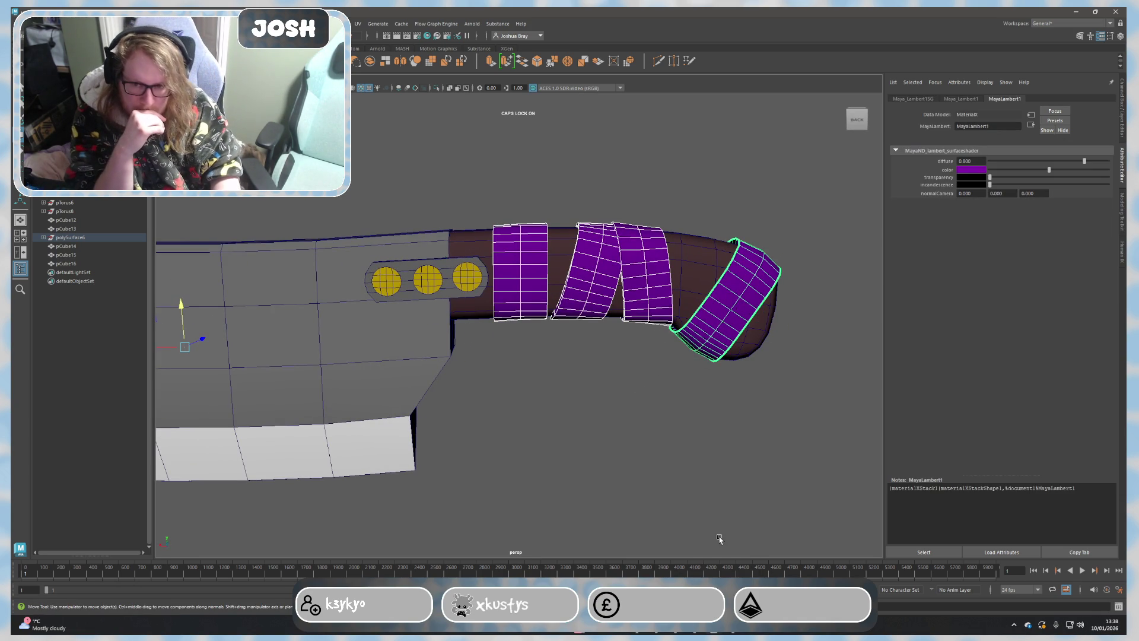
click(972, 169)
click(962, 195)
drag(961, 195, 922, 201)
scroll(603, 413, down, 3)
click(606, 412)
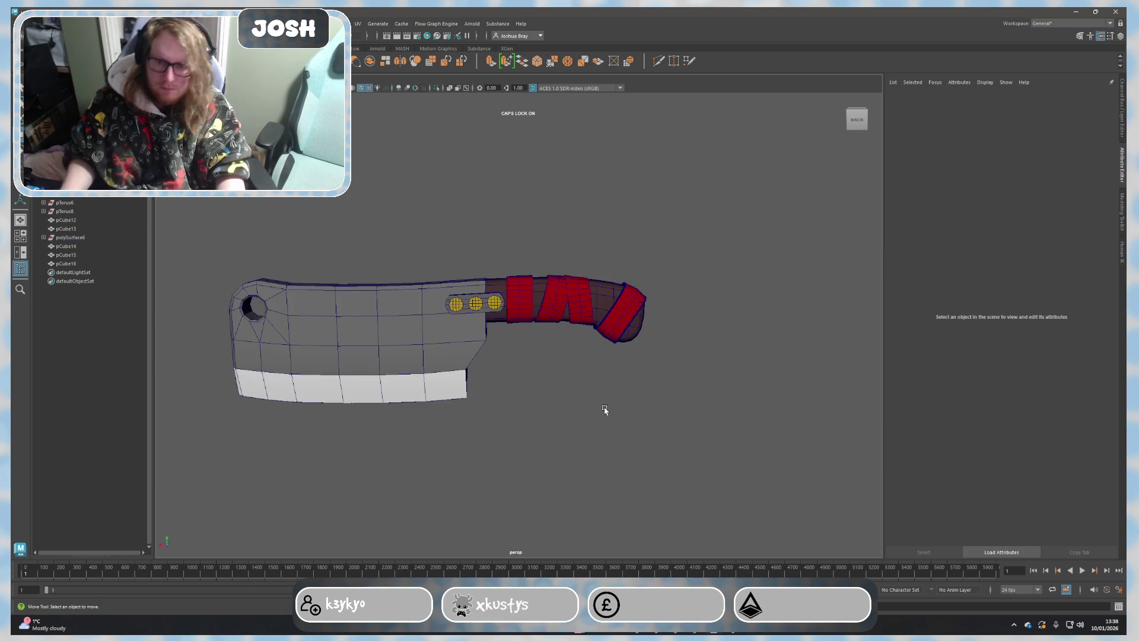
scroll(605, 413, down, 2)
mouse_move(606, 412)
alt+mouse_down()
mouse_move(692, 400)
mouse_move(636, 420)
mouse_move(646, 419)
alt+mouse_up()
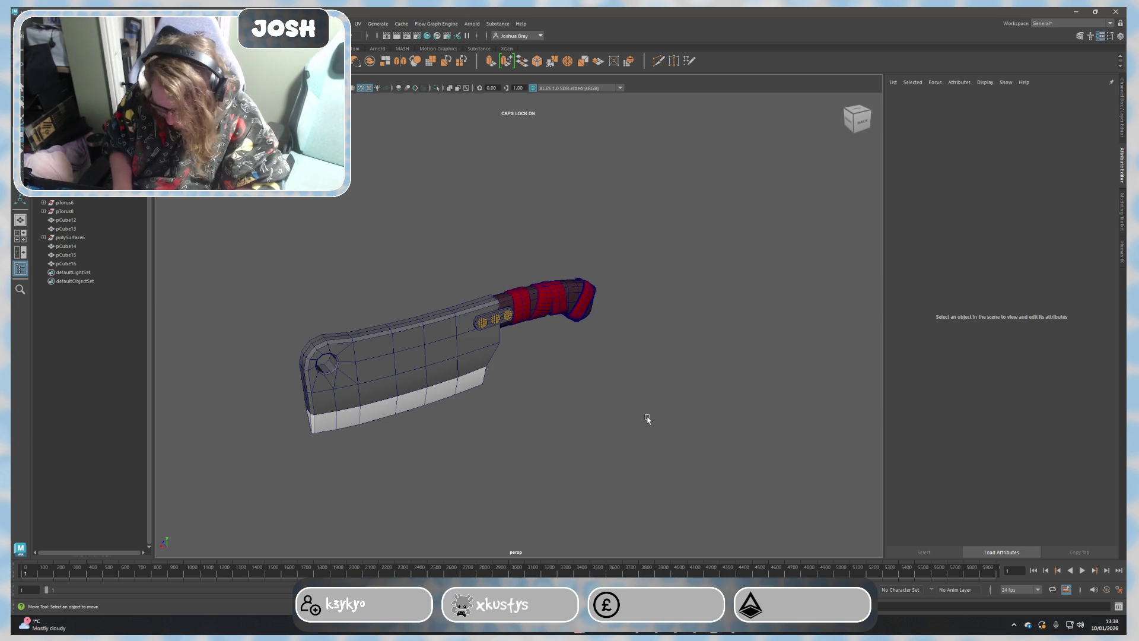
scroll(658, 418, up, 5)
Step: Tumble the view to frame the finished cleaver and start a Snipping Tool capture
mouse_move(657, 417)
alt+mouse_down()
mouse_move(440, 406)
mouse_move(605, 395)
alt+mouse_up()
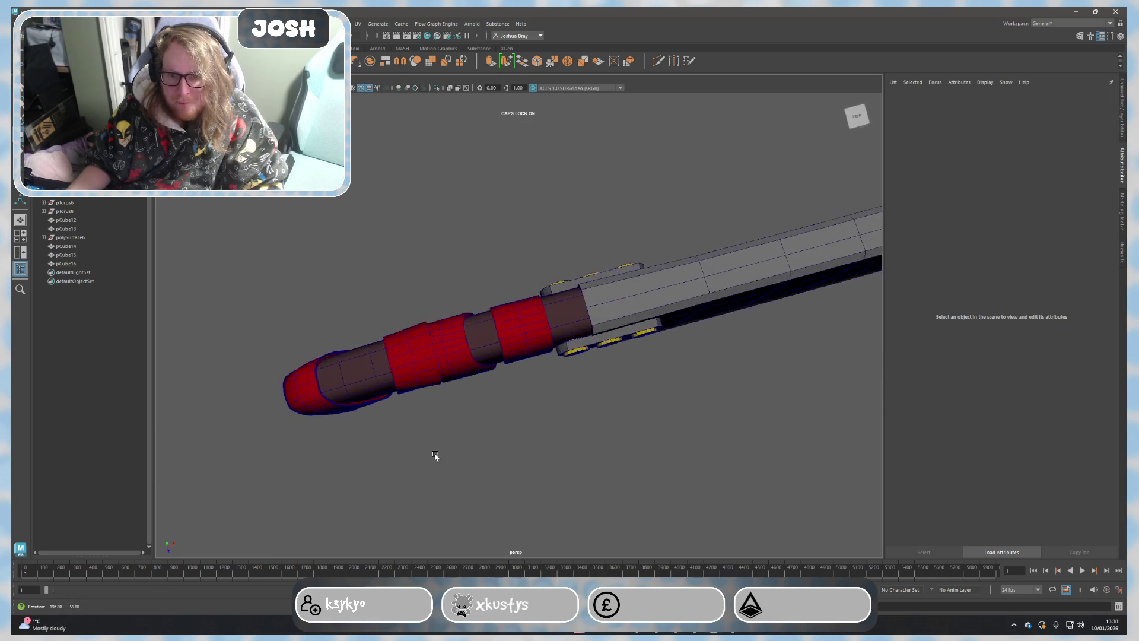
scroll(656, 415, down, 3)
scroll(642, 420, down, 3)
mouse_move(641, 419)
alt+mouse_down()
mouse_move(621, 409)
mouse_move(643, 507)
alt+mouse_up()
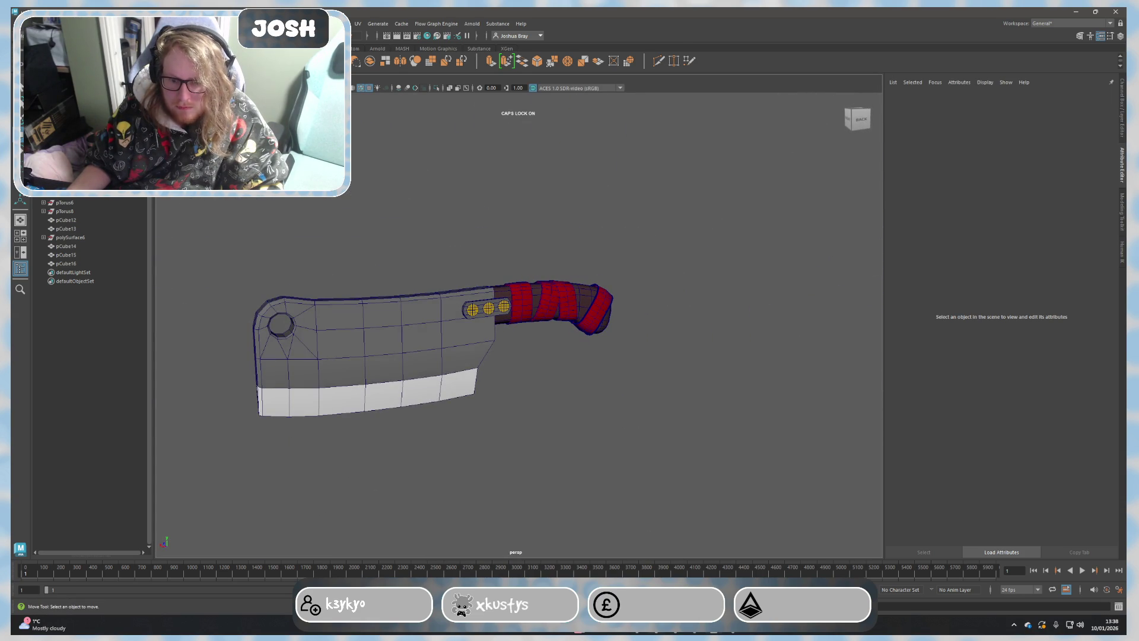
click(657, 629)
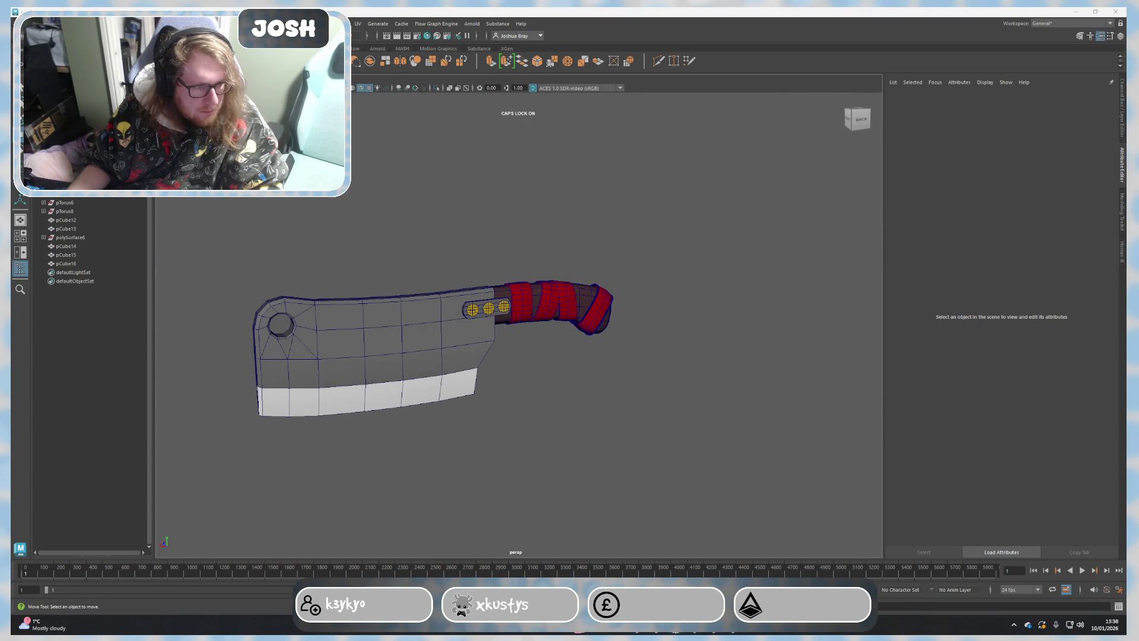
alt+drag(651, 435, 648, 457)
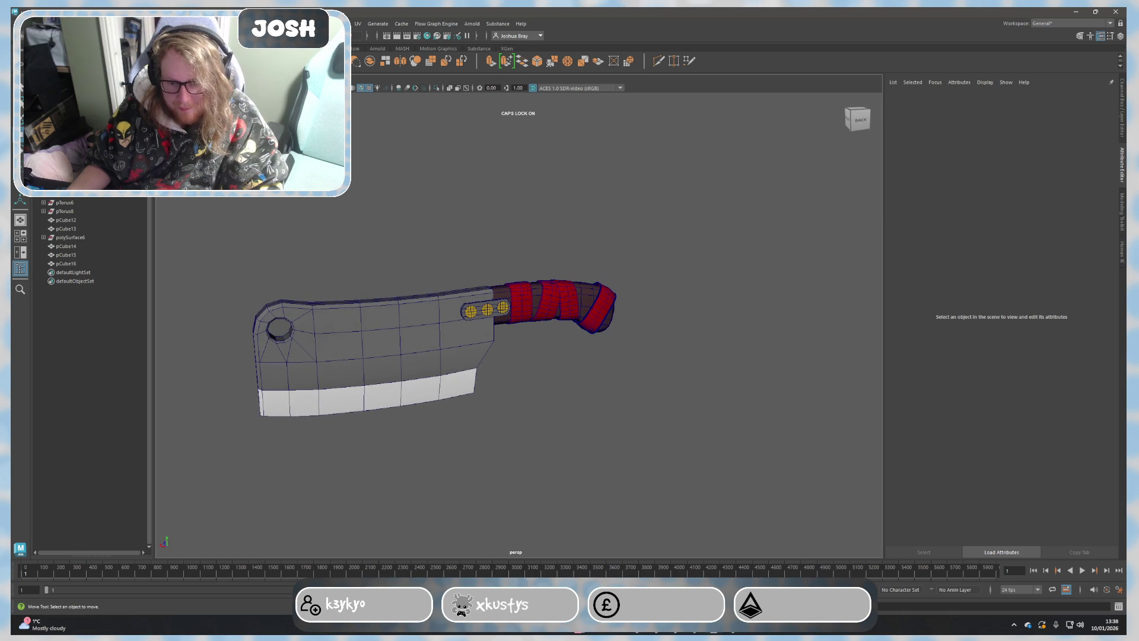
click(472, 215)
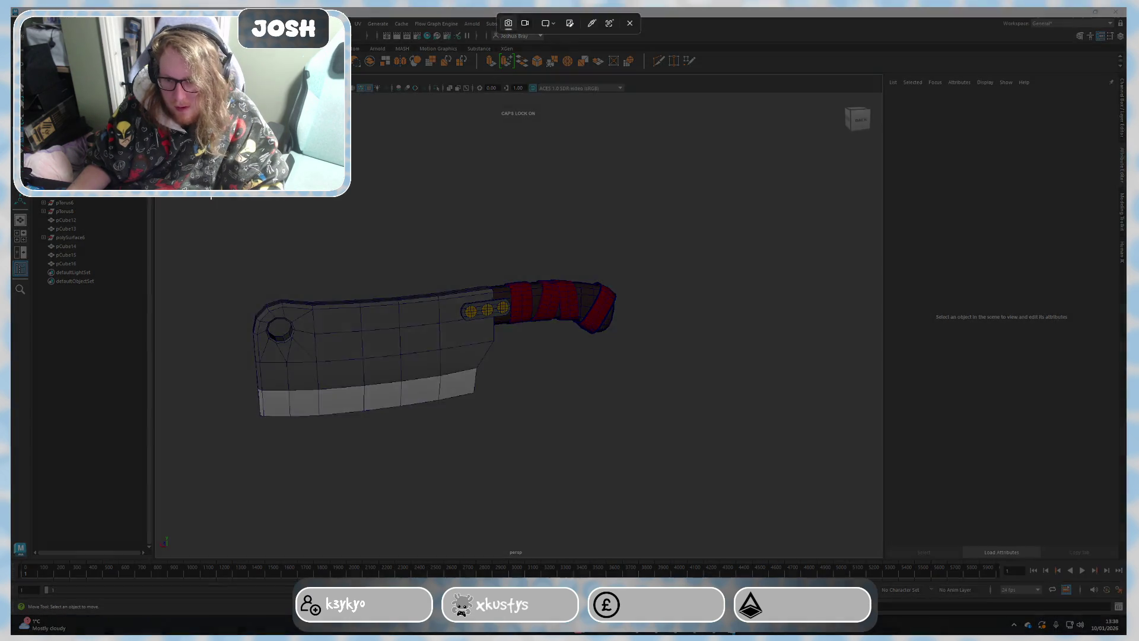
Step: Snip a rectangle around the cleaver, save the screenshot, and minimise Snipping Tool back to Maya
drag(206, 175, 735, 465)
right_click(643, 372)
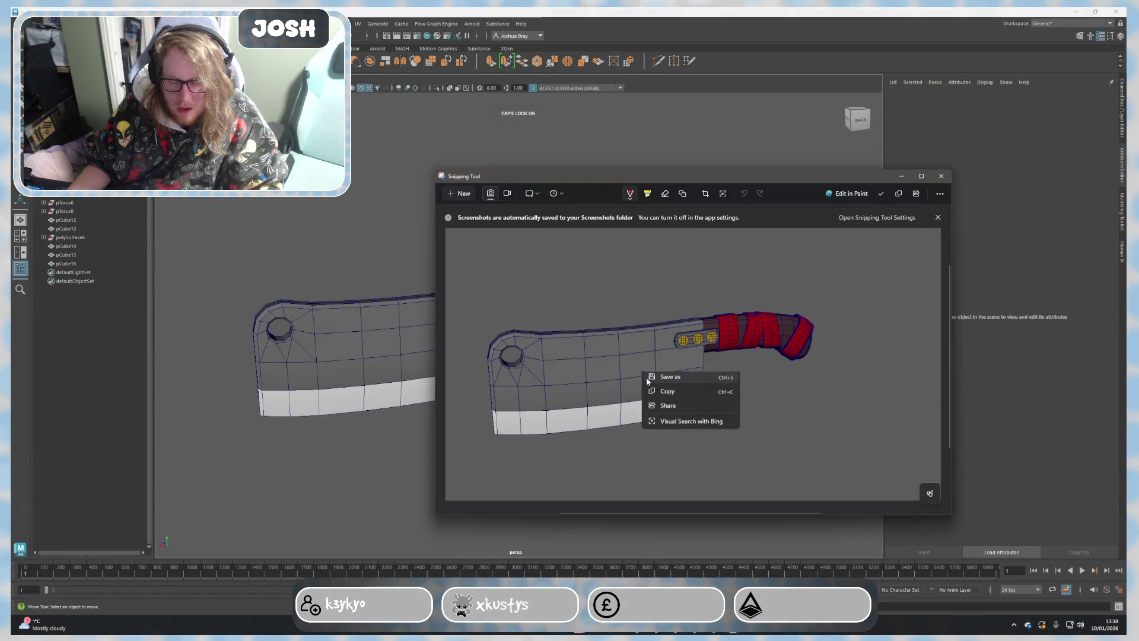
click(663, 401)
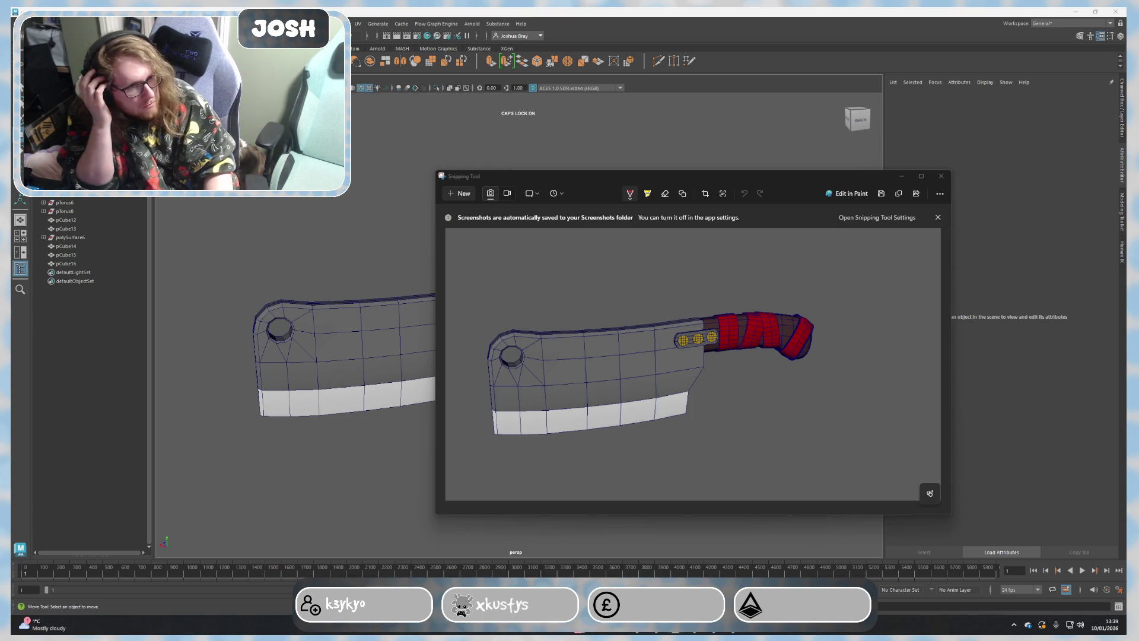
click(899, 175)
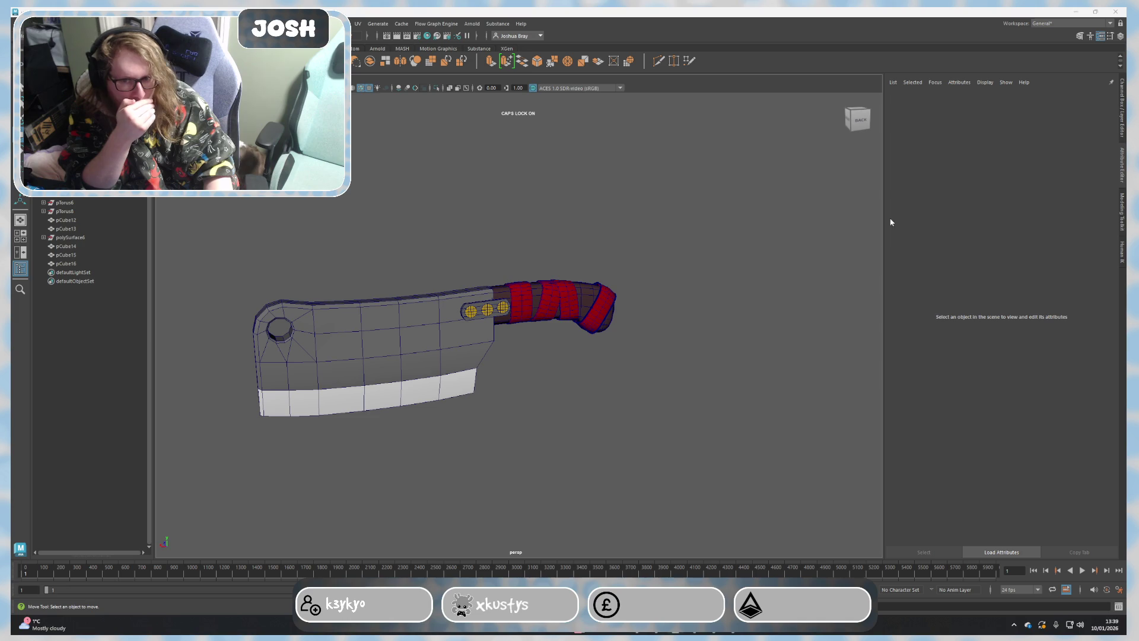
scroll(694, 387, up, 3)
scroll(684, 389, up, 3)
scroll(682, 387, up, 3)
scroll(668, 388, down, 2)
scroll(631, 382, down, 1)
scroll(656, 387, down, 3)
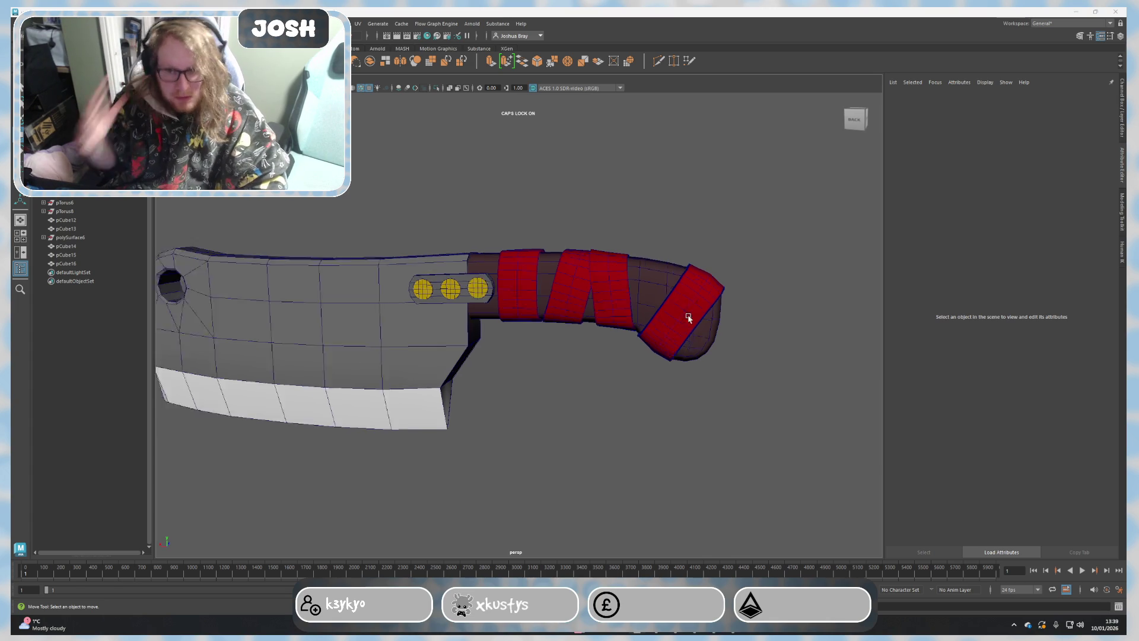
Step: Set the three handle wrap bands' Lambert colour to dark purple from Color History
alt+drag(638, 426, 632, 287)
click(629, 288)
right_drag(626, 288, 611, 501)
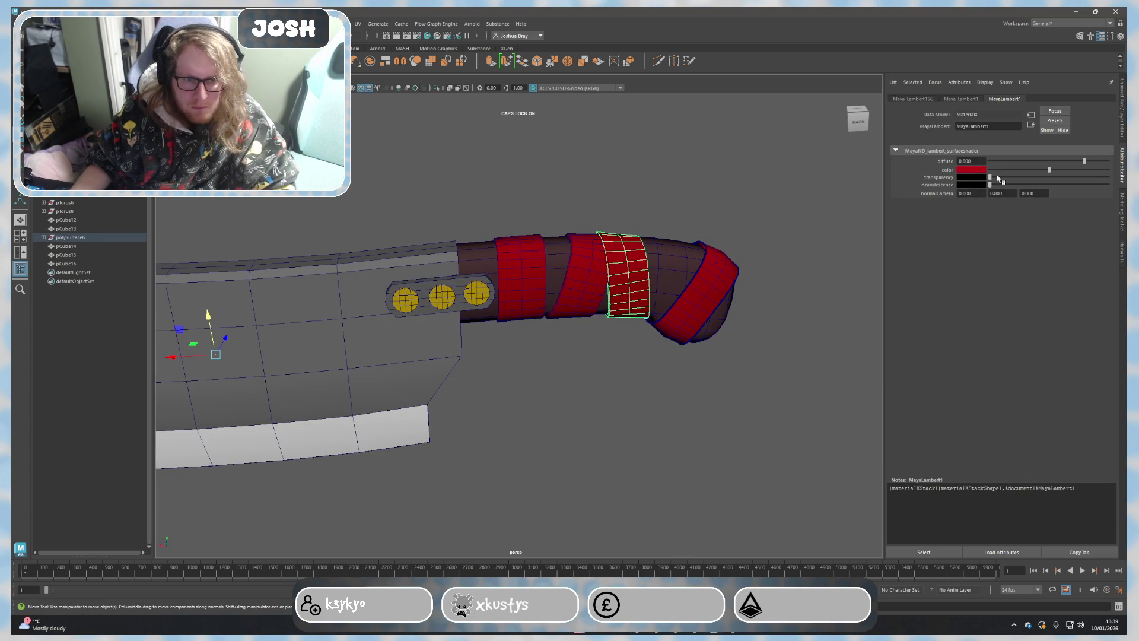
click(677, 290)
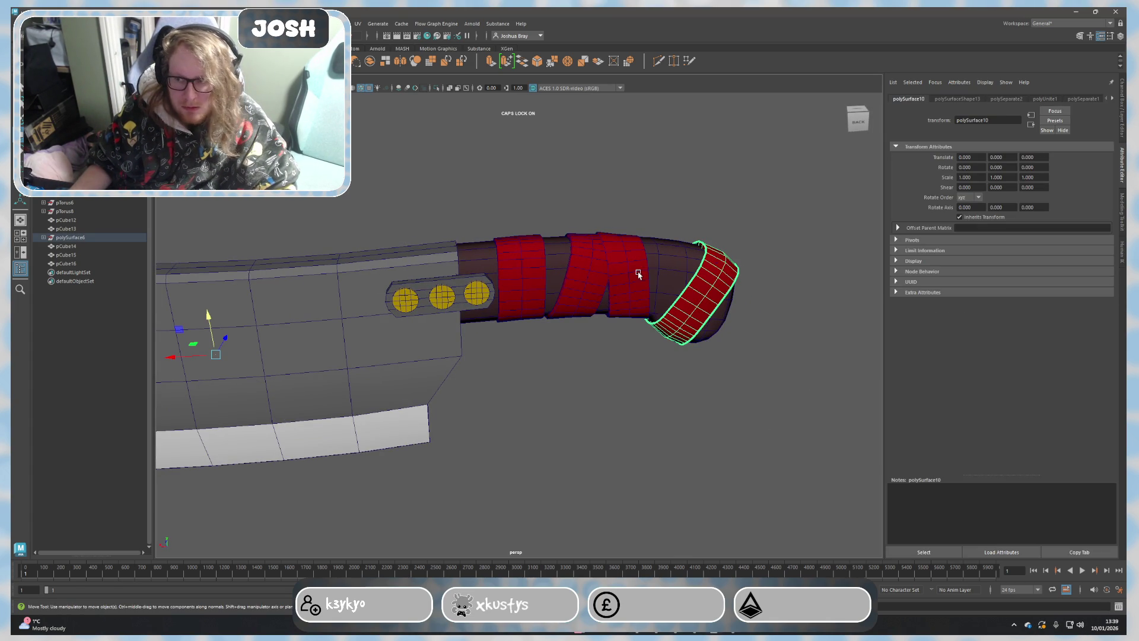
shift+click(587, 278)
shift+click(523, 276)
right_drag(523, 277, 533, 497)
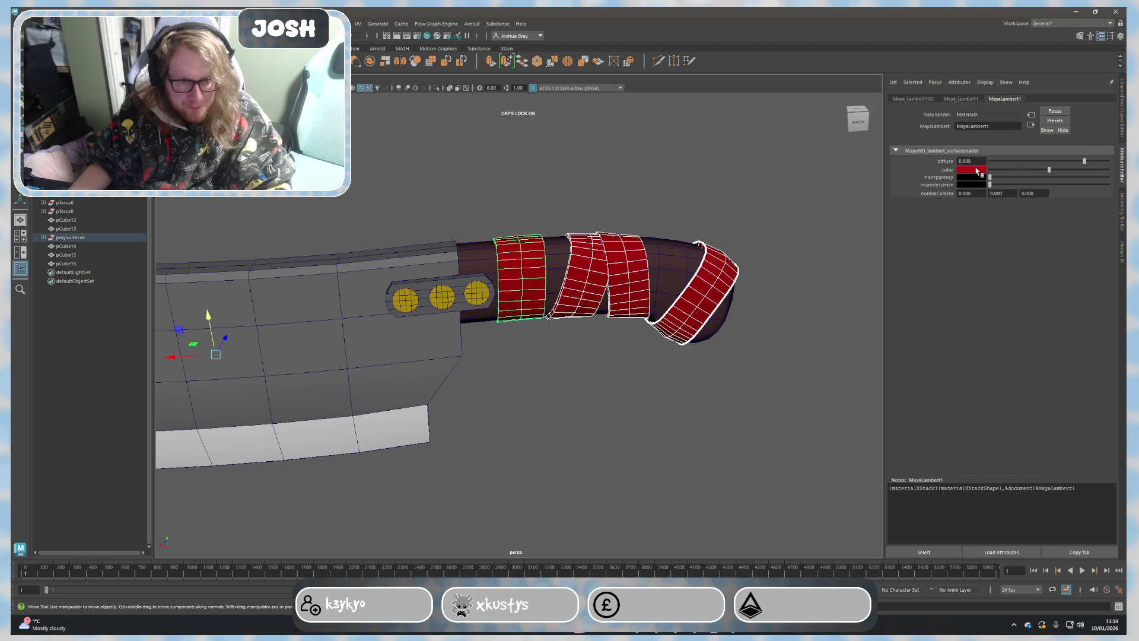
click(977, 169)
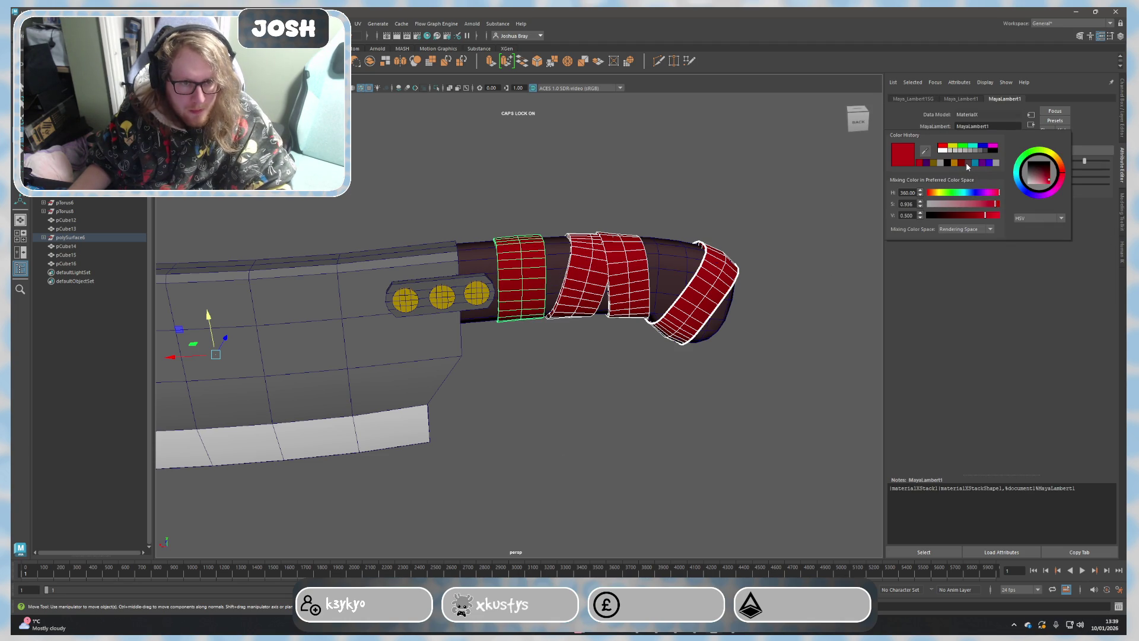
click(966, 162)
click(725, 246)
Step: Set the grip tube under the wraps to red from Color History and clear the selection
click(674, 257)
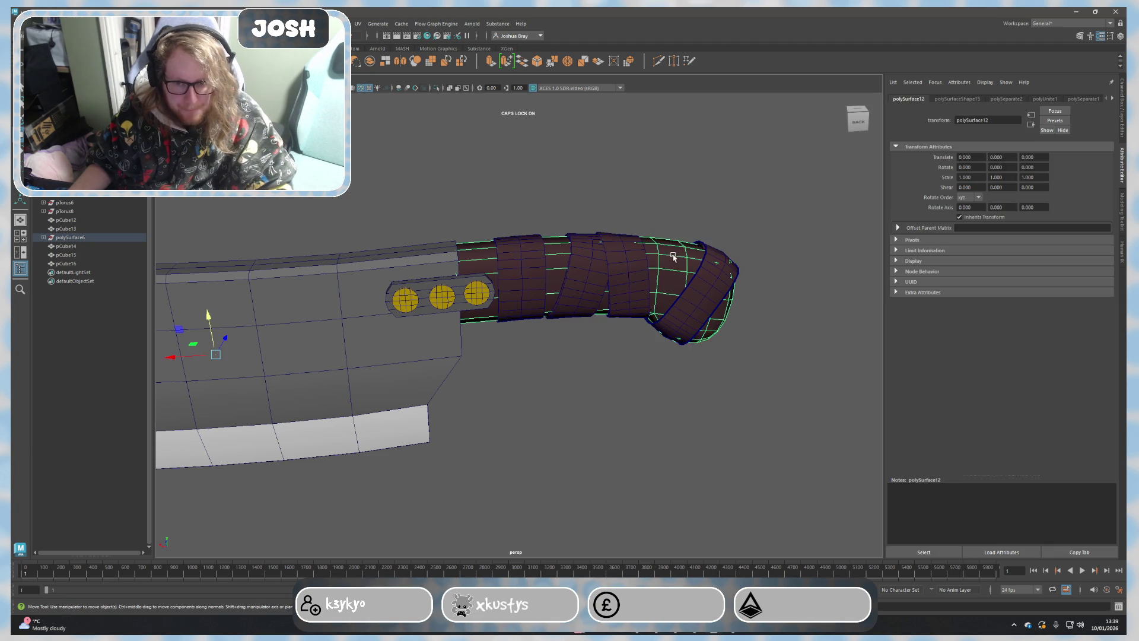
right_drag(674, 257, 676, 469)
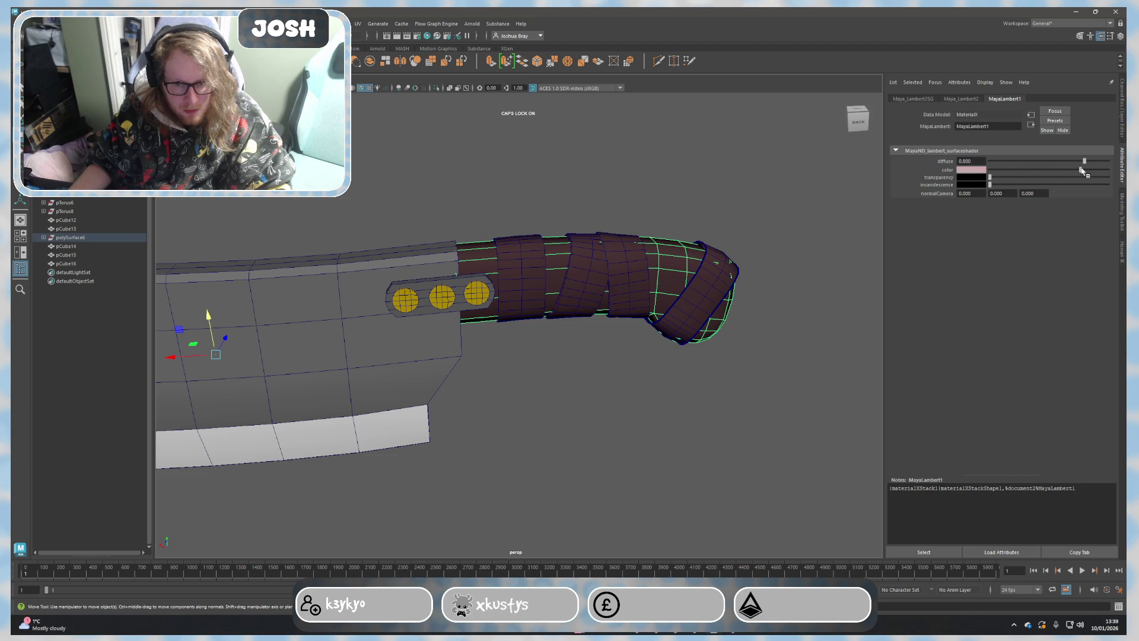
drag(1088, 169, 1031, 171)
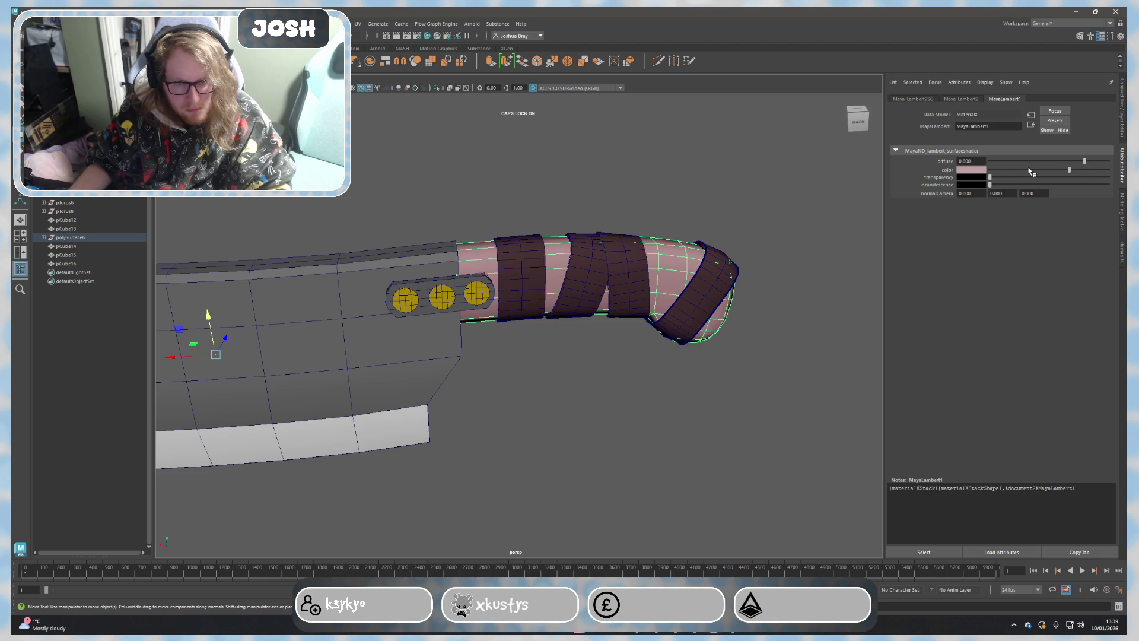
click(984, 172)
click(666, 262)
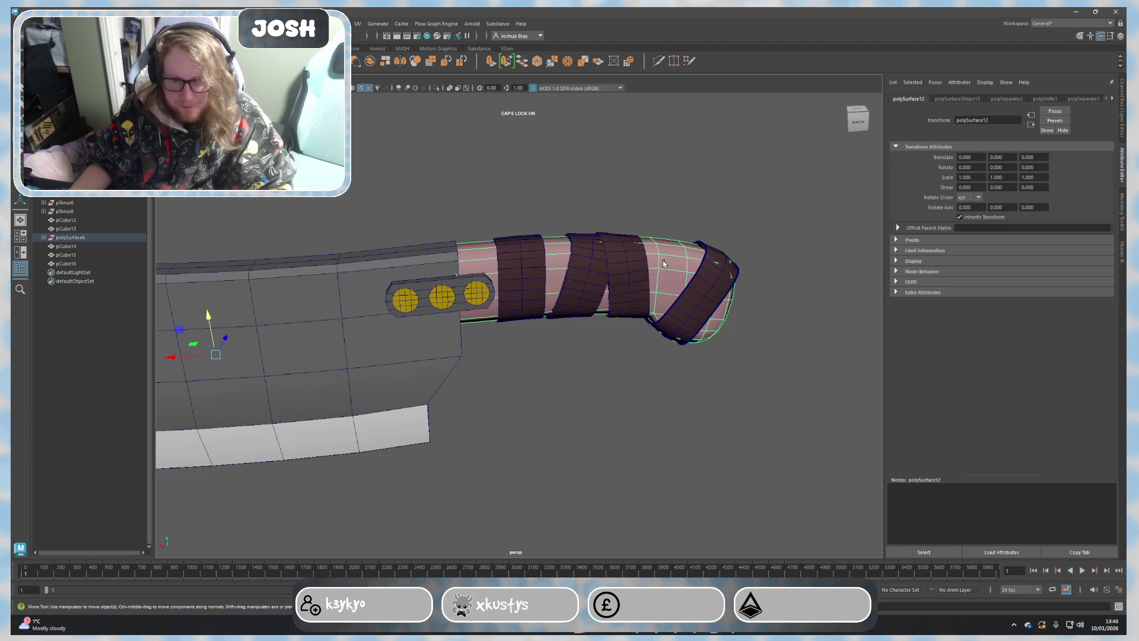
right_drag(663, 261, 663, 480)
click(663, 474)
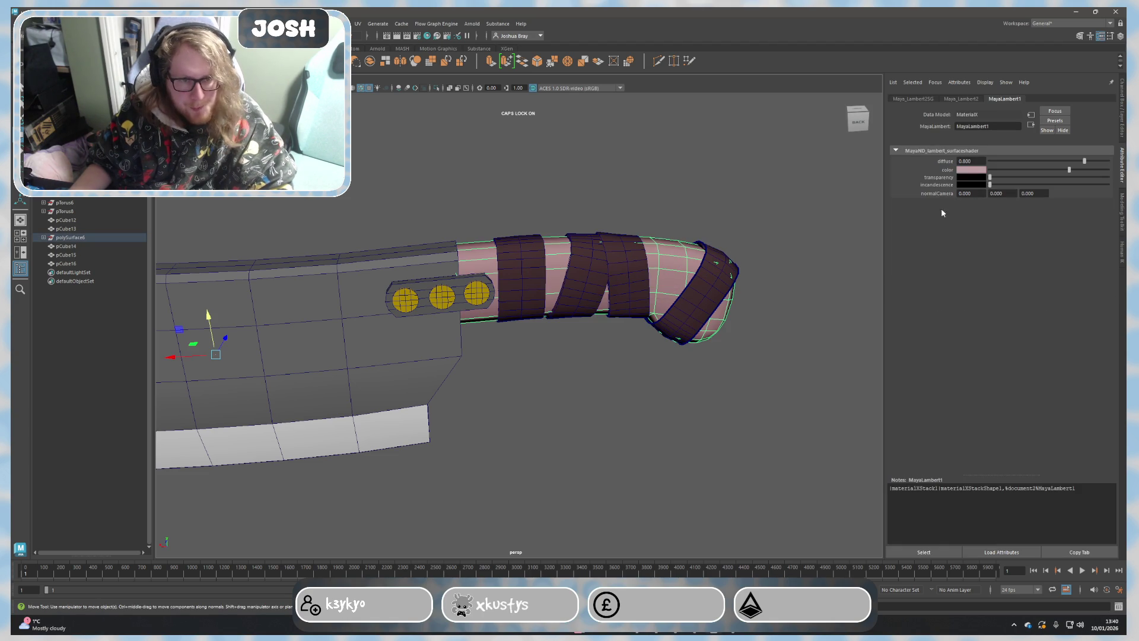
click(974, 175)
click(965, 166)
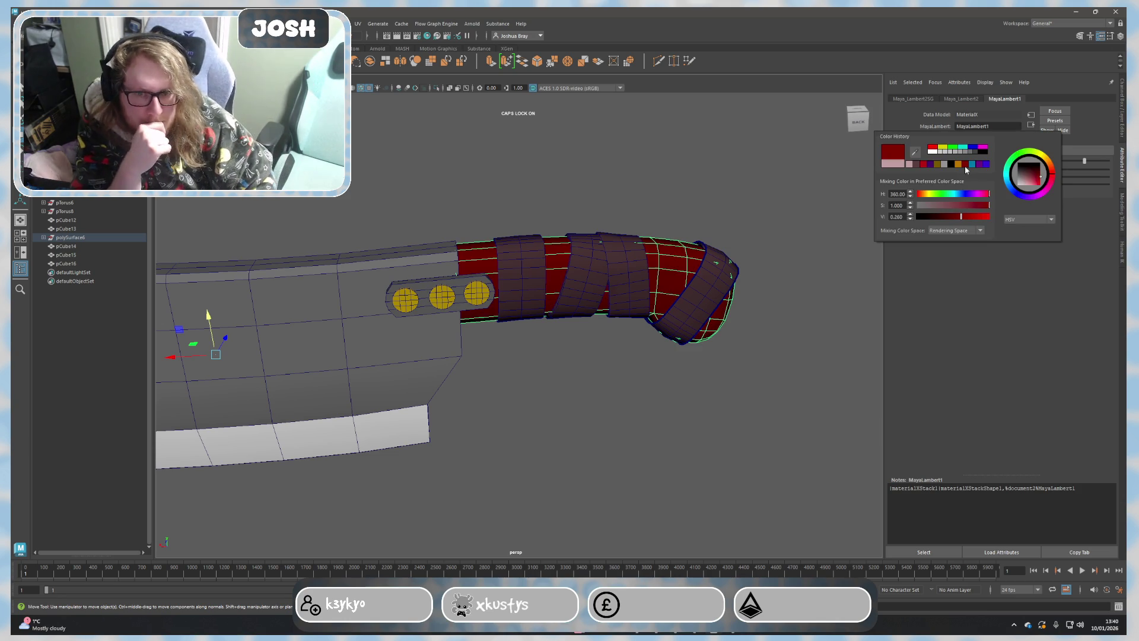
click(846, 341)
scroll(749, 337, down, 5)
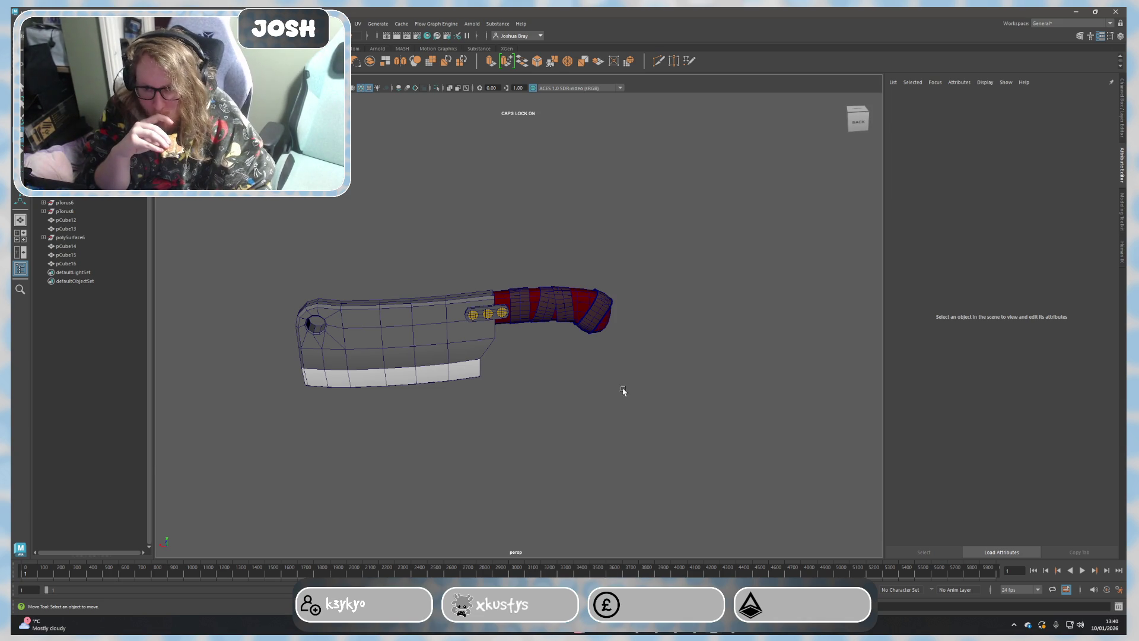
scroll(560, 395, up, 2)
scroll(551, 389, up, 2)
scroll(539, 383, up, 2)
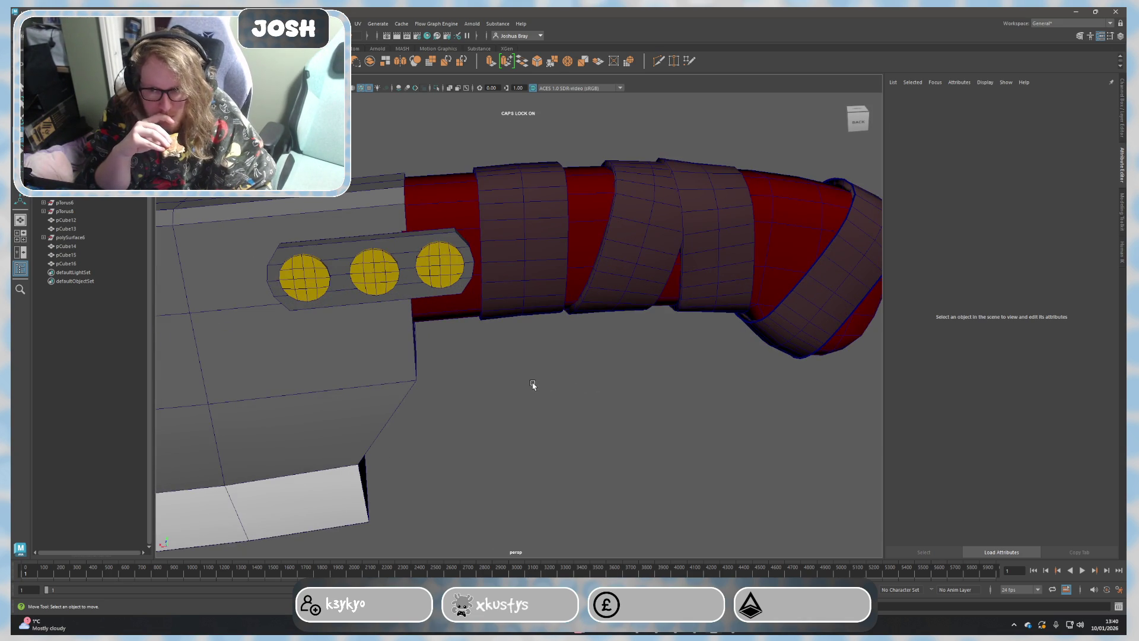
scroll(530, 390, down, 2)
scroll(527, 394, down, 1)
scroll(526, 394, down, 3)
scroll(524, 399, up, 1)
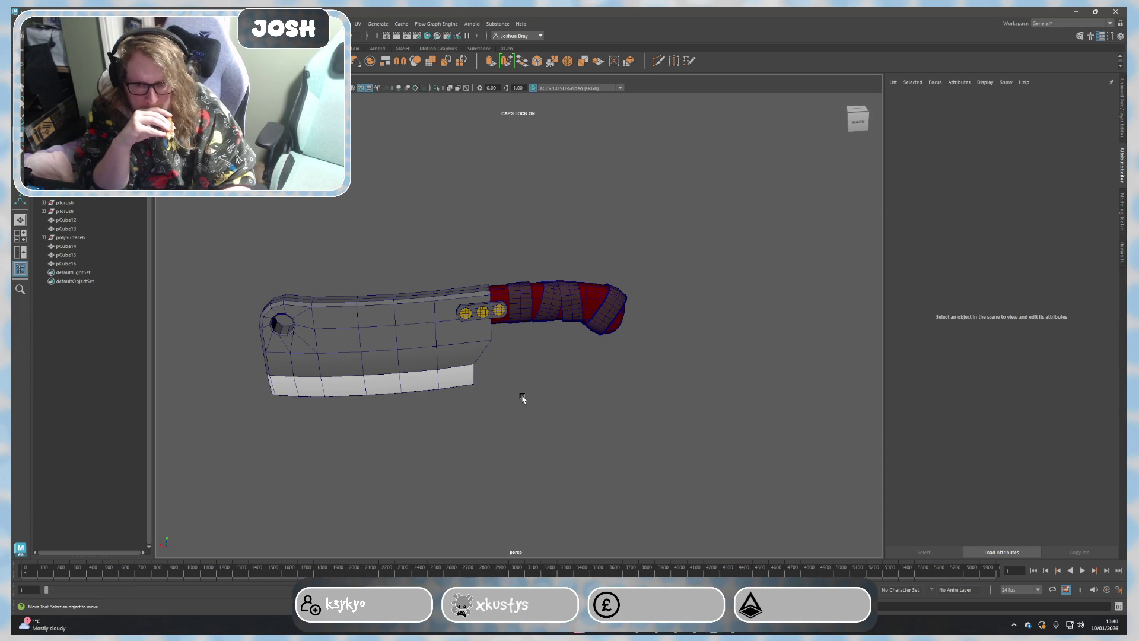
scroll(522, 399, up, 1)
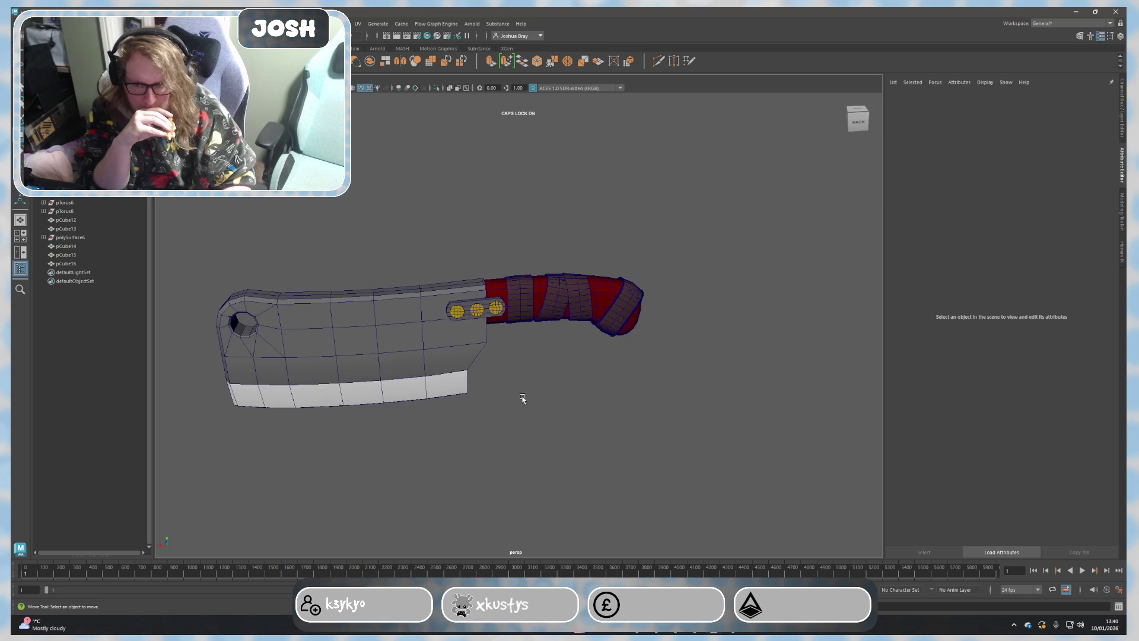
scroll(524, 414, up, 1)
scroll(525, 414, up, 2)
scroll(525, 412, down, 2)
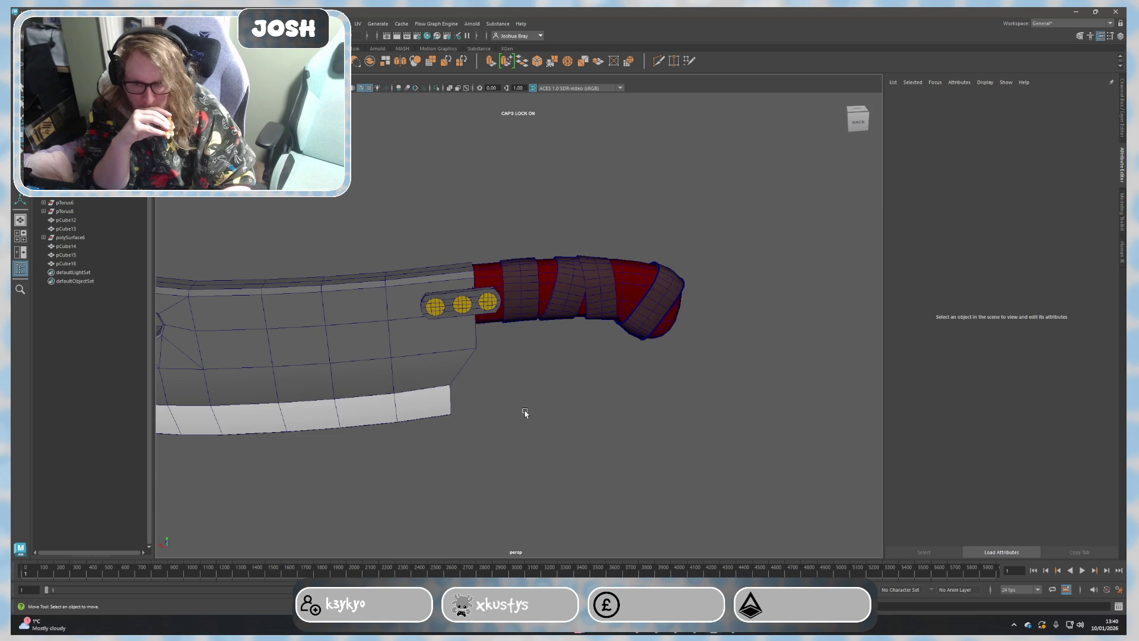
scroll(525, 413, down, 1)
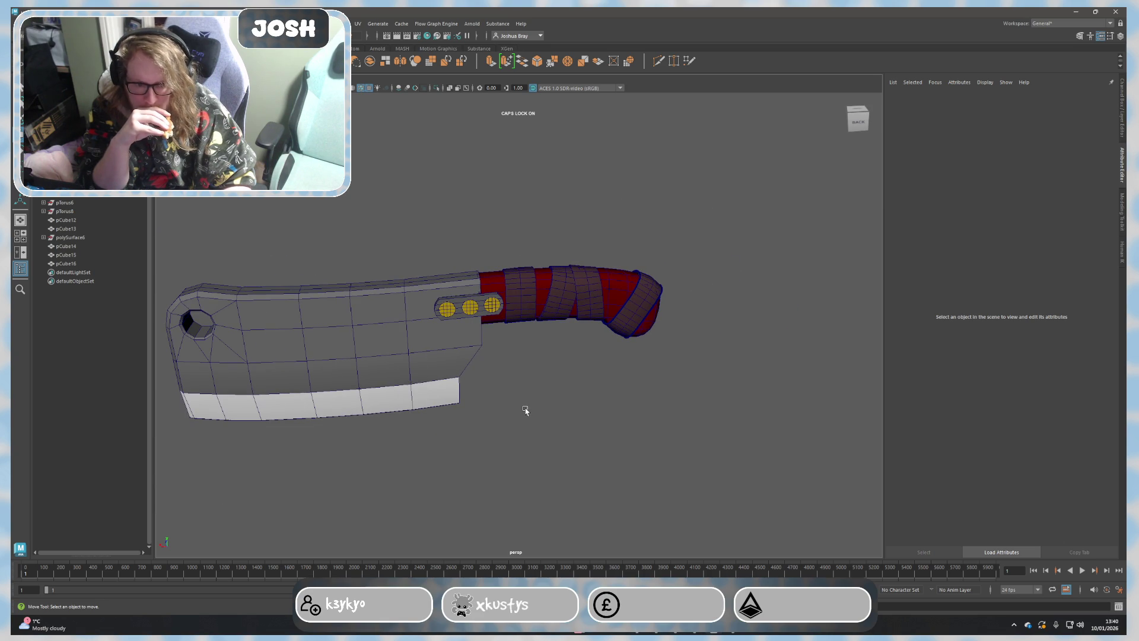